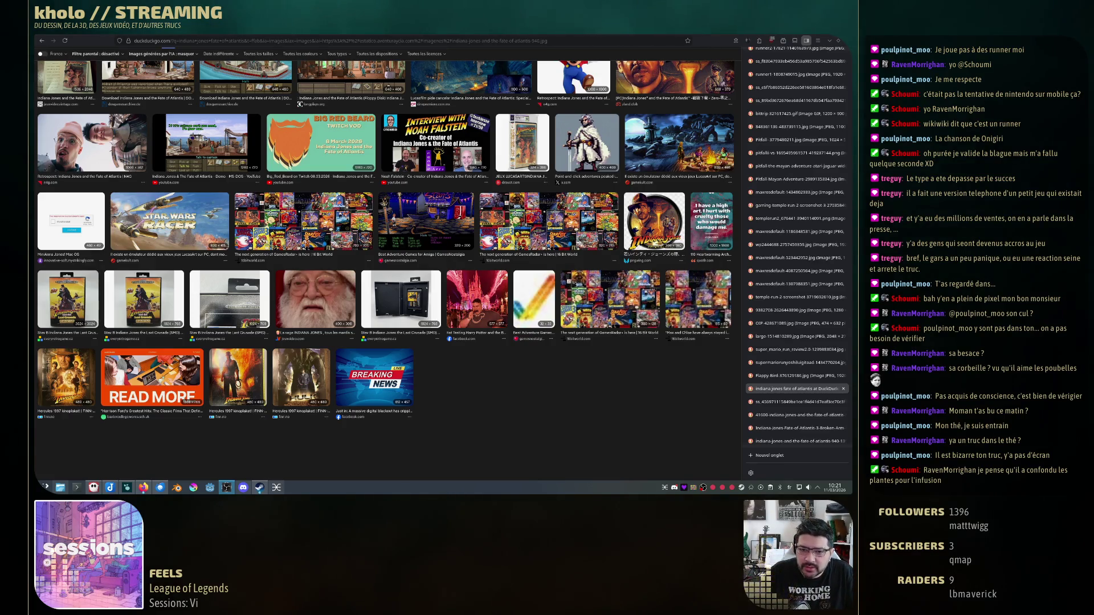
pyautogui.scroll(-2, 780, 428)
# Search 'scott rogers game designer' in a new DuckDuckGo tab and open his BoardGameGeek designer page
pyautogui.click(780, 456)
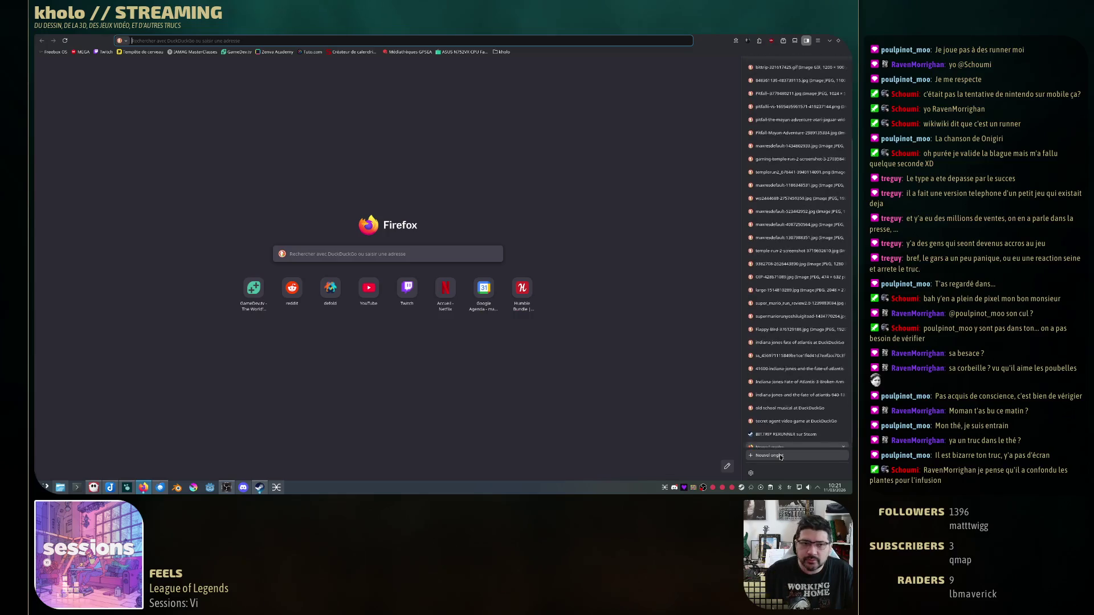
pyautogui.write('scott rogers')
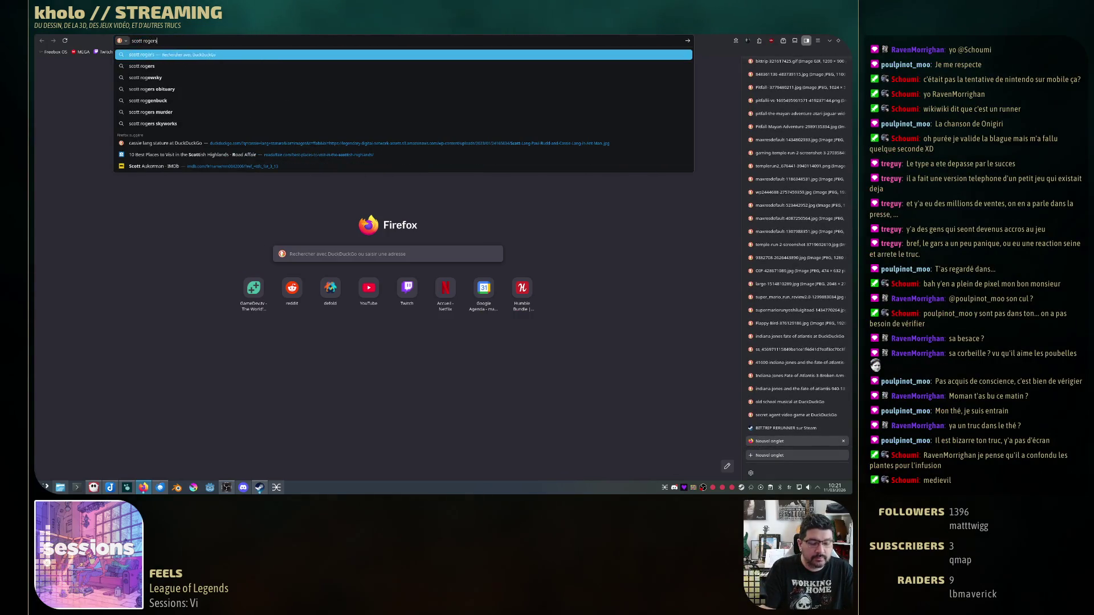
pyautogui.press('Return')
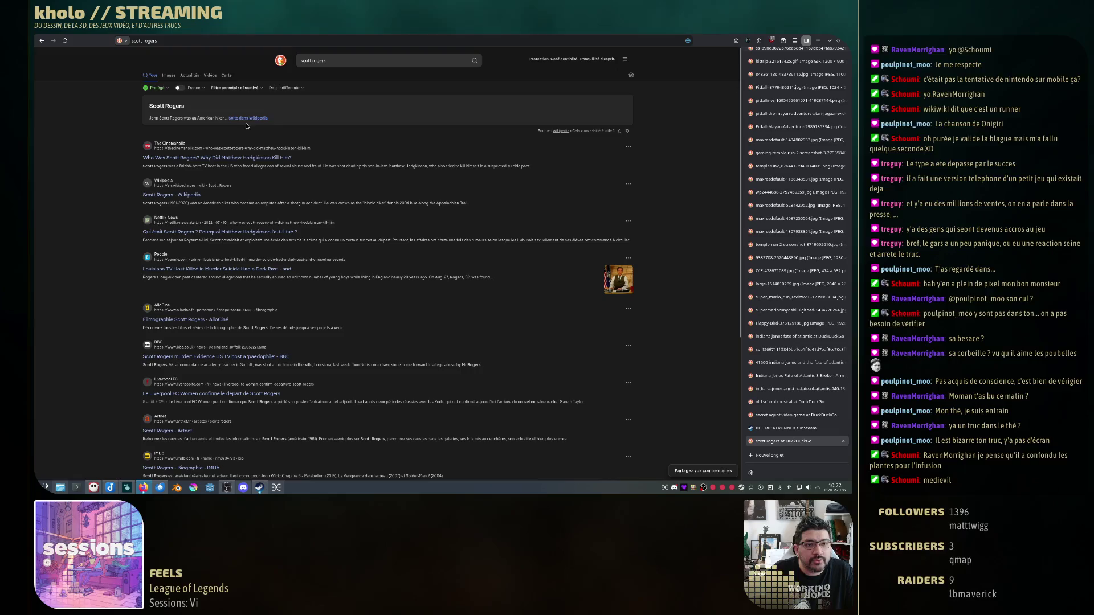
pyautogui.click(351, 63)
pyautogui.write('game')
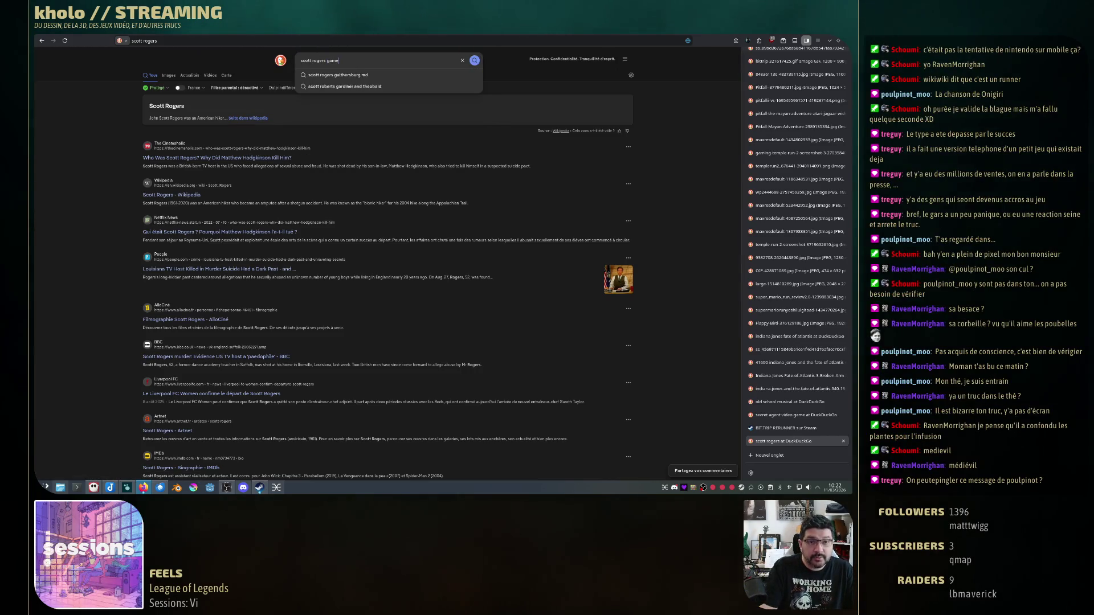
pyautogui.write(' designer')
pyautogui.press('Return')
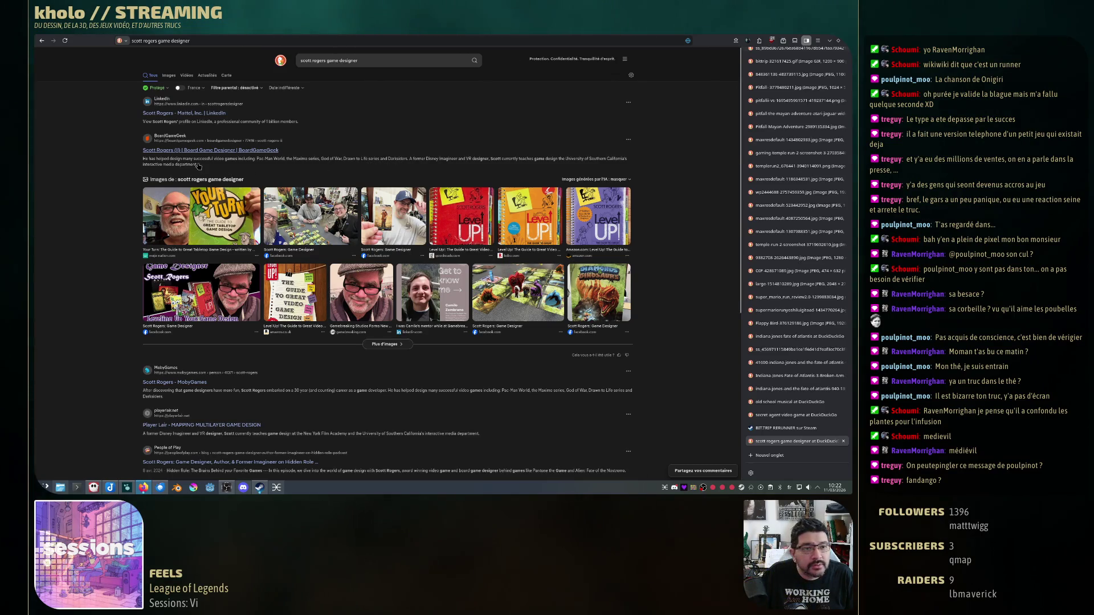
pyautogui.click(218, 151)
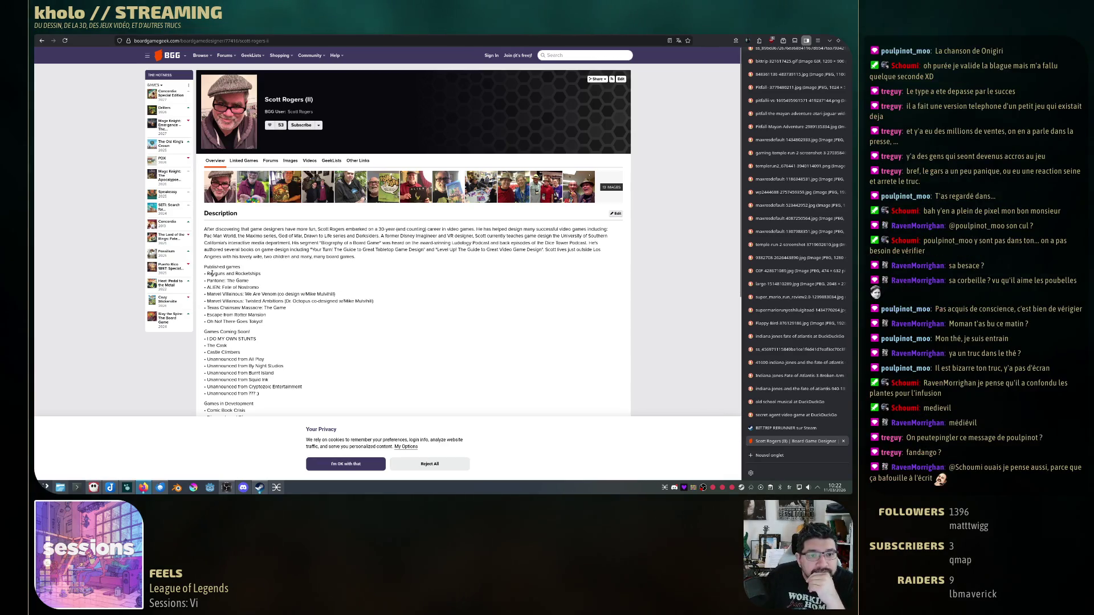
pyautogui.tripleClick(226, 276)
pyautogui.click(226, 292)
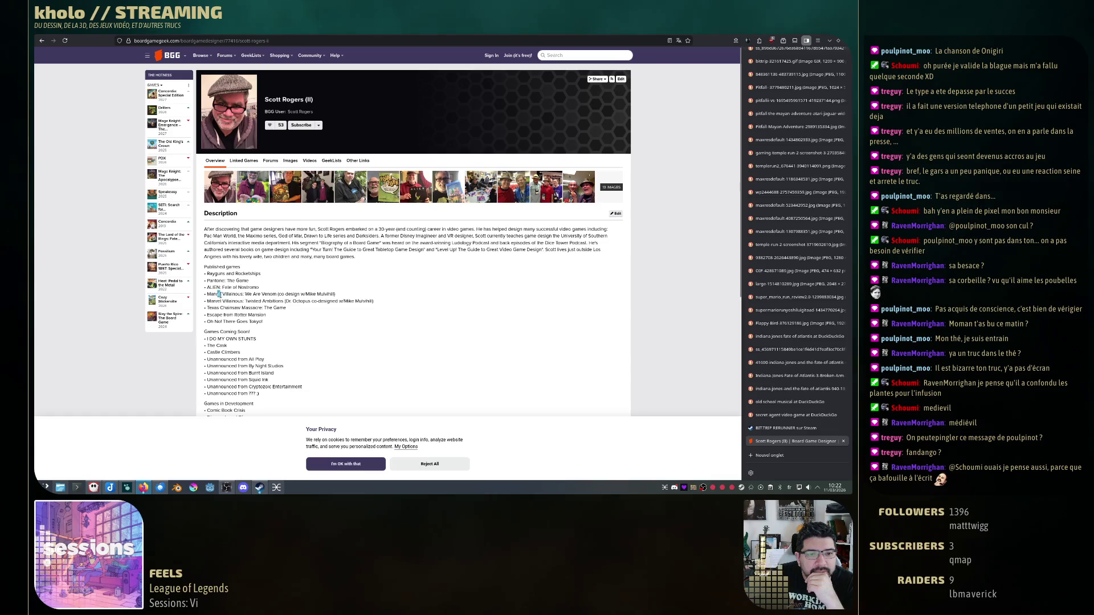
pyautogui.moveTo(216, 308); pyautogui.dragTo(224, 308)
pyautogui.click(225, 314)
pyautogui.scroll(-2, 240, 303)
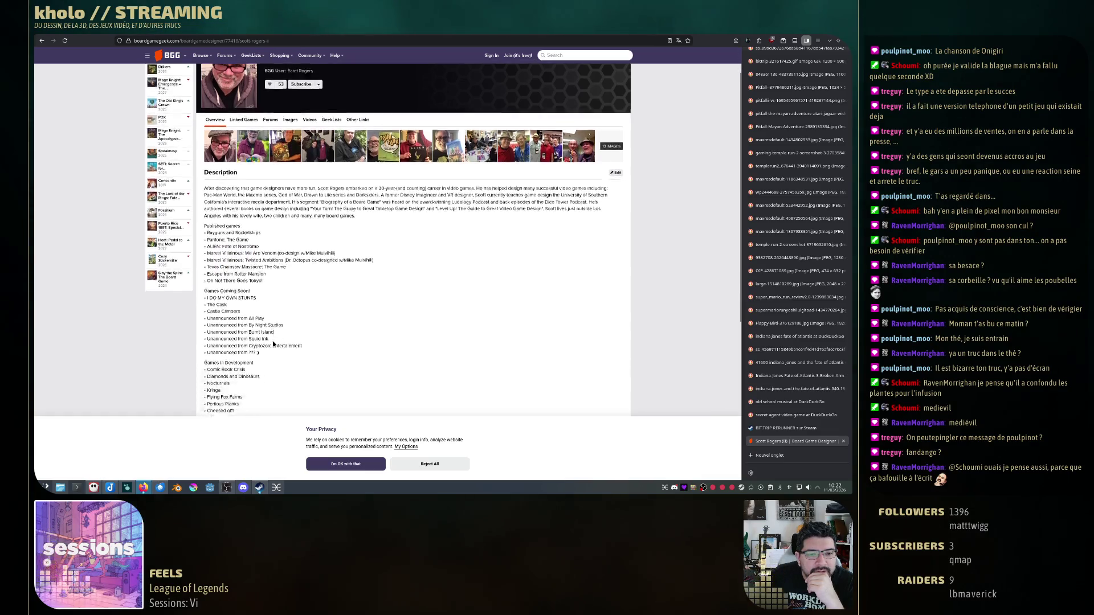
pyautogui.scroll(-1, 248, 299)
pyautogui.scroll(-1, 255, 296)
pyautogui.scroll(3, 410, 275)
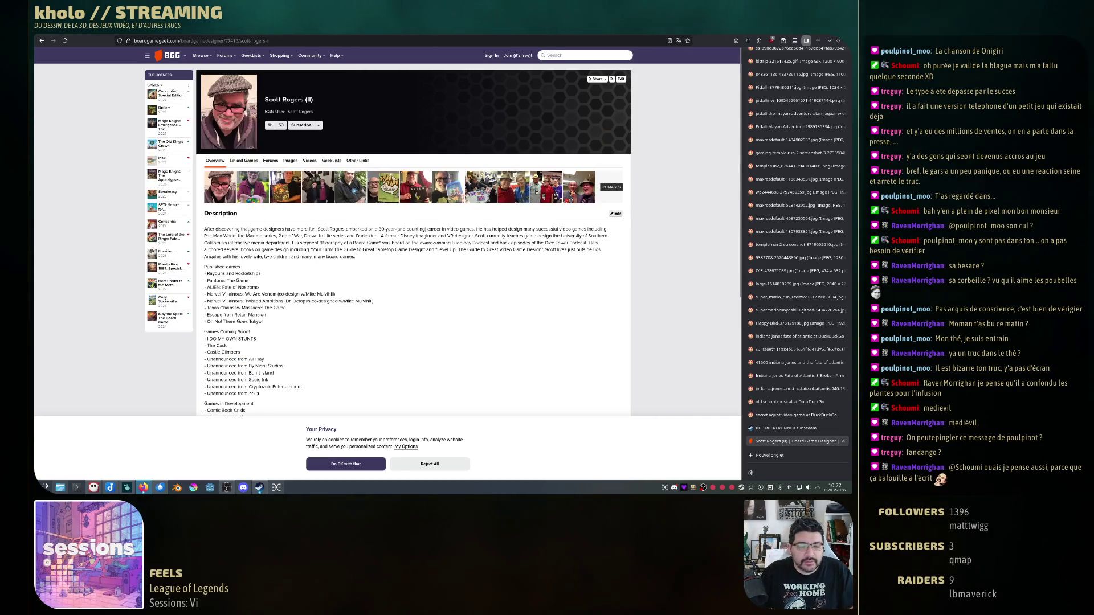
pyautogui.moveTo(239, 236); pyautogui.dragTo(279, 236)
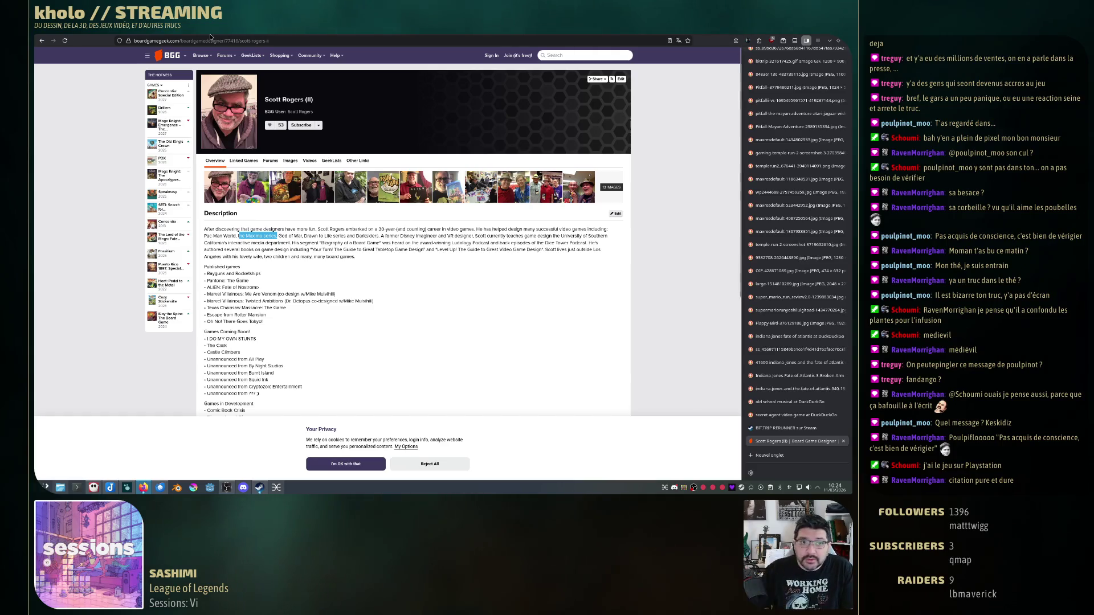
# Search 'scott rogers level up' in a new tab and open the Wiley Level Up! 3rd Edition page
pyautogui.click(781, 458)
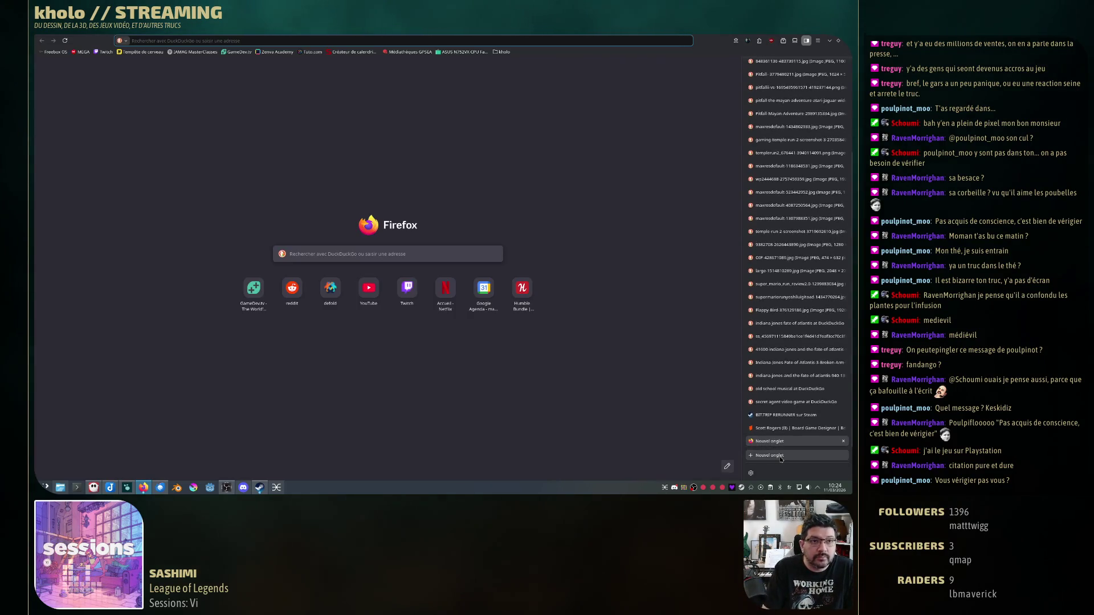
pyautogui.click(171, 40)
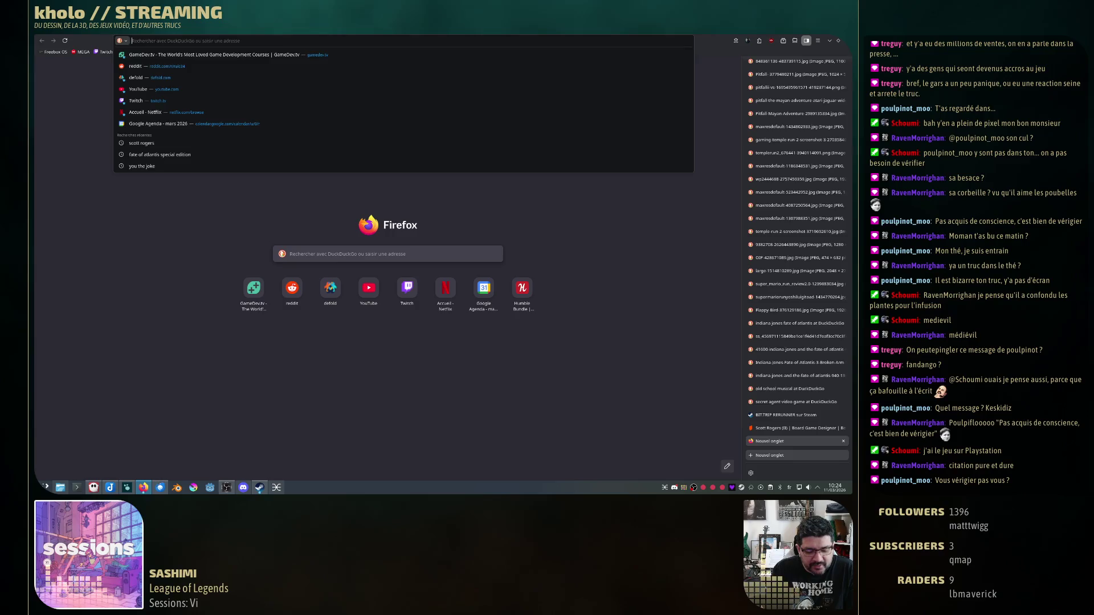
pyautogui.write('scott rogers leve')
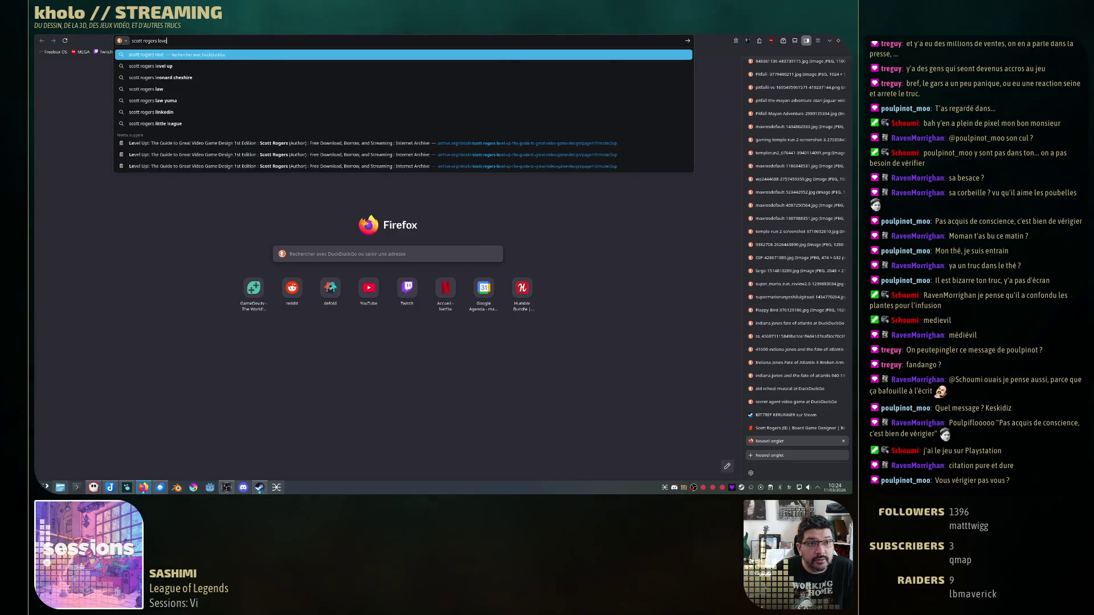
pyautogui.write('l up')
pyautogui.press('Return')
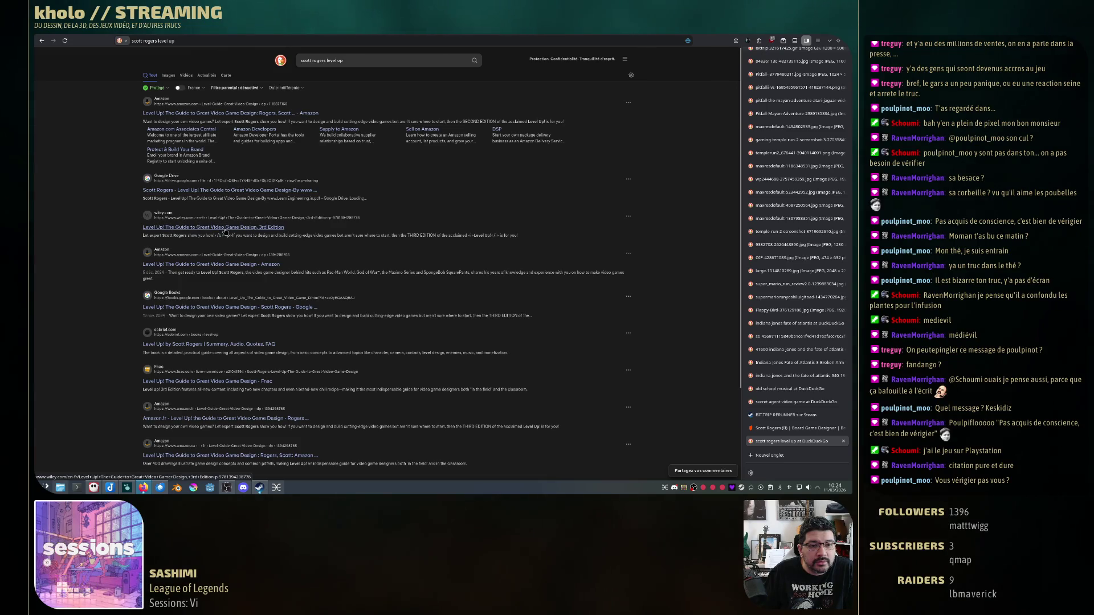
pyautogui.click(224, 228)
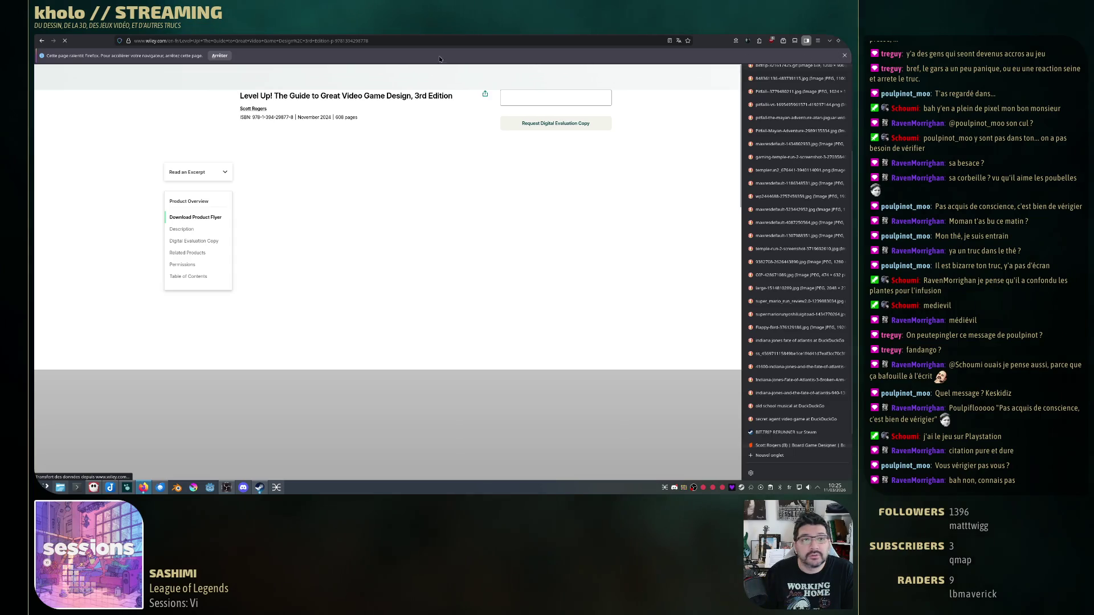
# Reload the Wiley page, dismiss cookies, show the Print edition price, then return to the BGG tab
pyautogui.click(168, 41)
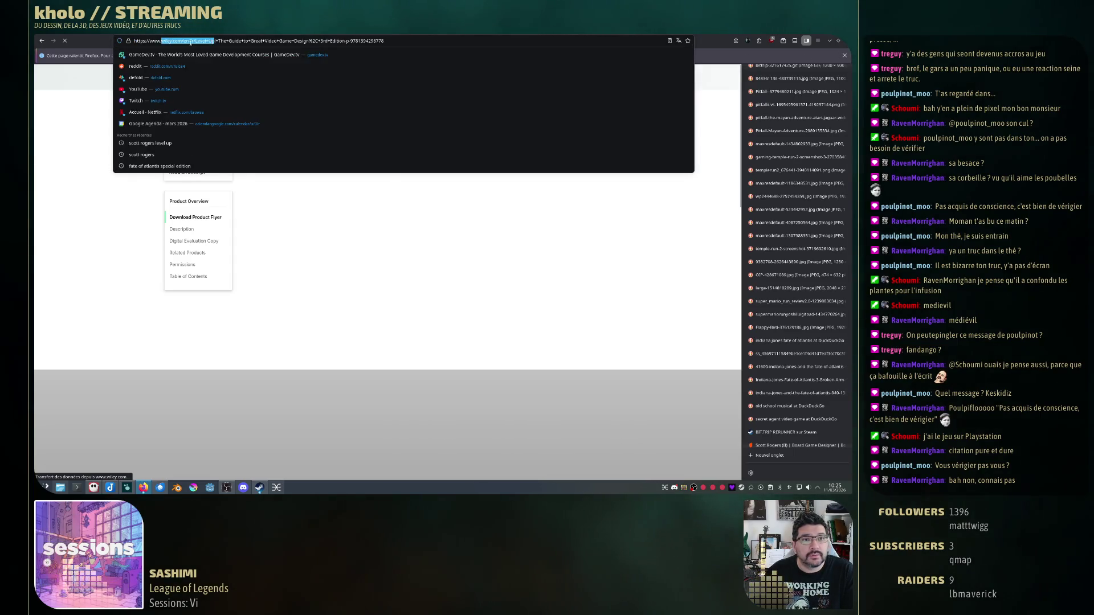
pyautogui.moveTo(184, 41); pyautogui.dragTo(449, 42)
pyautogui.press('Escape')
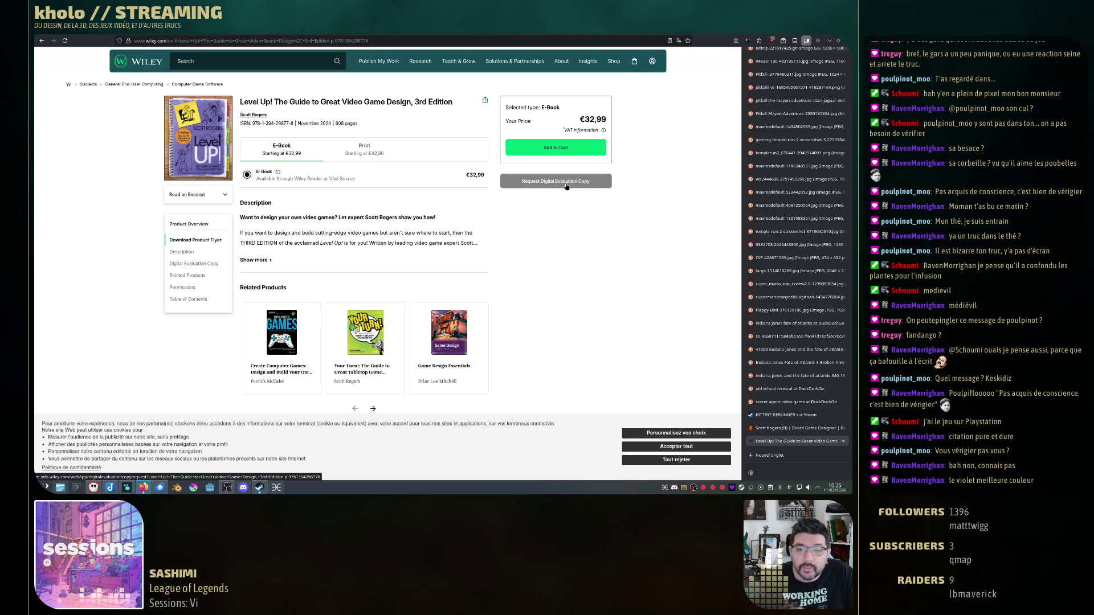
pyautogui.click(675, 460)
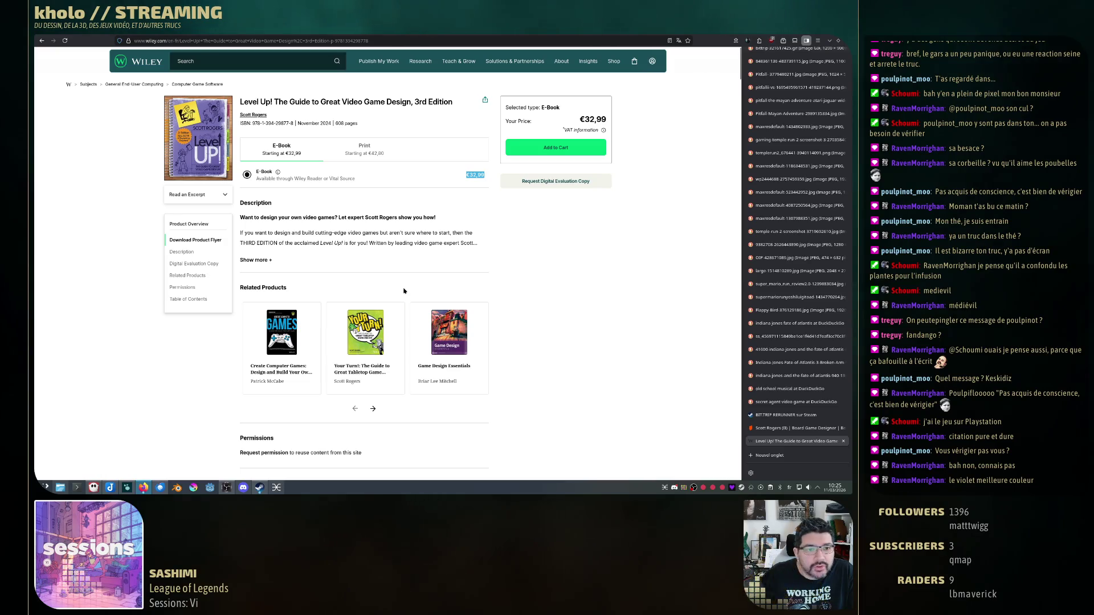
pyautogui.click(370, 153)
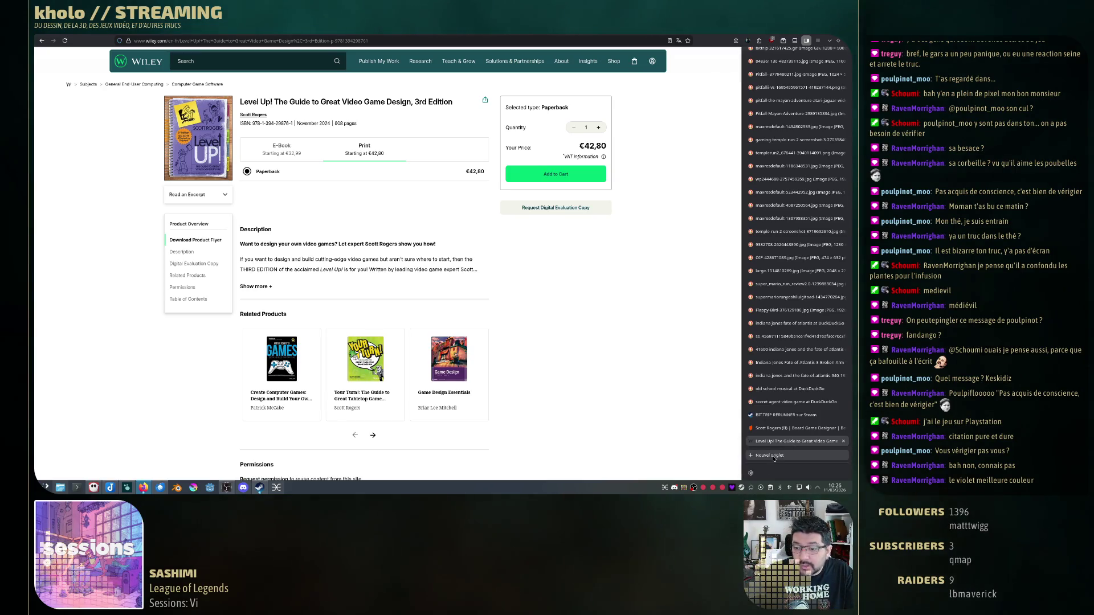
pyautogui.click(791, 428)
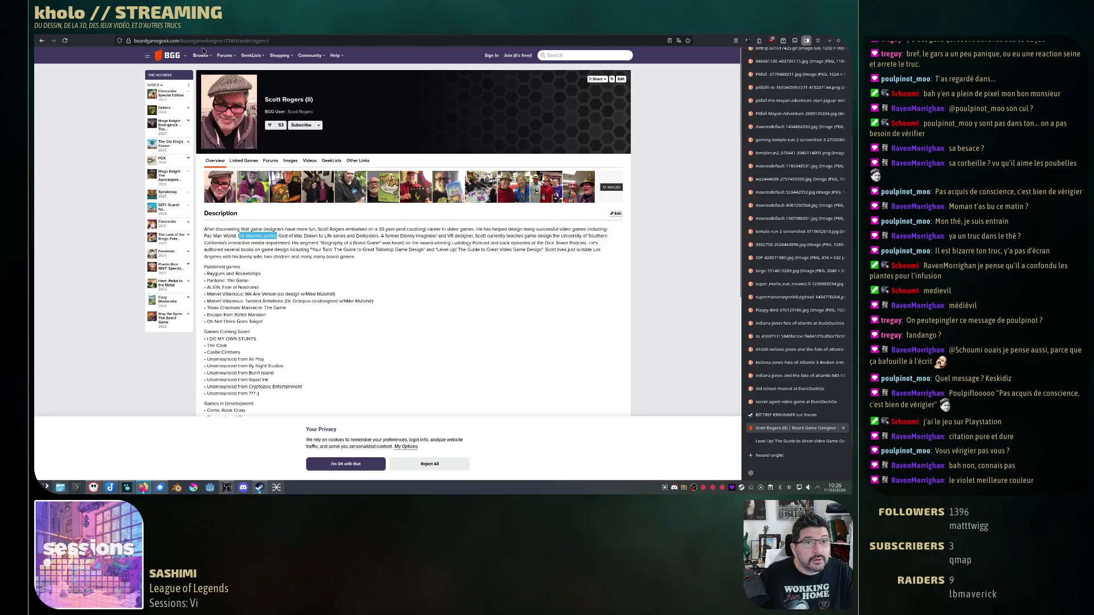
# On amazon.fr search 'level up 3rd edition', then refine the search to 'level up scott rogers'
pyautogui.hotkey('alt', 'Left')
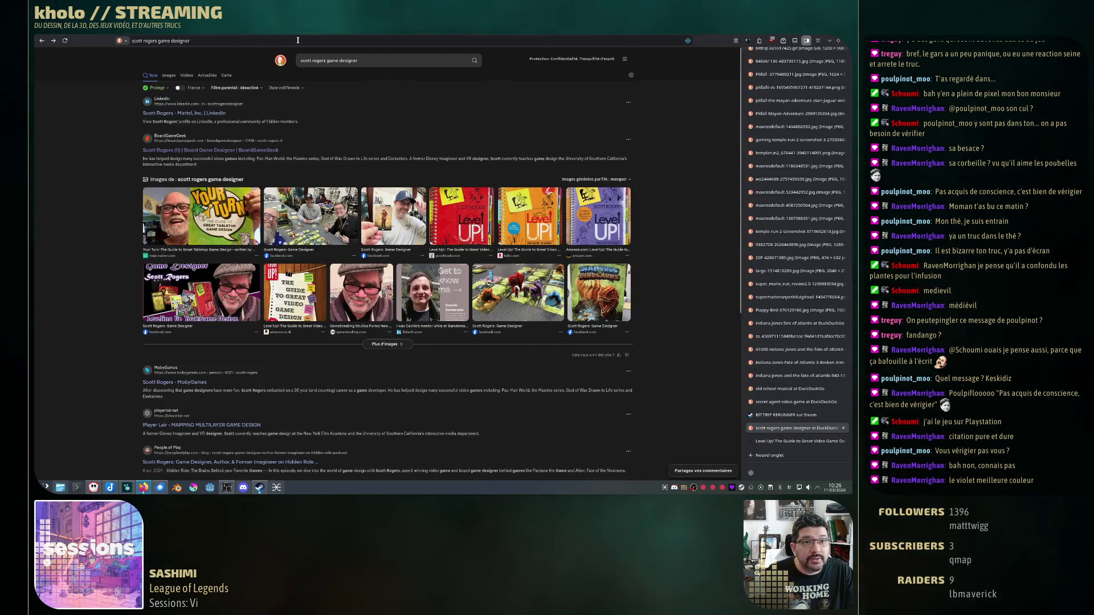
pyautogui.click(297, 39)
pyautogui.write('amazon.fr')
pyautogui.press('Return')
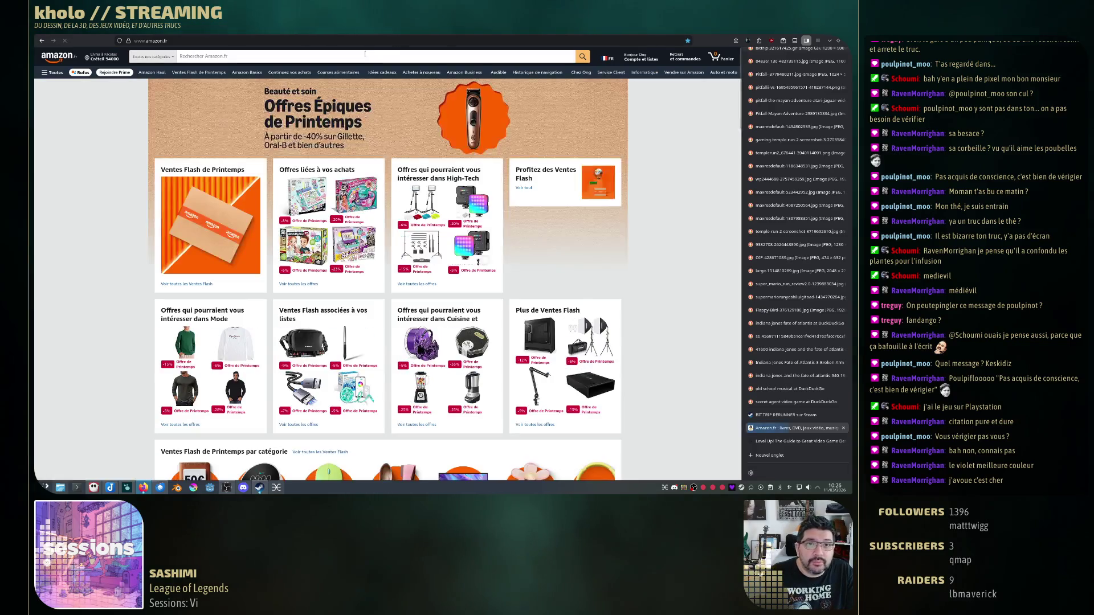
pyautogui.click(342, 56)
pyautogui.write('level')
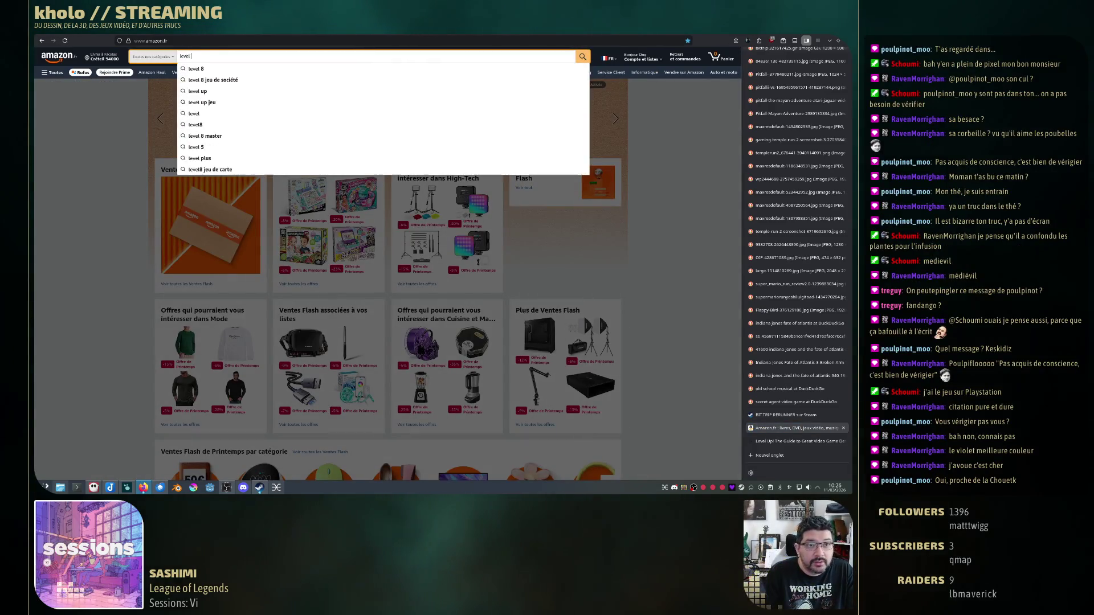
pyautogui.write(' up scott')
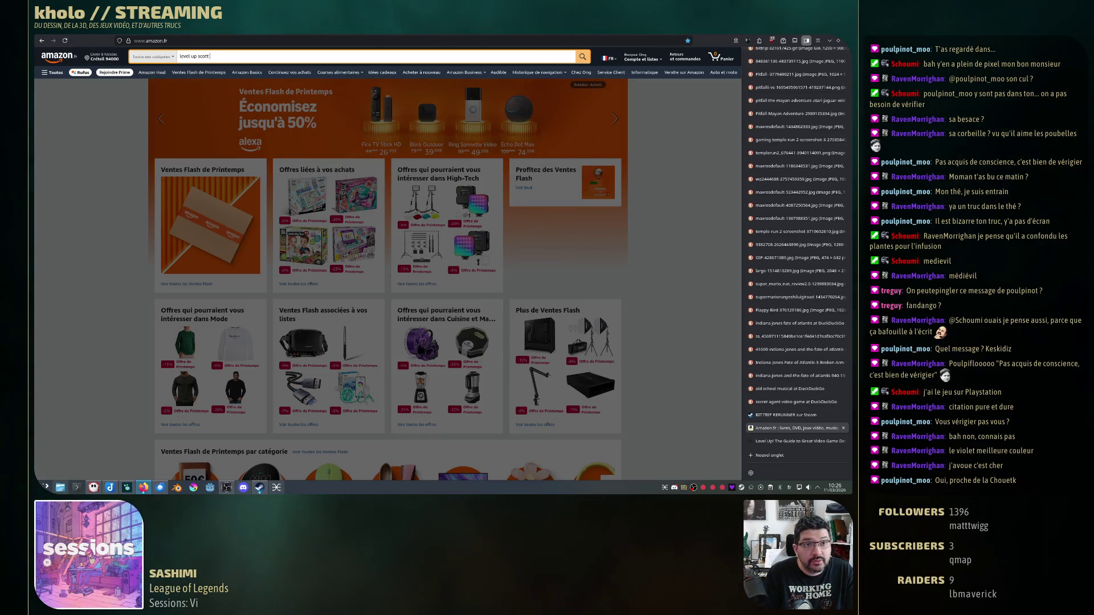
pyautogui.press('BackSpace')
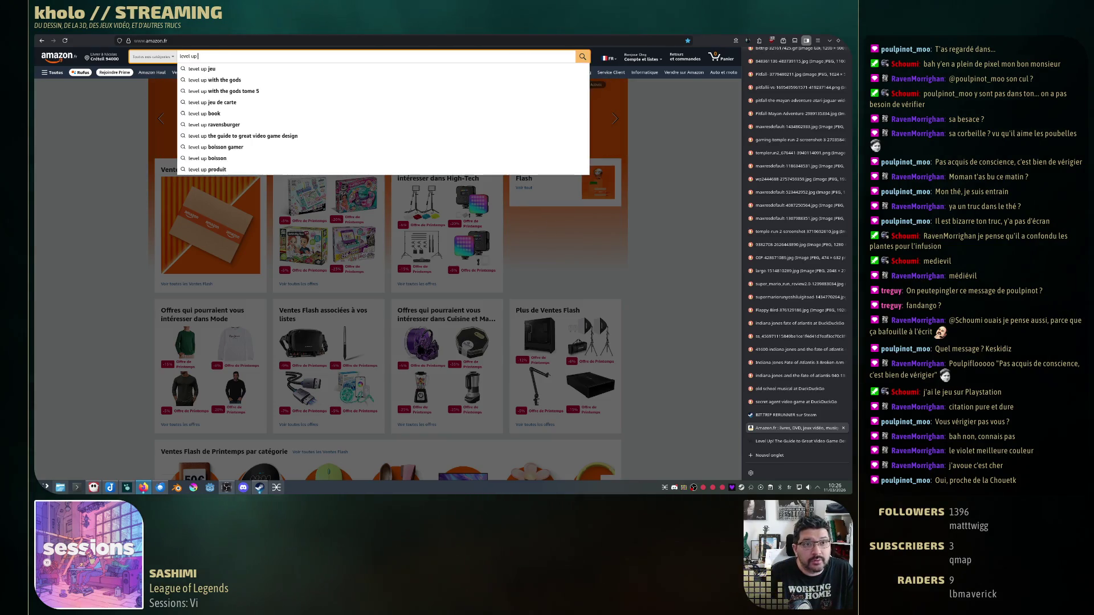
pyautogui.write('3rd ed')
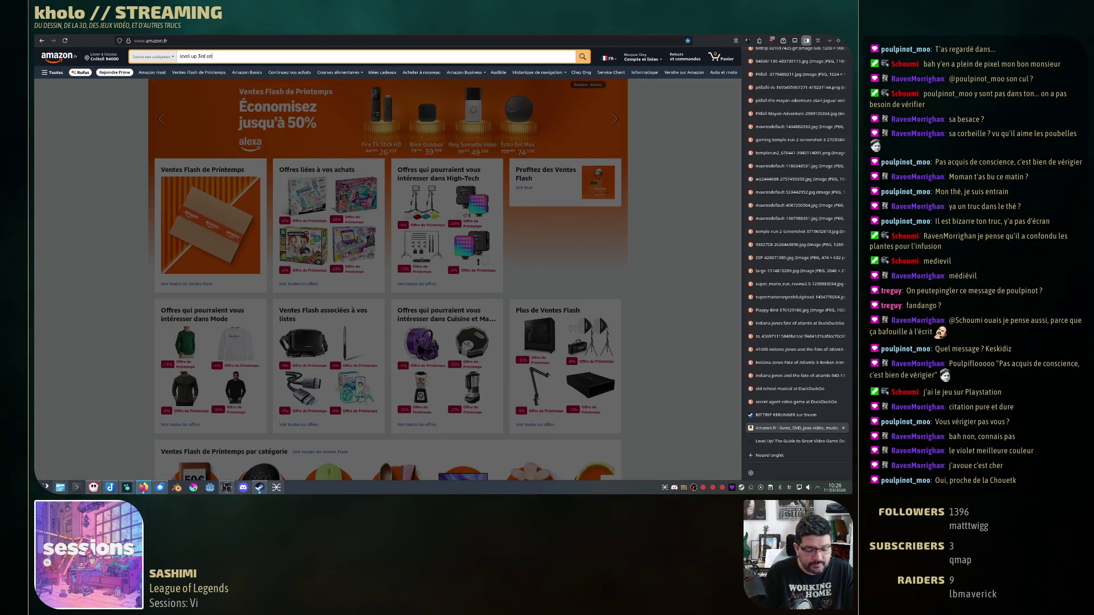
pyautogui.write('ition')
pyautogui.press('Return')
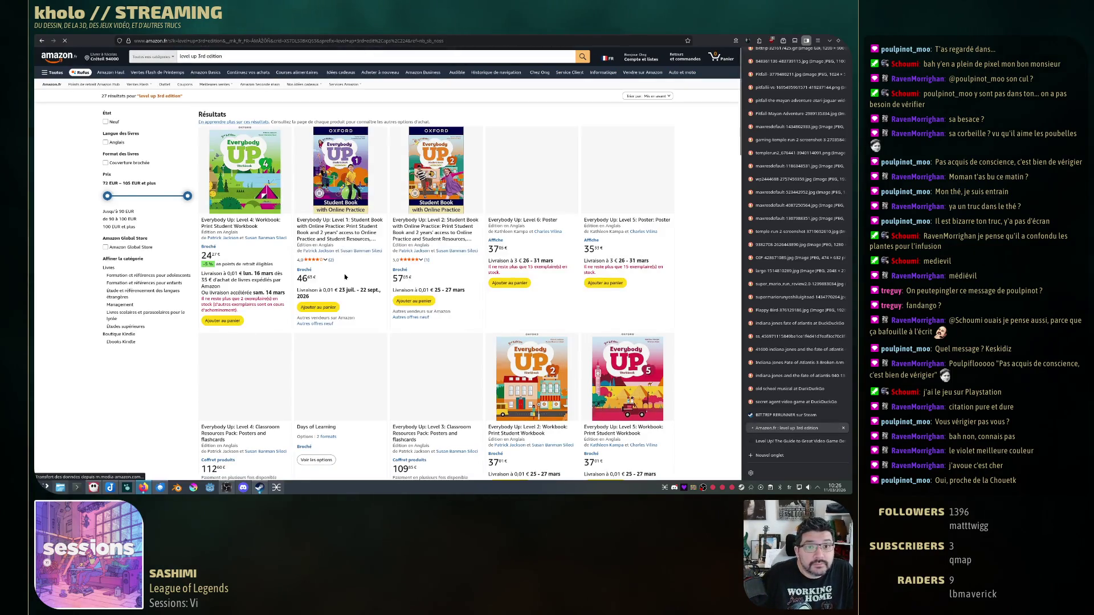
pyautogui.scroll(-2, 522, 285)
pyautogui.scroll(-2, 523, 286)
pyautogui.scroll(-2, 525, 286)
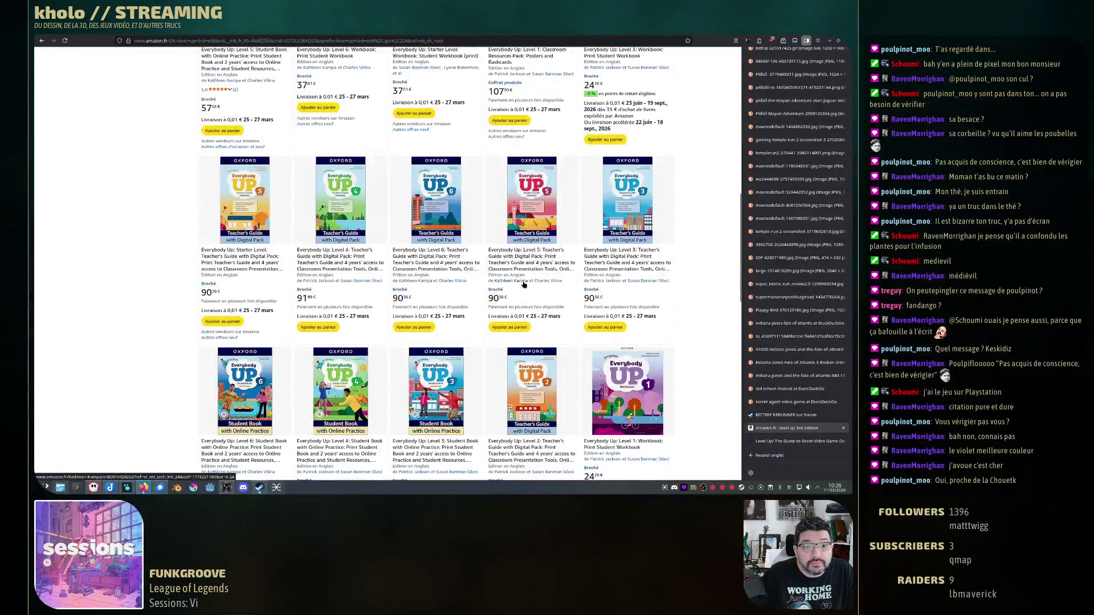
pyautogui.scroll(6, 523, 285)
pyautogui.moveTo(200, 56); pyautogui.dragTo(399, 60)
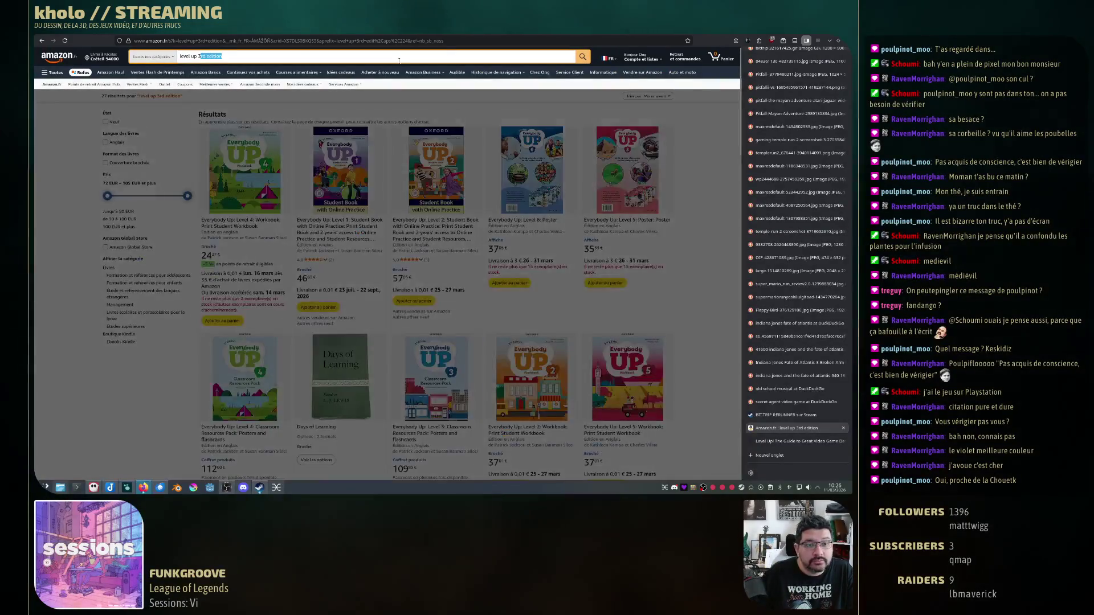
pyautogui.write('exo')
pyautogui.write('c')
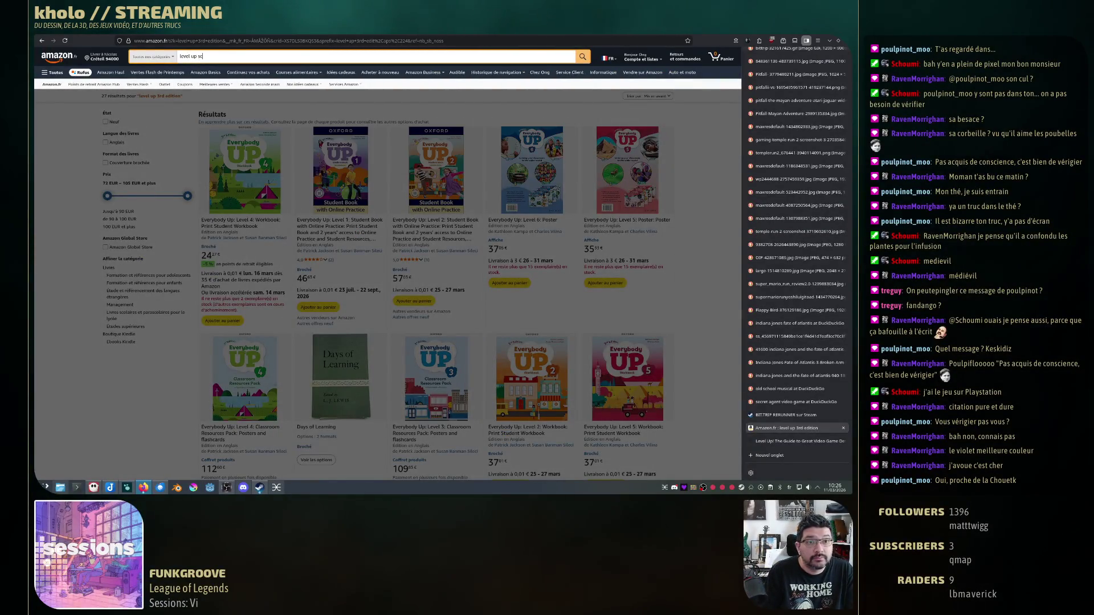
pyautogui.press('Return')
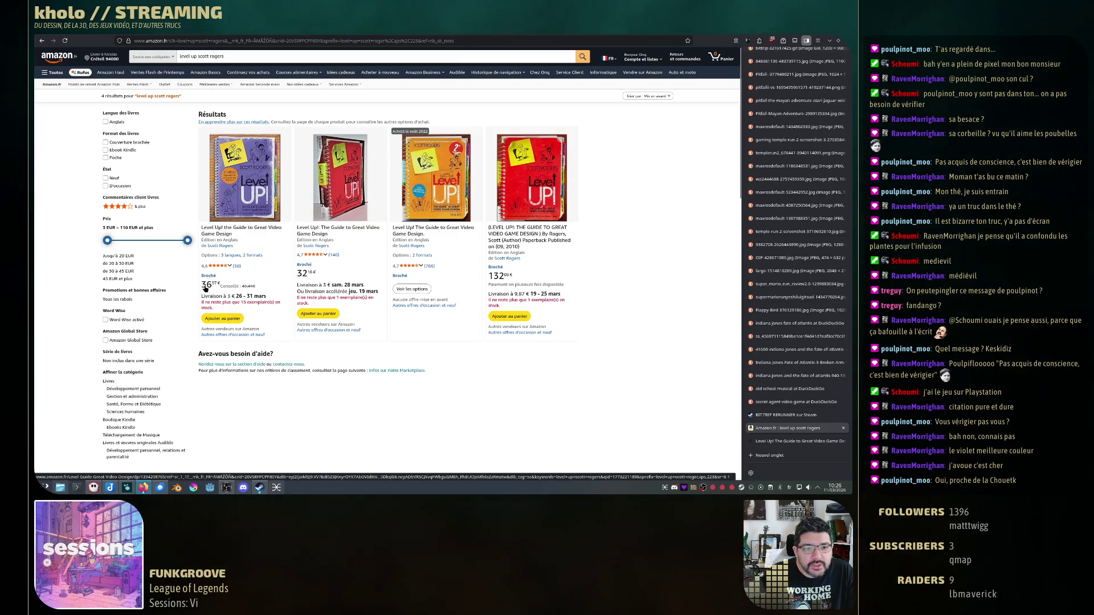
# Compare the Amazon Level Up! listings with the Wiley page, ending back on the Wiley Level Up! tab
pyautogui.click(795, 441)
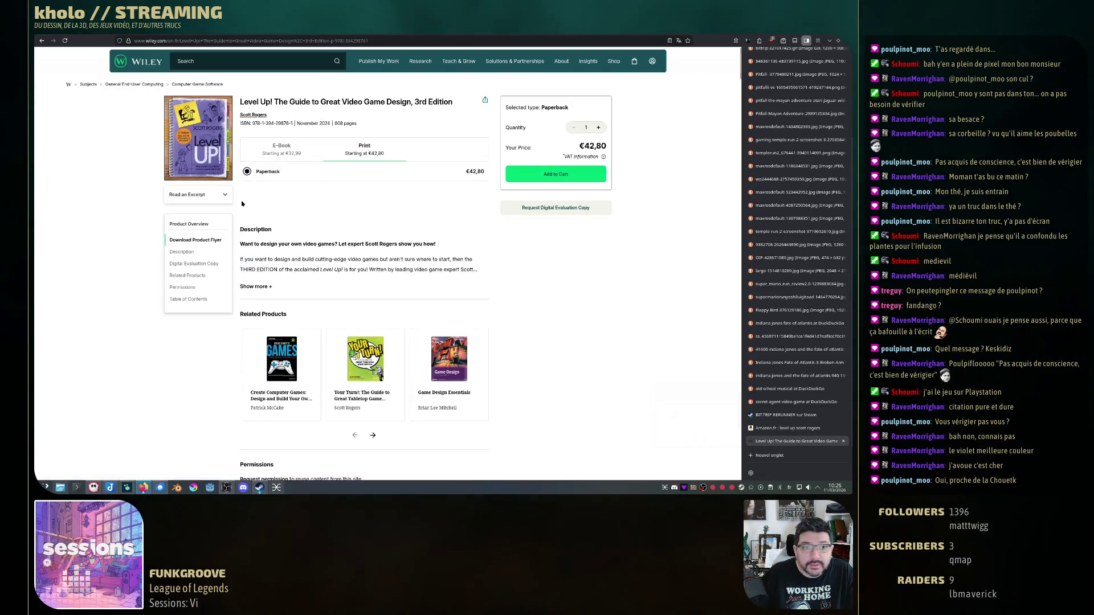
pyautogui.click(795, 428)
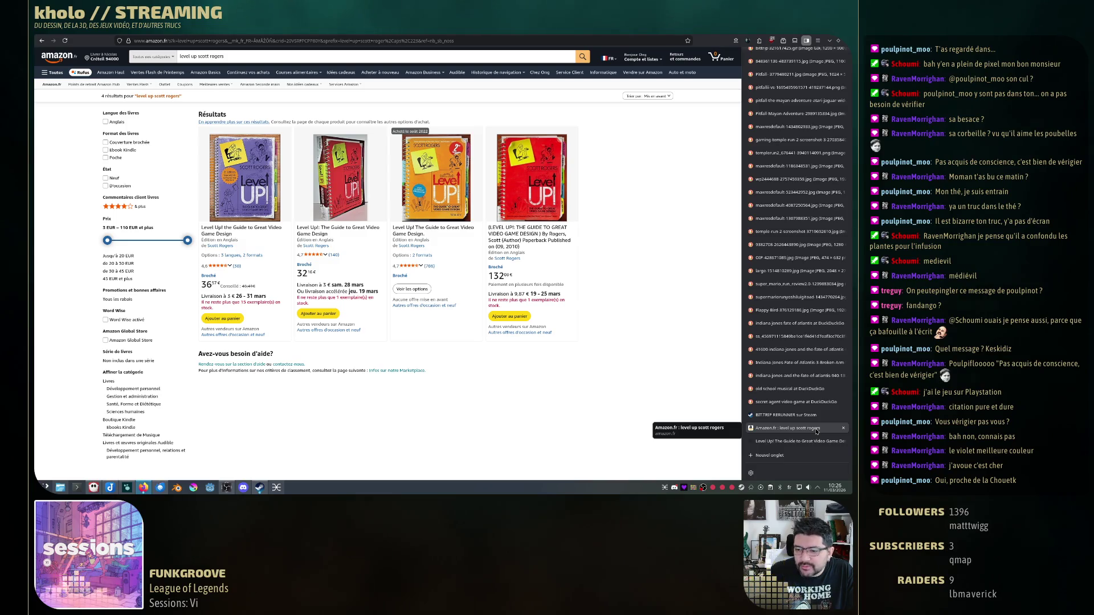
pyautogui.click(811, 441)
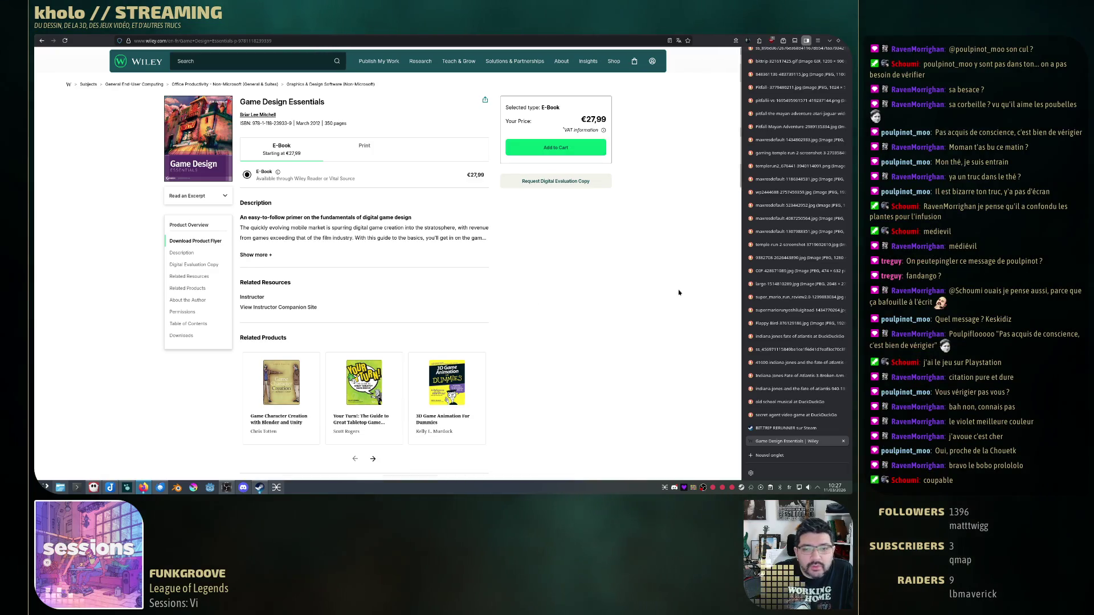
# Close the Wiley Game Design Essentials tab, leaving the BIT.TRIP RERUNNER Steam page showing
pyautogui.middleClick(801, 444)
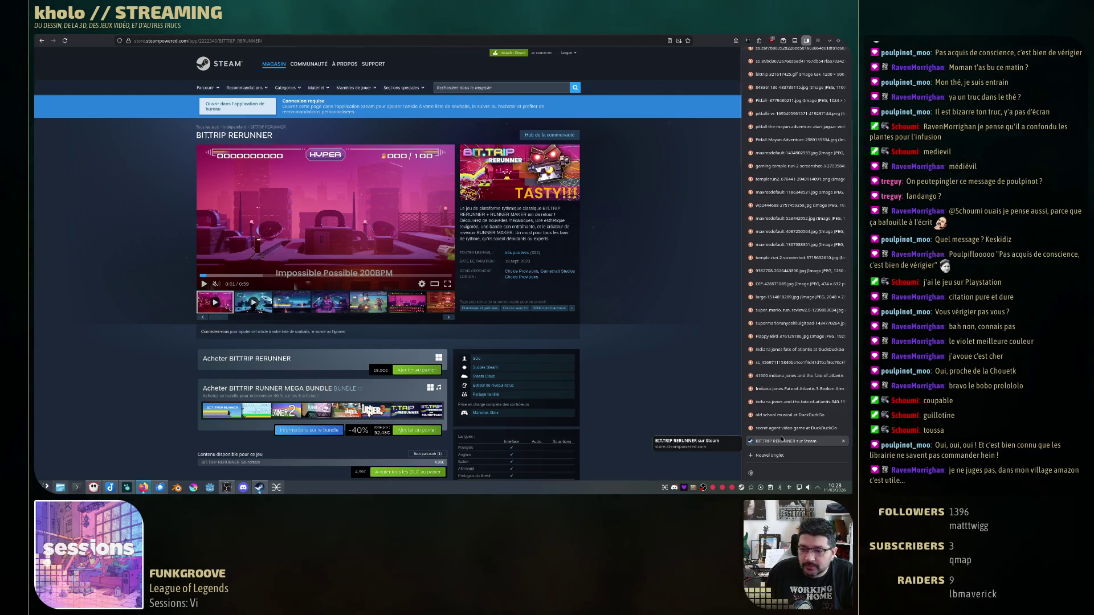
# Switch to the Old School Musical image results and enlarge a gameplay screenshot
pyautogui.click(780, 402)
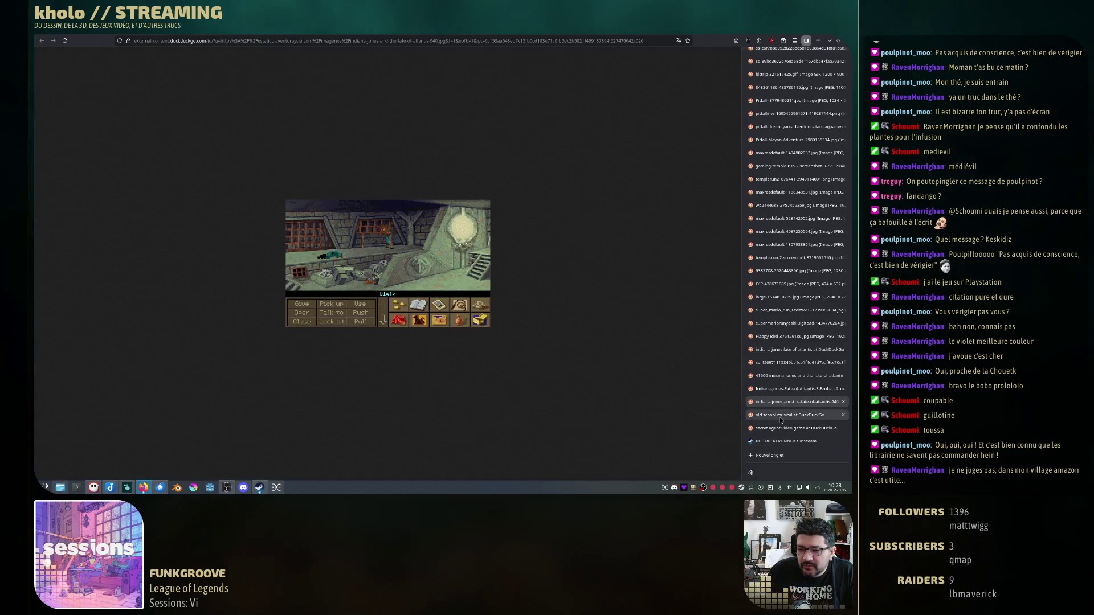
pyautogui.click(781, 416)
pyautogui.scroll(-3, 505, 330)
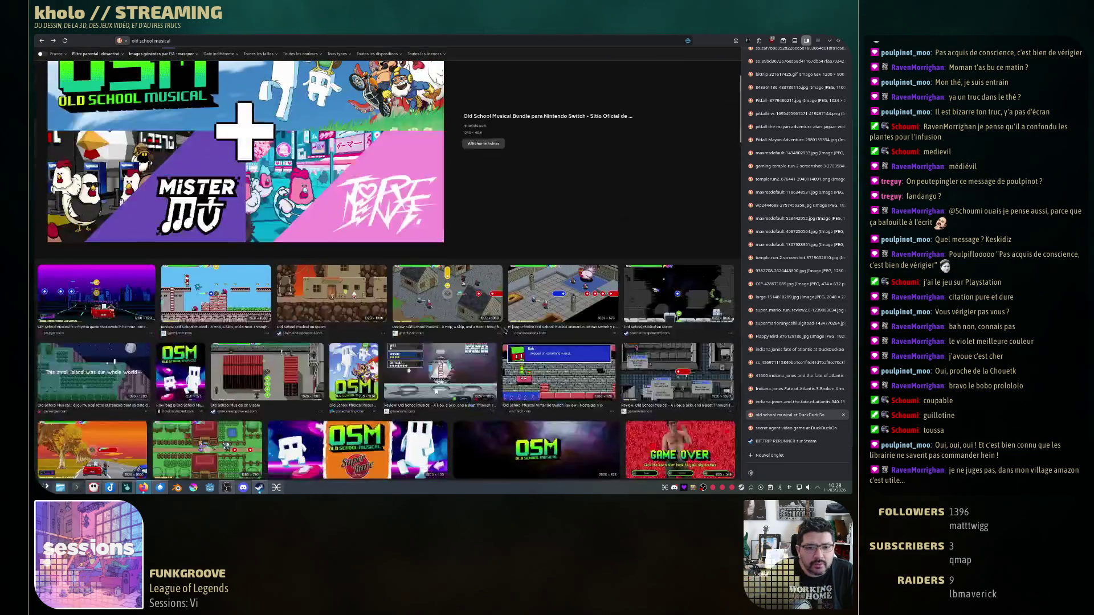
pyautogui.scroll(-3, 504, 330)
pyautogui.scroll(-3, 506, 319)
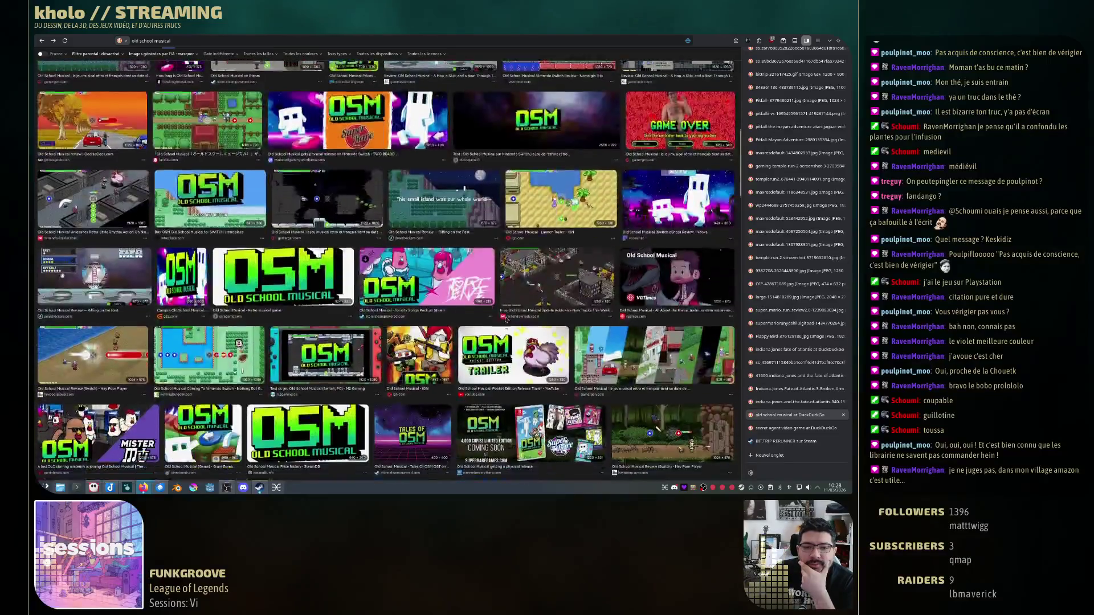
pyautogui.scroll(-2, 506, 320)
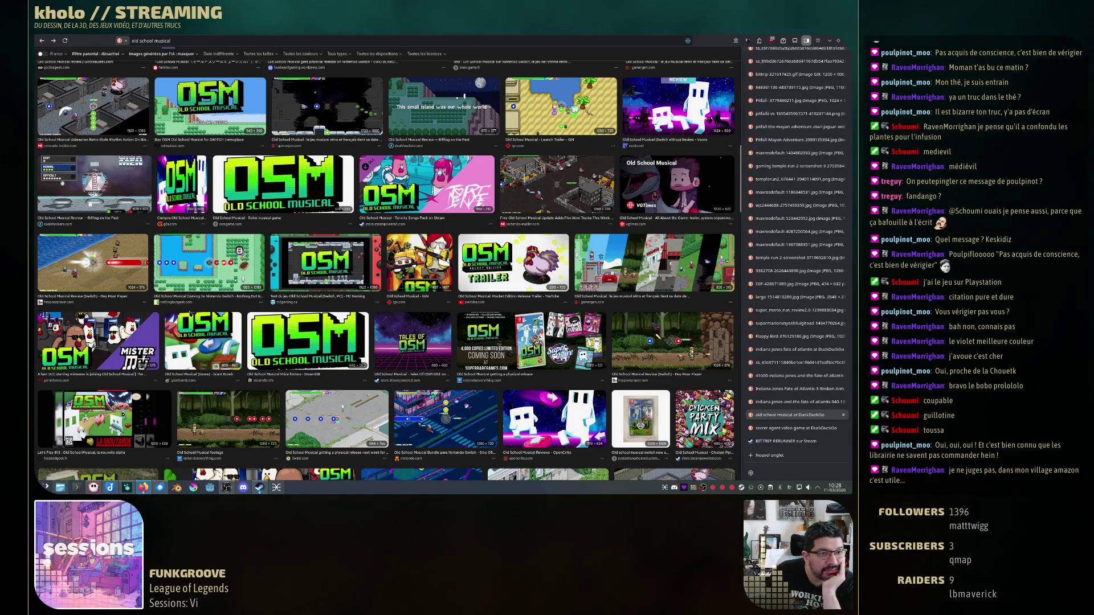
pyautogui.scroll(4, 198, 317)
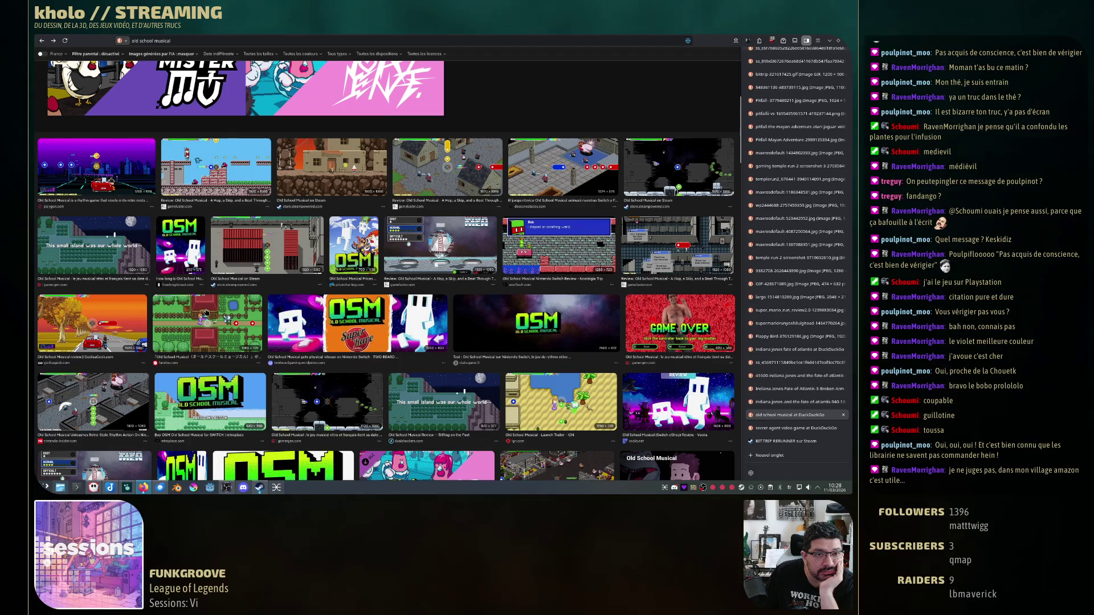
pyautogui.click(216, 169)
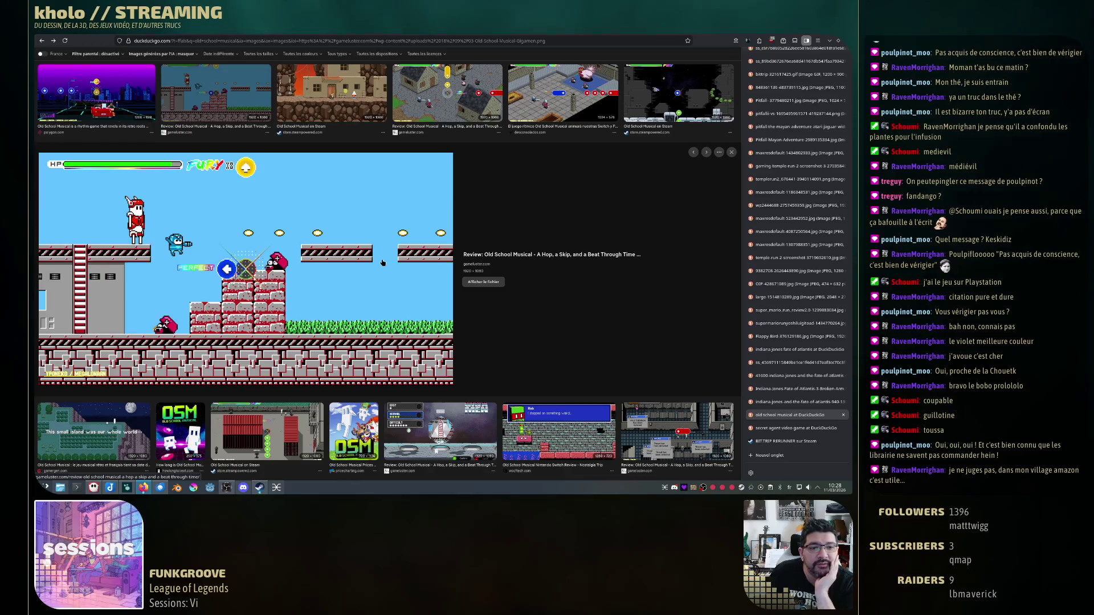
pyautogui.scroll(2, 382, 263)
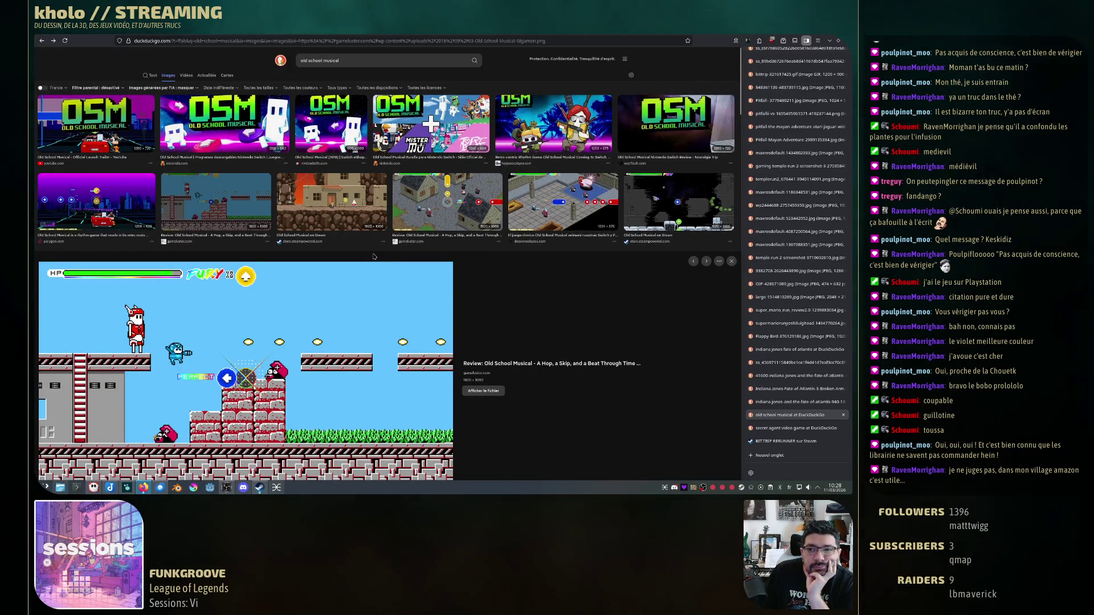
pyautogui.scroll(-5, 374, 255)
pyautogui.scroll(-5, 374, 256)
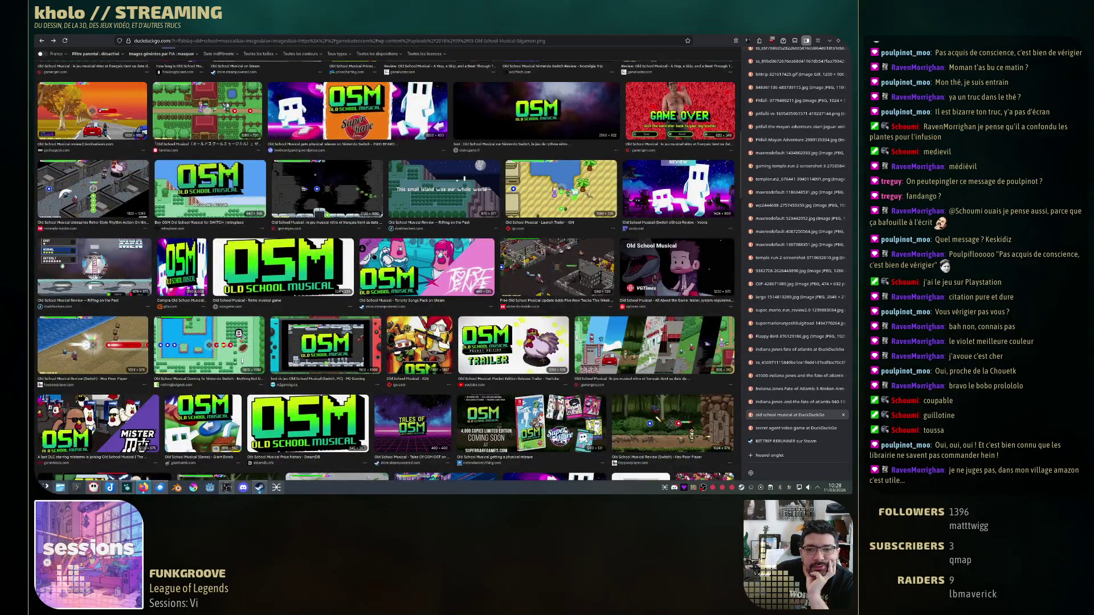
pyautogui.scroll(-4, 373, 257)
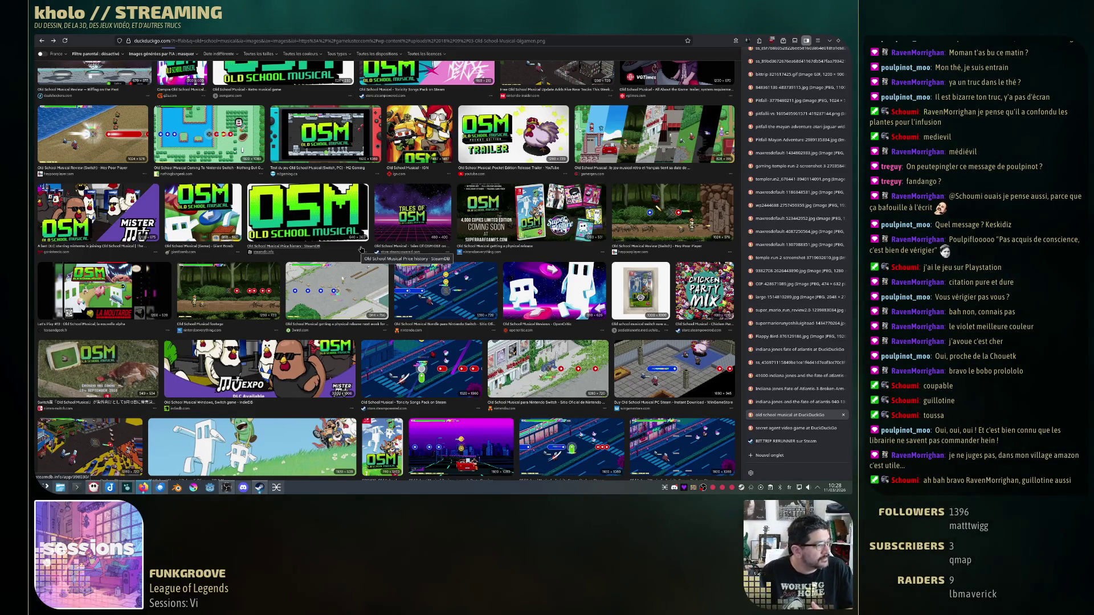
pyautogui.scroll(-2, 361, 249)
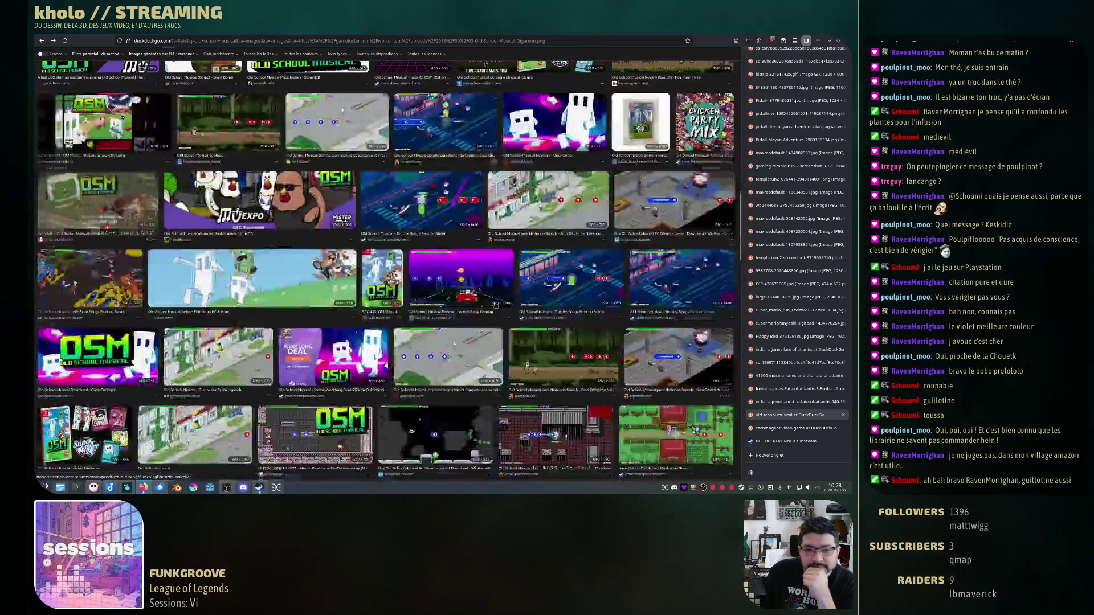
pyautogui.scroll(-2, 480, 333)
pyautogui.scroll(-1, 481, 334)
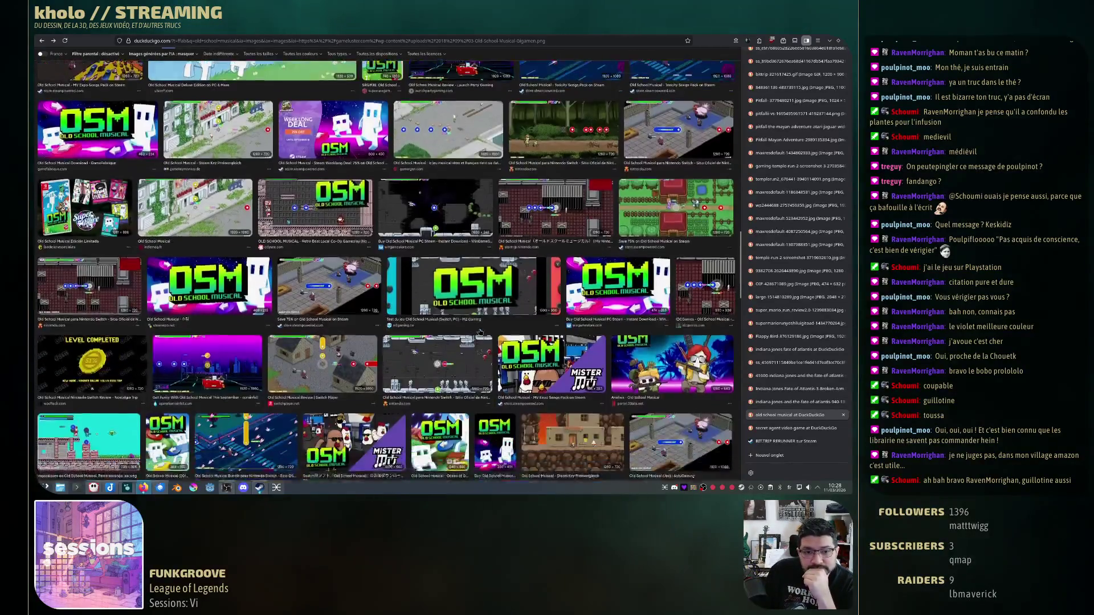
pyautogui.scroll(-1, 481, 334)
pyautogui.scroll(-2, 481, 333)
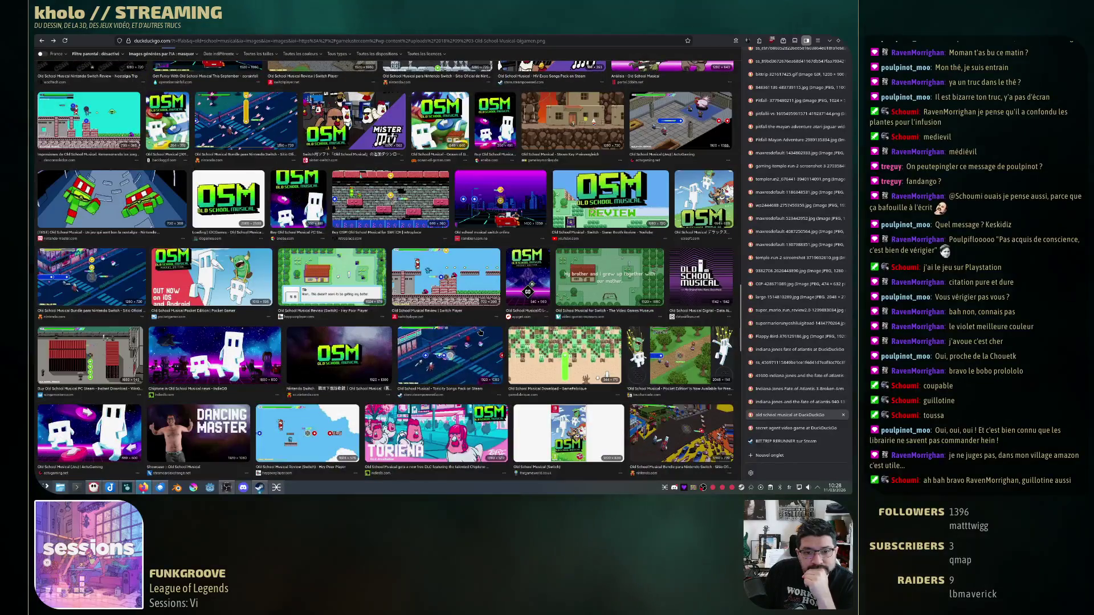
pyautogui.scroll(-2, 481, 334)
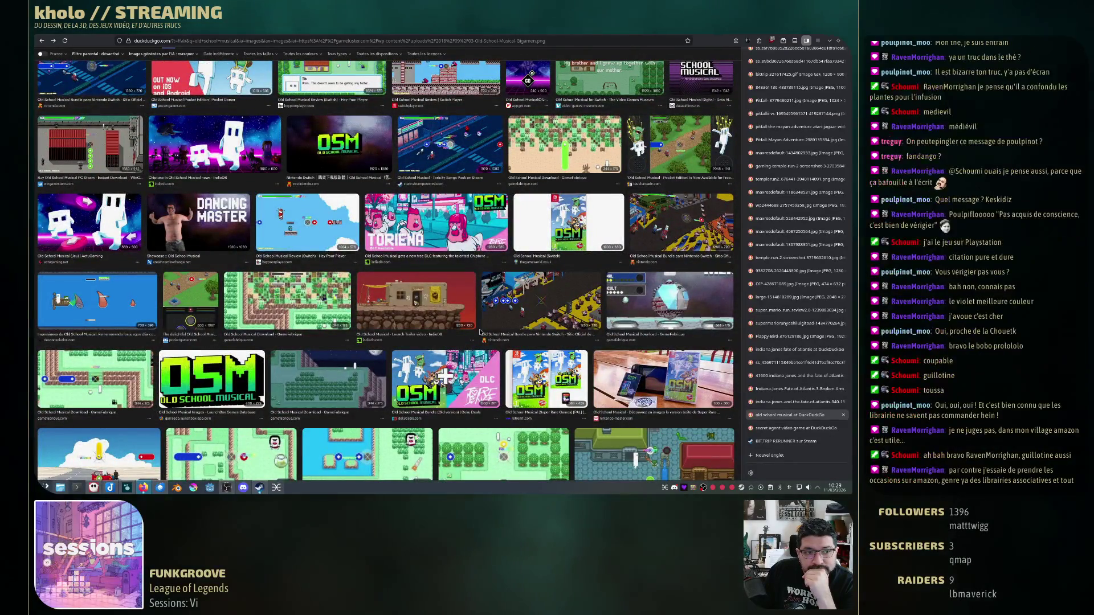
pyautogui.scroll(-2, 480, 331)
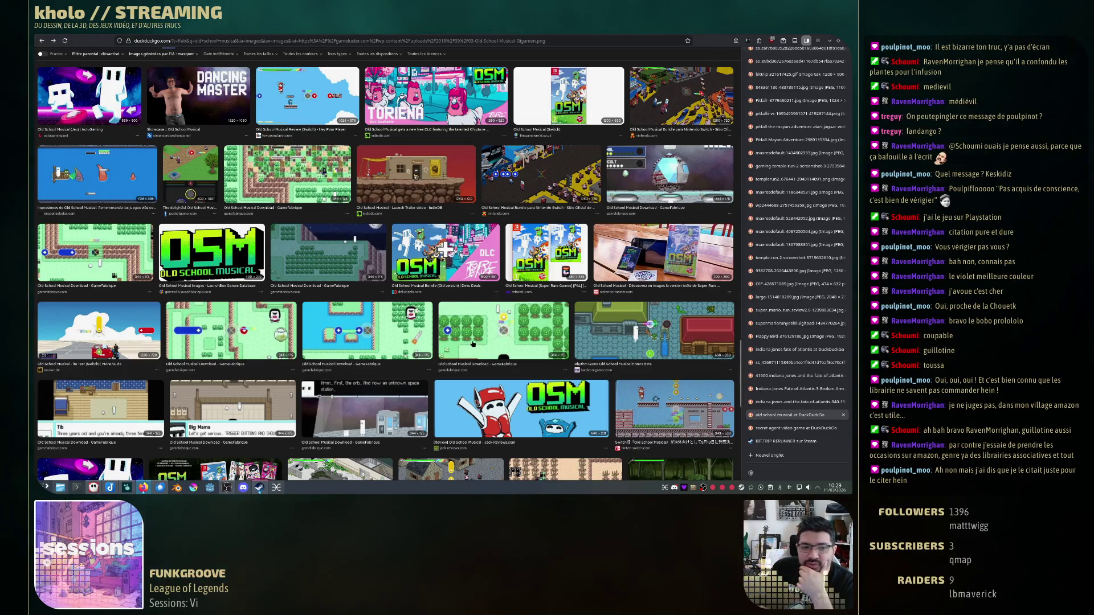
pyautogui.scroll(-3, 473, 344)
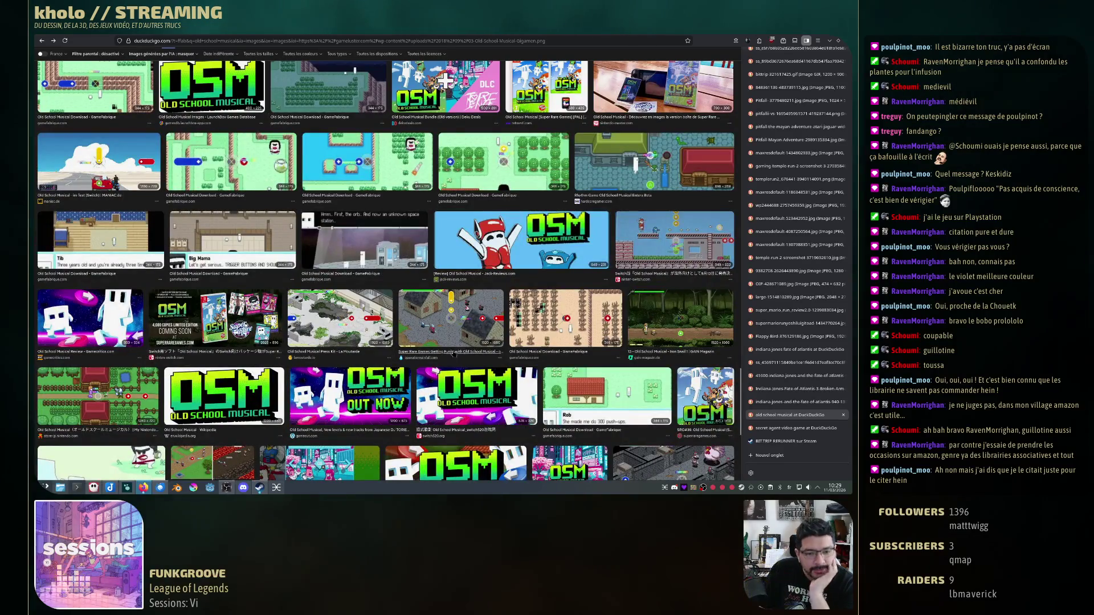
pyautogui.scroll(-2, 453, 355)
pyautogui.scroll(-2, 448, 356)
pyautogui.scroll(-2, 444, 357)
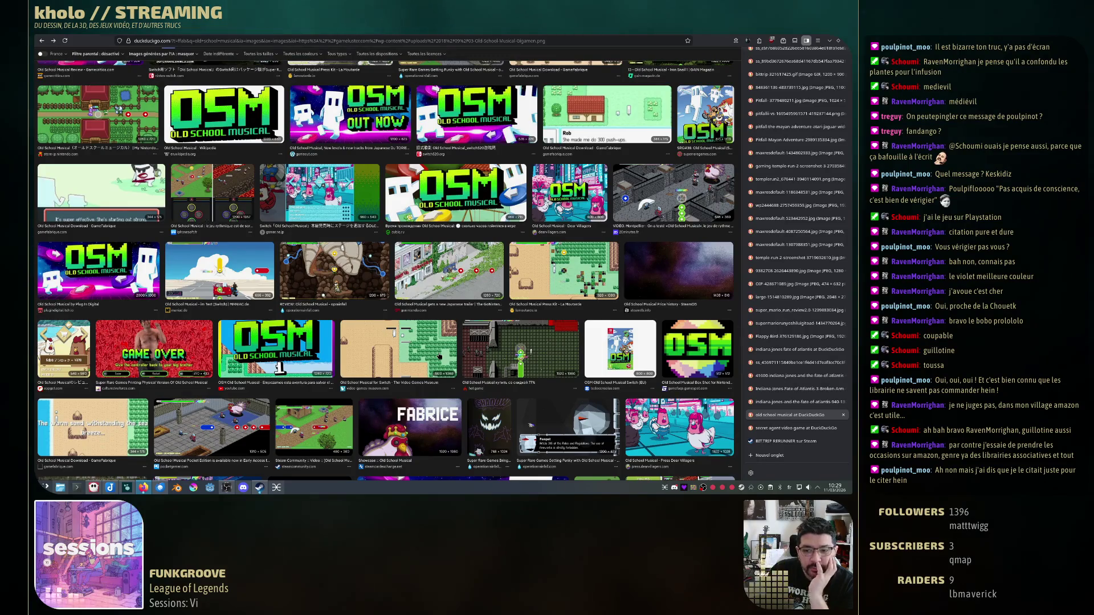
pyautogui.scroll(-3, 439, 357)
pyautogui.scroll(-1, 439, 355)
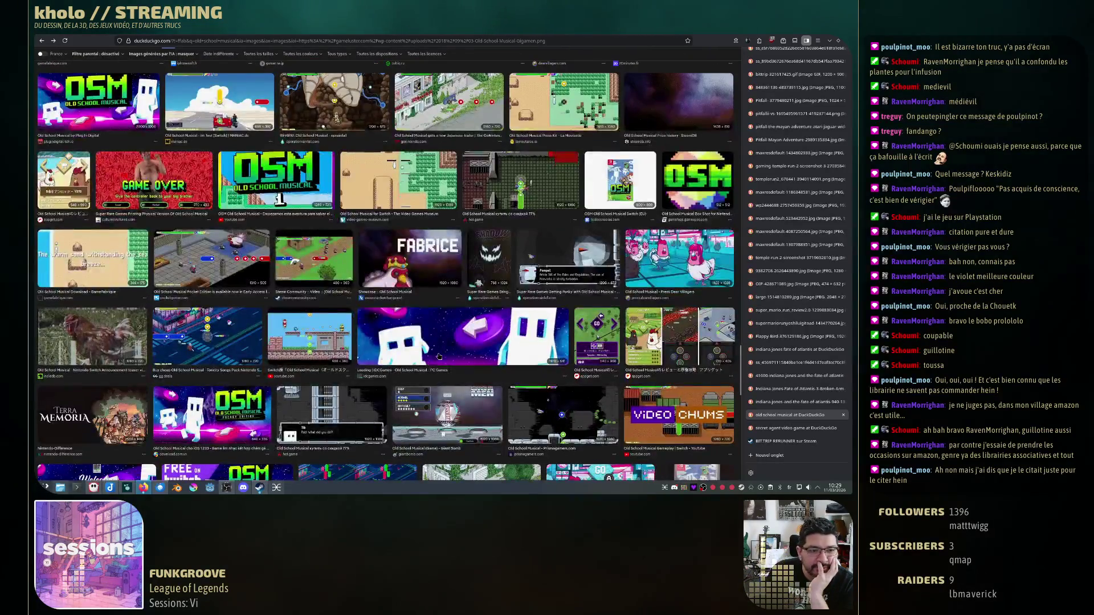
pyautogui.scroll(-3, 439, 342)
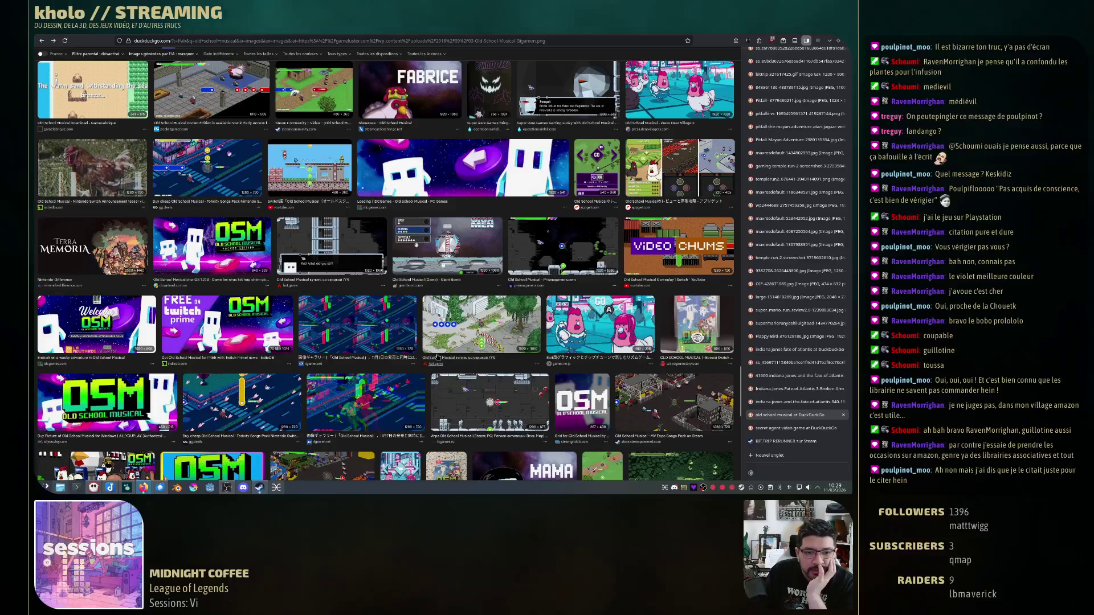
pyautogui.scroll(-3, 436, 357)
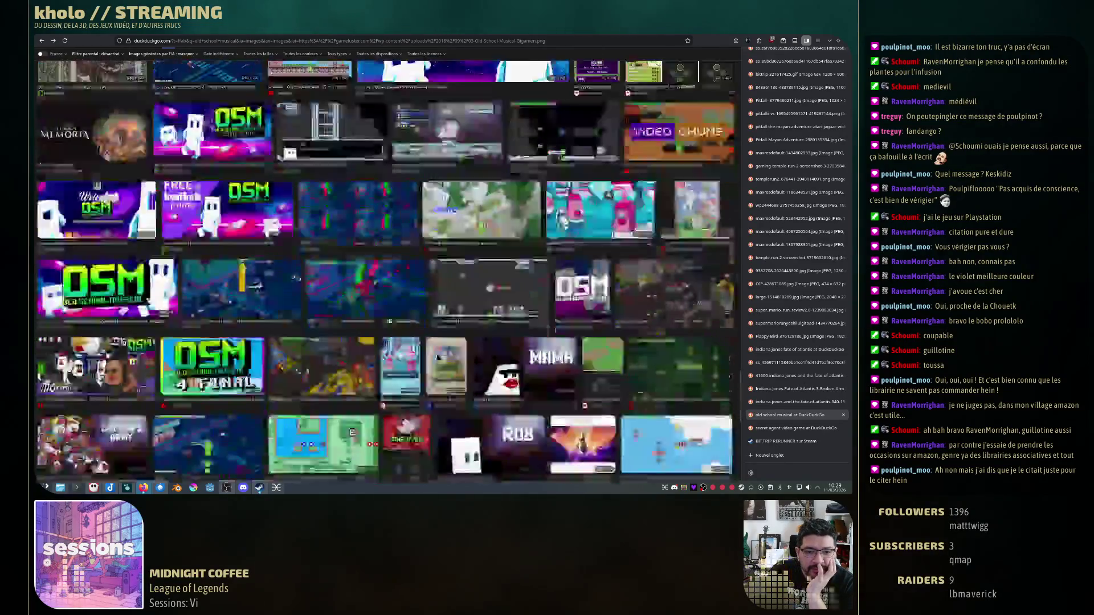
pyautogui.scroll(-2, 437, 357)
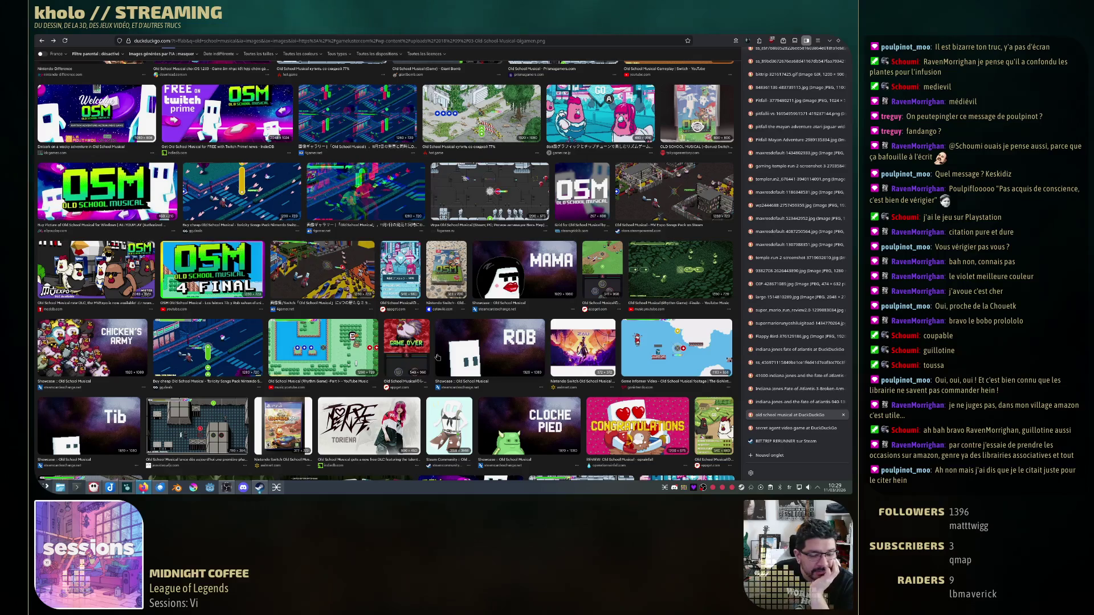
pyautogui.scroll(-2, 437, 358)
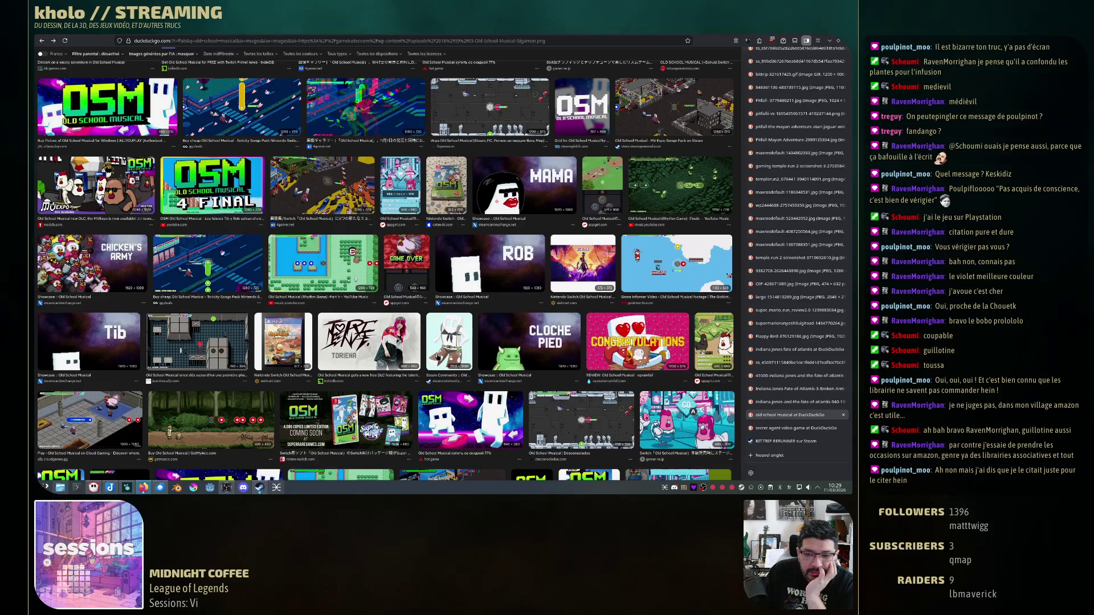
pyautogui.scroll(-4, 437, 357)
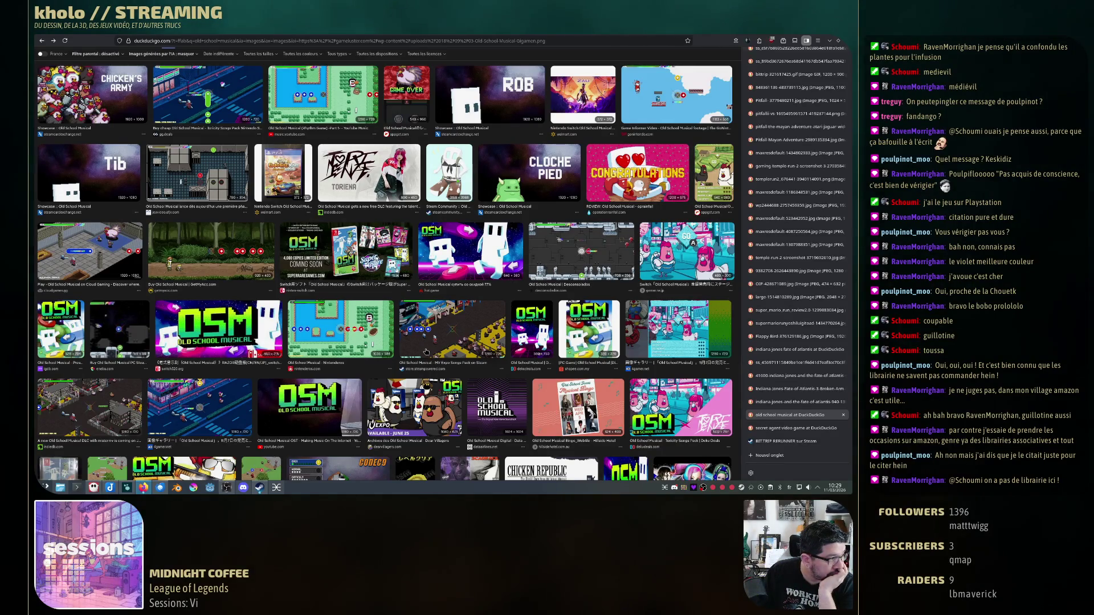
pyautogui.scroll(-4, 425, 352)
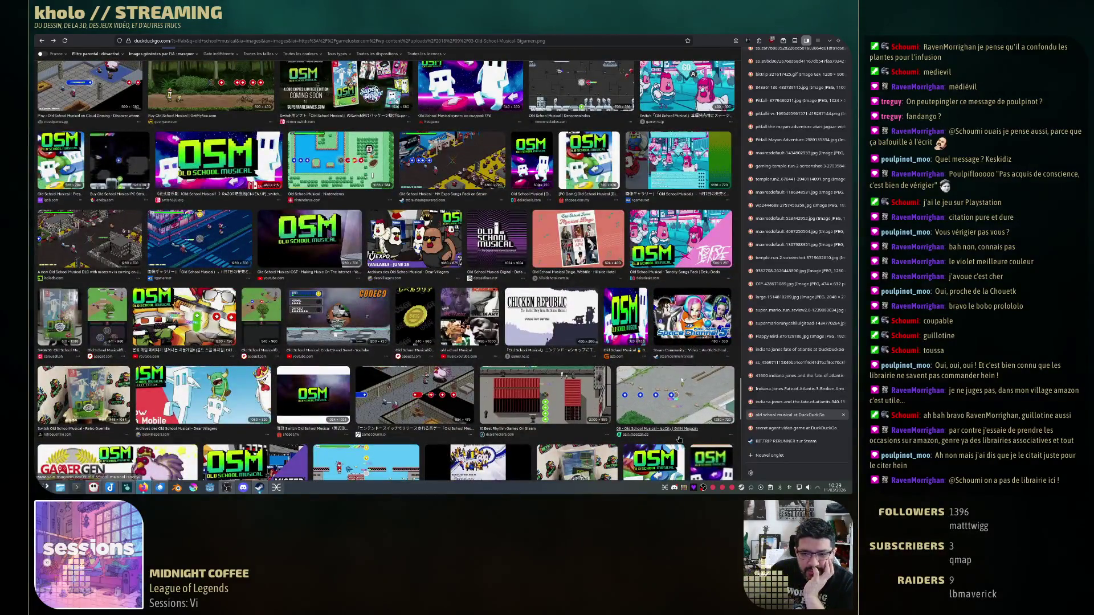
pyautogui.scroll(-4, 680, 439)
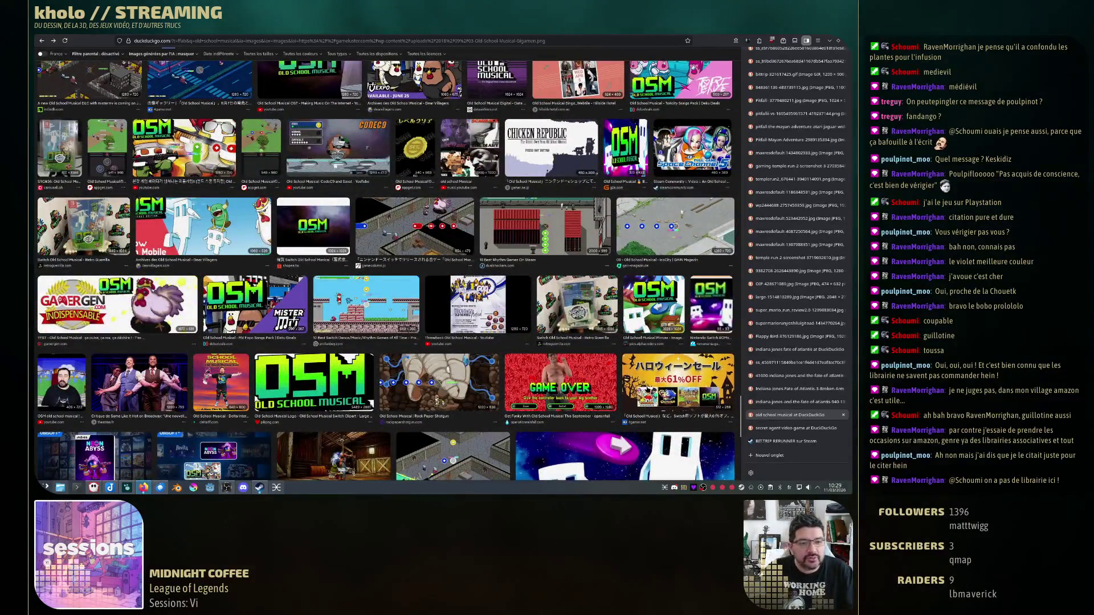
# Return to the BIT.TRIP RERUNNER Steam page and open its first gallery screenshot in a new tab
pyautogui.click(796, 428)
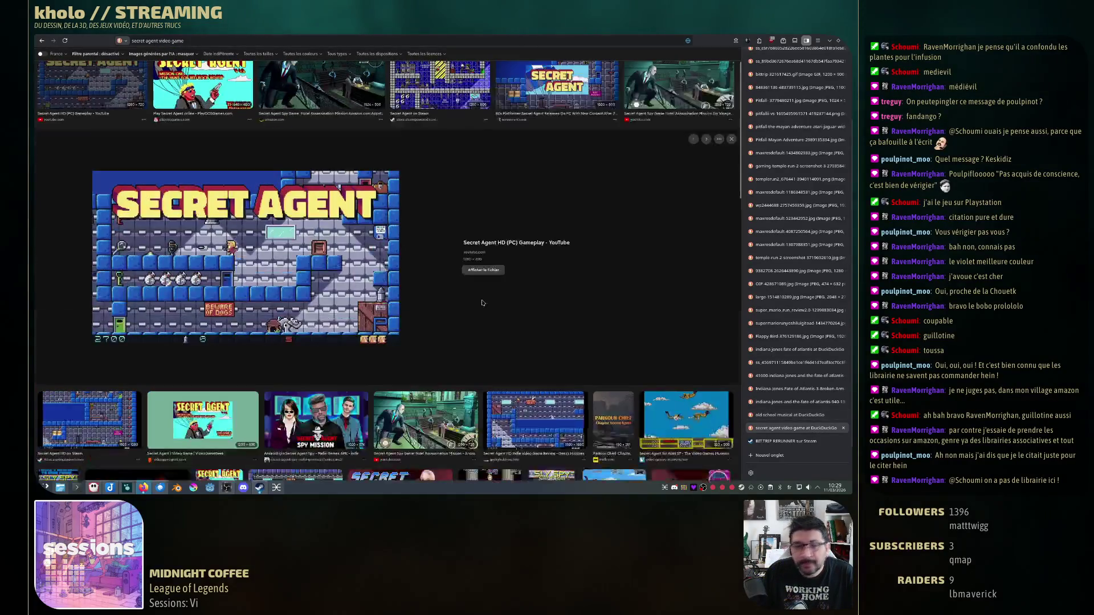
pyautogui.click(795, 442)
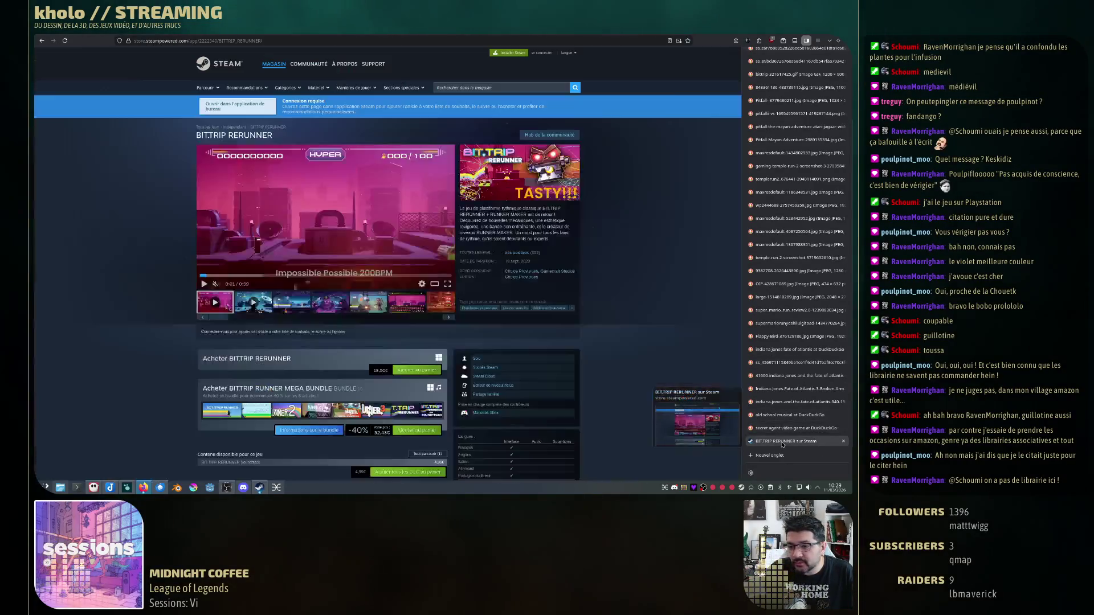
pyautogui.click(318, 304)
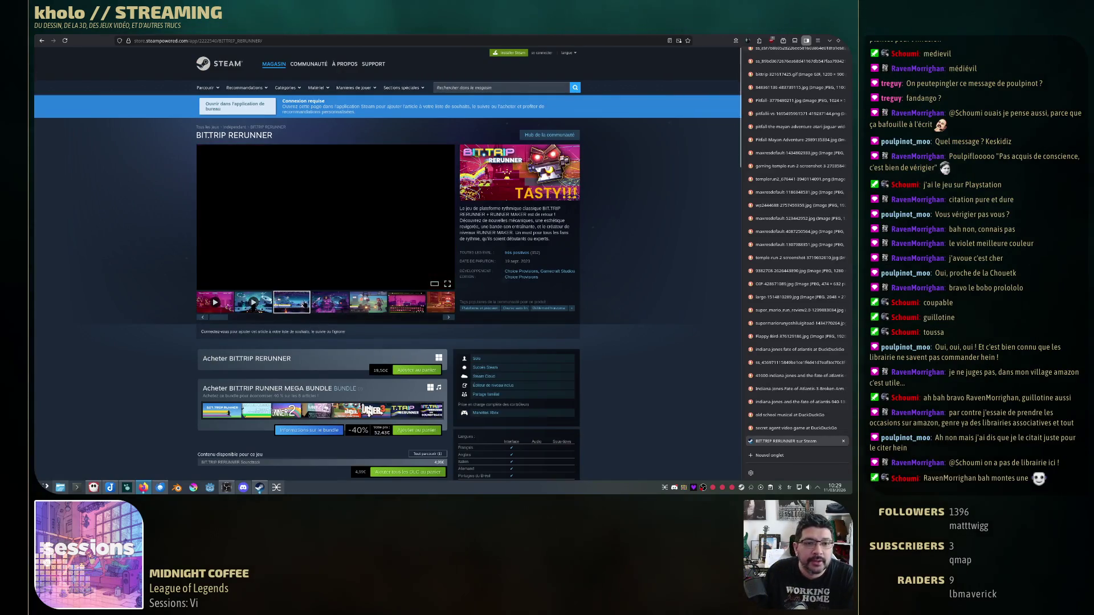
pyautogui.click(333, 230)
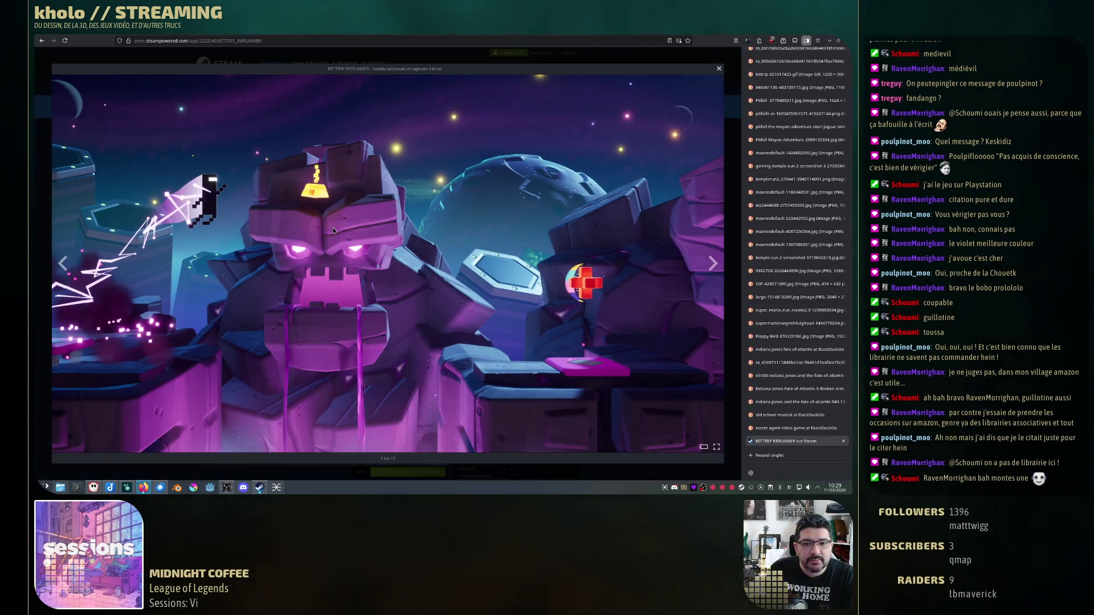
pyautogui.rightClick(334, 229)
pyautogui.click(385, 234)
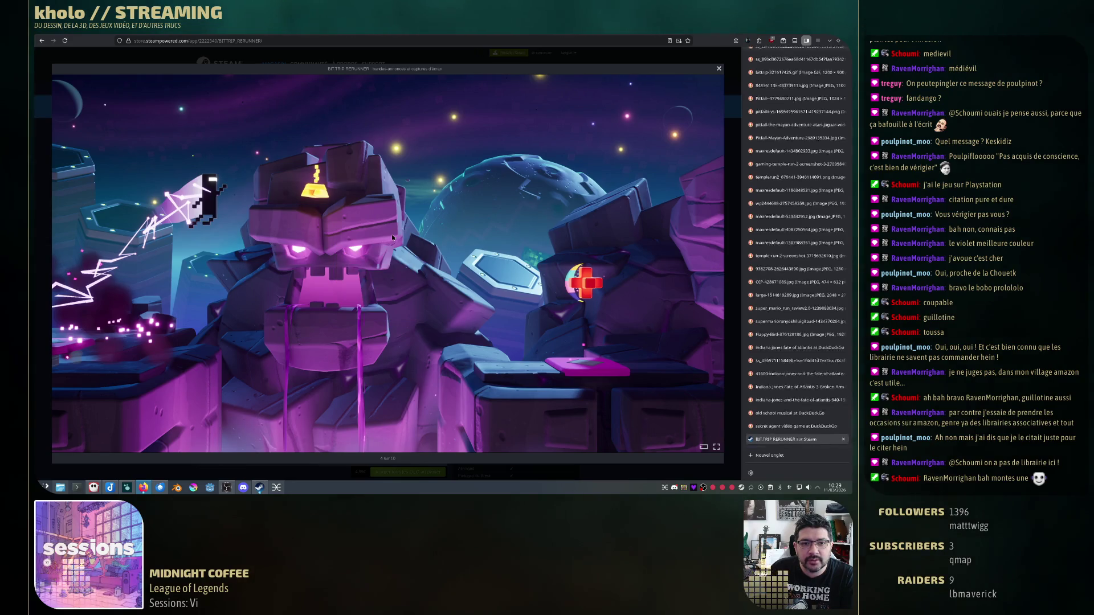
pyautogui.hotkey('ctrl', 'Tab')
pyautogui.hotkey('ctrl', 'shift', 'Tab')
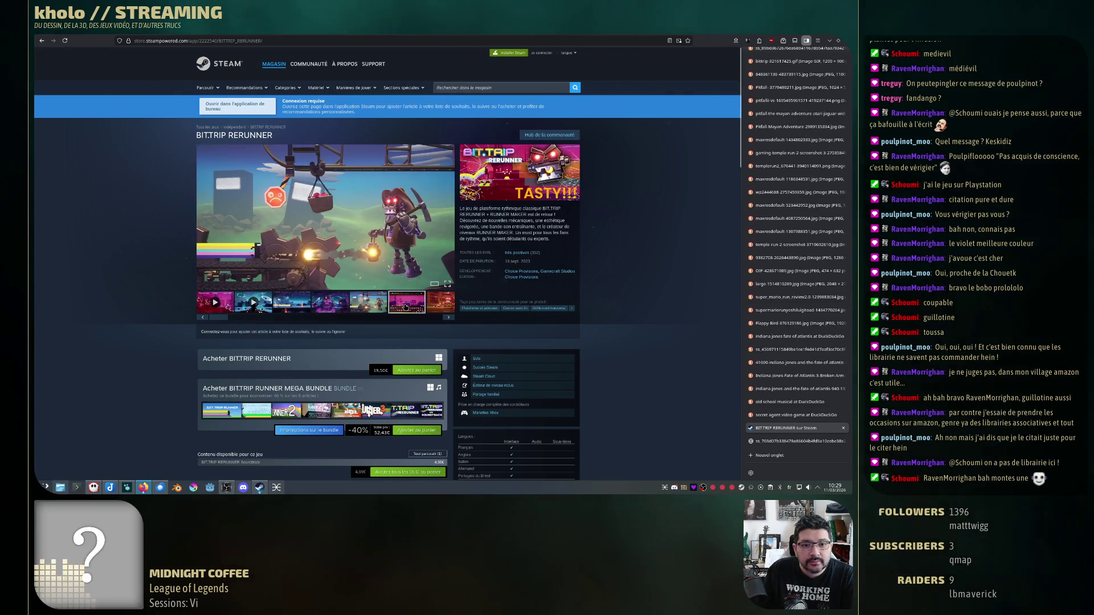
# Enlarge the orange robot street screenshot and open it in a new tab
pyautogui.click(408, 305)
pyautogui.click(437, 306)
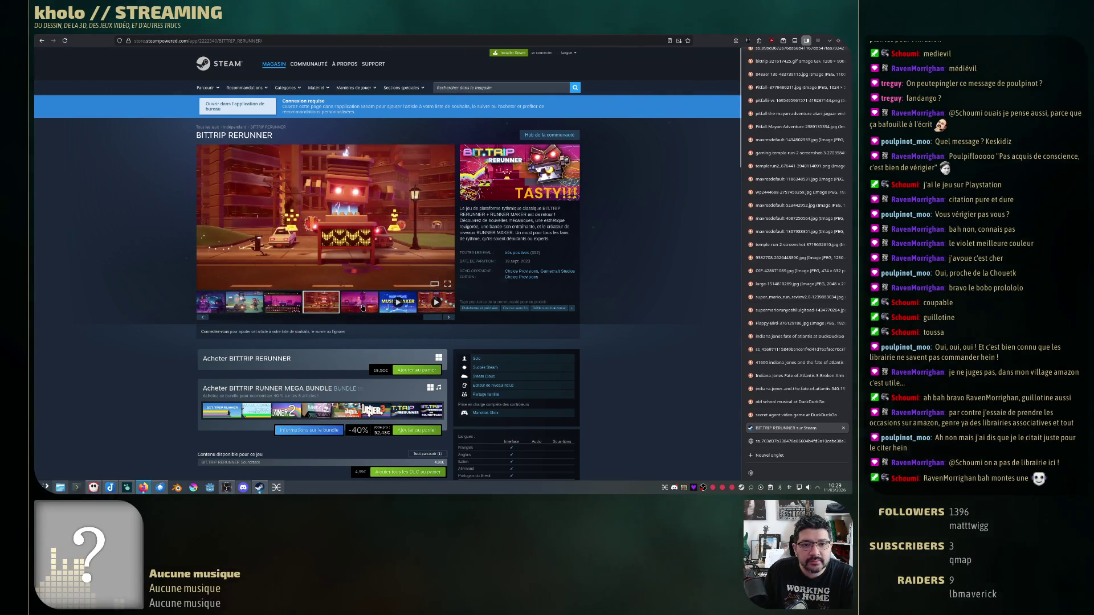
pyautogui.moveTo(326, 218)
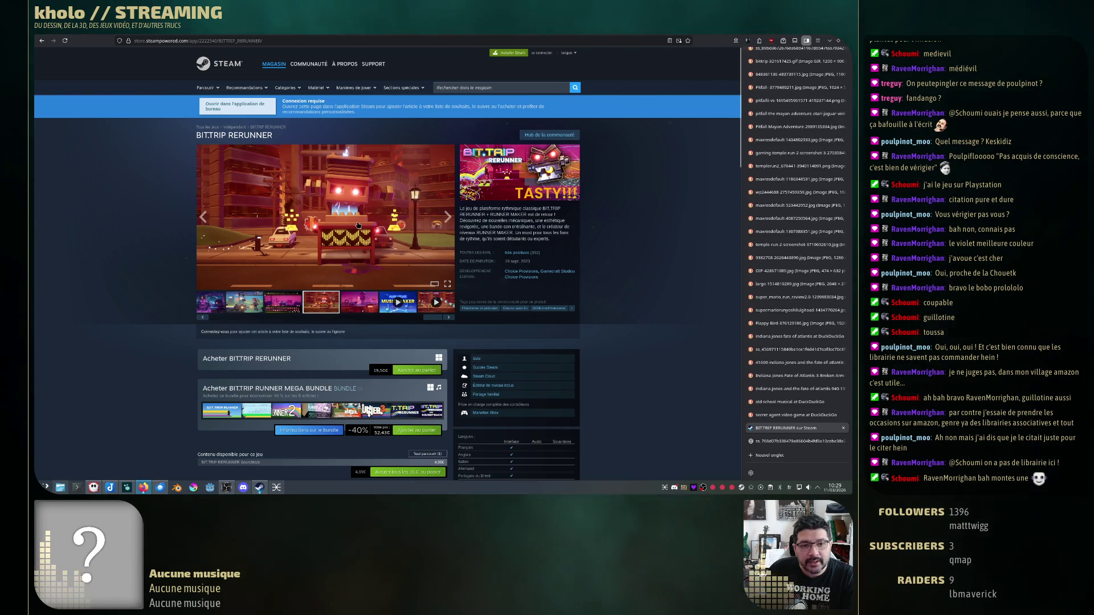
pyautogui.click(358, 226)
pyautogui.rightClick(409, 289)
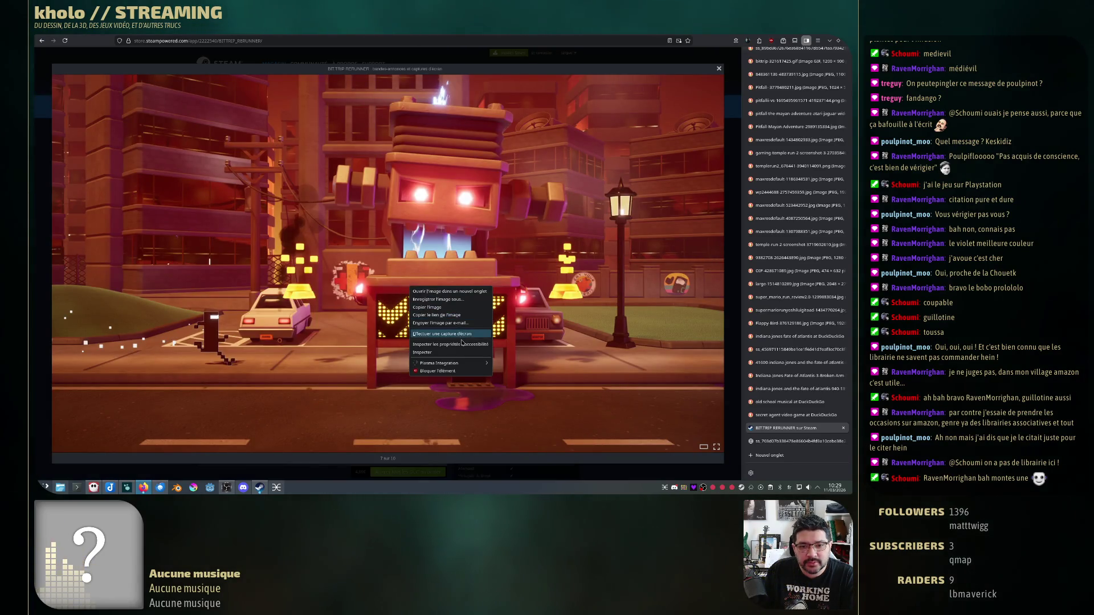
pyautogui.click(468, 293)
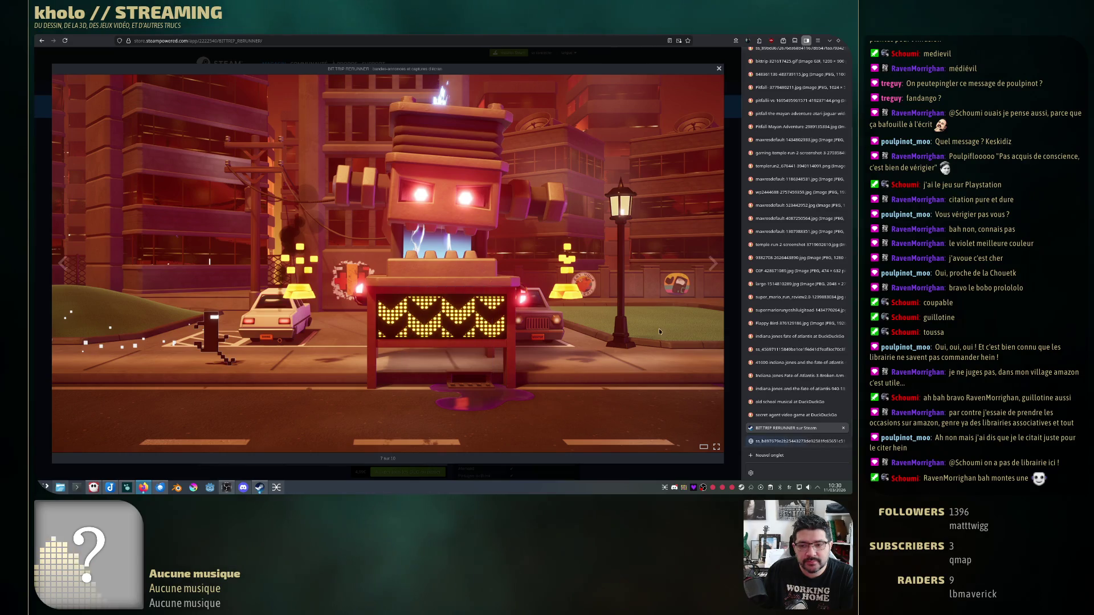
# Step through the remaining gallery items, then close the enlarged media viewer
pyautogui.click(713, 264)
pyautogui.click(713, 265)
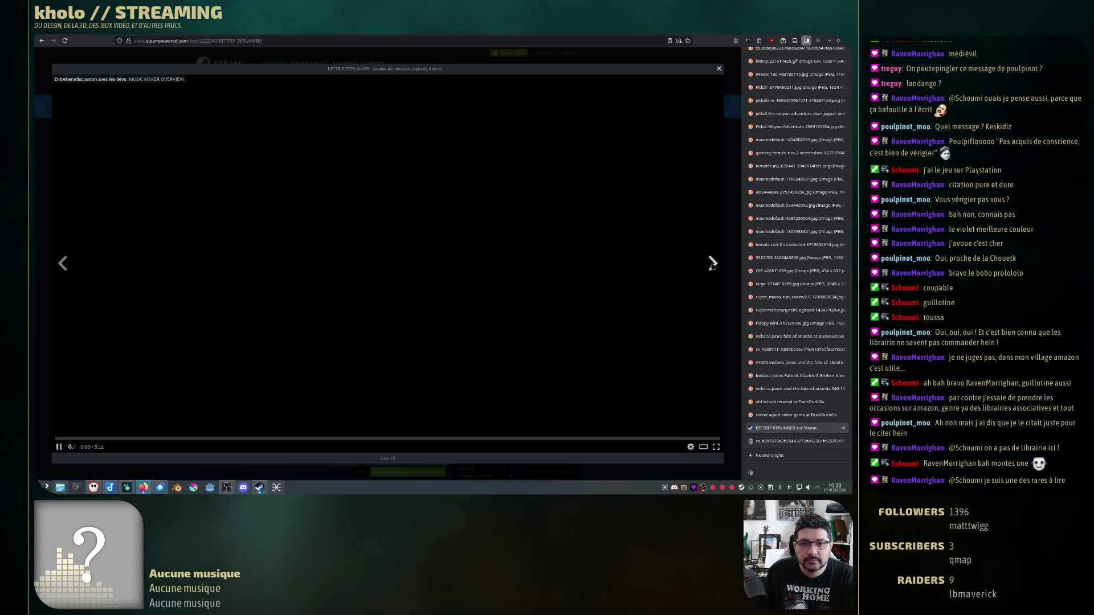
pyautogui.click(713, 264)
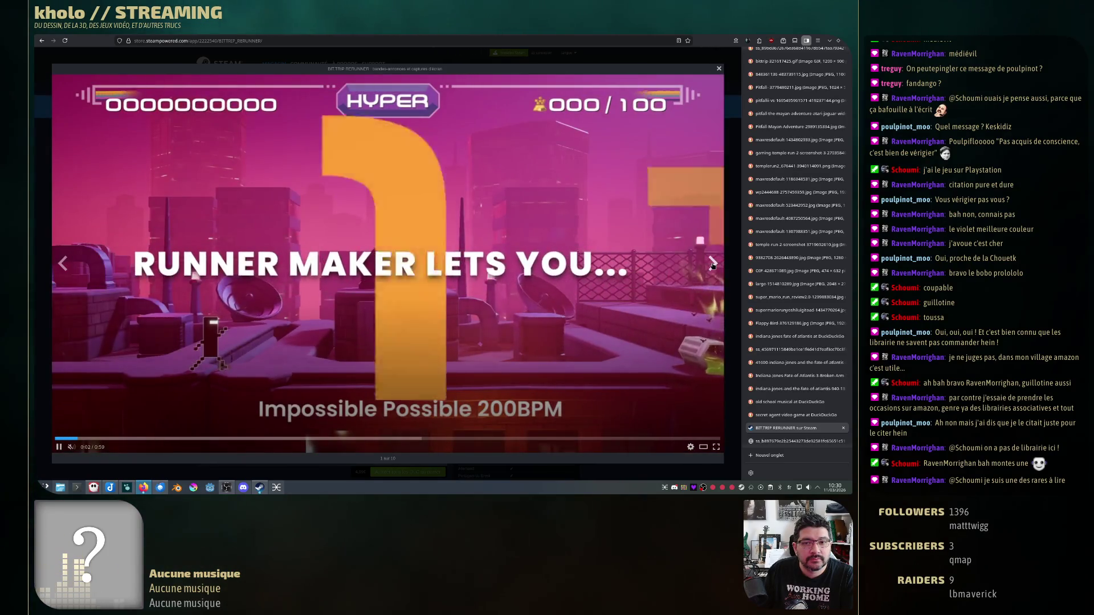
pyautogui.click(713, 264)
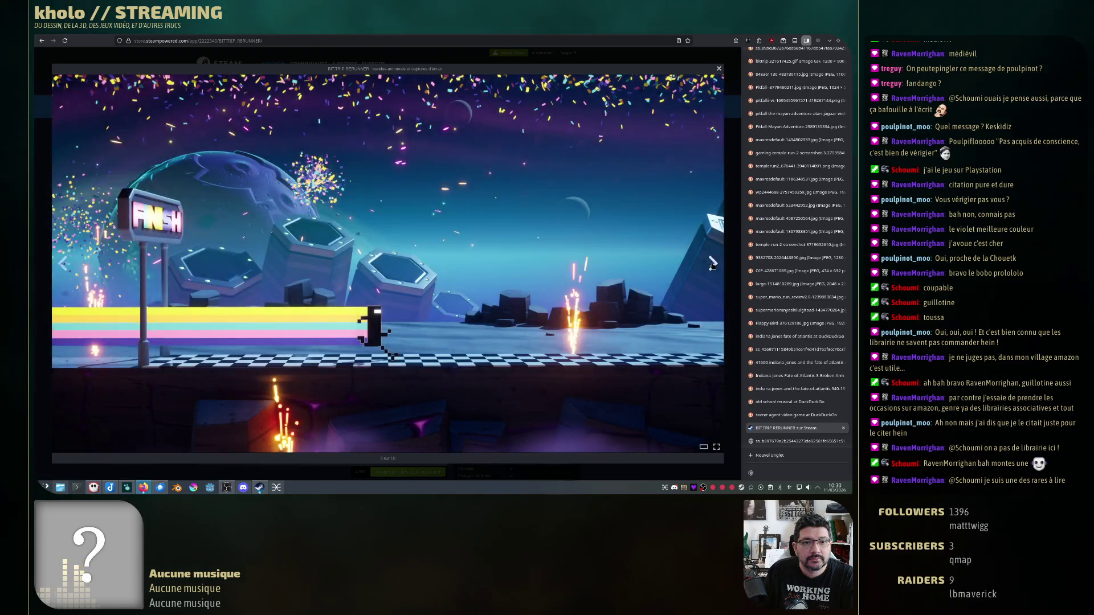
pyautogui.click(736, 313)
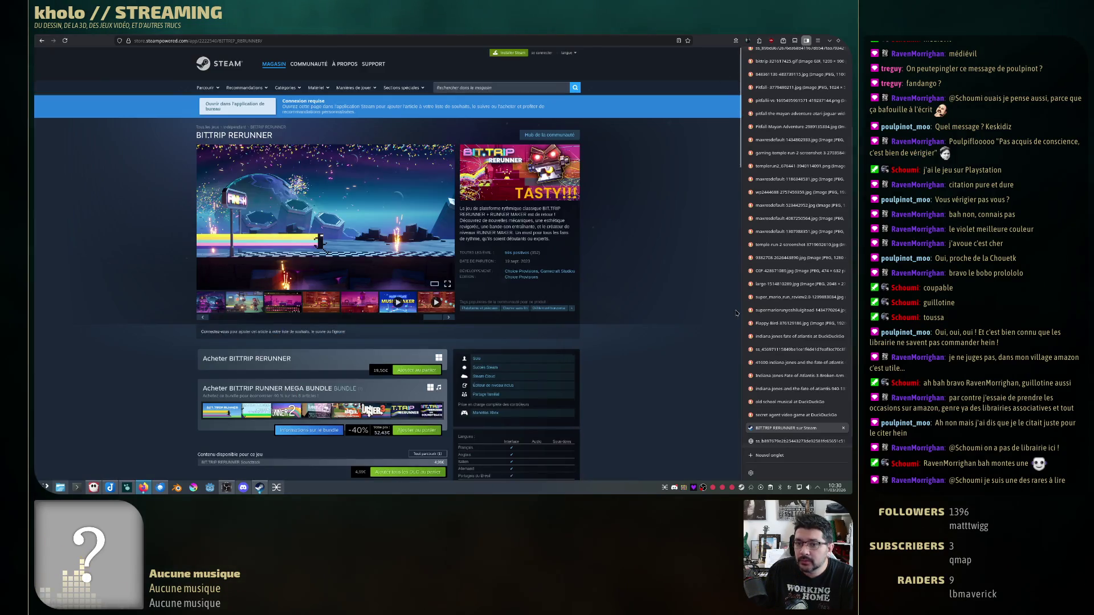
# Shrink the browser, bring the Moodboard whiteboard forward and nudge the six-screenshot group up-left
pyautogui.doubleClick(705, 45)
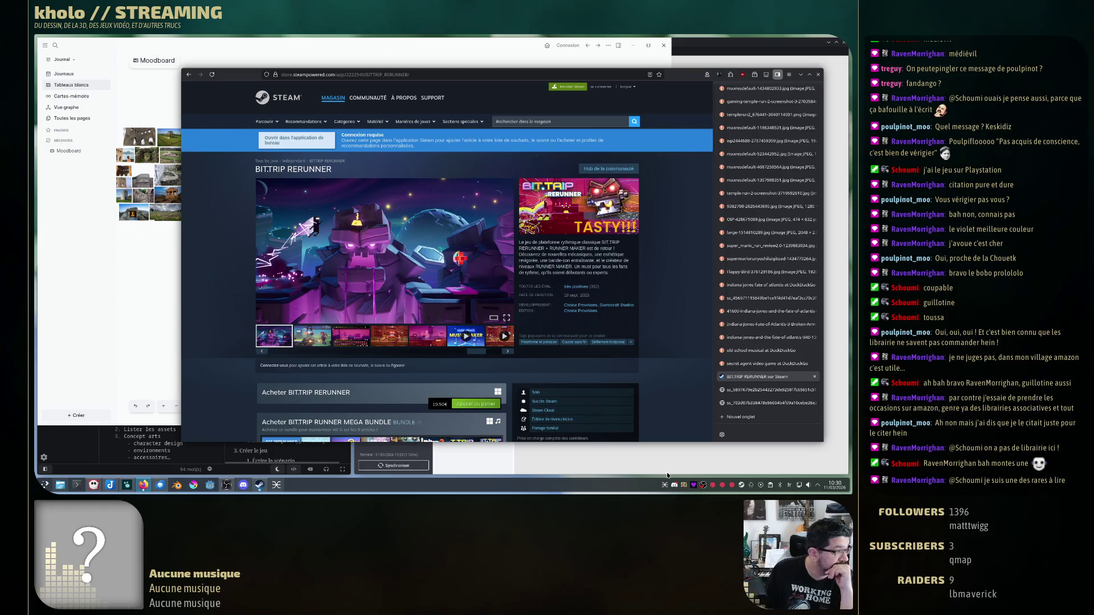
pyautogui.click(363, 53)
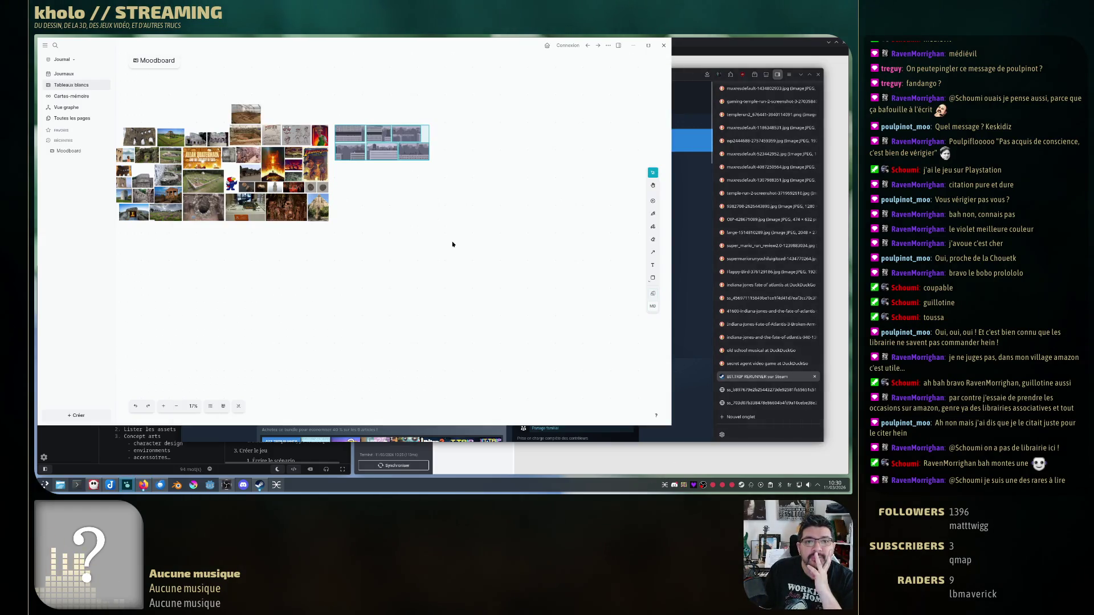
pyautogui.moveTo(430, 178); pyautogui.dragTo(408, 286)
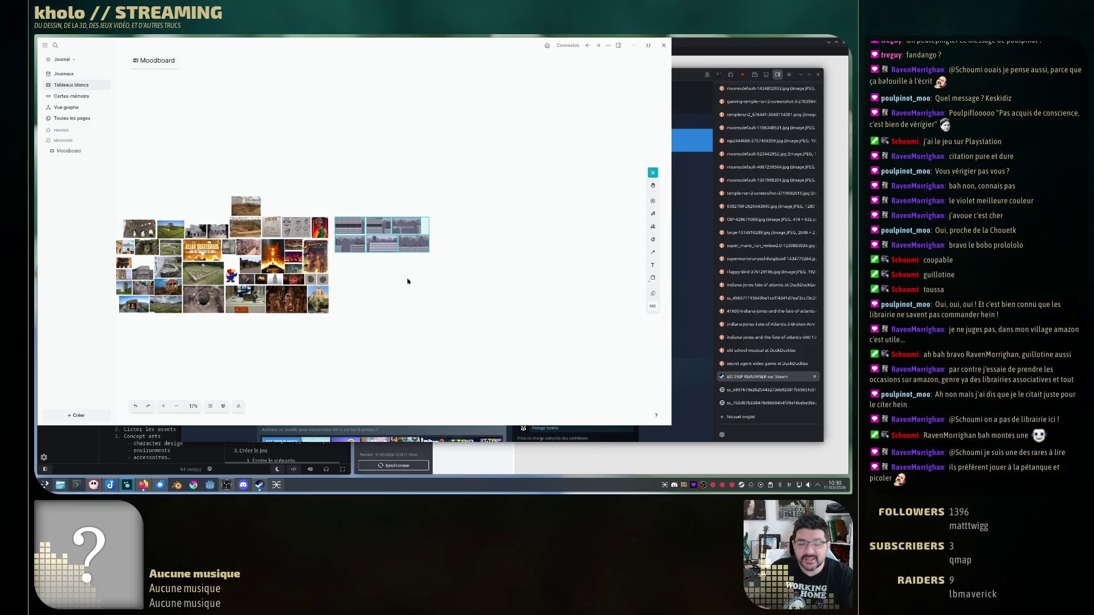
pyautogui.scroll(4, 409, 286)
pyautogui.scroll(2, 330, 257)
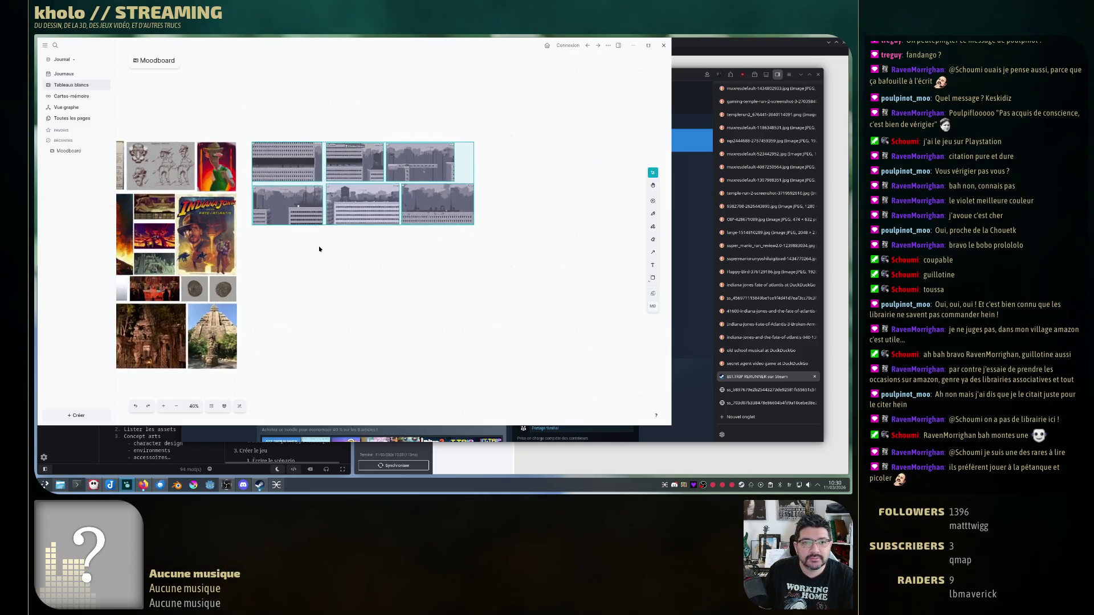
pyautogui.moveTo(272, 93); pyautogui.dragTo(269, 87)
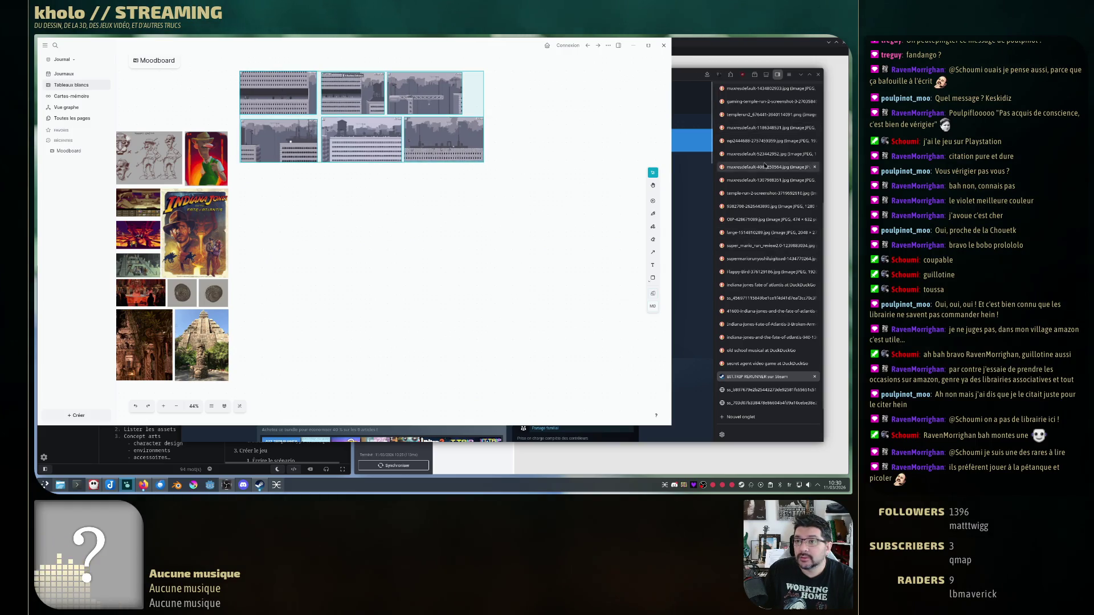
pyautogui.scroll(5, 760, 89)
# Drag the first runner game screenshots from the browser onto the Moodboard beside the existing images
pyautogui.click(761, 89)
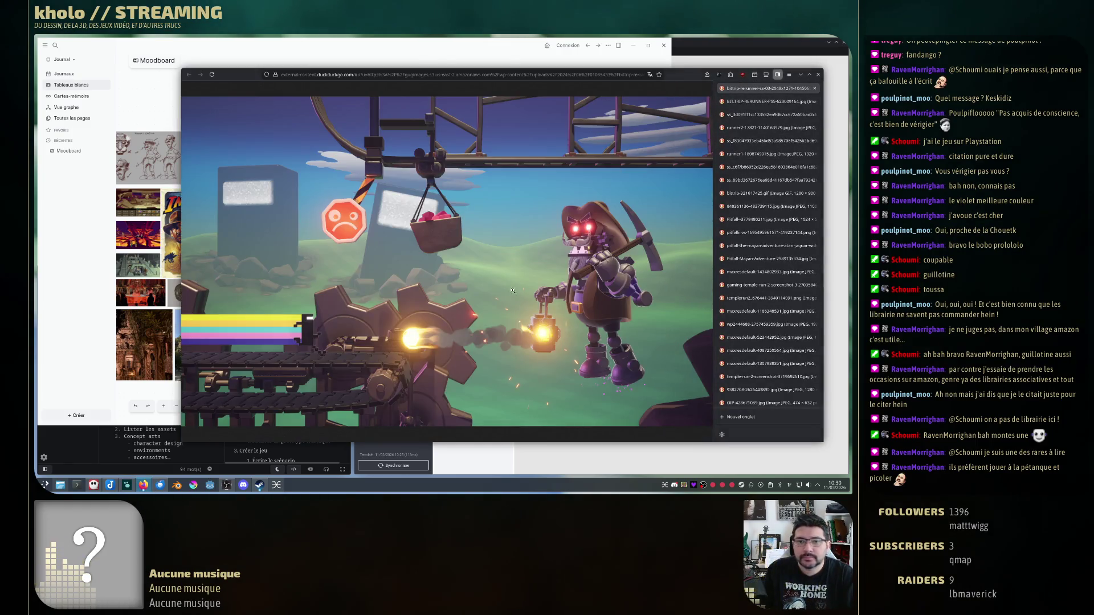
pyautogui.moveTo(689, 83); pyautogui.dragTo(858, 105)
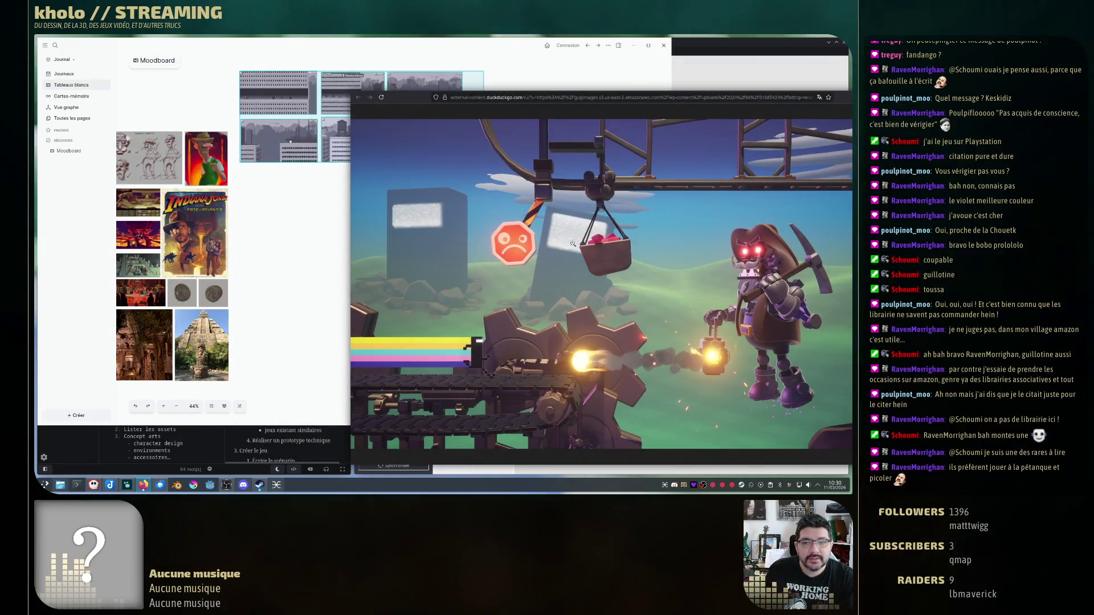
pyautogui.moveTo(572, 244); pyautogui.dragTo(305, 242)
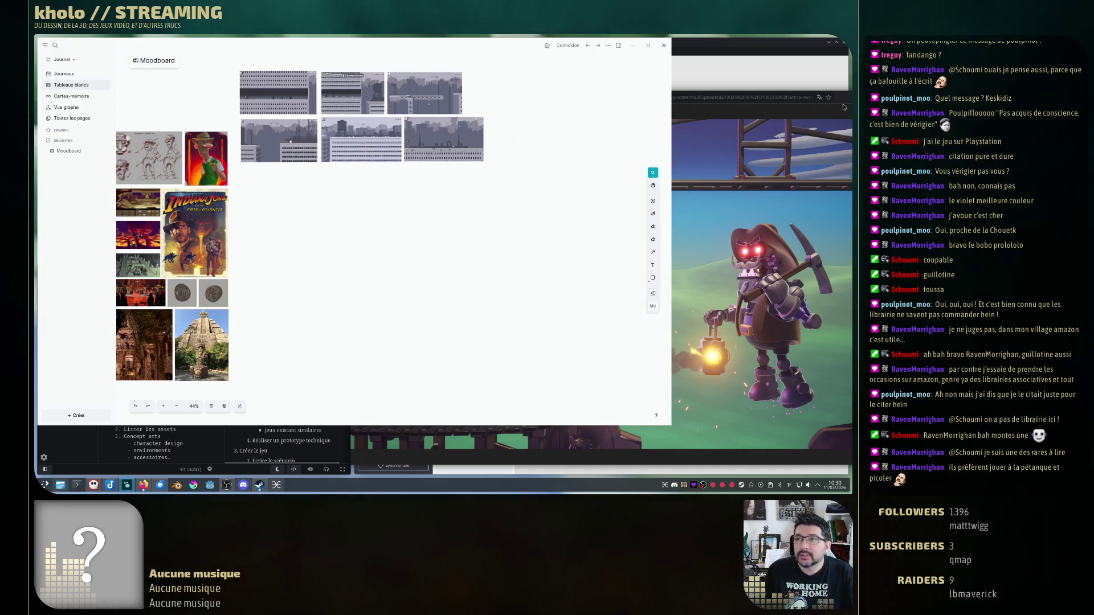
pyautogui.click(757, 194)
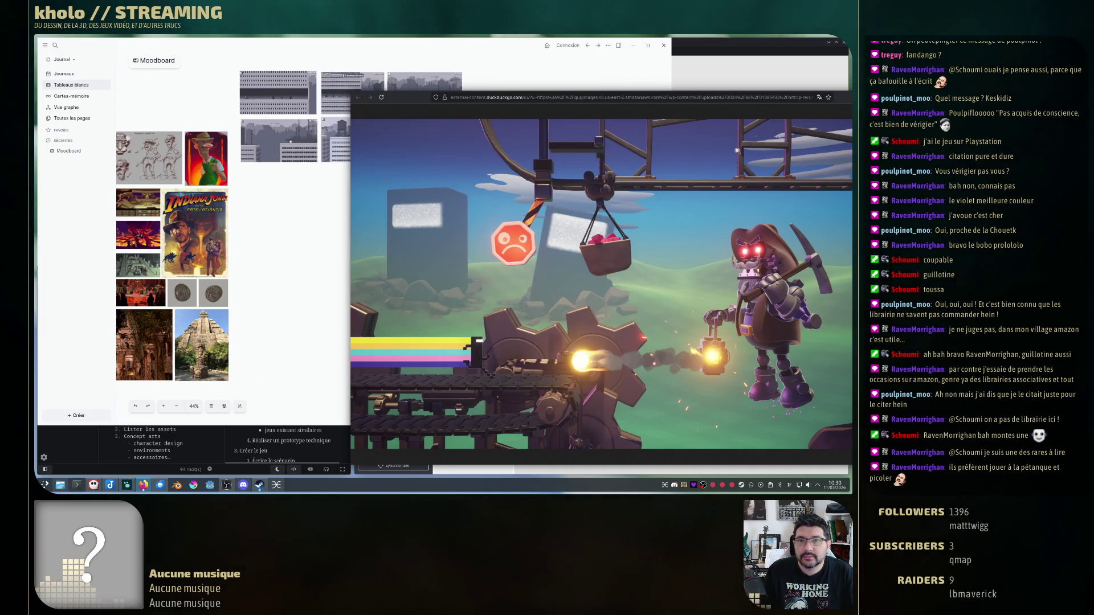
pyautogui.moveTo(492, 231); pyautogui.dragTo(293, 254)
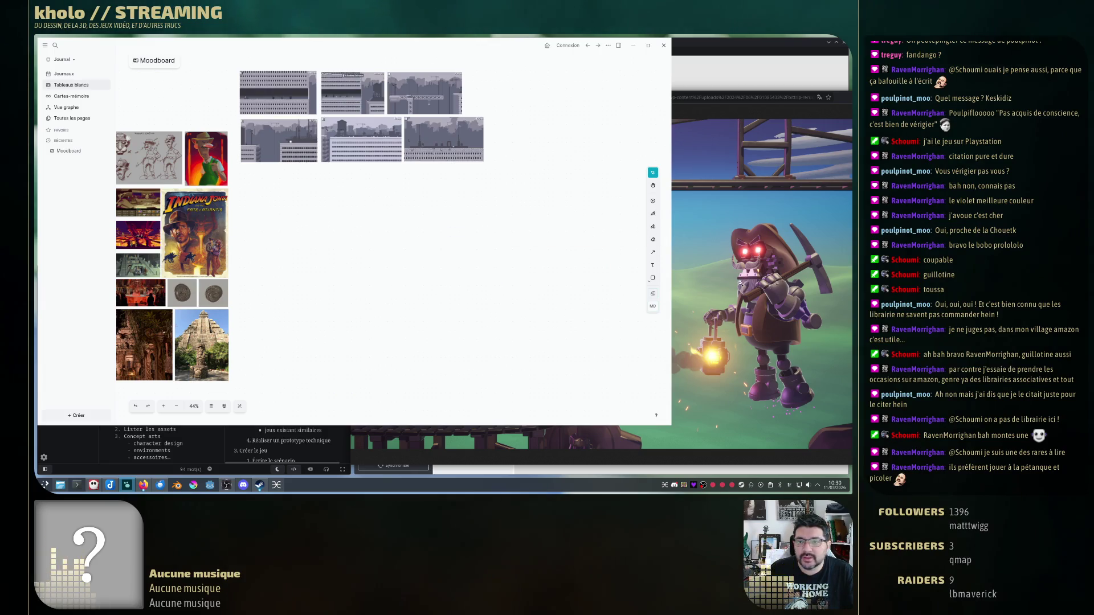
pyautogui.click(805, 109)
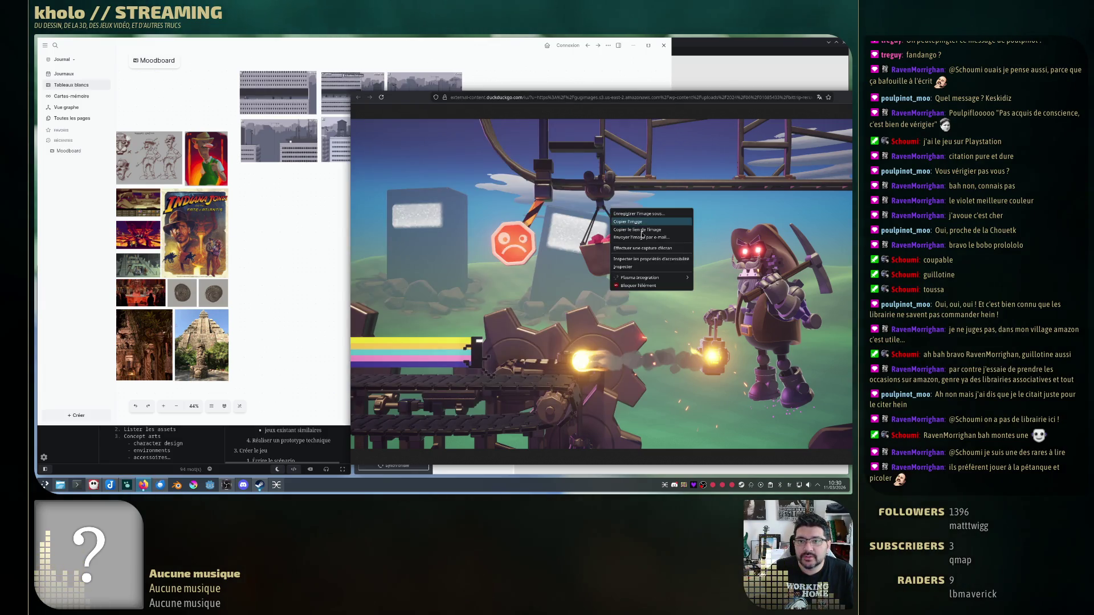
pyautogui.click(247, 221)
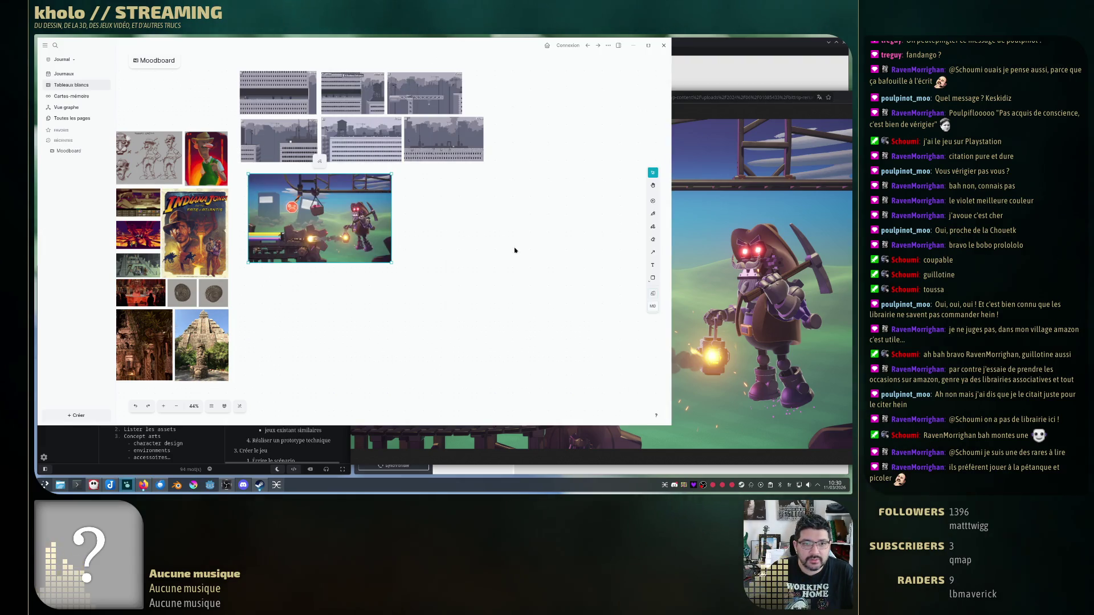
pyautogui.click(841, 100)
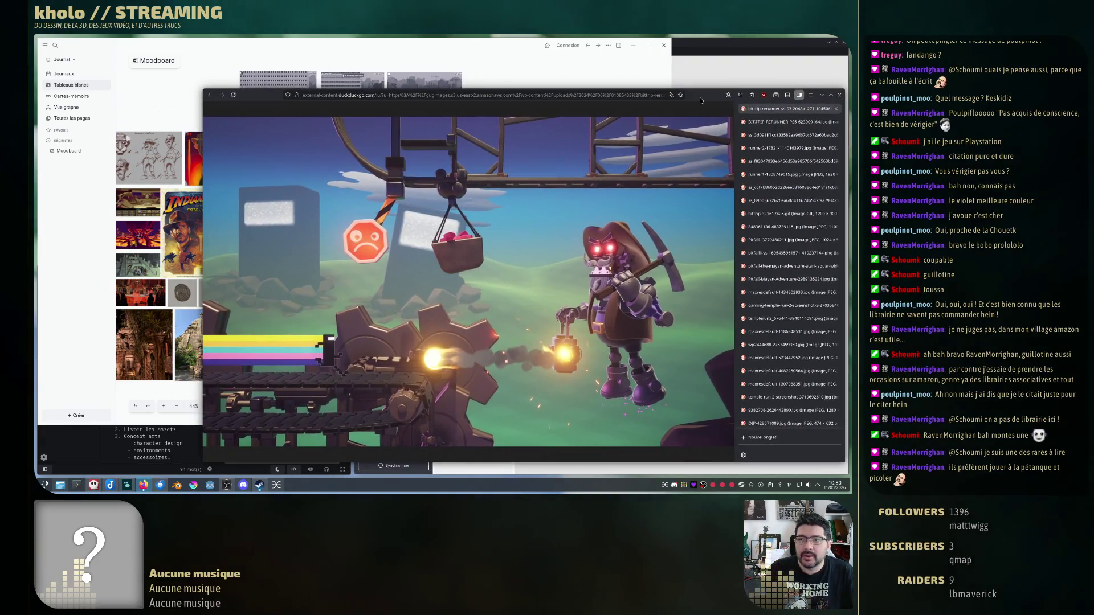
# Copy the MEGA and rainbow runner screenshots from their tabs and paste them onto the Moodboard
pyautogui.click(782, 110)
pyautogui.rightClick(505, 250)
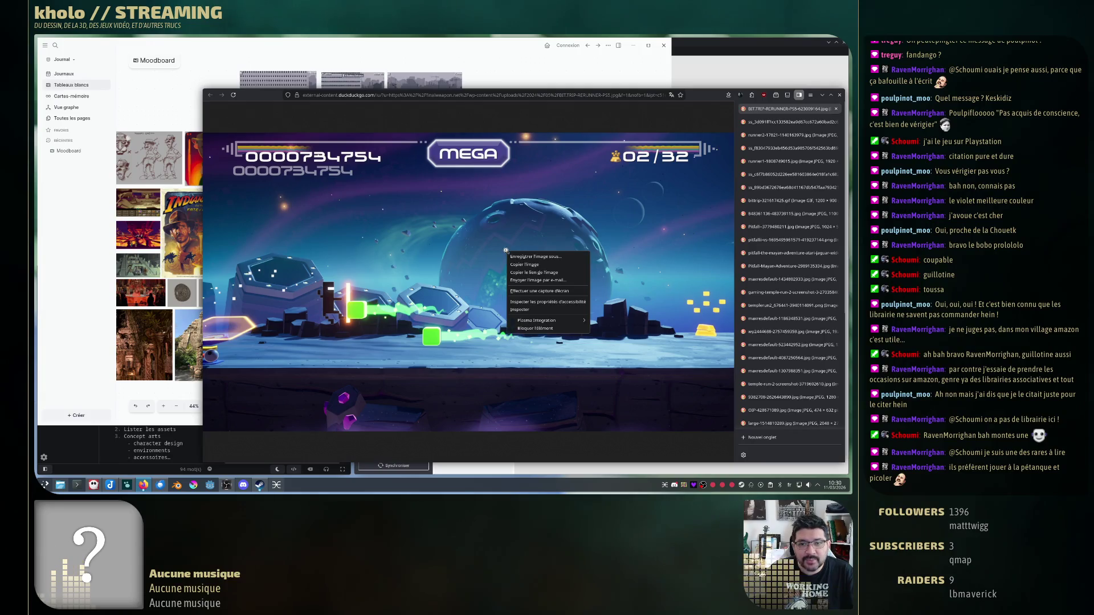
pyautogui.click(539, 261)
pyautogui.click(461, 267)
pyautogui.hotkey('ctrl', 'v')
pyautogui.click(782, 121)
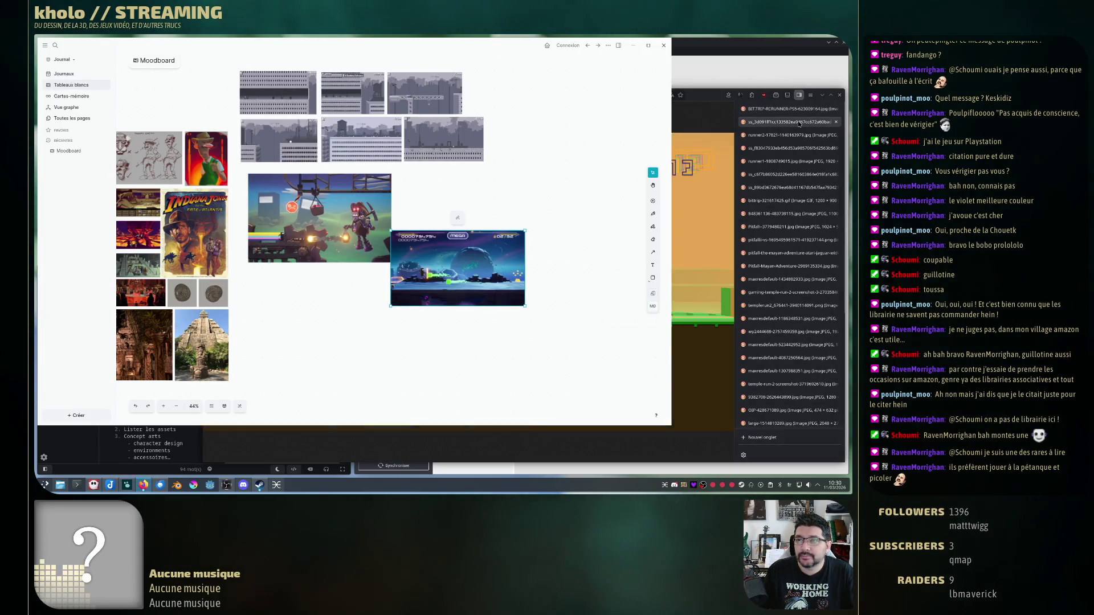
pyautogui.rightClick(466, 276)
pyautogui.click(484, 289)
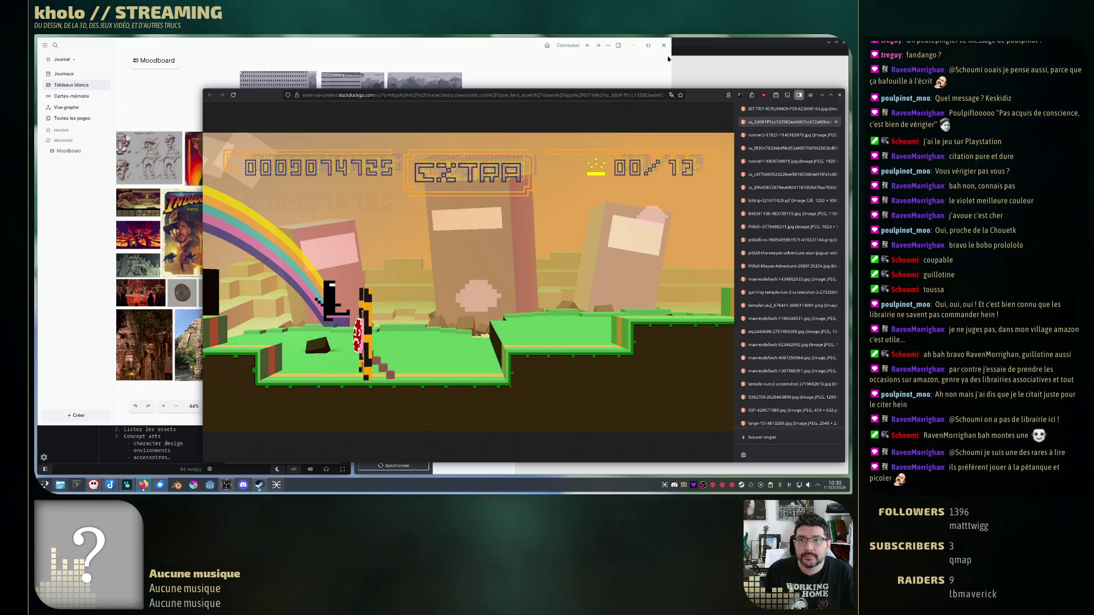
pyautogui.click(507, 59)
pyautogui.hotkey('ctrl', 'v')
# Copy the beach and voxel mine screenshots and paste them onto the Moodboard
pyautogui.click(787, 135)
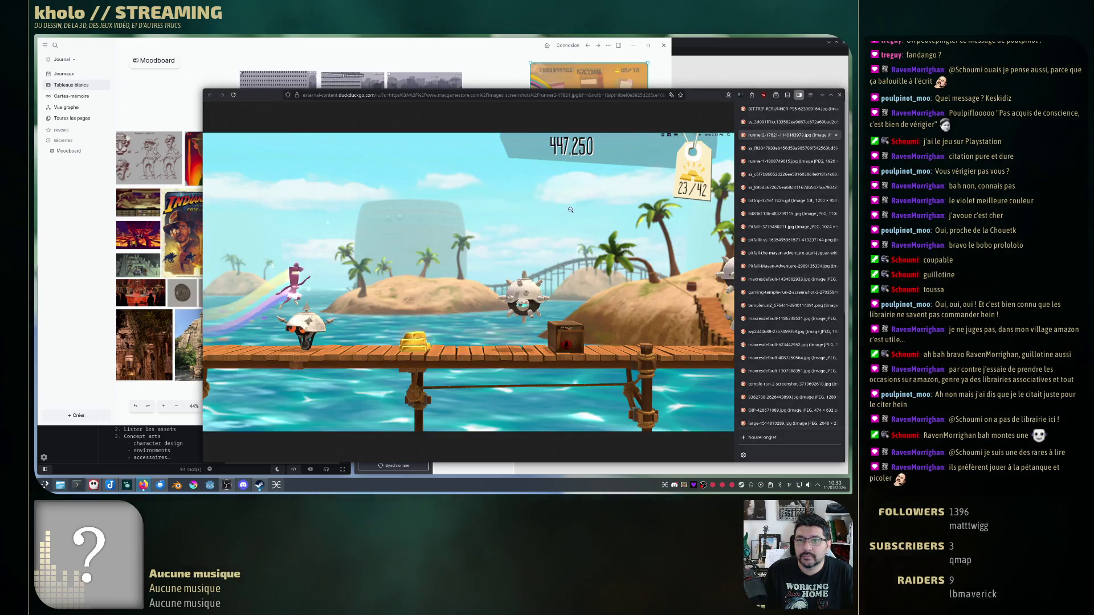
pyautogui.rightClick(485, 290)
pyautogui.click(505, 303)
pyautogui.click(506, 59)
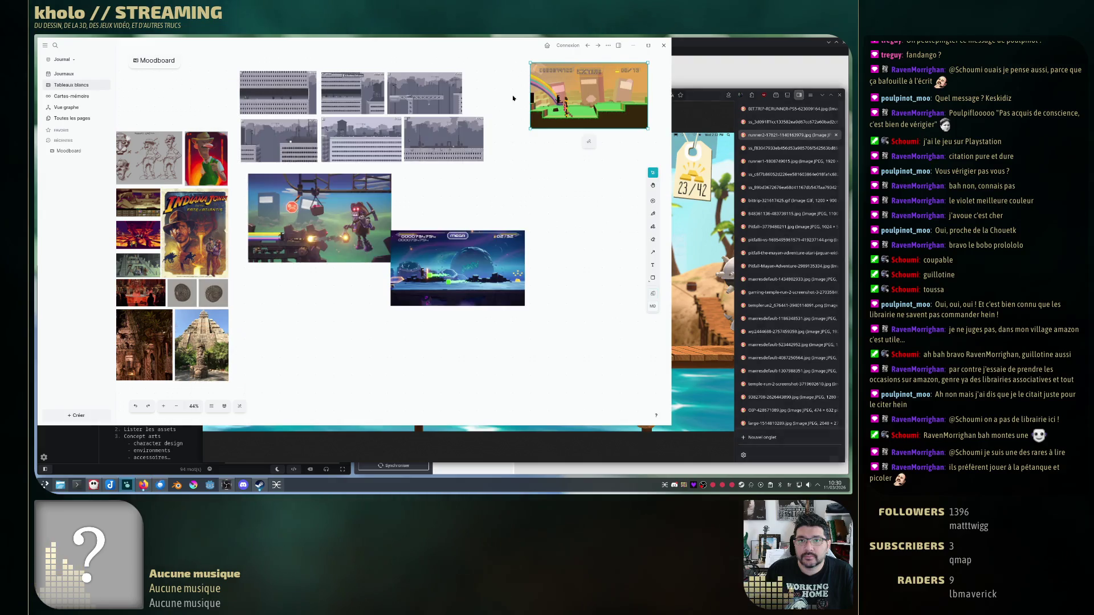
pyautogui.hotkey('ctrl', 'v')
pyautogui.click(786, 149)
pyautogui.rightClick(508, 213)
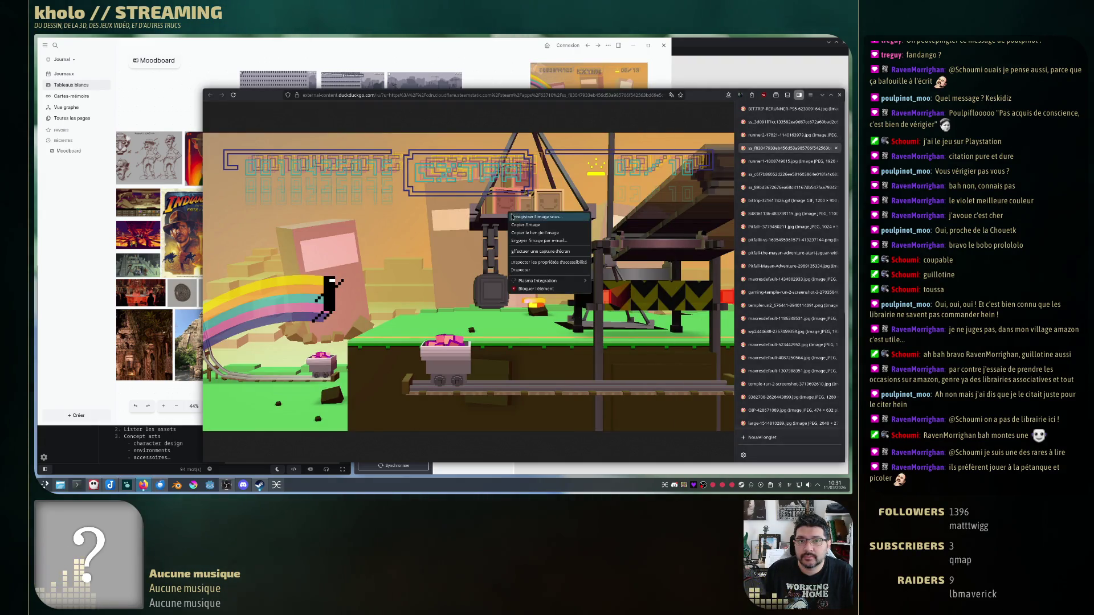
pyautogui.click(545, 224)
pyautogui.click(506, 59)
pyautogui.hotkey('ctrl', 'v')
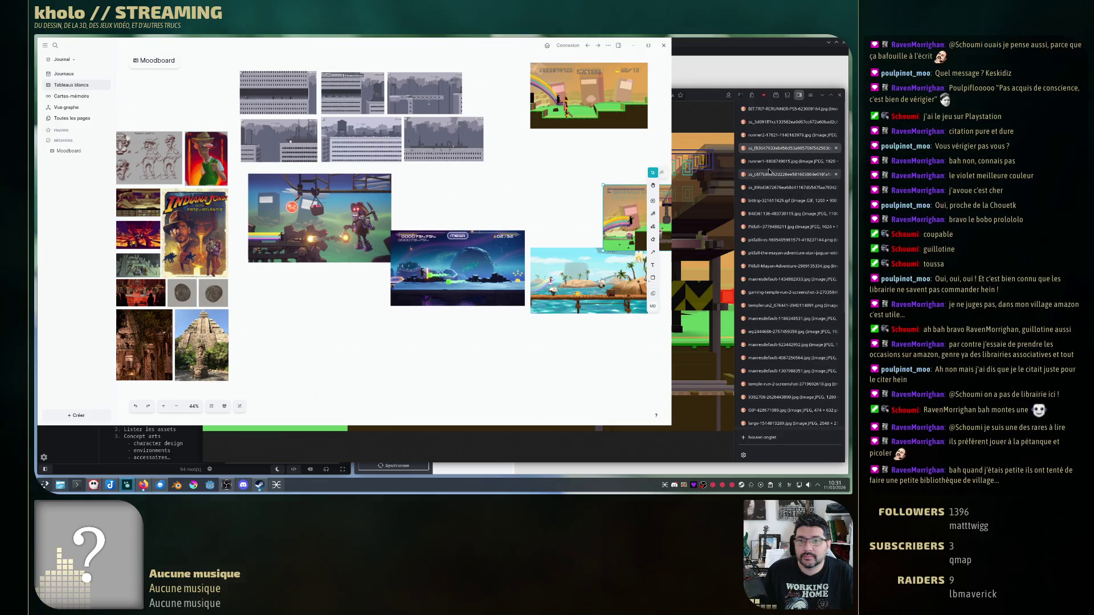
# Copy the dock and voxel robot screenshots onto the Moodboard, then show the next screenshot tab
pyautogui.click(768, 161)
pyautogui.rightClick(486, 234)
pyautogui.click(512, 257)
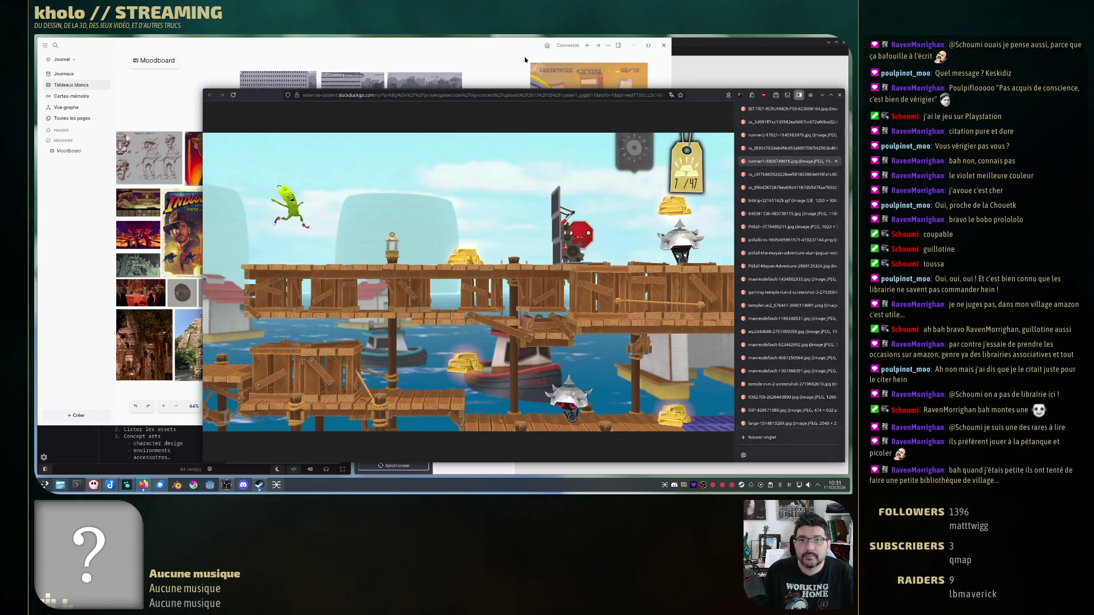
pyautogui.hotkey('alt', 'Tab')
pyautogui.click(787, 175)
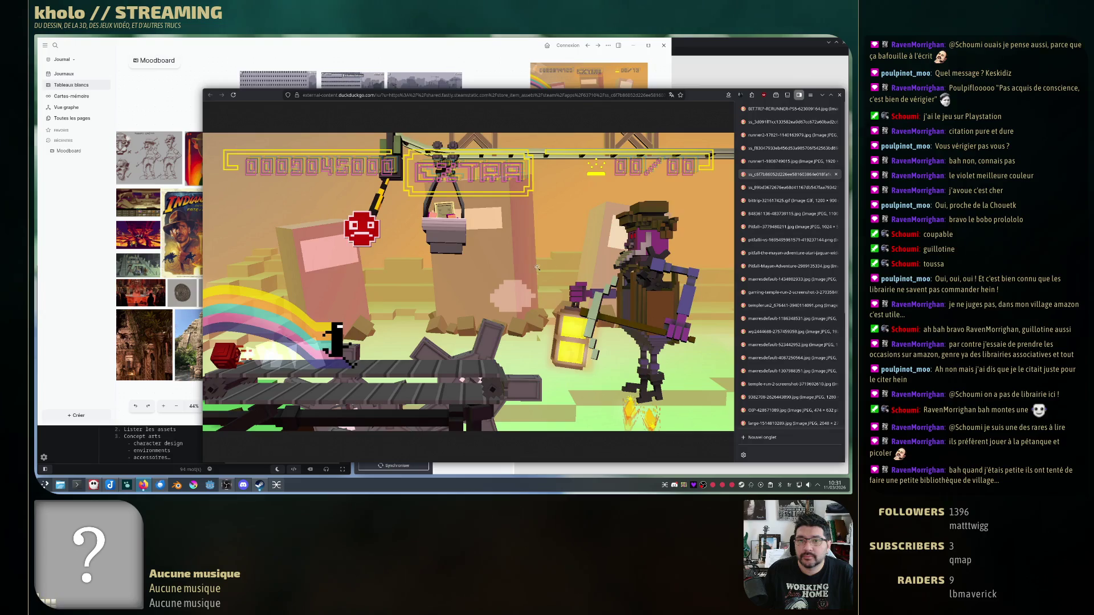
pyautogui.rightClick(538, 273)
pyautogui.click(558, 281)
pyautogui.hotkey('alt', 'Tab')
pyautogui.hotkey('ctrl', 'v')
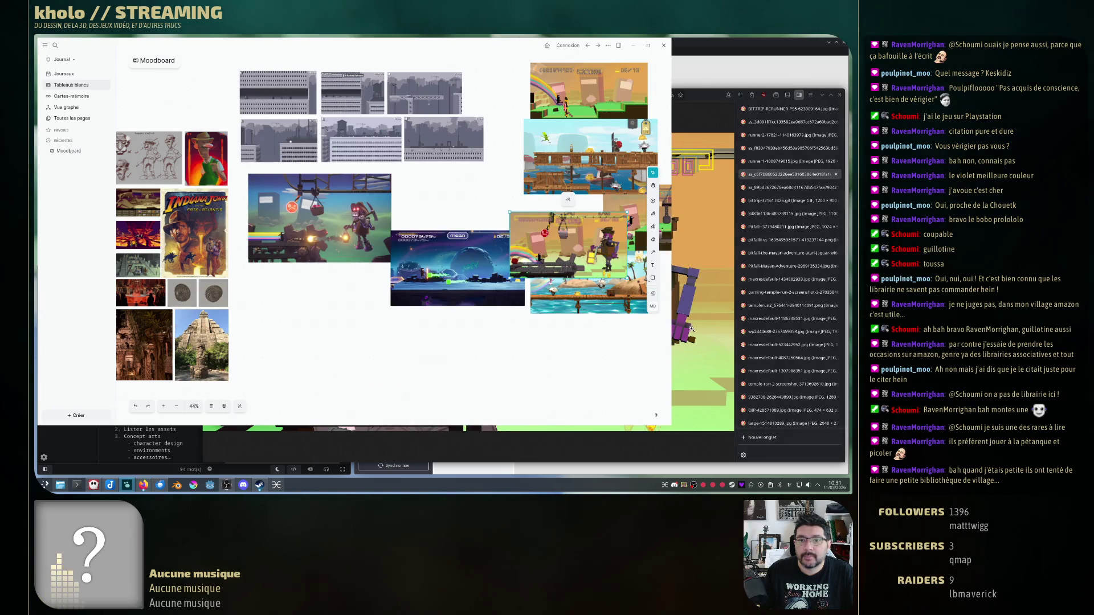
pyautogui.click(760, 188)
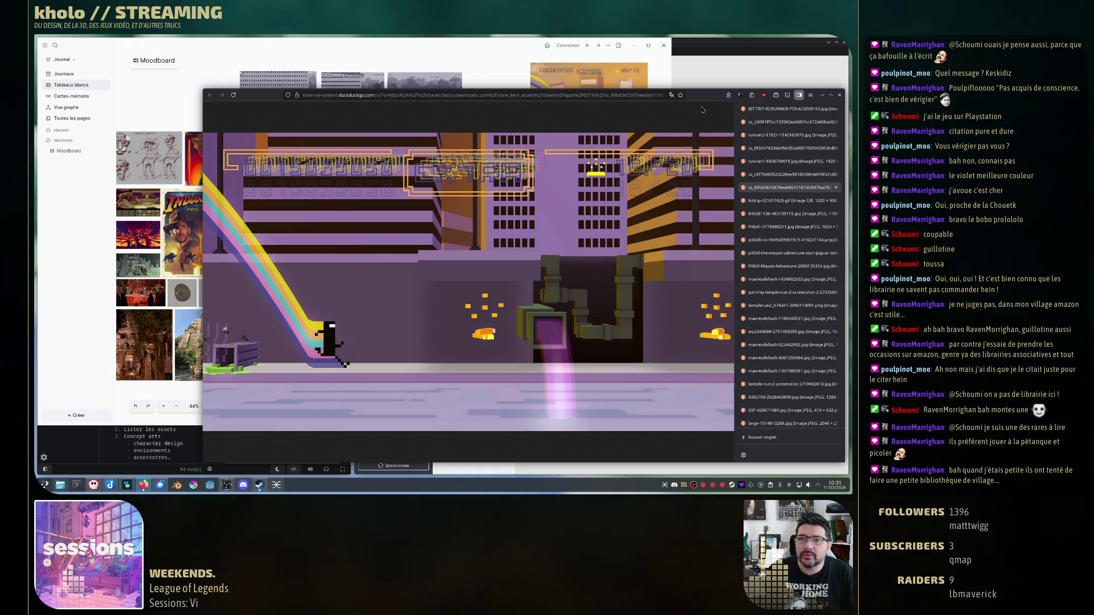
# Copy the purple city screenshot, paste it onto the Moodboard and move it below the robot image
pyautogui.rightClick(631, 224)
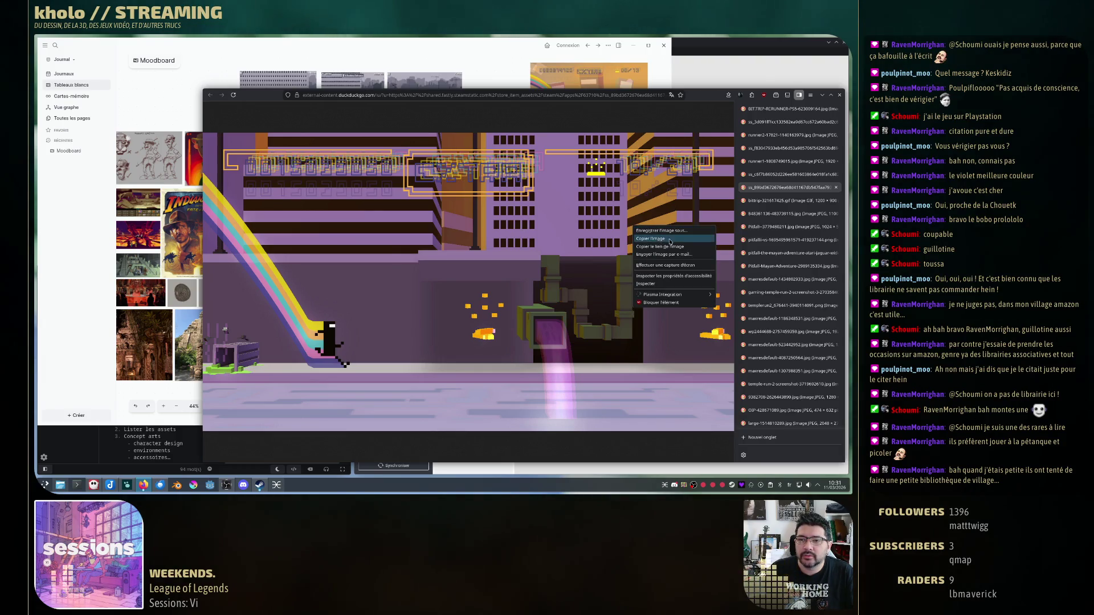
pyautogui.click(669, 240)
pyautogui.click(549, 45)
pyautogui.hotkey('ctrl', 'v')
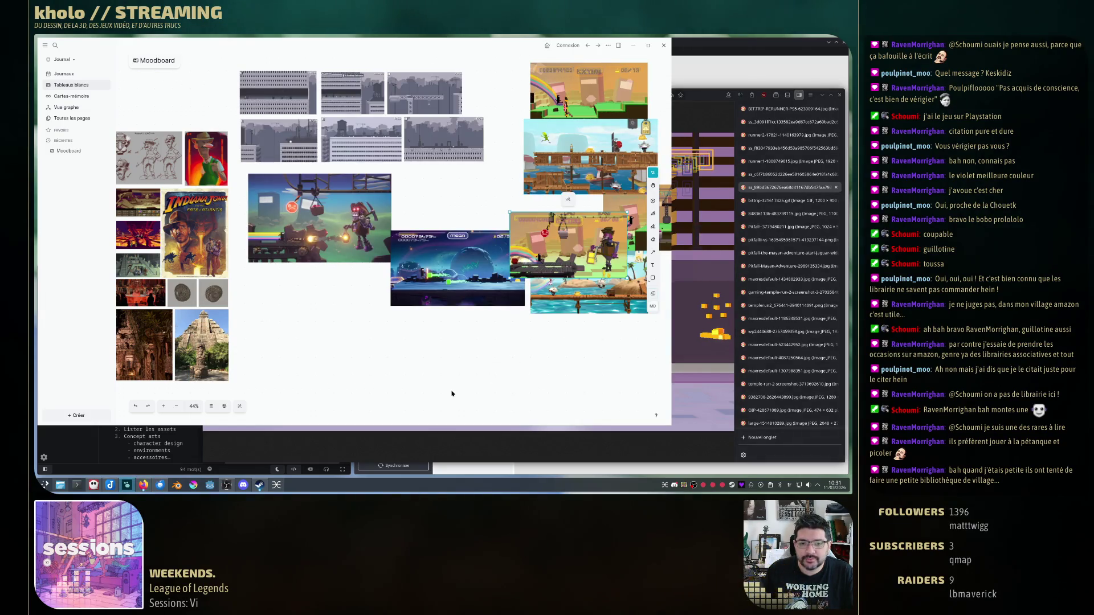
pyautogui.hotkey('ctrl', 'v')
pyautogui.moveTo(461, 384); pyautogui.dragTo(316, 307)
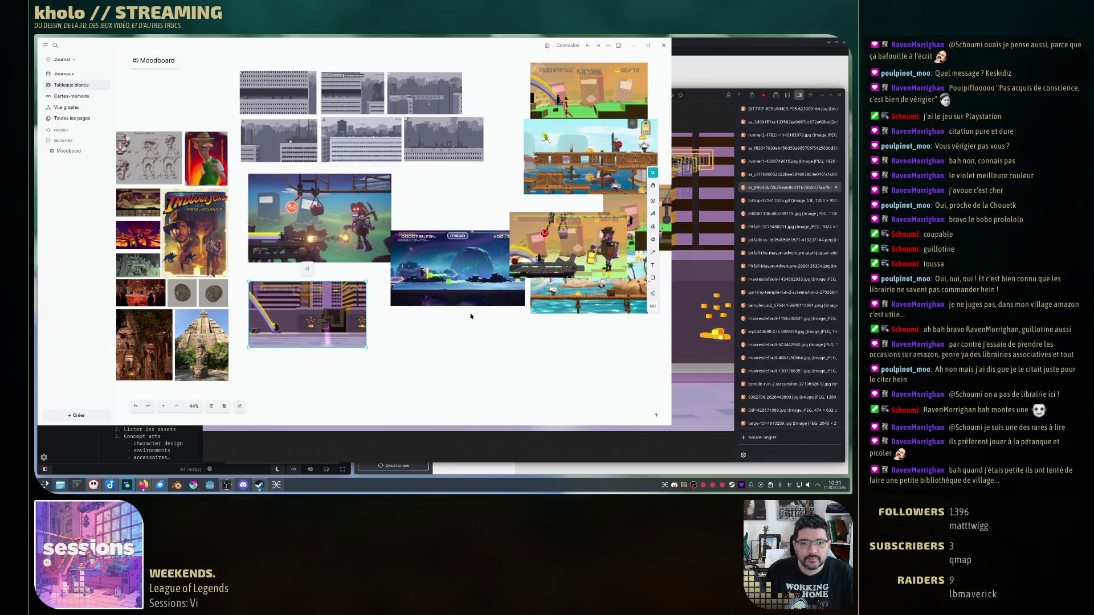
# Drag the purple city image out of the browser and drop it onto the whiteboard
pyautogui.click(697, 97)
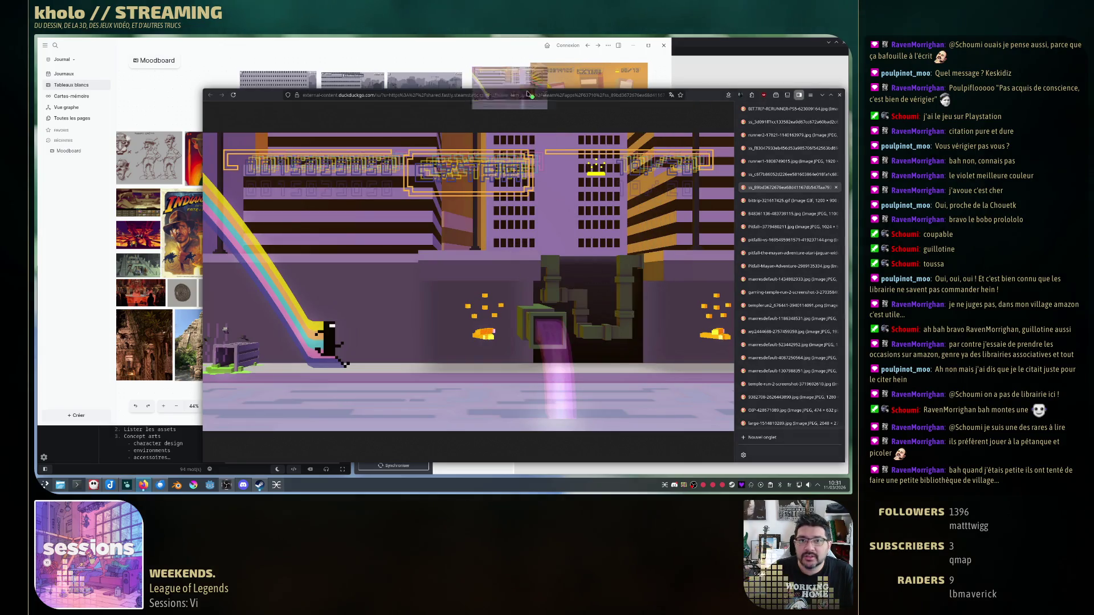
pyautogui.moveTo(594, 301); pyautogui.dragTo(573, 107)
pyautogui.moveTo(524, 142); pyautogui.dragTo(524, 141)
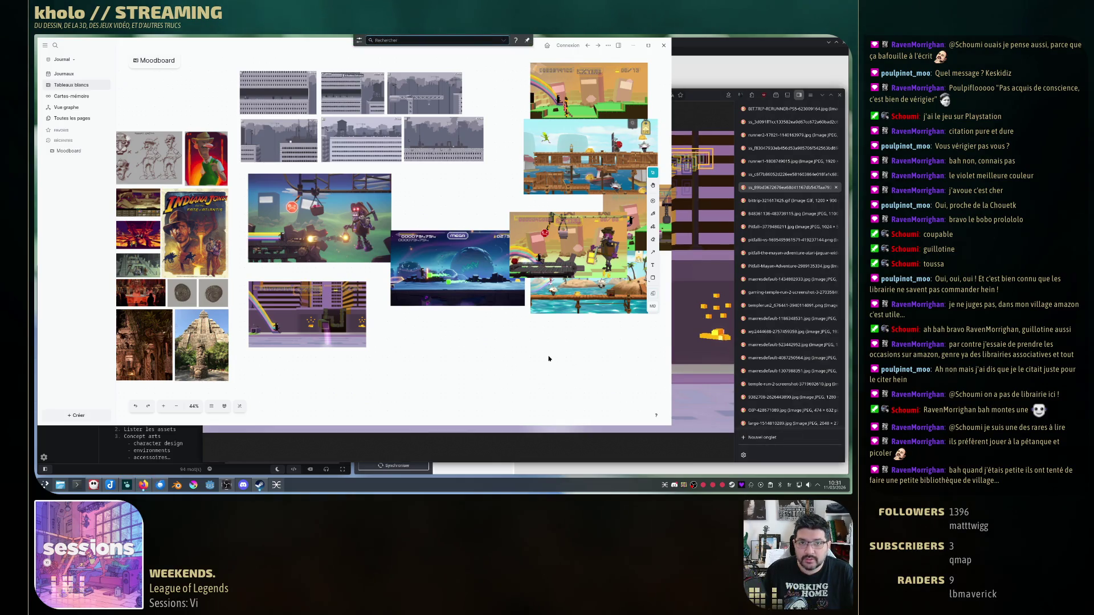
pyautogui.click(697, 144)
pyautogui.moveTo(586, 290); pyautogui.dragTo(510, 81)
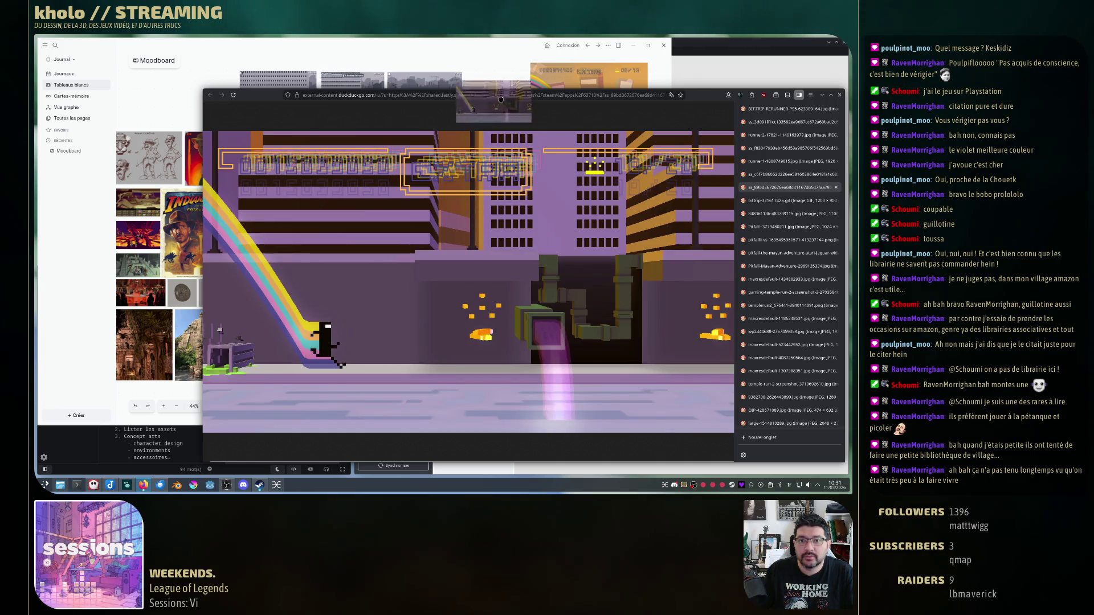
pyautogui.moveTo(529, 128)
pyautogui.mouseDown()
pyautogui.moveTo(532, 103)
pyautogui.moveTo(550, 101)
pyautogui.mouseUp()
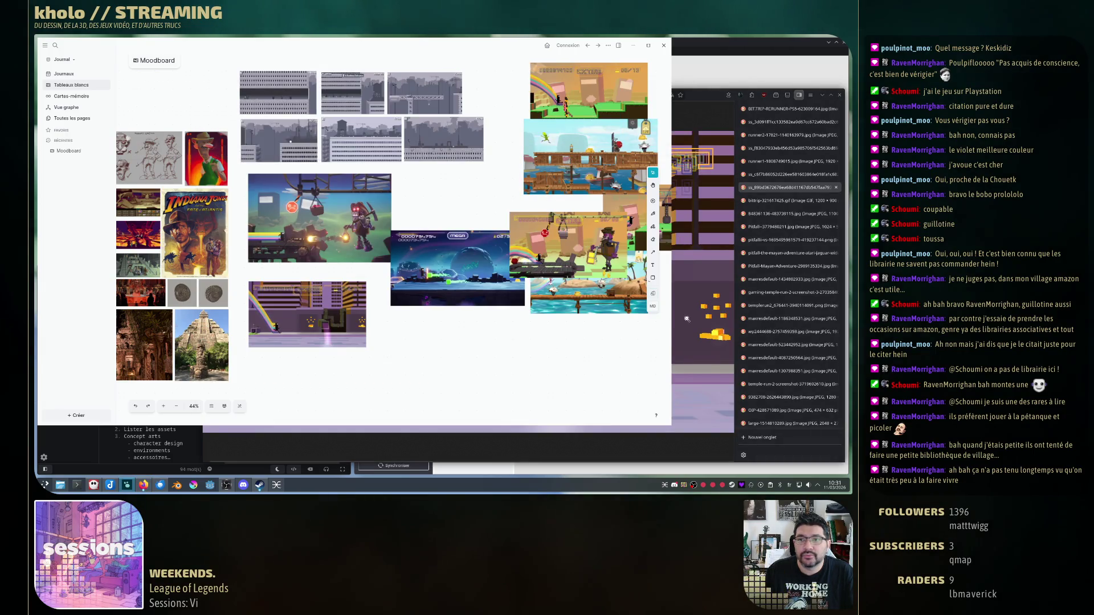
pyautogui.click(706, 251)
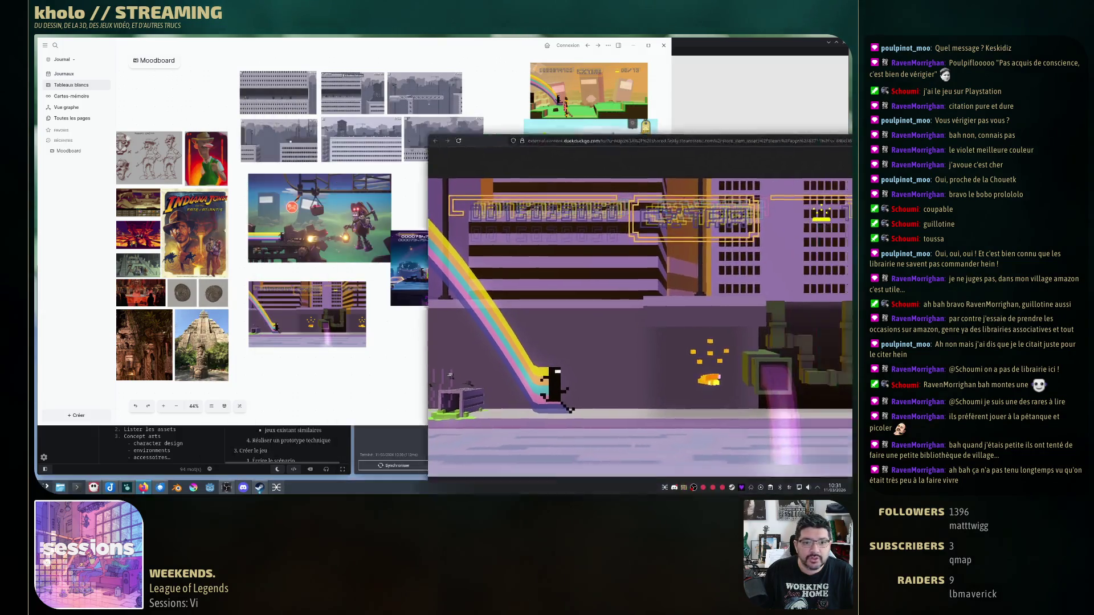
# Copy the candy runner and balloon runner screenshots from Firefox onto the Moodboard
pyautogui.moveTo(703, 96); pyautogui.dragTo(681, 115)
pyautogui.click(761, 218)
pyautogui.rightClick(507, 308)
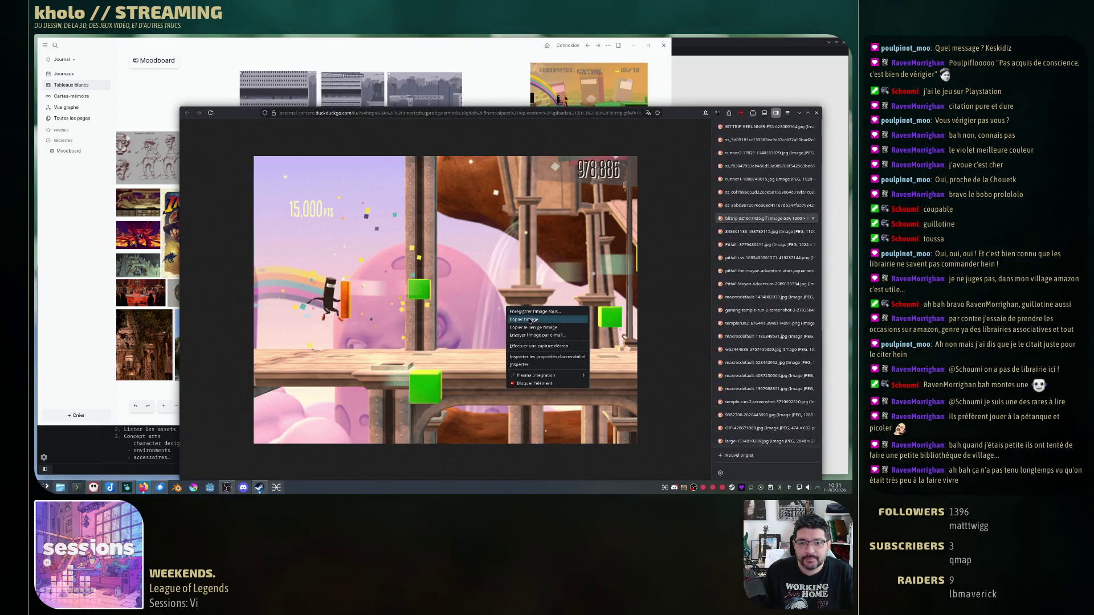
pyautogui.click(533, 326)
pyautogui.hotkey('alt', 'Tab')
pyautogui.hotkey('ctrl', 'v')
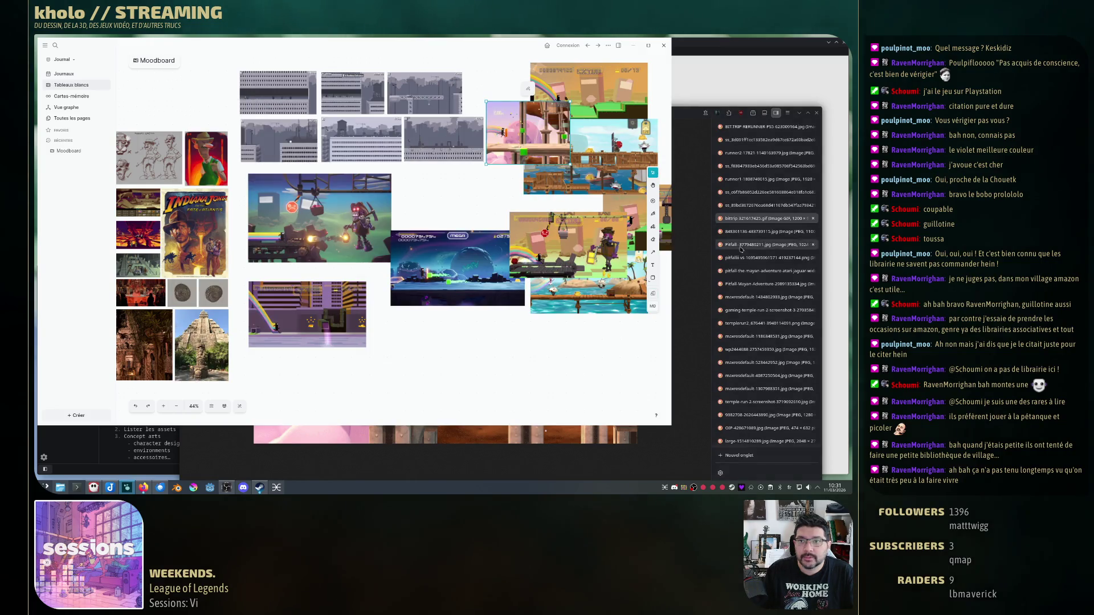
pyautogui.hotkey('alt', 'Tab')
pyautogui.rightClick(491, 283)
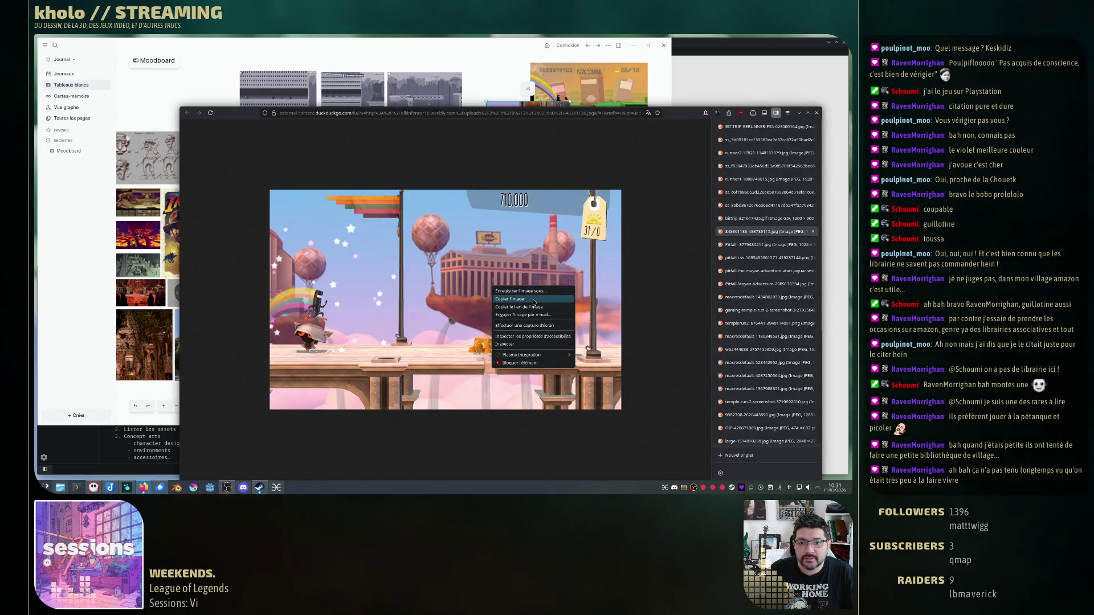
pyautogui.click(512, 304)
pyautogui.hotkey('alt', 'Tab')
pyautogui.hotkey('ctrl', 'v')
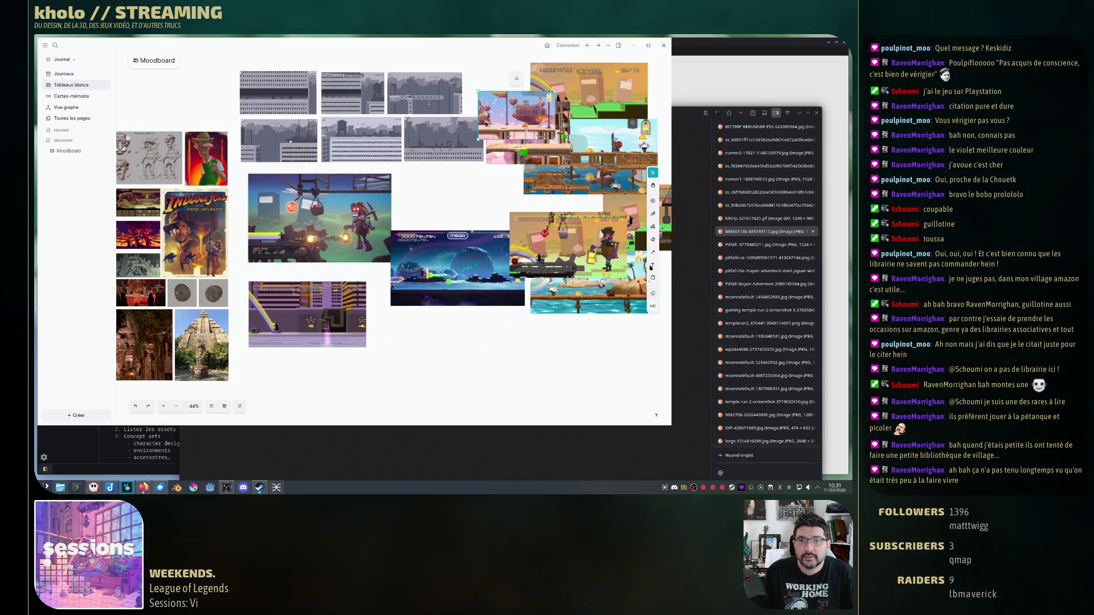
# Bring the Pitfall and jungle Pitfall screenshots over to the Moodboard whiteboard
pyautogui.click(765, 244)
pyautogui.rightClick(508, 289)
pyautogui.click(524, 300)
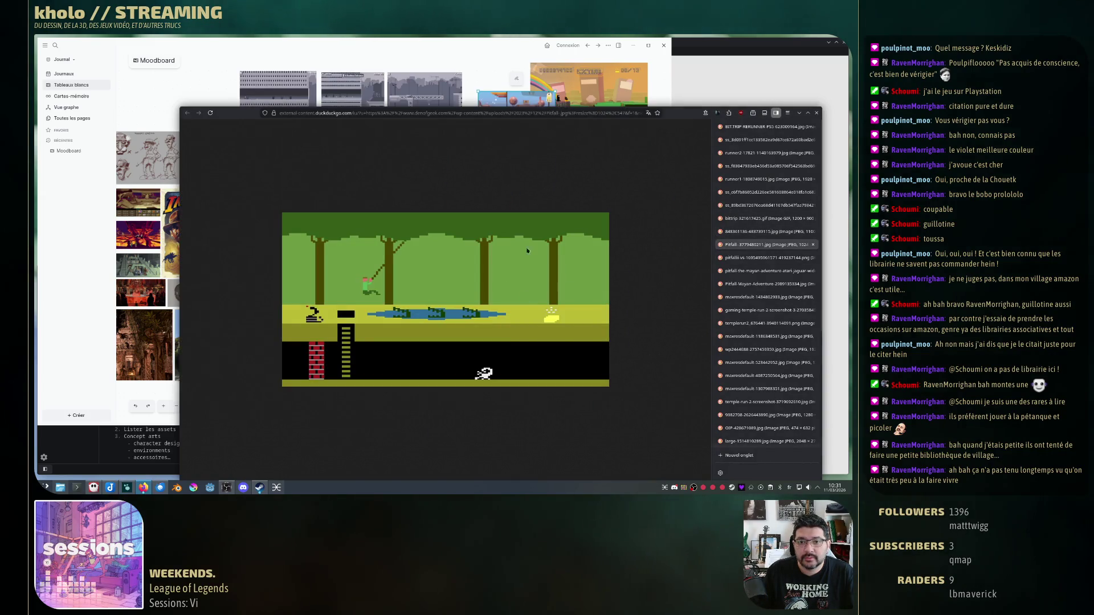
pyautogui.hotkey('alt', 'Tab')
pyautogui.hotkey('ctrl', 'v')
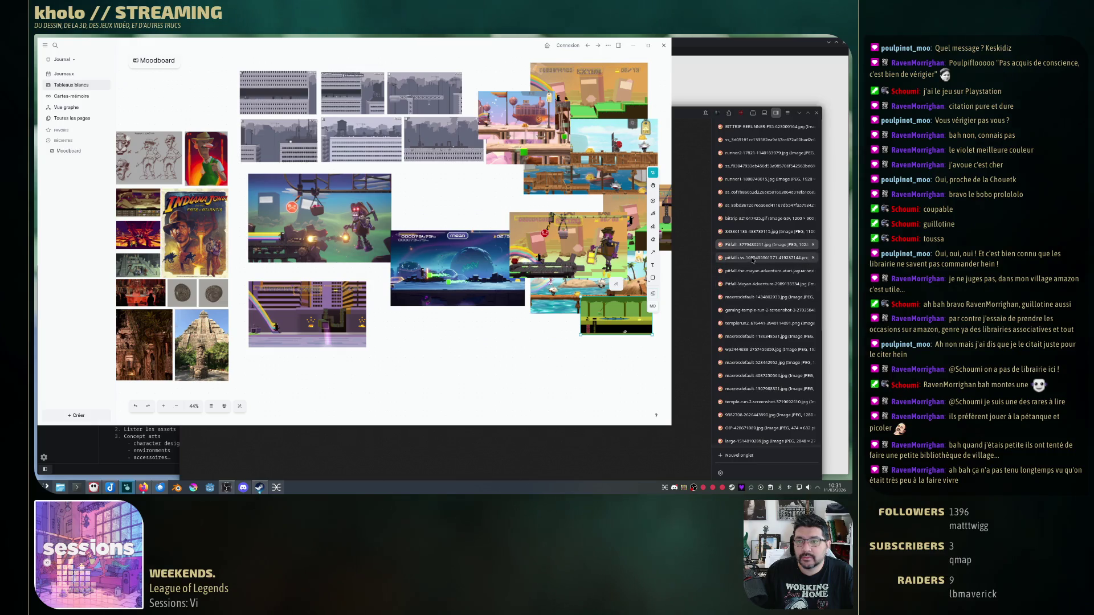
pyautogui.click(752, 257)
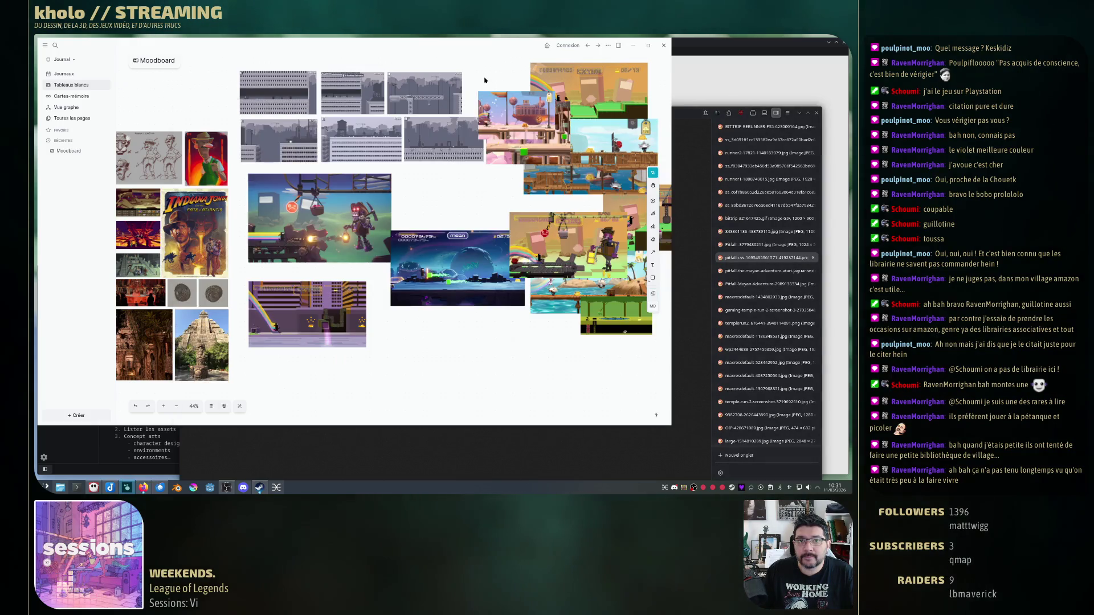
pyautogui.click(751, 272)
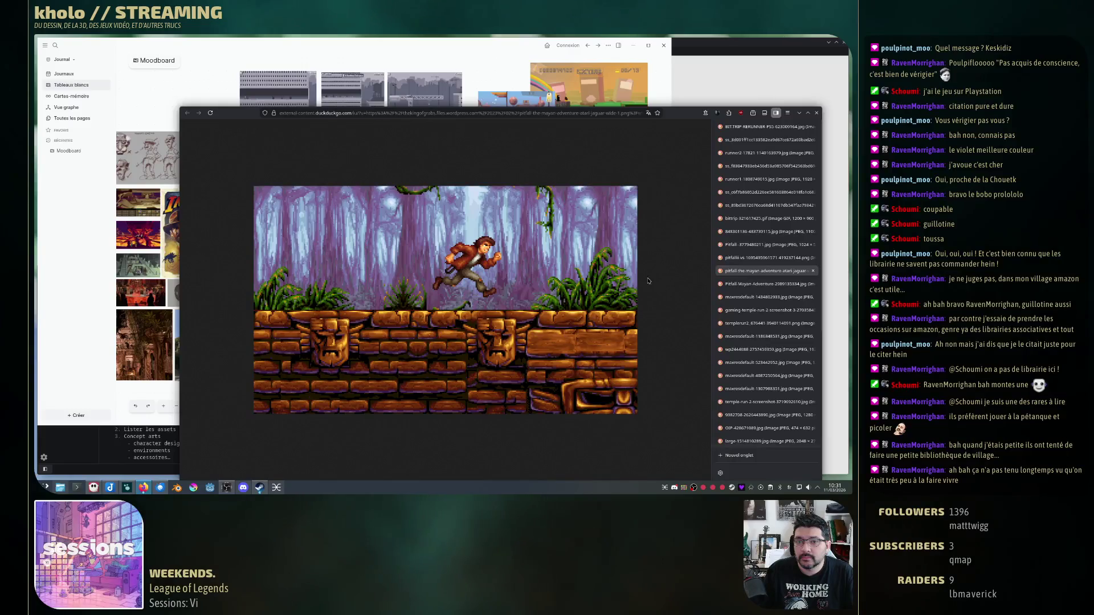
pyautogui.rightClick(495, 263)
pyautogui.click(530, 280)
pyautogui.click(137, 488)
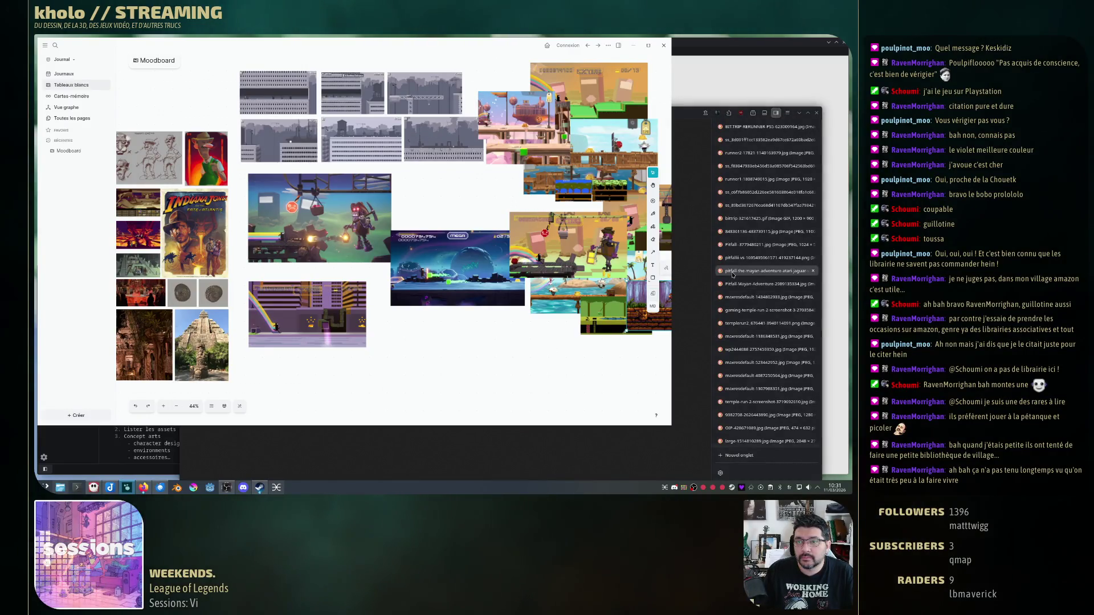
# Paste the Pitfall Mayan Adventure cave screenshot onto the board and pull up the Temple Run image
pyautogui.click(753, 283)
pyautogui.rightClick(436, 225)
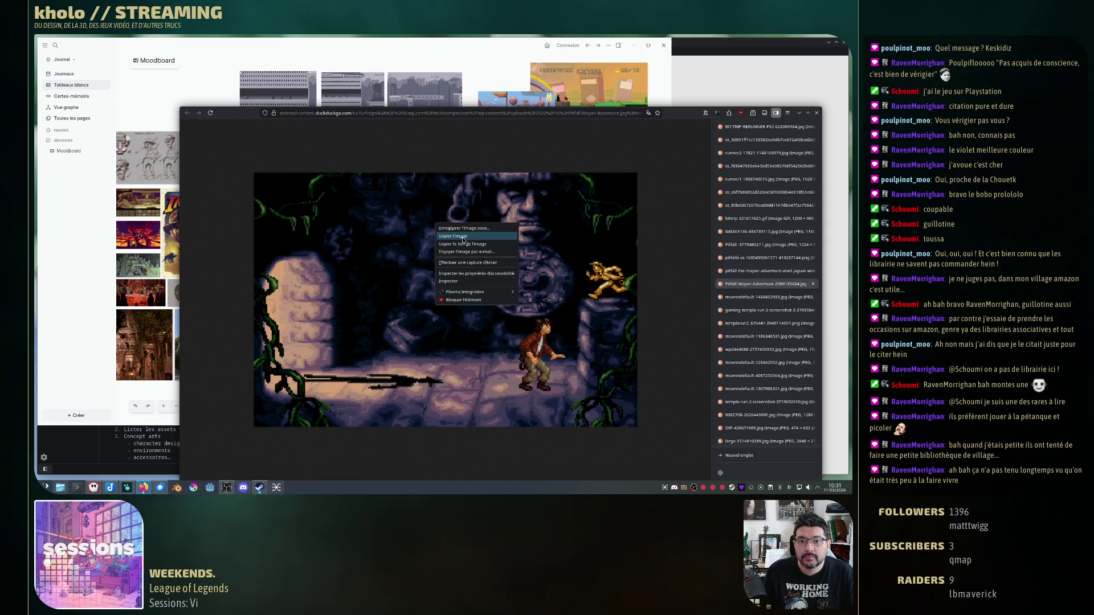
pyautogui.click(463, 238)
pyautogui.click(564, 214)
pyautogui.hotkey('ctrl', 'v')
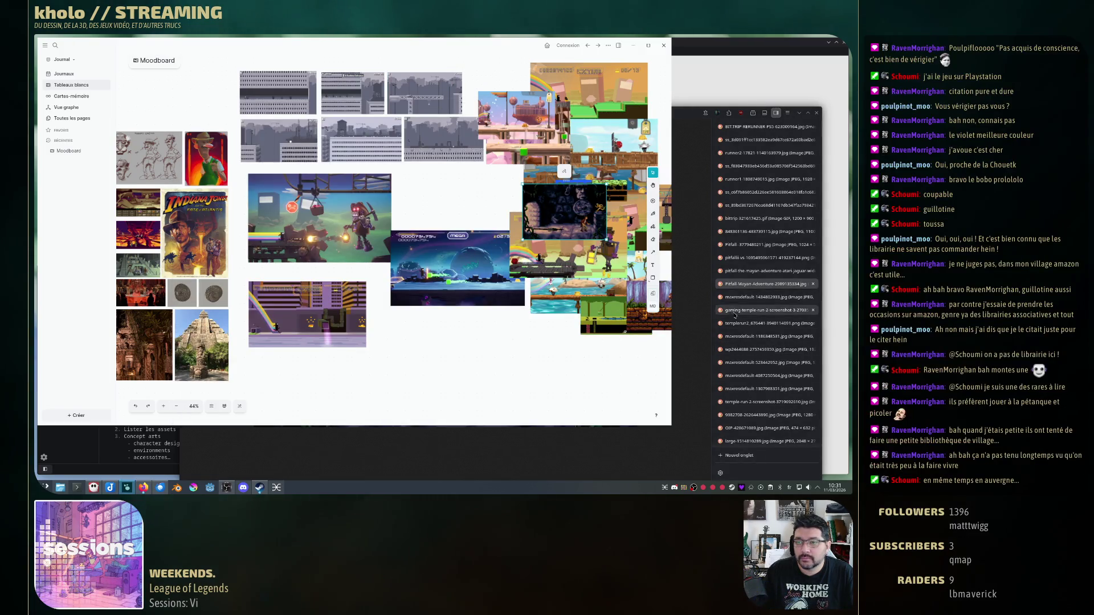
pyautogui.click(752, 297)
pyautogui.rightClick(478, 268)
# Paste the Temple Run and Temple Run mine cart screenshots onto the Moodboard
pyautogui.click(506, 282)
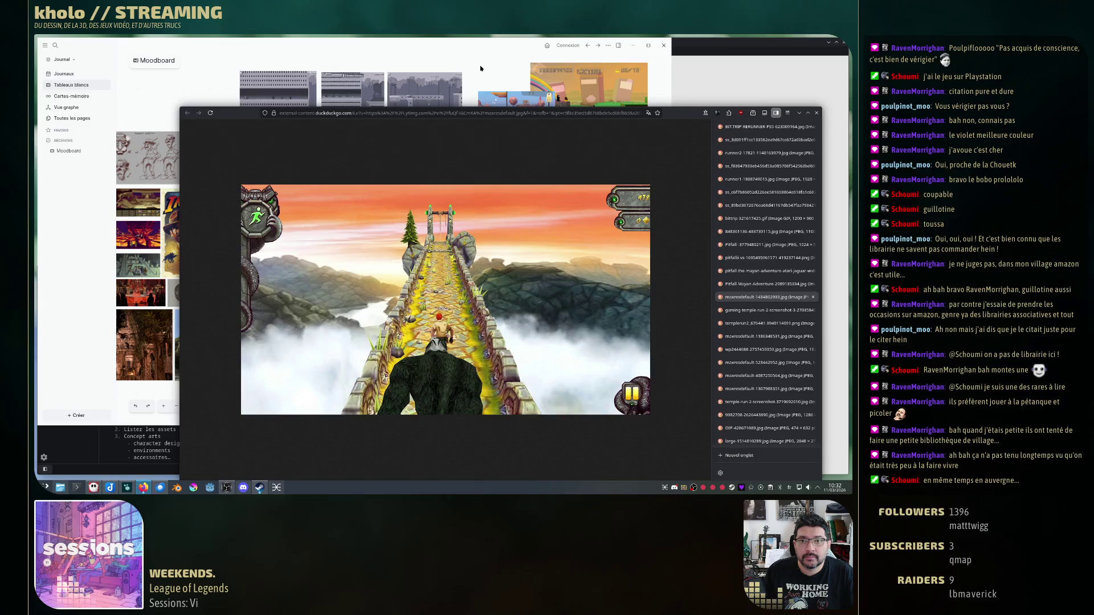
pyautogui.click(481, 69)
pyautogui.hotkey('ctrl', 'v')
pyautogui.click(752, 310)
pyautogui.rightClick(506, 211)
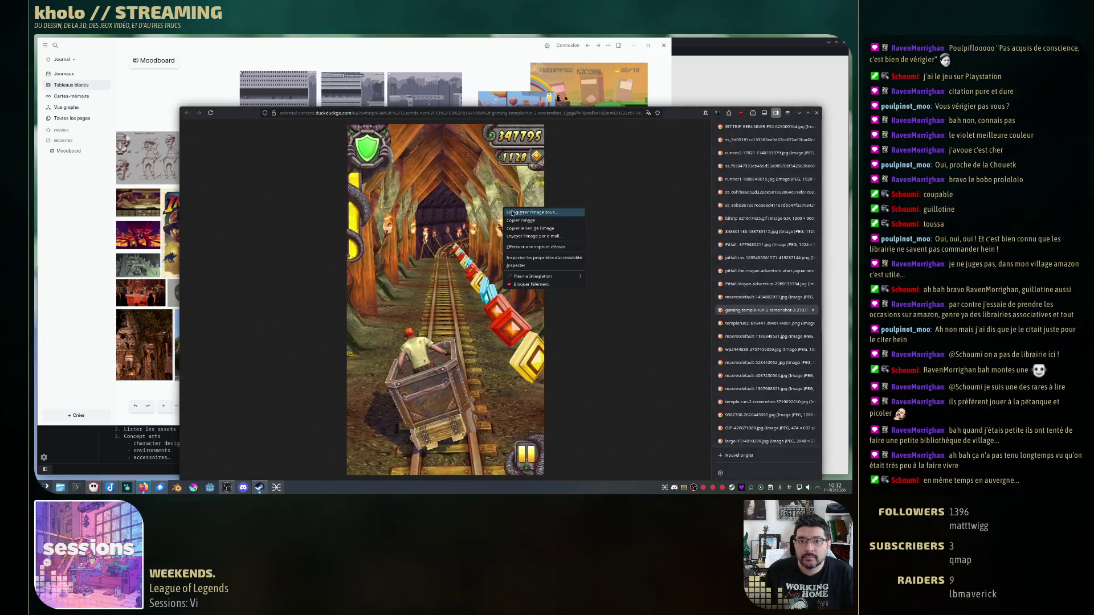
pyautogui.click(520, 220)
pyautogui.click(481, 69)
pyautogui.hotkey('ctrl', 'v')
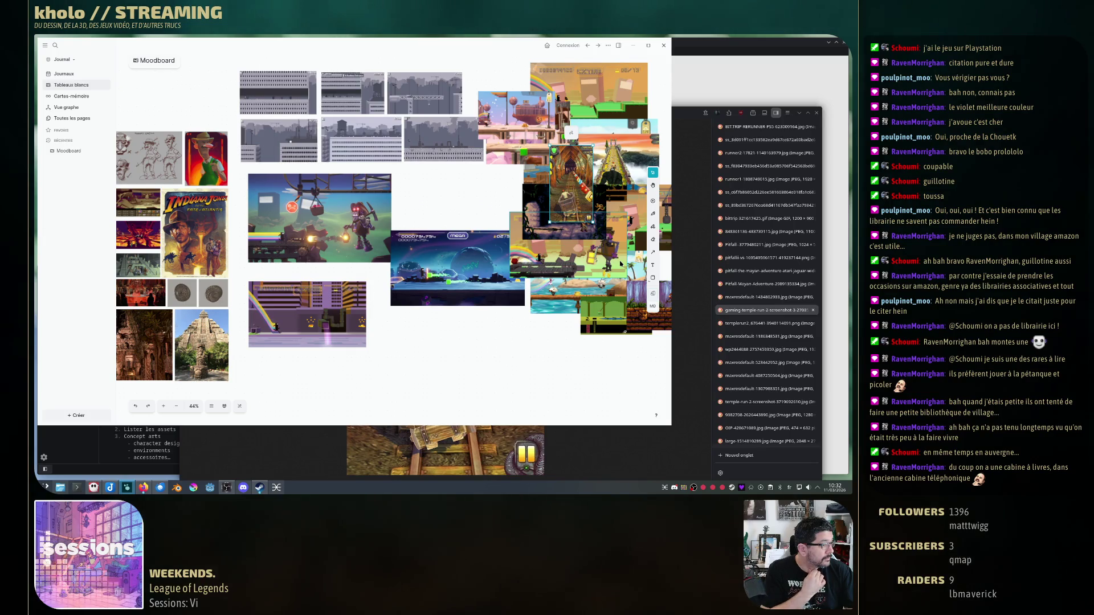
# Drag the next Temple Run image onto the board and copy the countdown screenshot over
pyautogui.click(759, 324)
pyautogui.moveTo(759, 324); pyautogui.dragTo(569, 184)
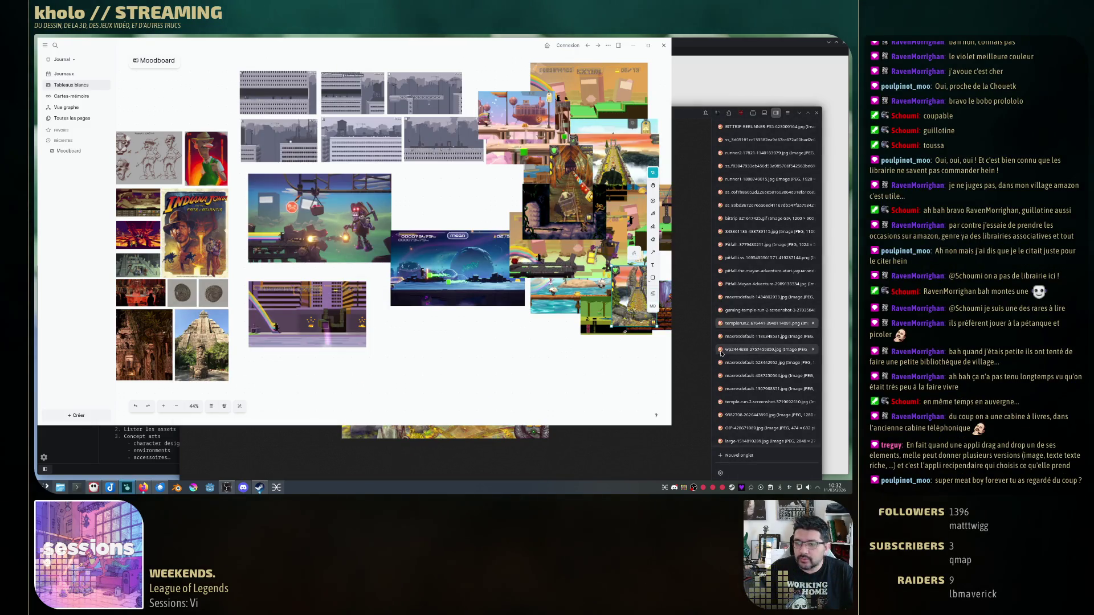
pyautogui.click(759, 336)
pyautogui.rightClick(456, 288)
pyautogui.click(476, 289)
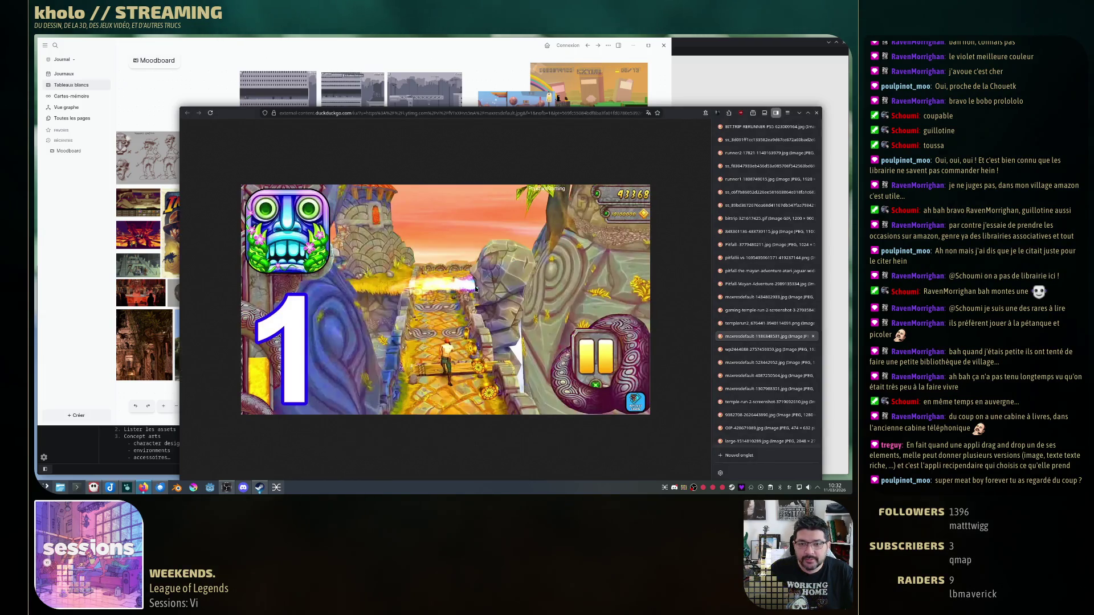
pyautogui.rightClick(462, 304)
pyautogui.click(492, 318)
pyautogui.click(485, 97)
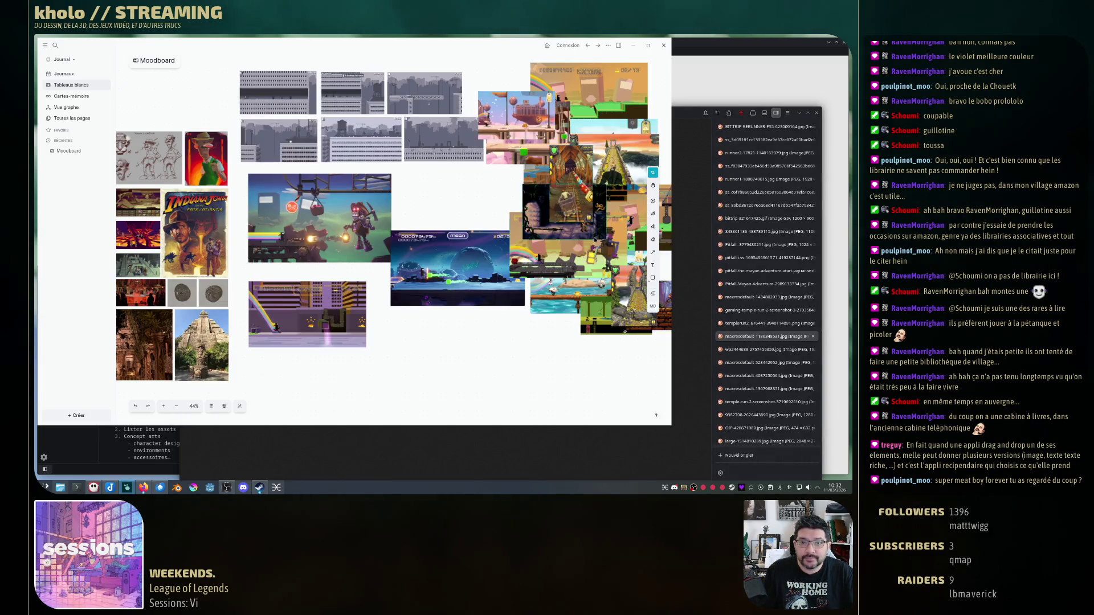
# Copy the Lost Jungle artwork, temple gates and Temple Run 2023 screenshots to the whiteboard
pyautogui.click(752, 349)
pyautogui.rightClick(475, 312)
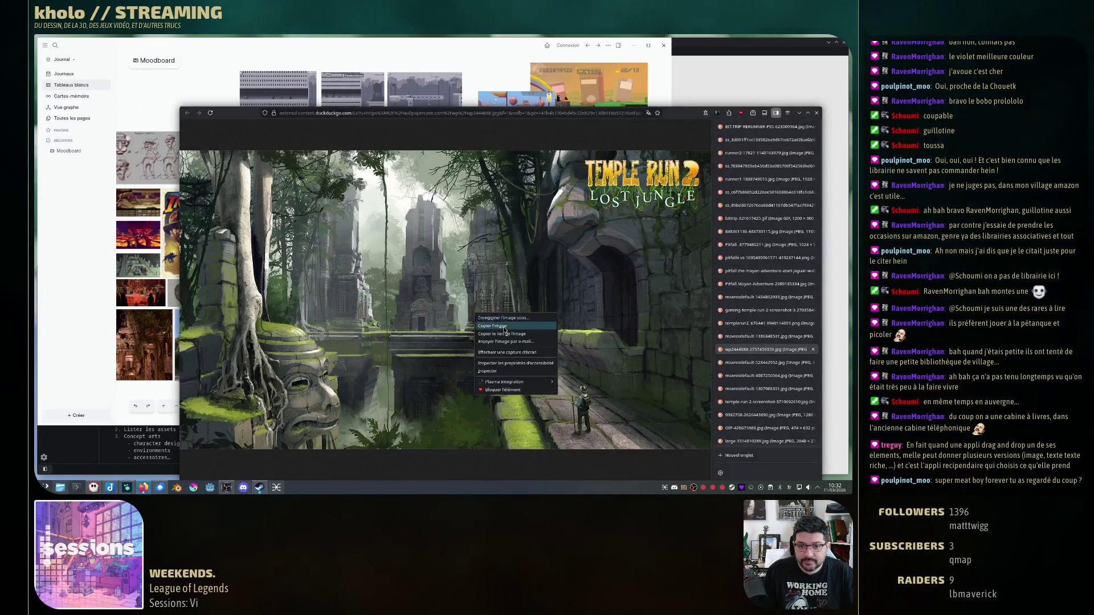
pyautogui.click(505, 323)
pyautogui.click(472, 85)
pyautogui.click(752, 362)
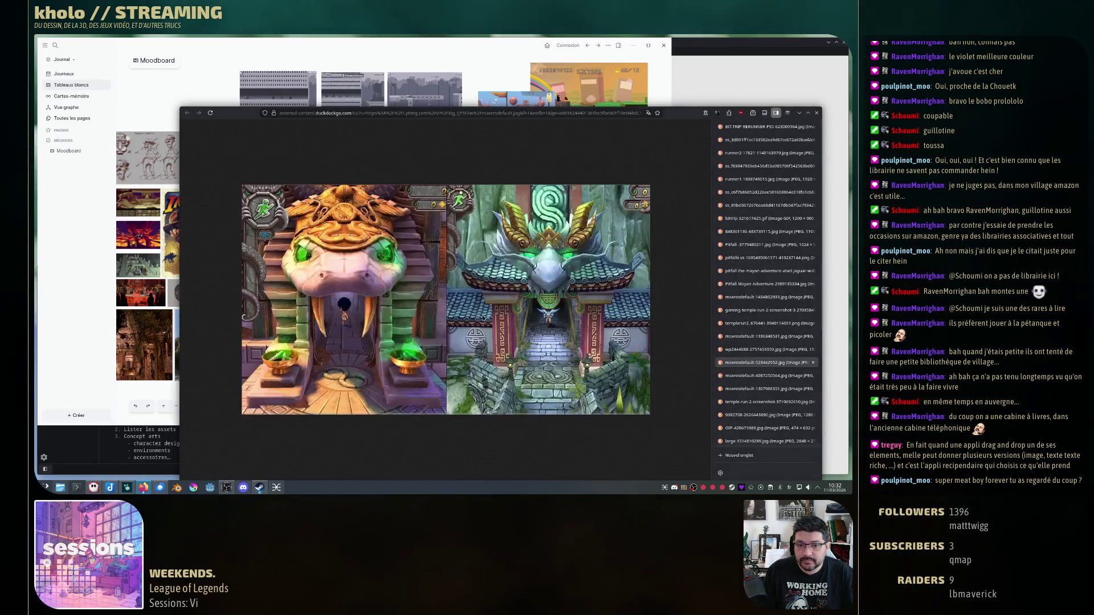
pyautogui.rightClick(483, 318)
pyautogui.click(521, 330)
pyautogui.click(504, 103)
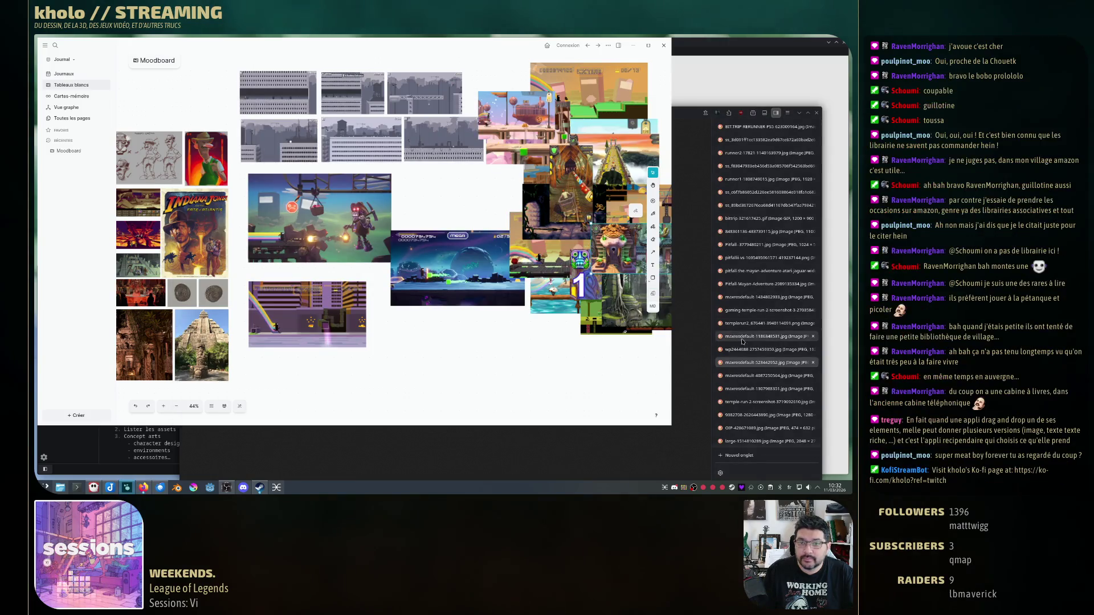
pyautogui.click(751, 375)
pyautogui.rightClick(464, 248)
pyautogui.click(490, 263)
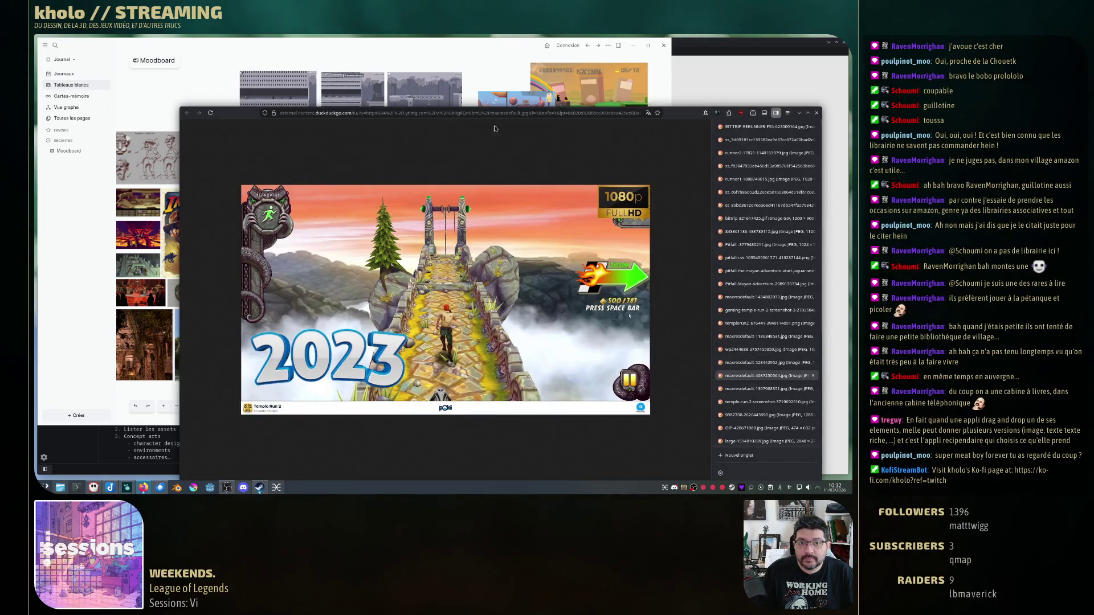
pyautogui.click(513, 90)
# Paste the stone monkey temple screenshot and the next Temple Run image onto the board
pyautogui.click(753, 389)
pyautogui.rightClick(528, 318)
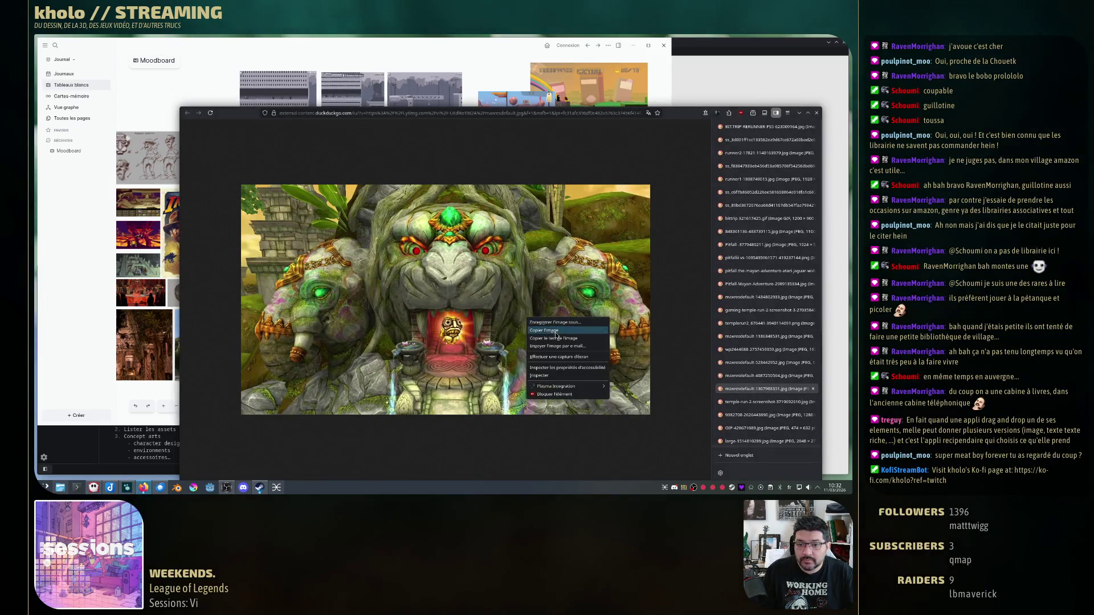
pyautogui.click(557, 333)
pyautogui.click(486, 101)
pyautogui.hotkey('ctrl', 'v')
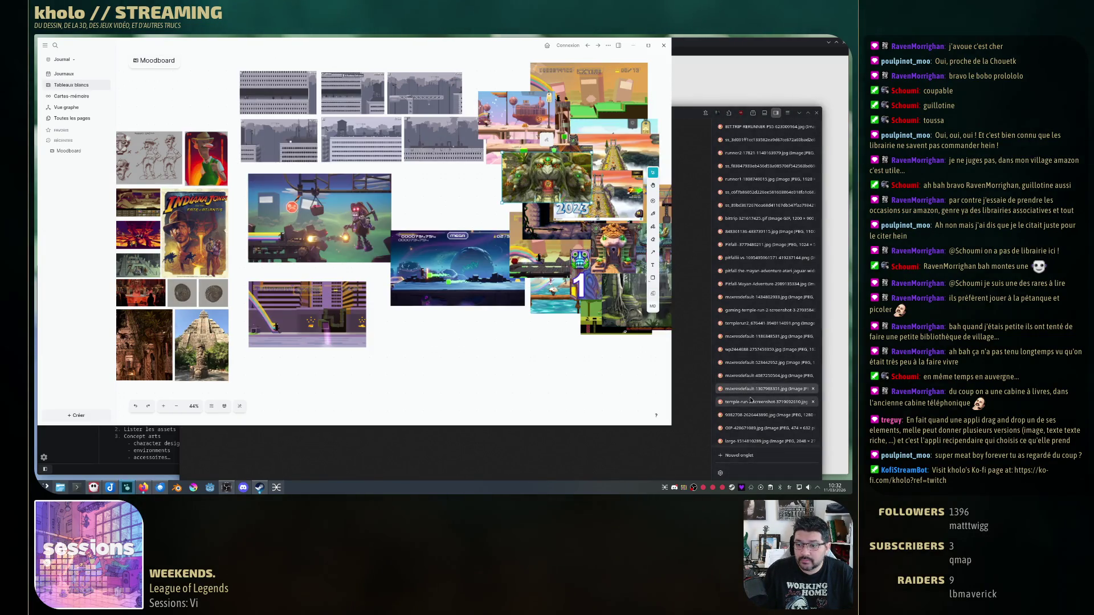
pyautogui.click(753, 402)
pyautogui.rightClick(487, 277)
pyautogui.click(504, 290)
pyautogui.click(492, 101)
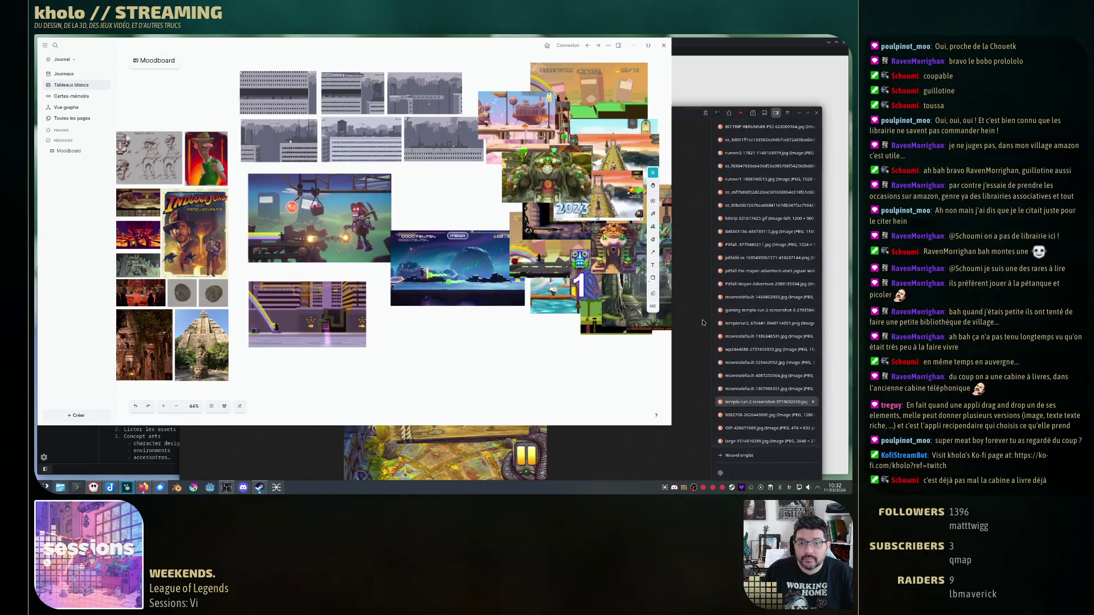
pyautogui.hotkey('ctrl', 'v')
# Paste one more Temple Run image onto the Moodboard and bring up the Mario Run screenshot
pyautogui.click(752, 414)
pyautogui.rightClick(511, 333)
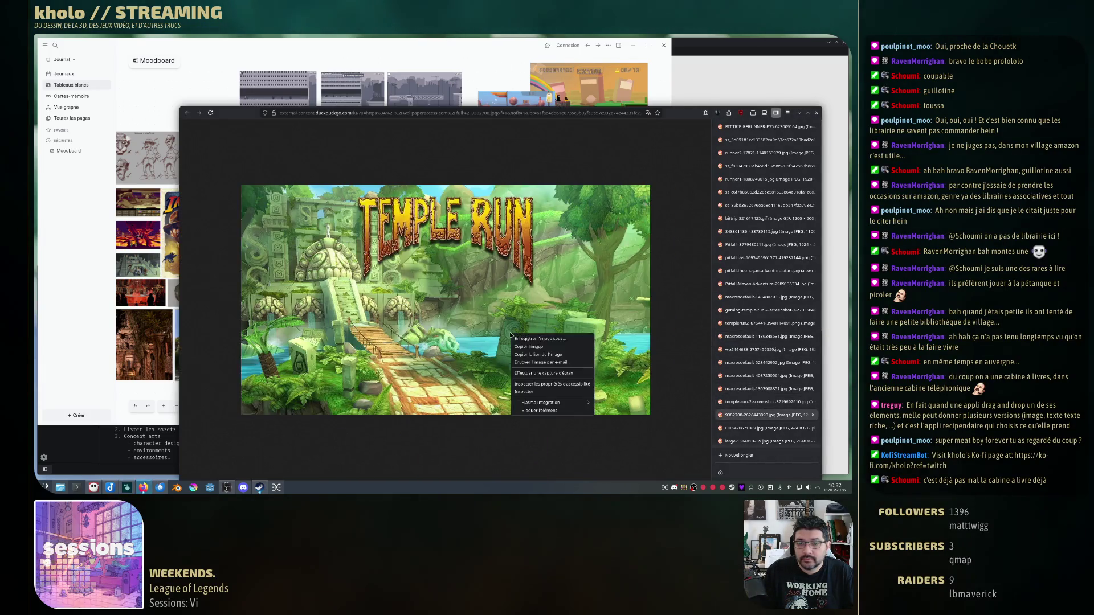
pyautogui.click(557, 347)
pyautogui.rightClick(557, 347)
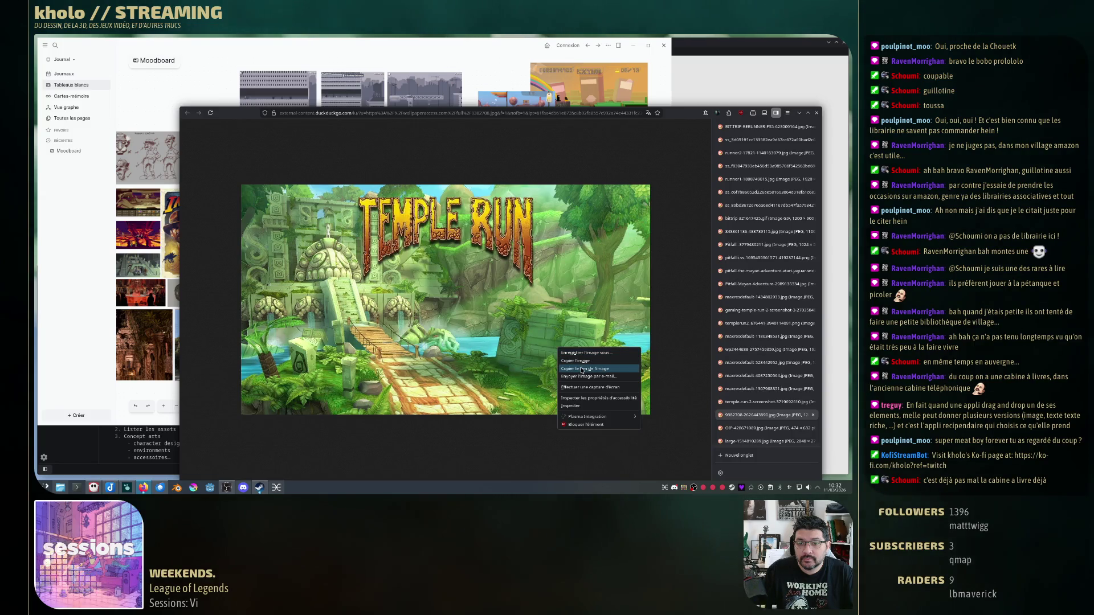
pyautogui.click(578, 359)
pyautogui.click(501, 78)
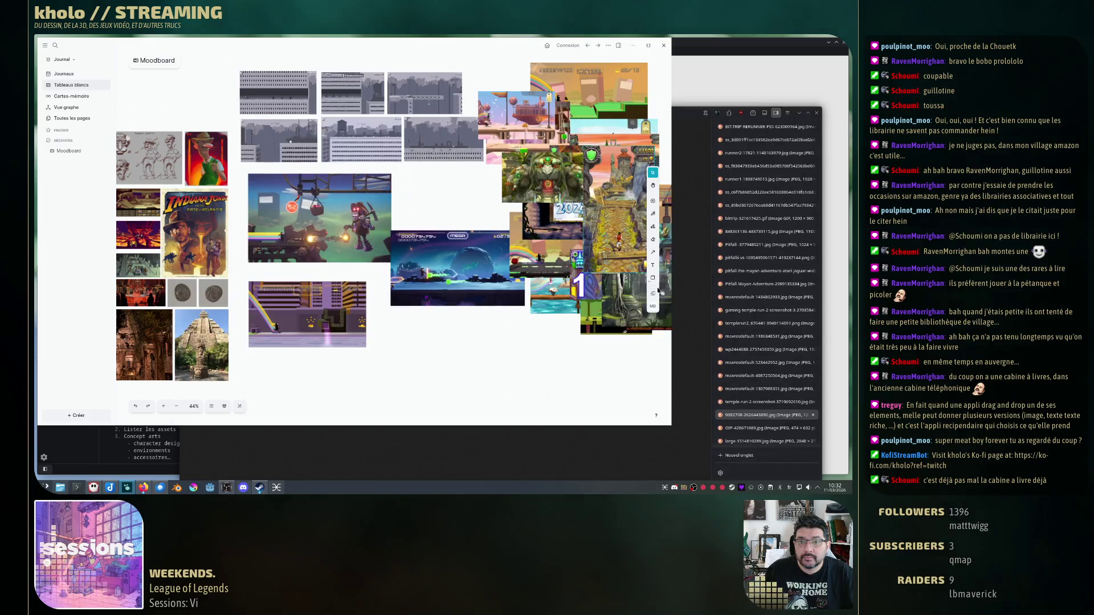
pyautogui.hotkey('ctrl', 'v')
pyautogui.click(765, 427)
pyautogui.rightClick(504, 332)
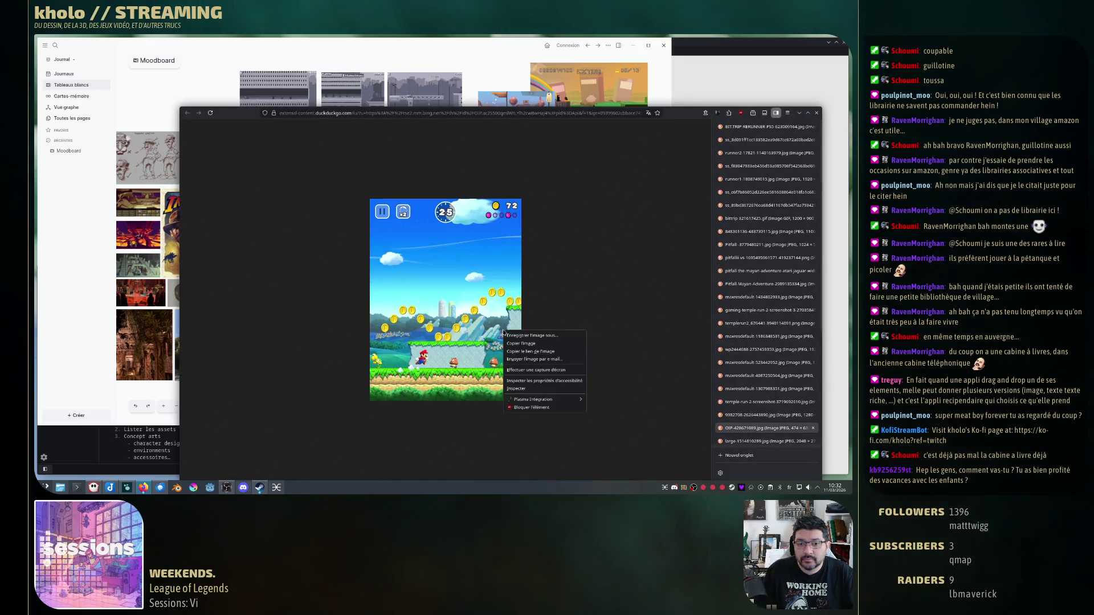
# Copy the first two Mario Run images from Firefox onto the Moodboard
pyautogui.click(541, 345)
pyautogui.click(501, 78)
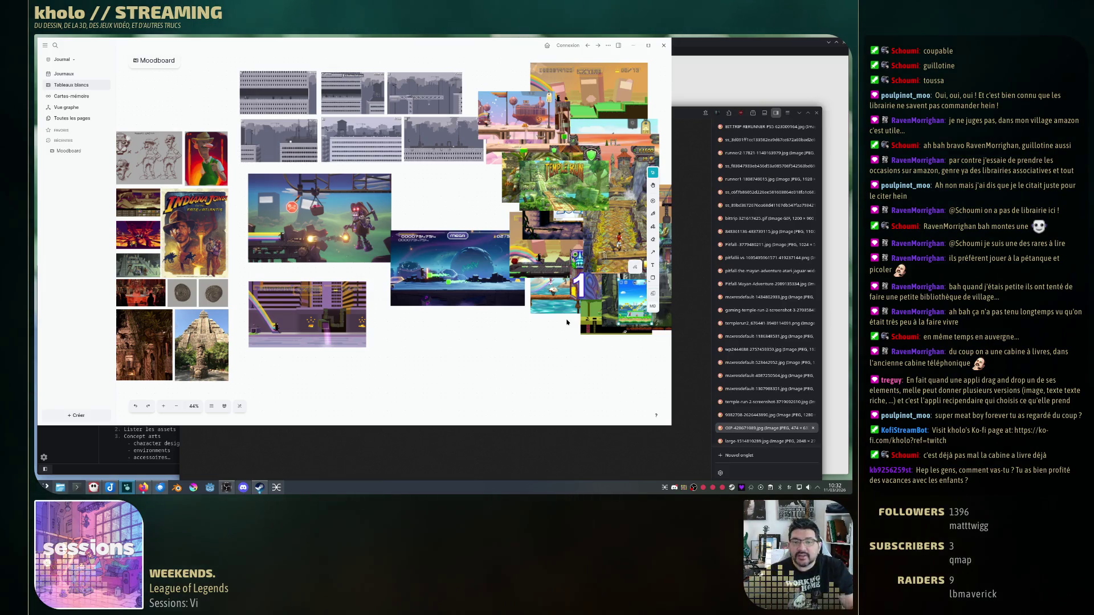
pyautogui.scroll(-5, 770, 282)
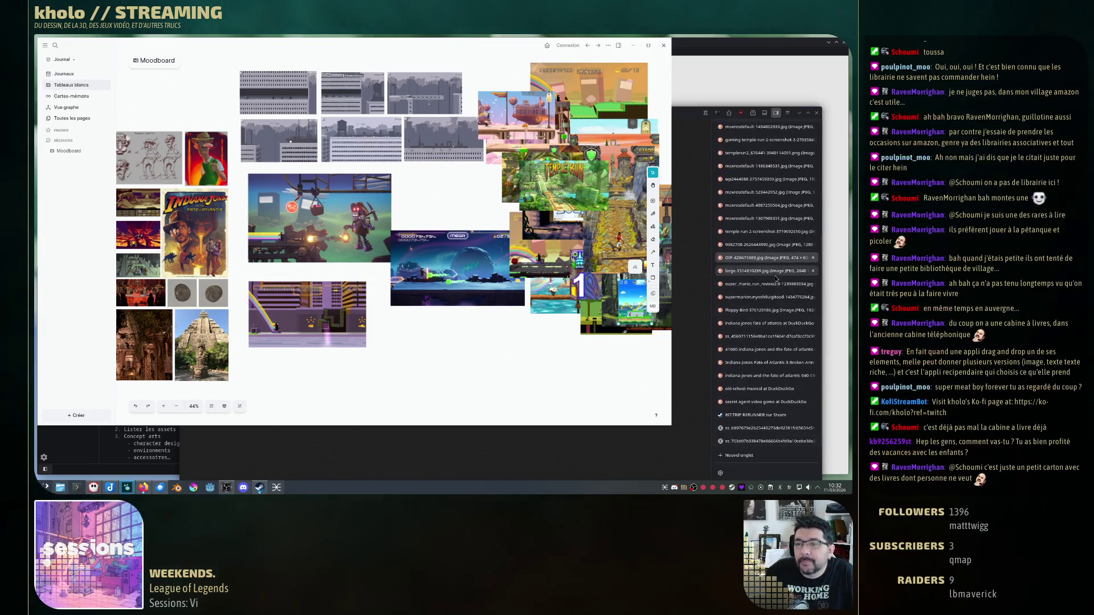
pyautogui.click(772, 272)
pyautogui.rightClick(540, 305)
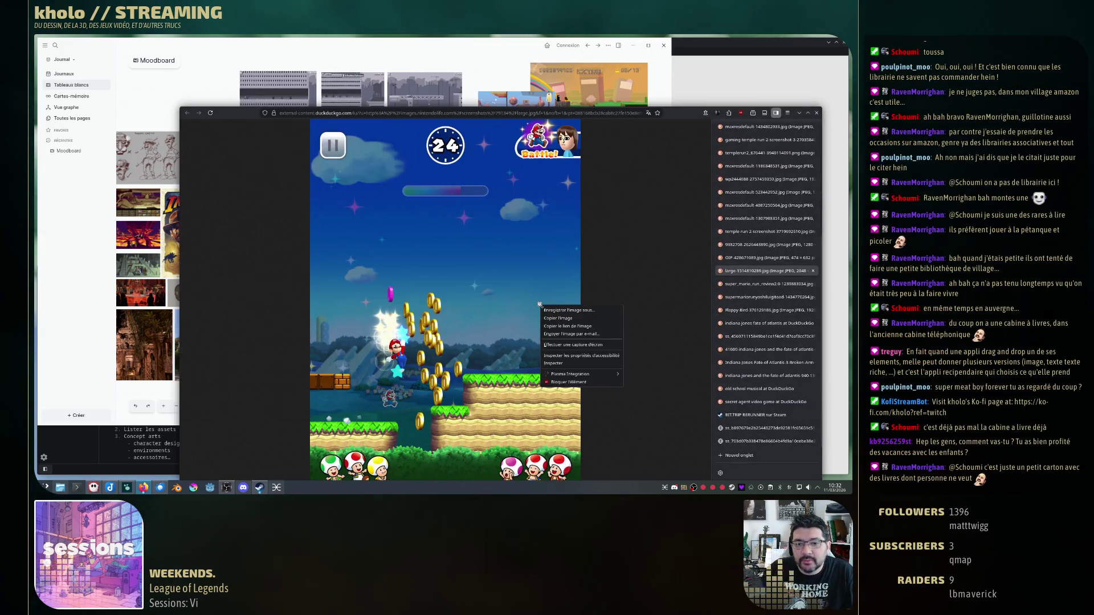
pyautogui.click(579, 318)
pyautogui.click(476, 46)
pyautogui.hotkey('ctrl', 'v')
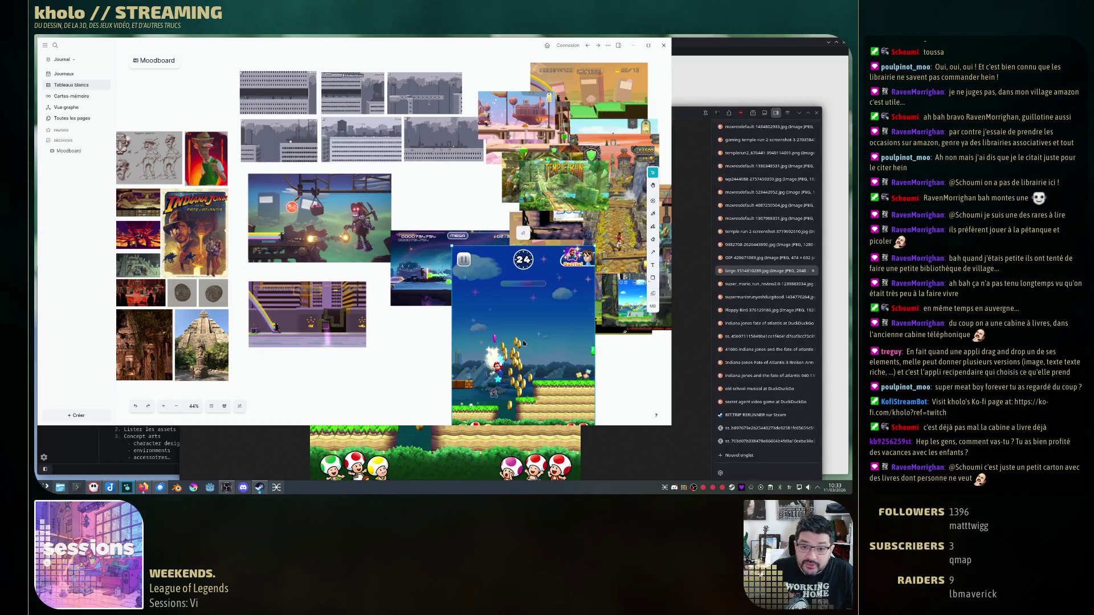
# Bring the three-panel and Luigi, Toad and Yoshi Super Mario Run screenshots to the whiteboard
pyautogui.click(766, 284)
pyautogui.rightClick(466, 291)
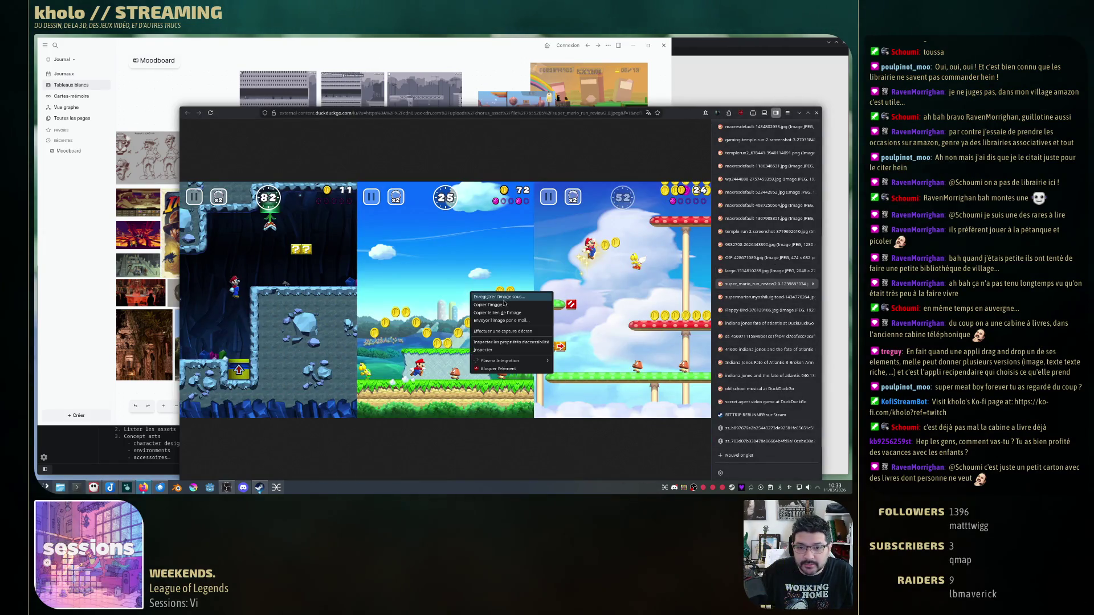
pyautogui.click(505, 304)
pyautogui.click(476, 62)
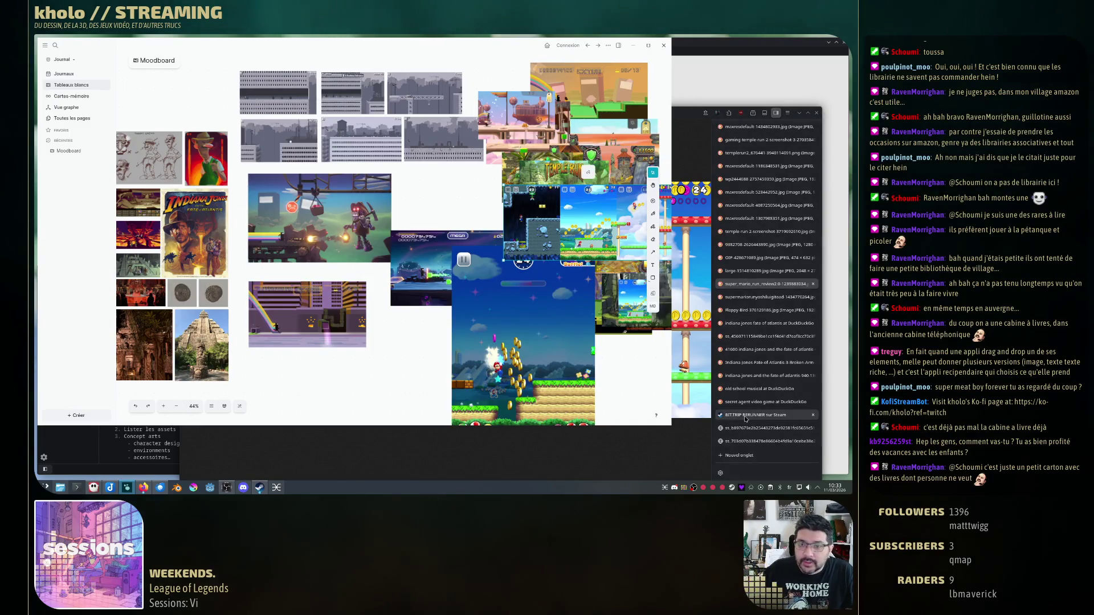
pyautogui.click(765, 285)
pyautogui.rightClick(496, 296)
pyautogui.click(524, 306)
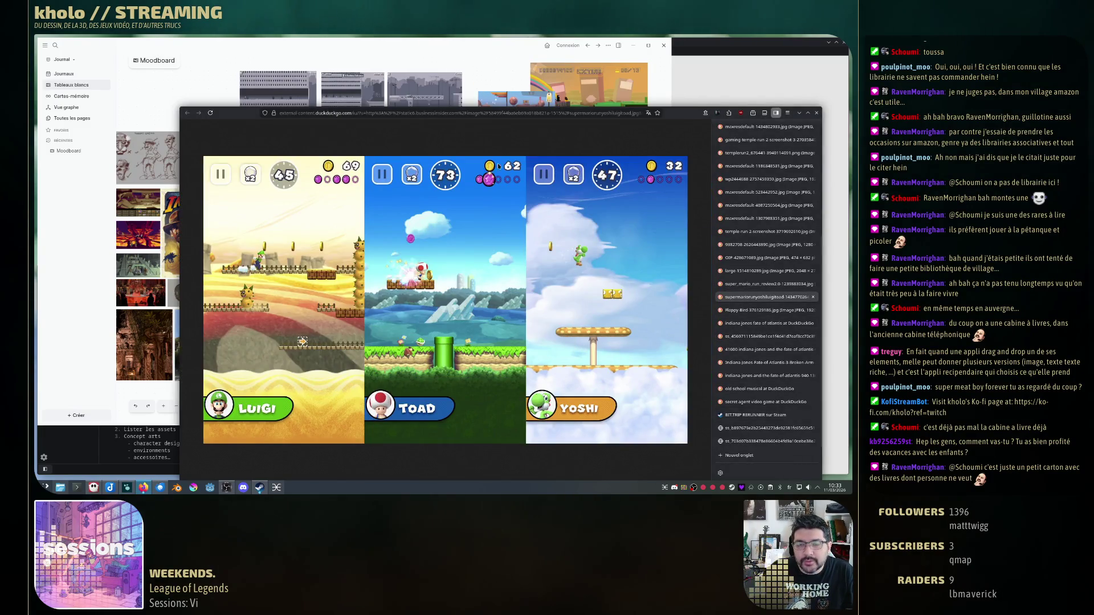
pyautogui.click(478, 71)
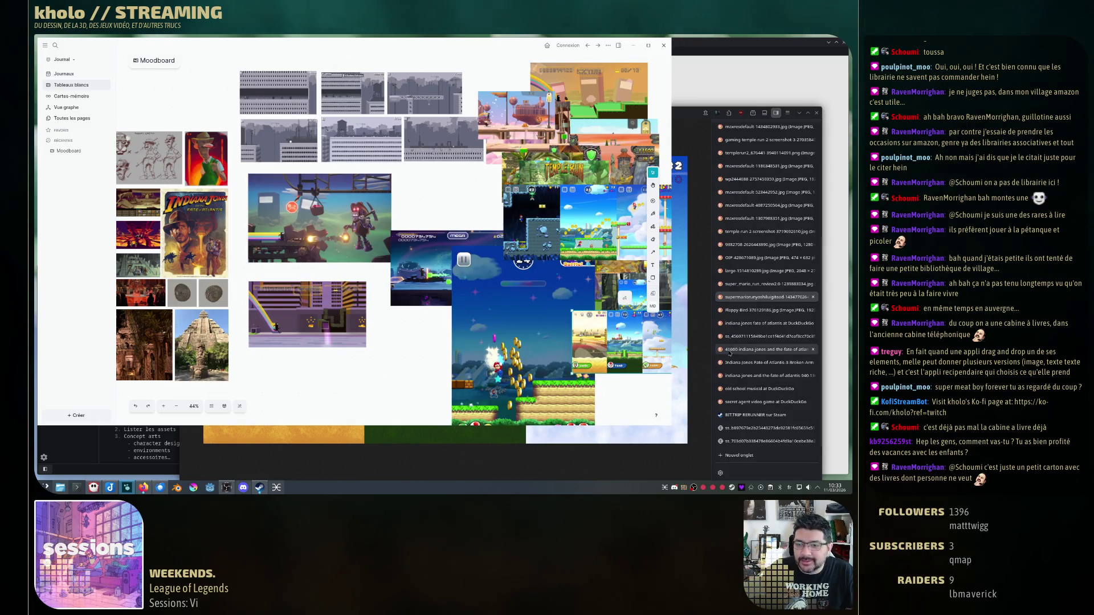
# Paste the Flappy Bird image onto the Moodboard
pyautogui.click(741, 310)
pyautogui.rightClick(482, 299)
pyautogui.click(513, 338)
pyautogui.click(477, 71)
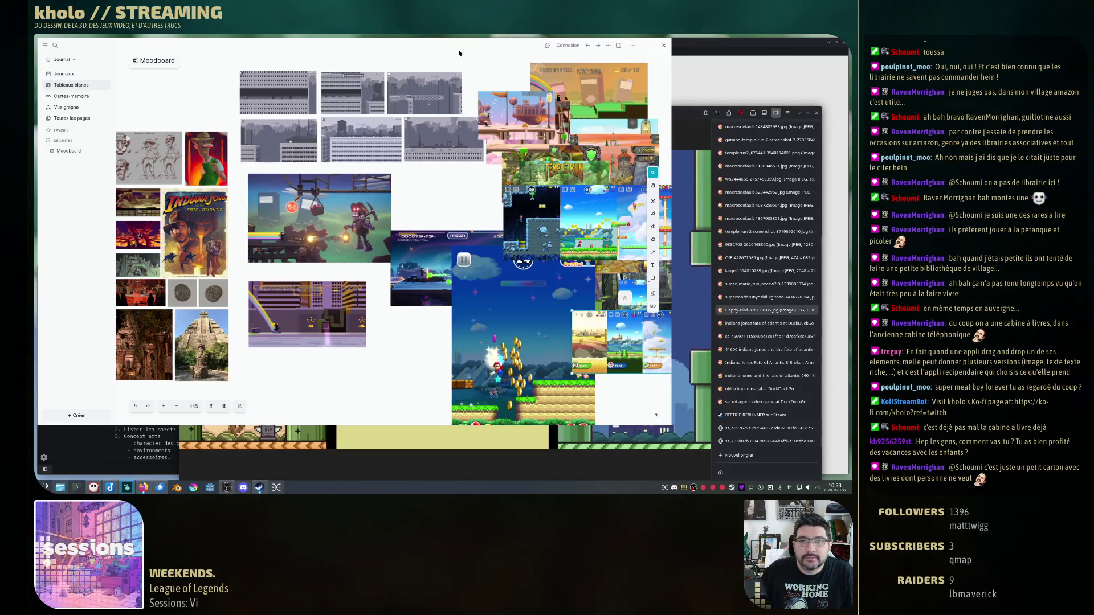
pyautogui.hotkey('ctrl', 'v')
# Paste the first Indiana Jones and the Fate of Atlantis screenshot onto the Moodboard
pyautogui.click(767, 324)
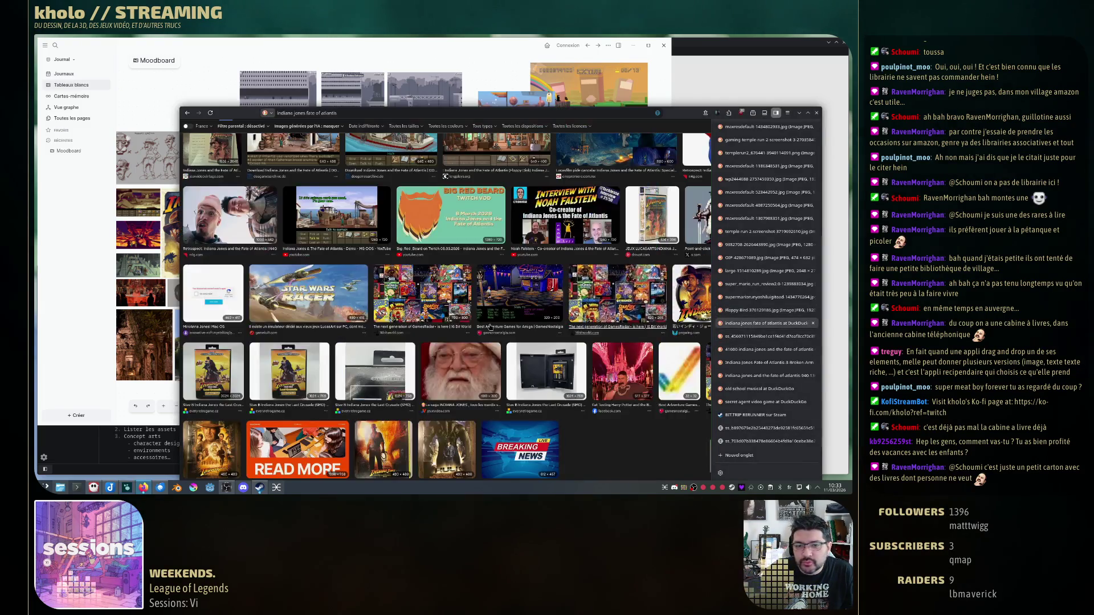
pyautogui.click(761, 388)
pyautogui.click(766, 337)
pyautogui.rightClick(520, 269)
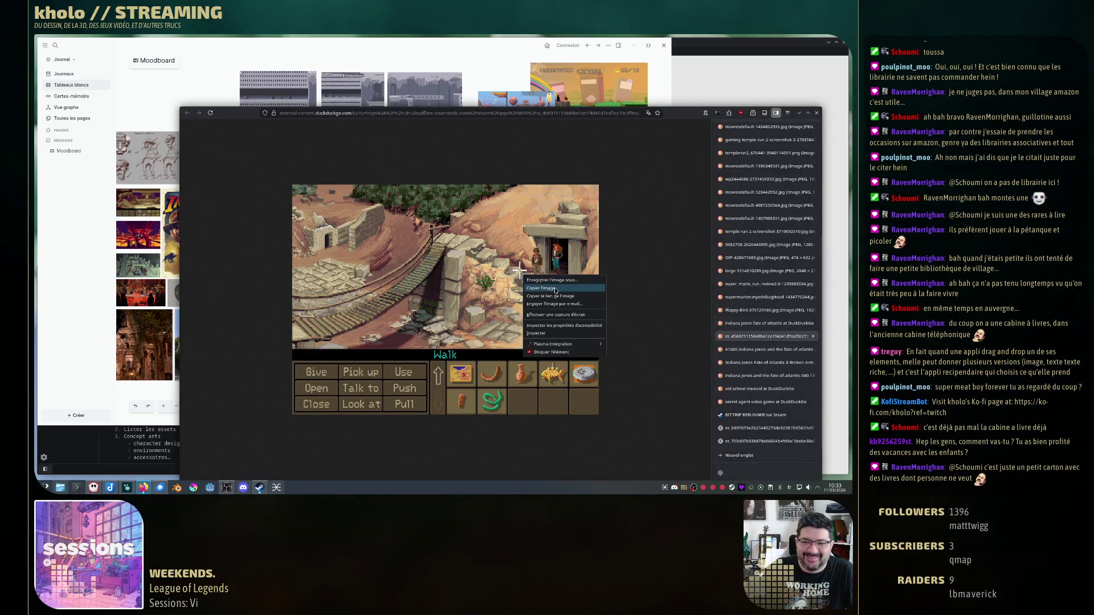
pyautogui.click(561, 290)
pyautogui.click(490, 60)
pyautogui.hotkey('ctrl', 'v')
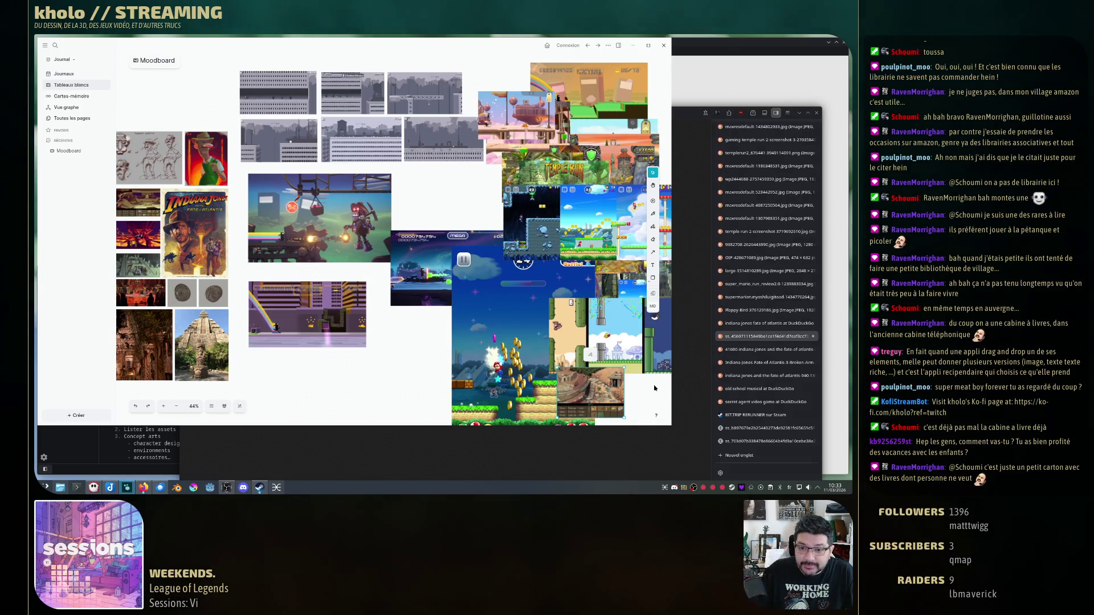
# Add the next two Indiana Jones screenshots, including the temple image, to the board
pyautogui.click(764, 348)
pyautogui.rightClick(442, 308)
pyautogui.click(474, 329)
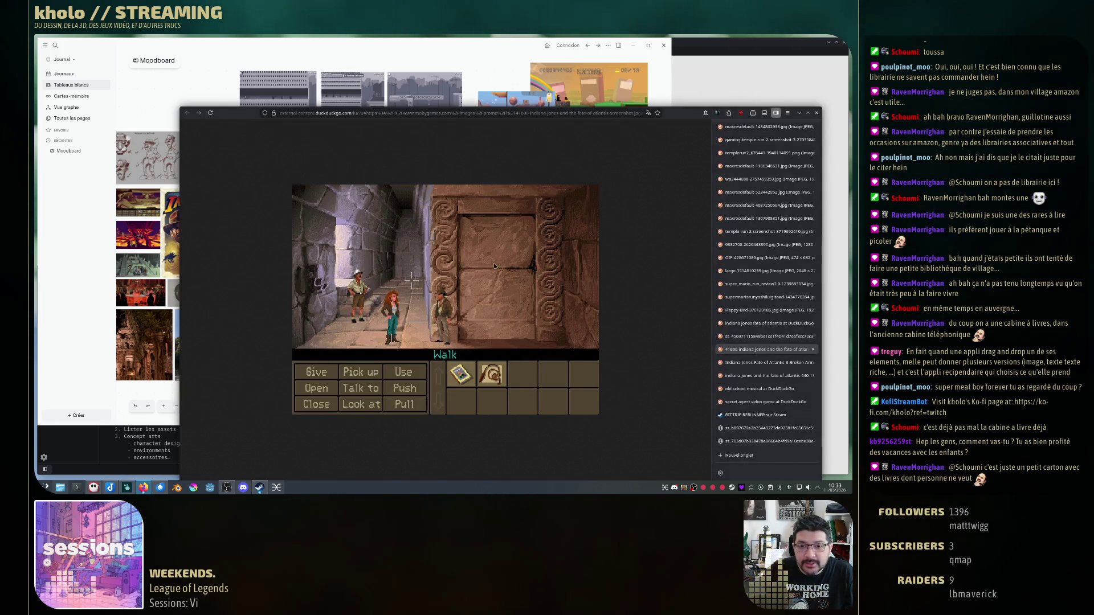
pyautogui.click(476, 66)
pyautogui.hotkey('ctrl', 'v')
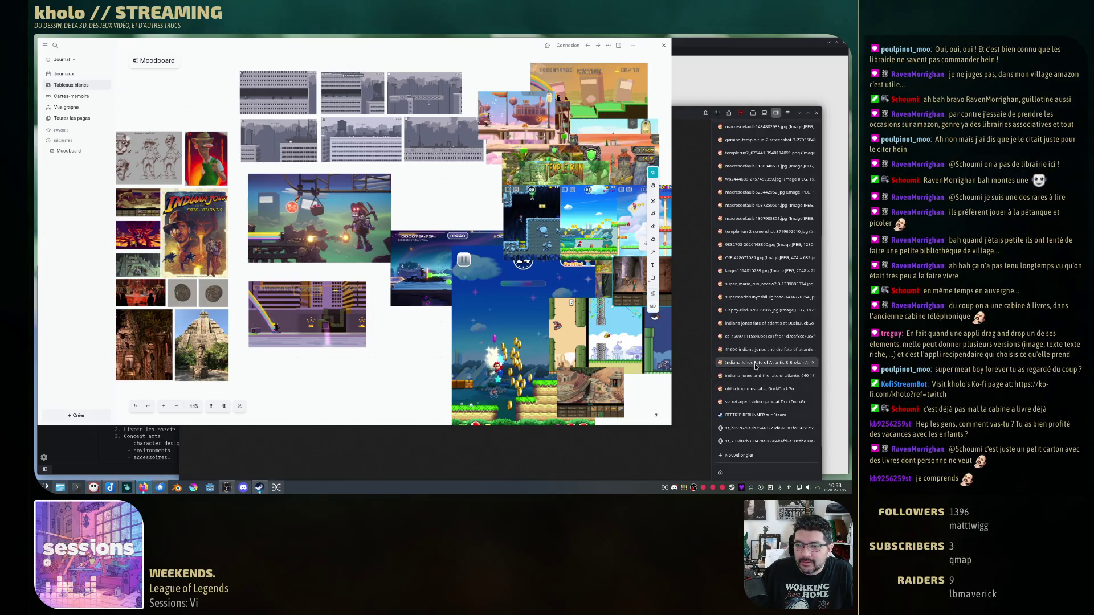
pyautogui.click(765, 363)
pyautogui.rightClick(461, 304)
pyautogui.click(491, 315)
pyautogui.click(476, 67)
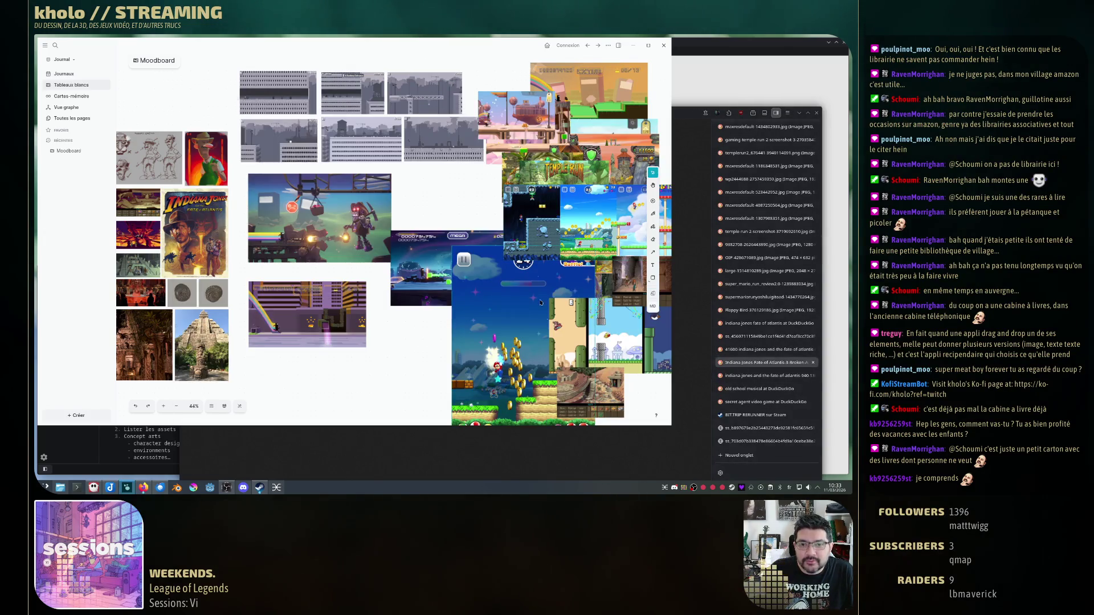
pyautogui.hotkey('ctrl', 'v')
# Paste a fourth Indiana Jones screenshot and move on to the Old School Musical results
pyautogui.click(765, 376)
pyautogui.rightClick(488, 324)
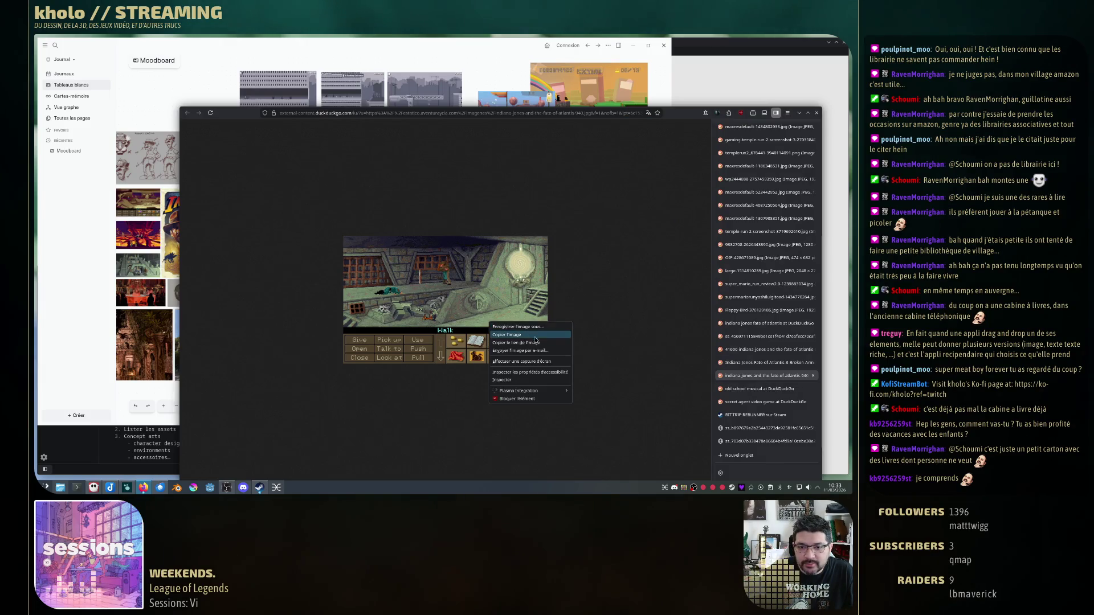
pyautogui.click(513, 337)
pyautogui.click(483, 76)
pyautogui.hotkey('ctrl', 'v')
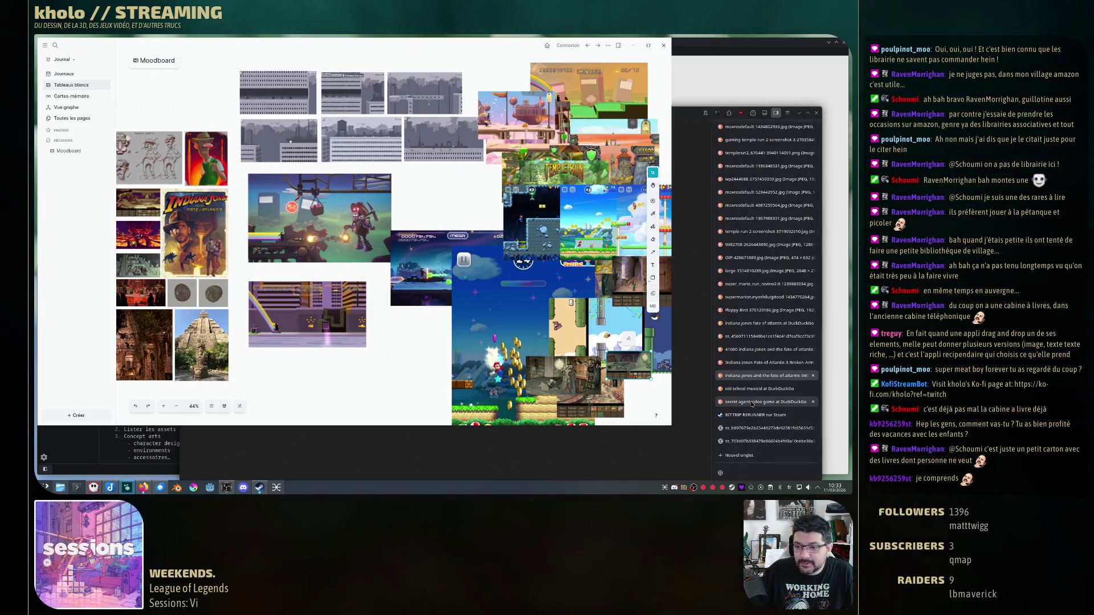
pyautogui.click(766, 388)
pyautogui.scroll(-3, 444, 300)
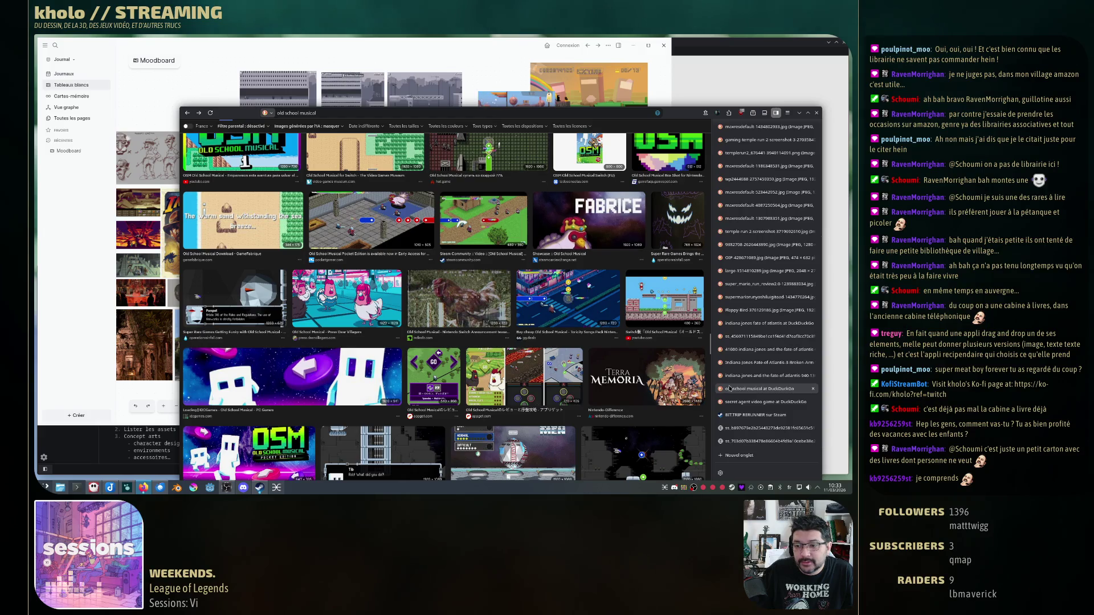
# Shift Firefox aside and paste the robot street-scene Steam screenshot onto the Moodboard
pyautogui.click(765, 375)
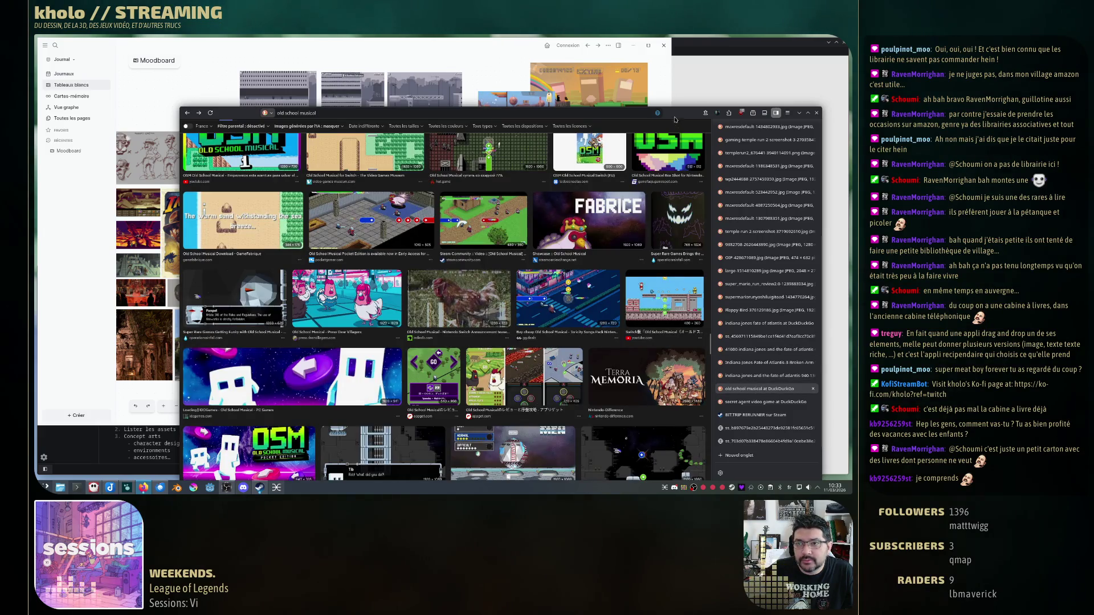
pyautogui.moveTo(674, 119); pyautogui.dragTo(846, 97)
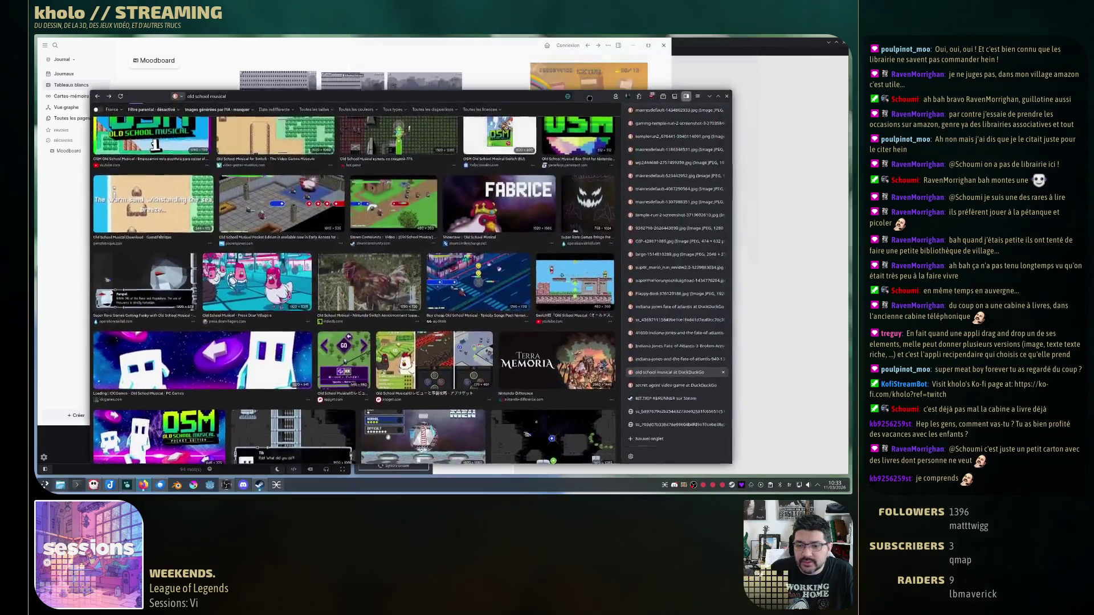
pyautogui.moveTo(598, 90); pyautogui.dragTo(445, 86)
pyautogui.click(684, 377)
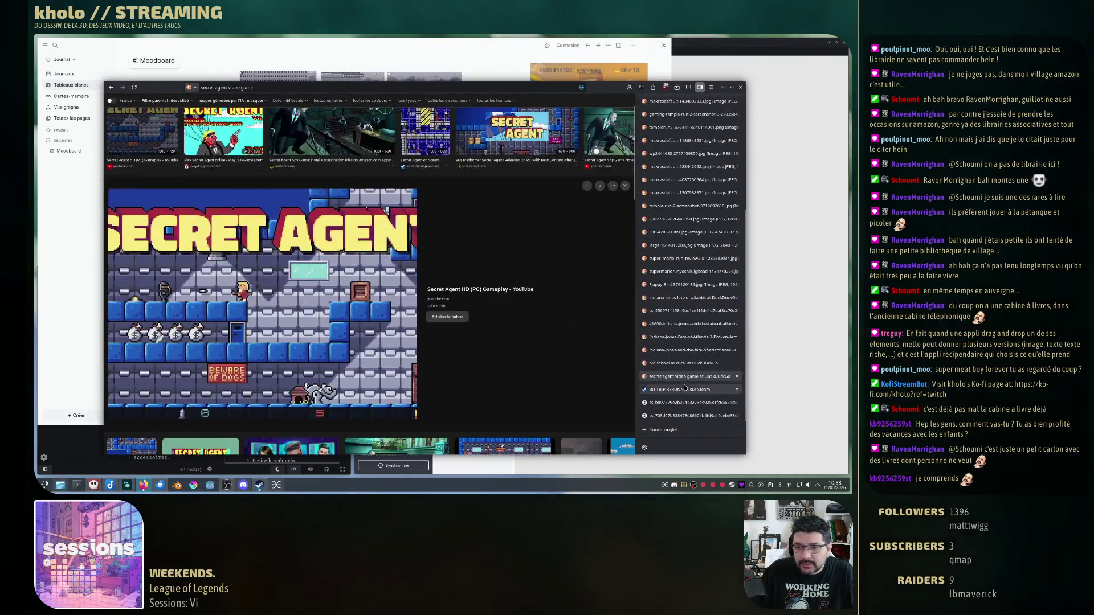
pyautogui.click(684, 402)
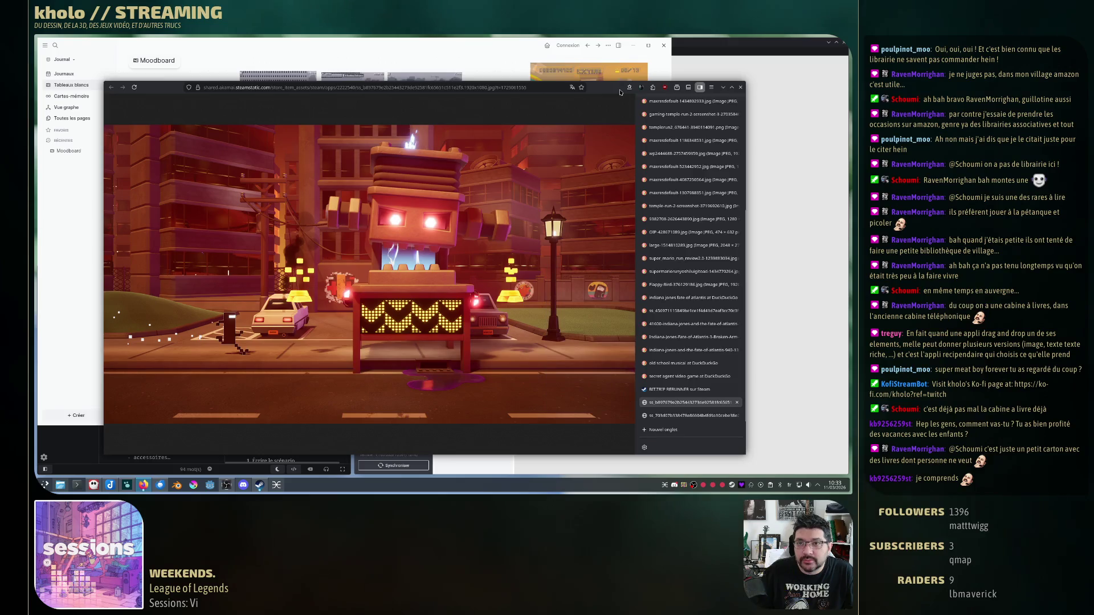
pyautogui.moveTo(620, 91); pyautogui.dragTo(815, 92)
pyautogui.rightClick(579, 347)
pyautogui.click(599, 359)
pyautogui.click(478, 45)
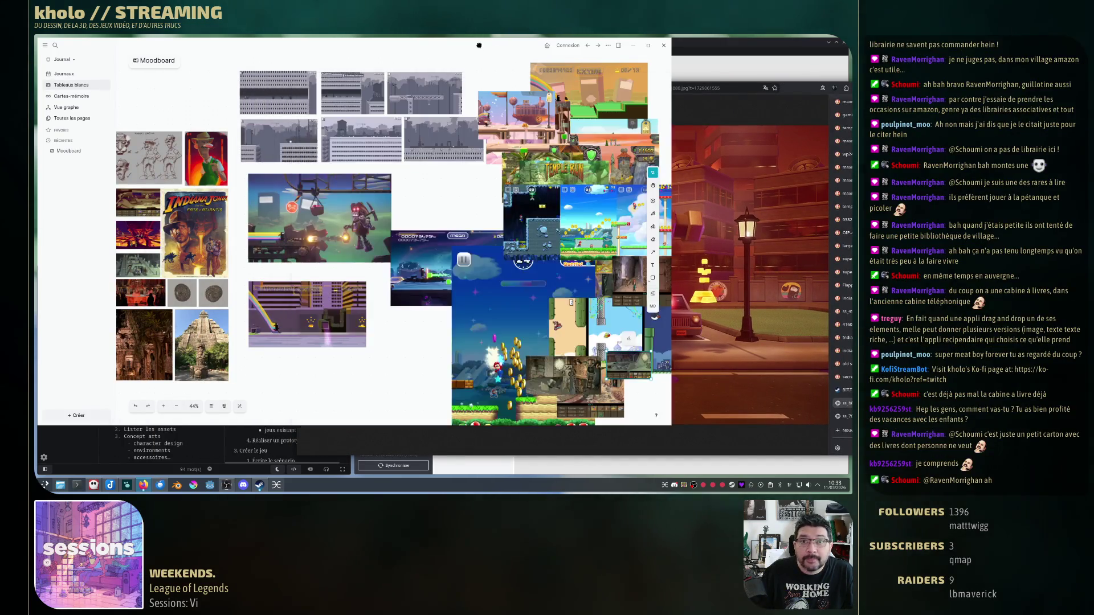
pyautogui.hotkey('ctrl', 'v')
# Paste the purple stone-golem runner screenshot onto the board and return to a new Firefox tab
pyautogui.moveTo(797, 94); pyautogui.dragTo(603, 81)
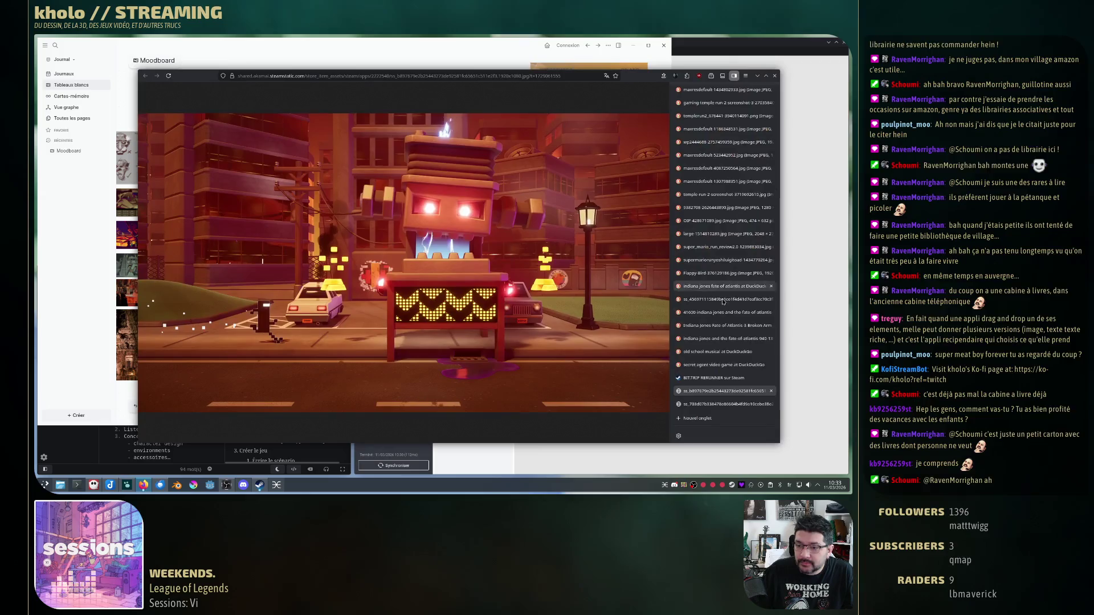
pyautogui.click(684, 404)
pyautogui.rightClick(494, 331)
pyautogui.click(532, 342)
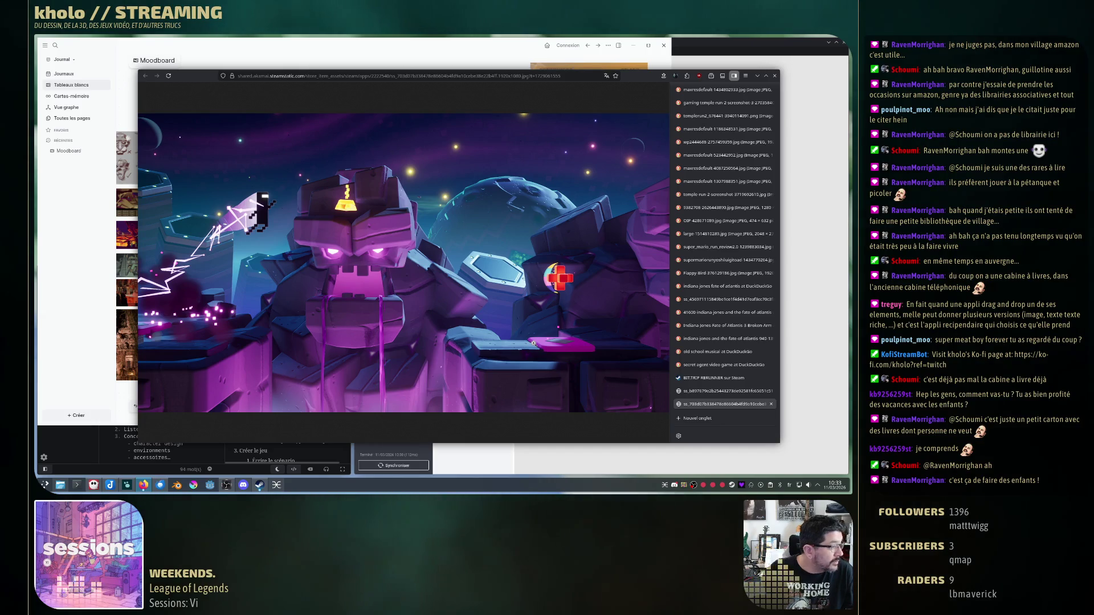
pyautogui.hotkey('alt', 'Tab')
pyautogui.hotkey('ctrl', 'v')
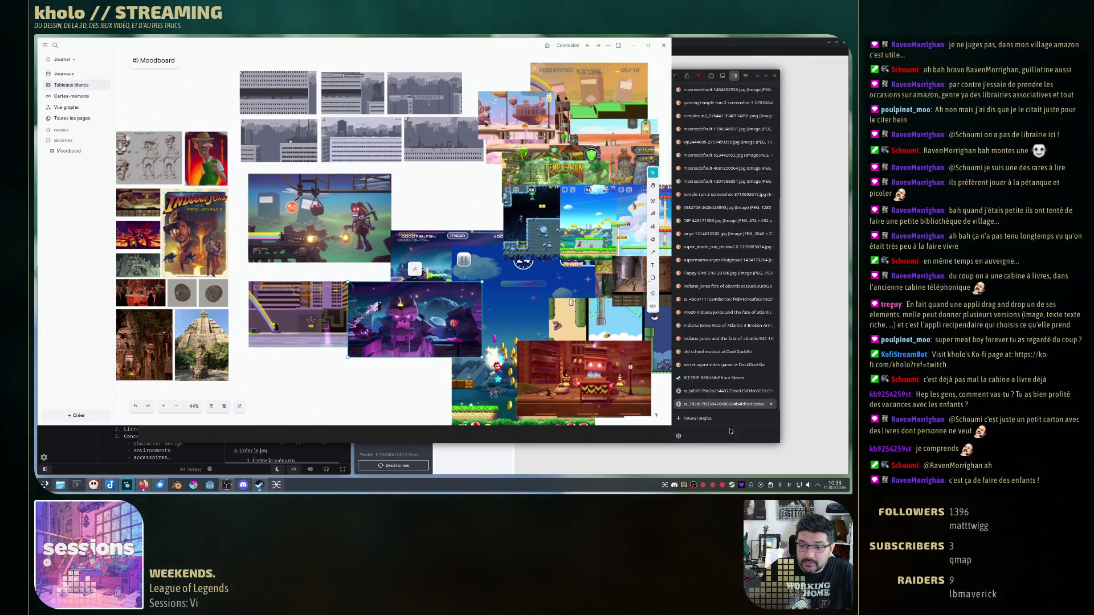
pyautogui.click(726, 419)
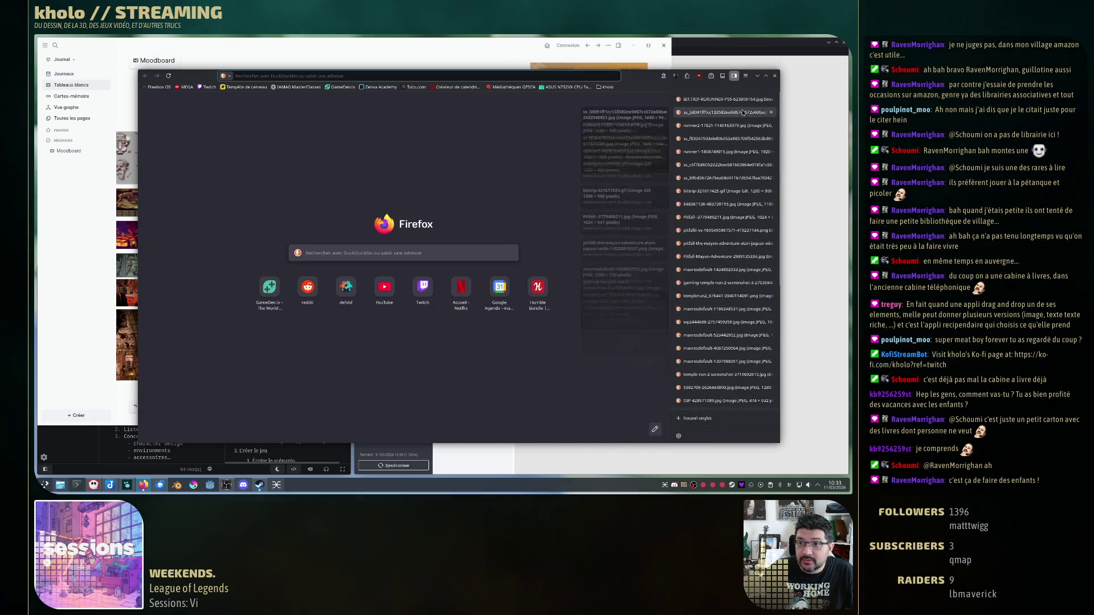
pyautogui.scroll(-3, 743, 114)
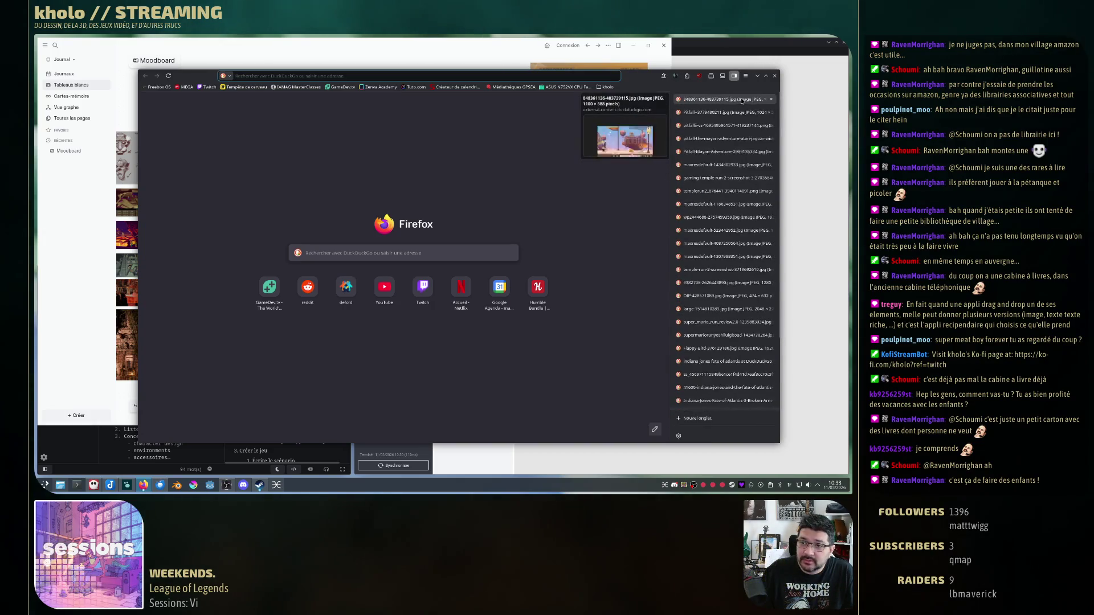
pyautogui.scroll(-1, 741, 101)
pyautogui.scroll(-1, 741, 101)
pyautogui.scroll(-1, 741, 101)
pyautogui.scroll(-1, 741, 101)
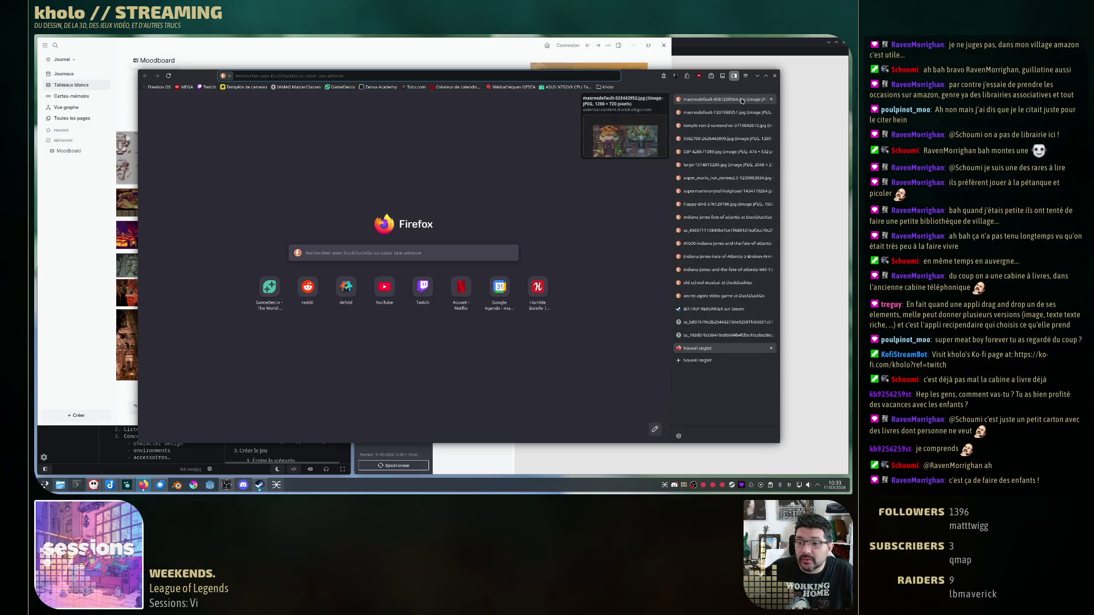
pyautogui.scroll(-1, 741, 100)
pyautogui.scroll(-1, 741, 100)
pyautogui.scroll(-1, 742, 100)
pyautogui.scroll(-1, 741, 101)
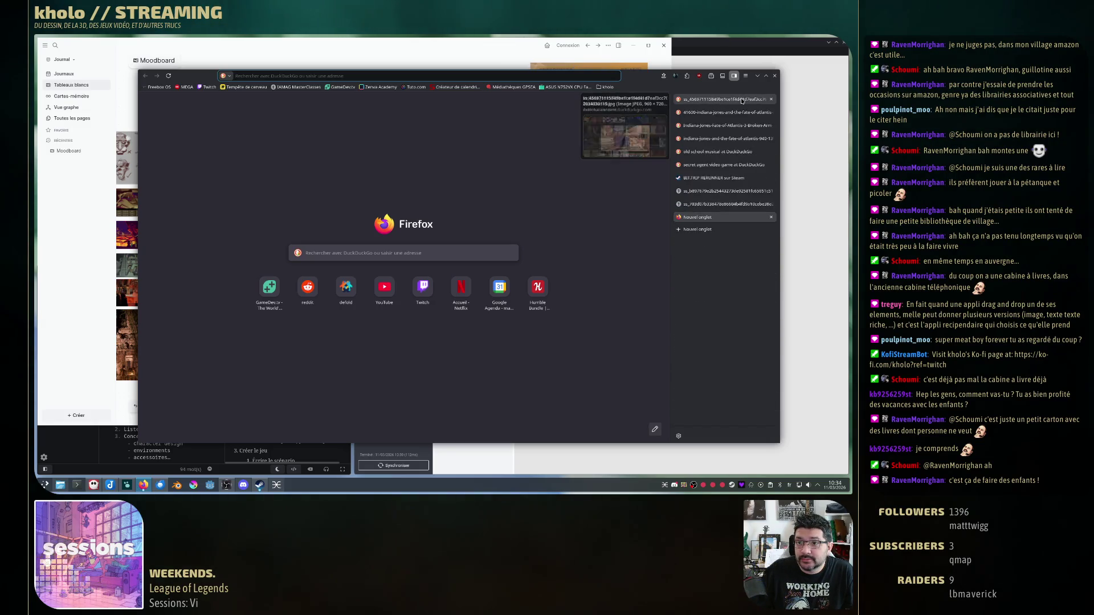
pyautogui.scroll(-1, 741, 100)
pyautogui.scroll(-1, 742, 100)
pyautogui.scroll(-1, 742, 101)
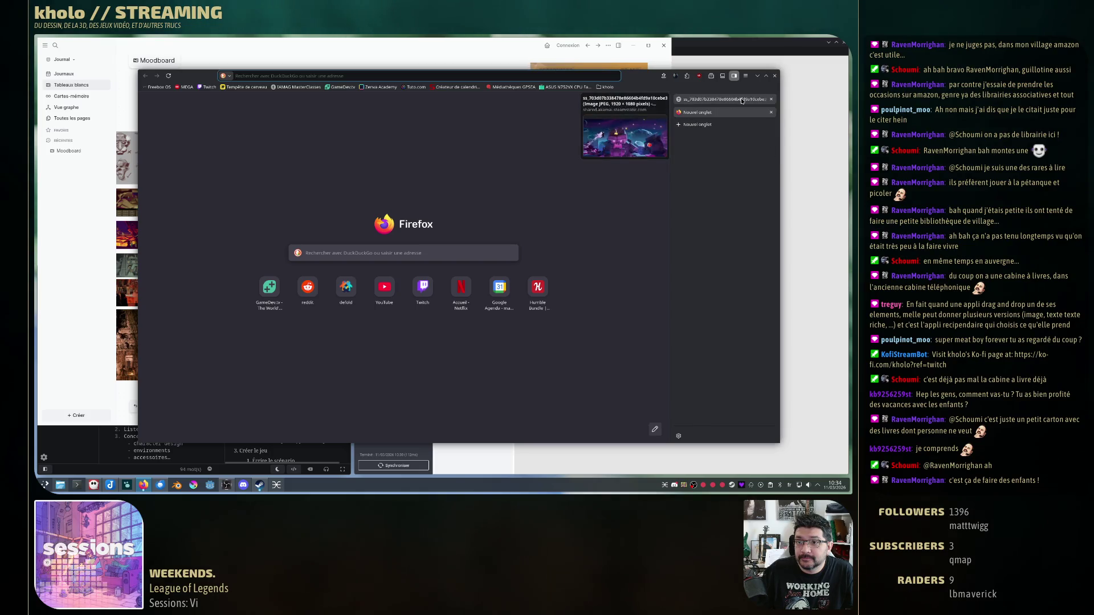
# Move the Firefox window aside and bring the Logseq Moodboard collage to the front
pyautogui.moveTo(639, 78); pyautogui.dragTo(706, 108)
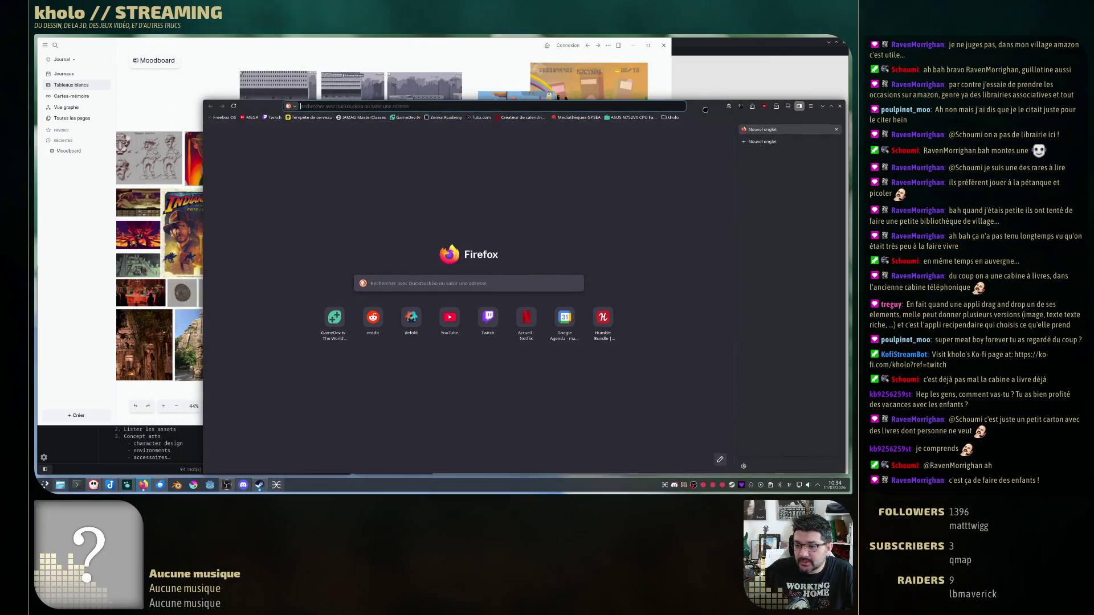
pyautogui.click(485, 44)
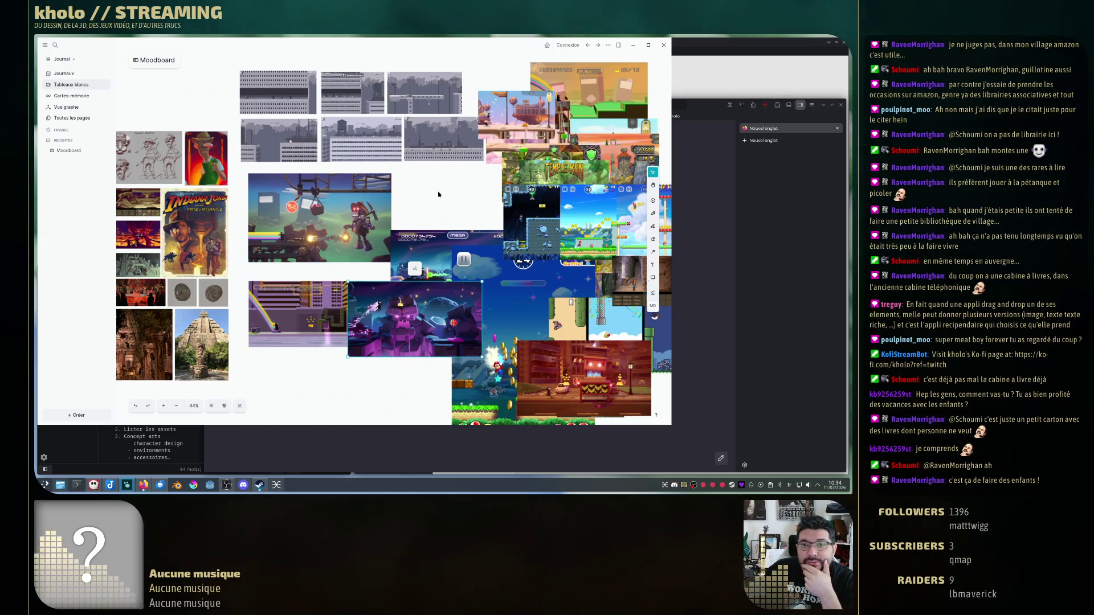
# Shrink the robot screenshot and place a resized pink screenshot beside the floating-island one
pyautogui.moveTo(269, 203); pyautogui.dragTo(265, 199)
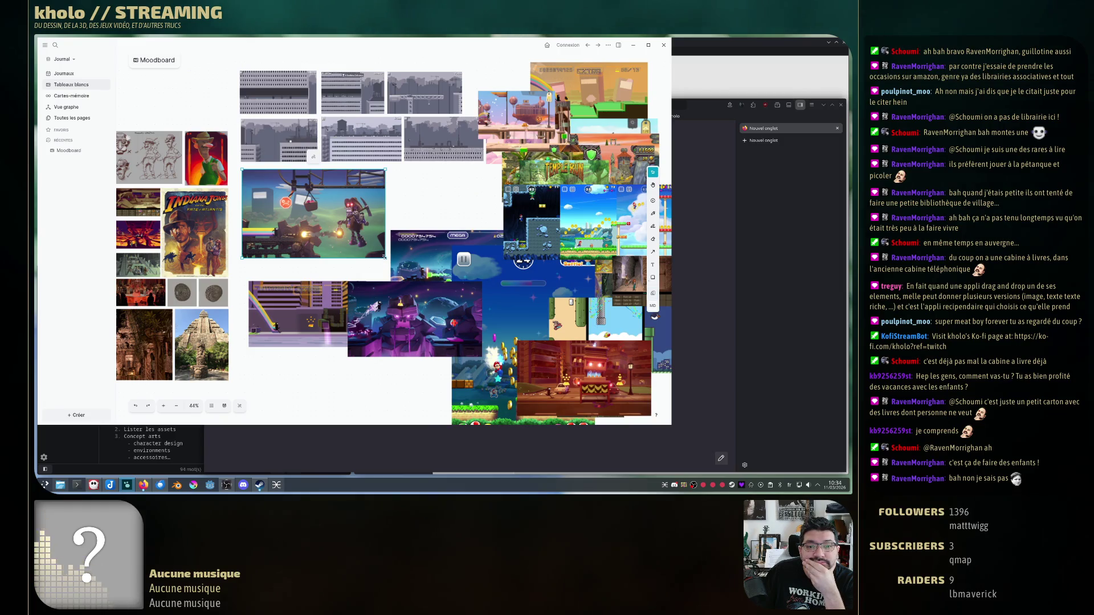
pyautogui.moveTo(383, 257); pyautogui.dragTo(315, 215)
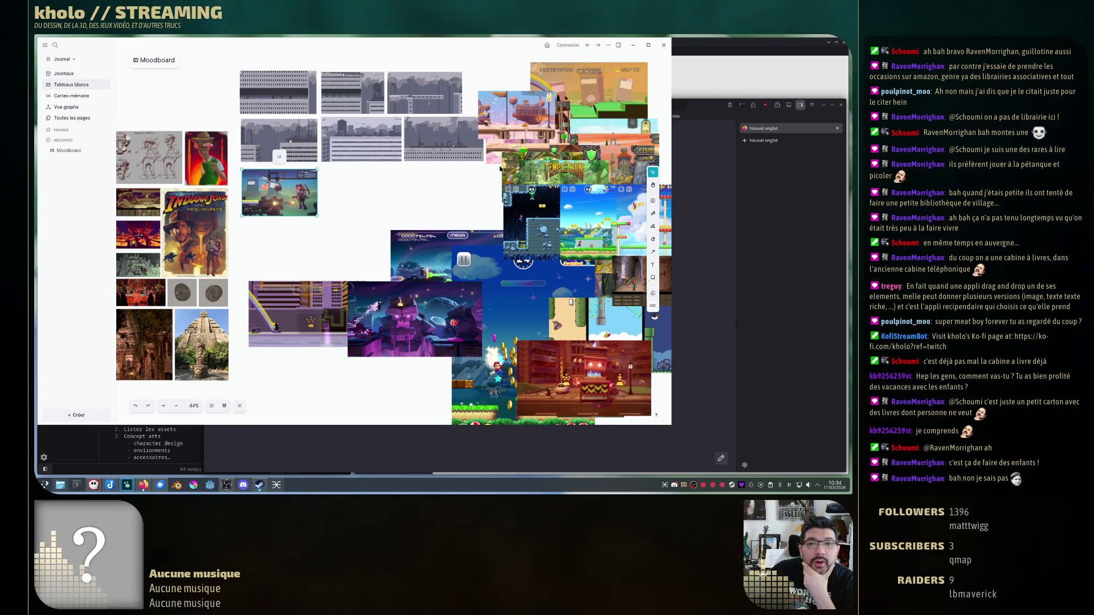
pyautogui.moveTo(505, 111); pyautogui.dragTo(347, 190)
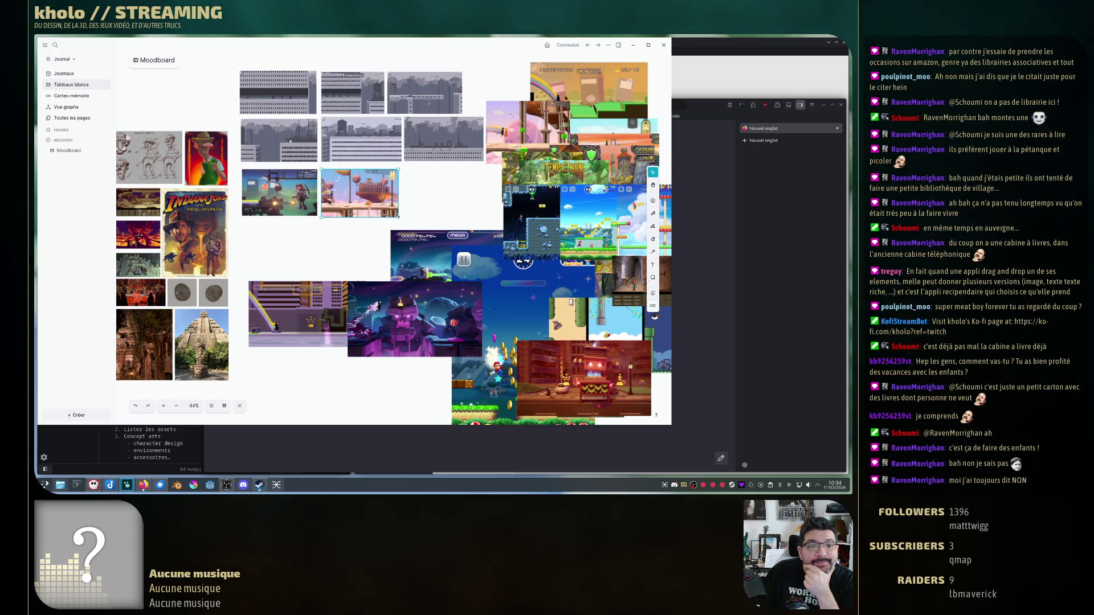
pyautogui.moveTo(398, 218); pyautogui.dragTo(395, 215)
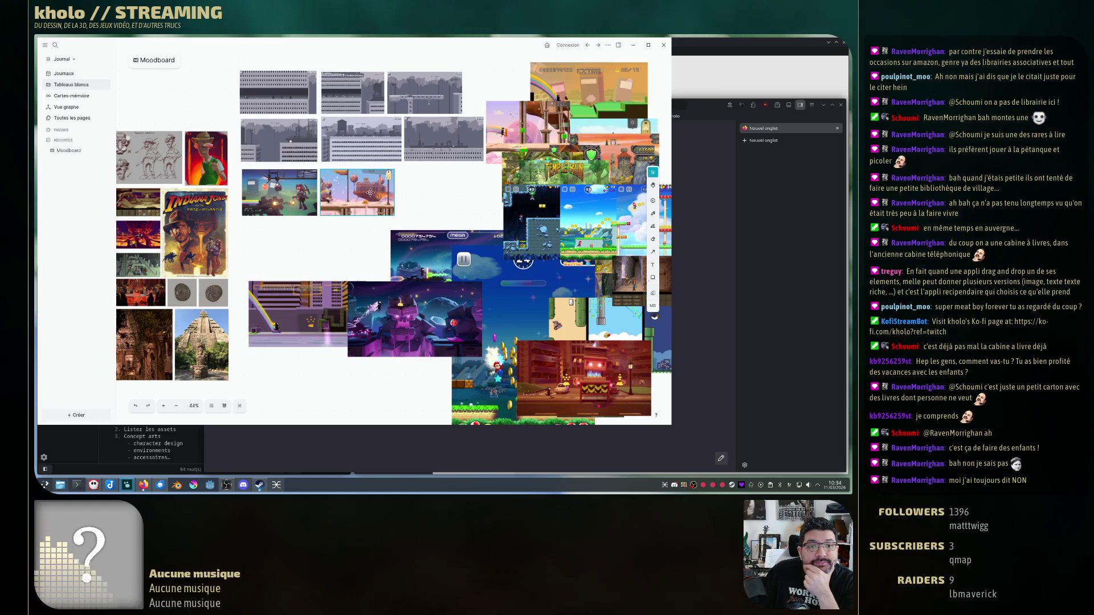
pyautogui.moveTo(504, 119); pyautogui.dragTo(416, 183)
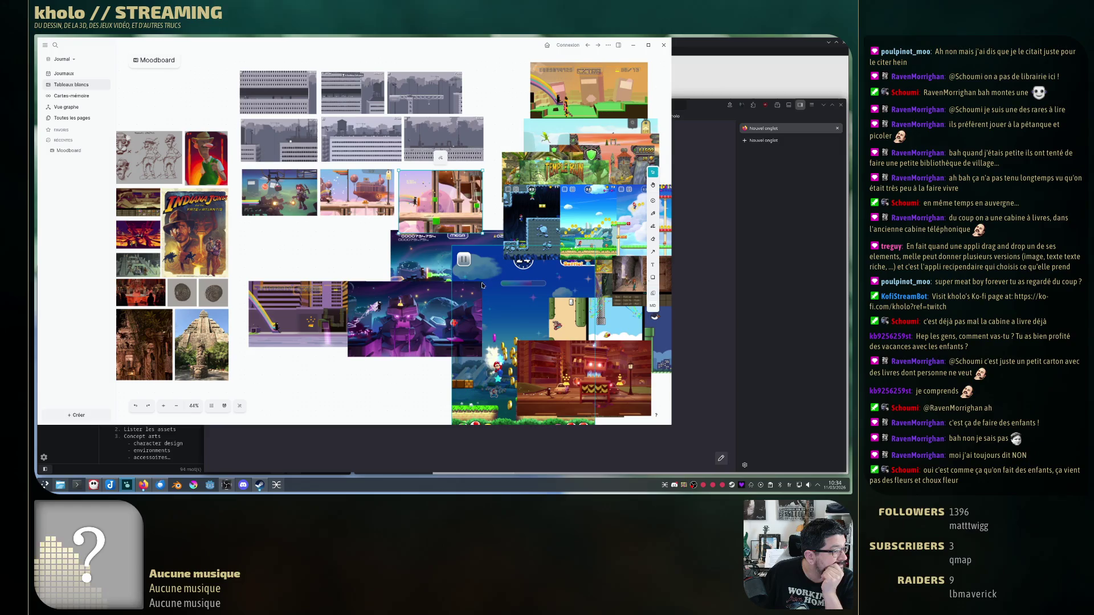
pyautogui.moveTo(483, 234)
pyautogui.mouseDown()
pyautogui.moveTo(458, 197)
pyautogui.moveTo(366, 216)
pyautogui.mouseUp()
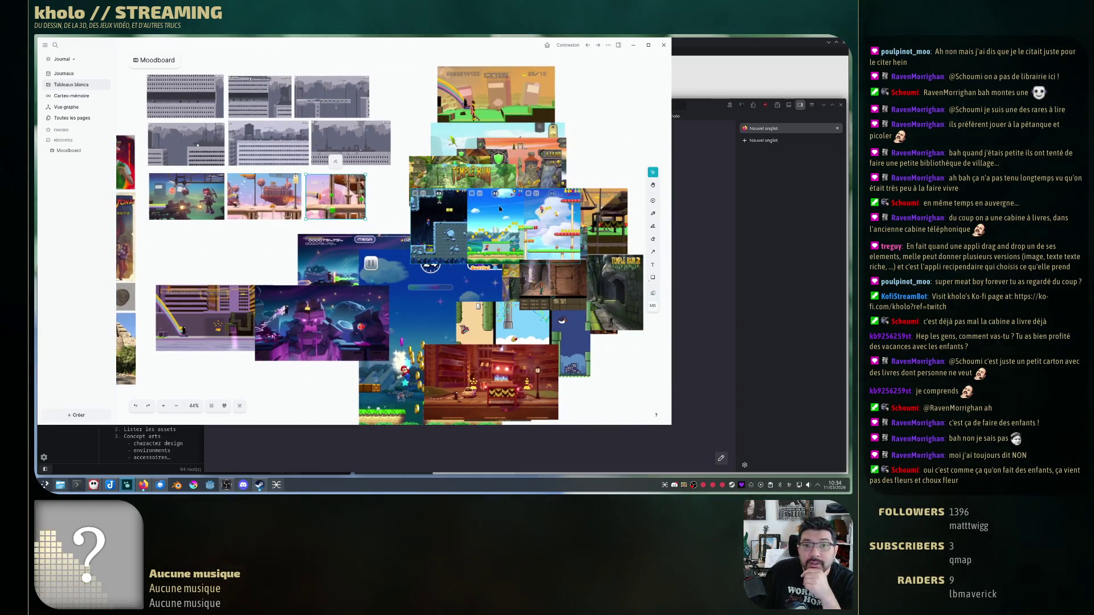
pyautogui.moveTo(501, 207); pyautogui.dragTo(593, 209)
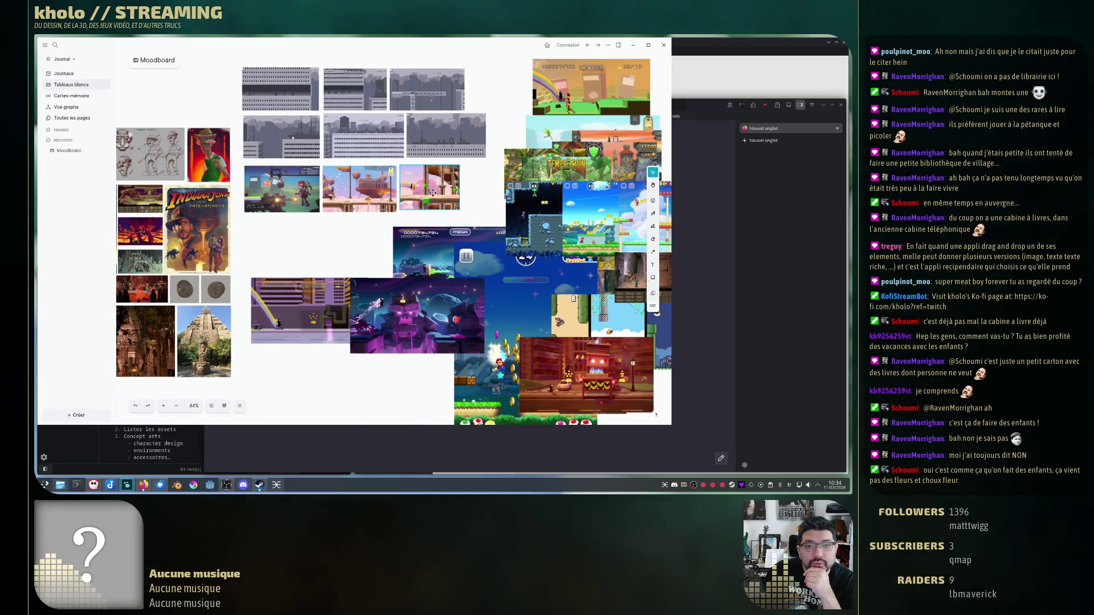
pyautogui.moveTo(433, 192); pyautogui.dragTo(433, 194)
# Shrink the purple city and purple robot screenshots side by side under that row
pyautogui.moveTo(304, 319); pyautogui.dragTo(298, 253)
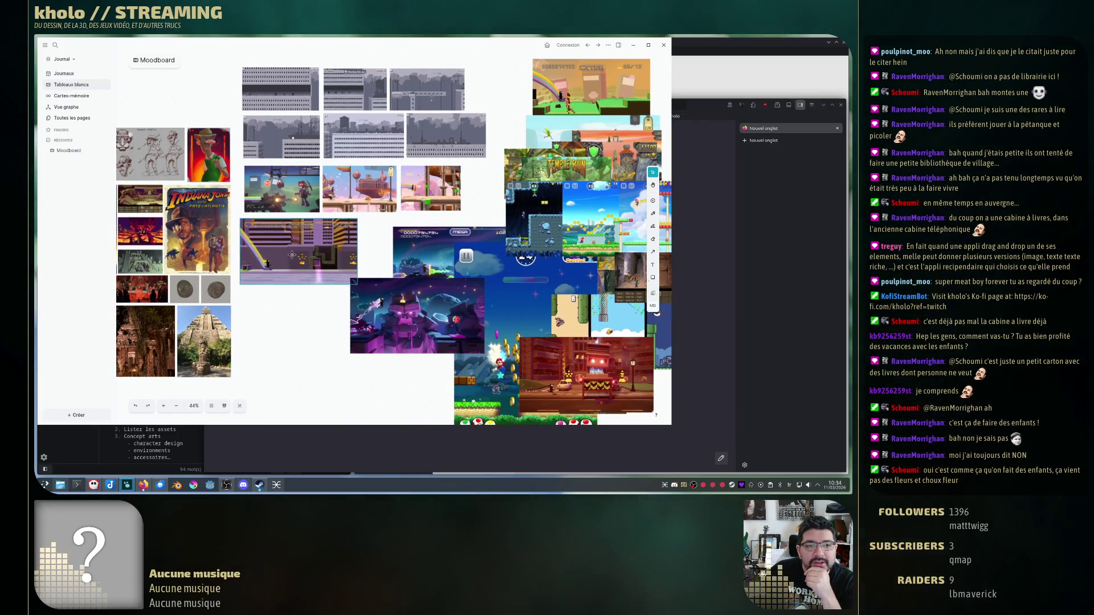
pyautogui.moveTo(539, 199); pyautogui.dragTo(501, 181)
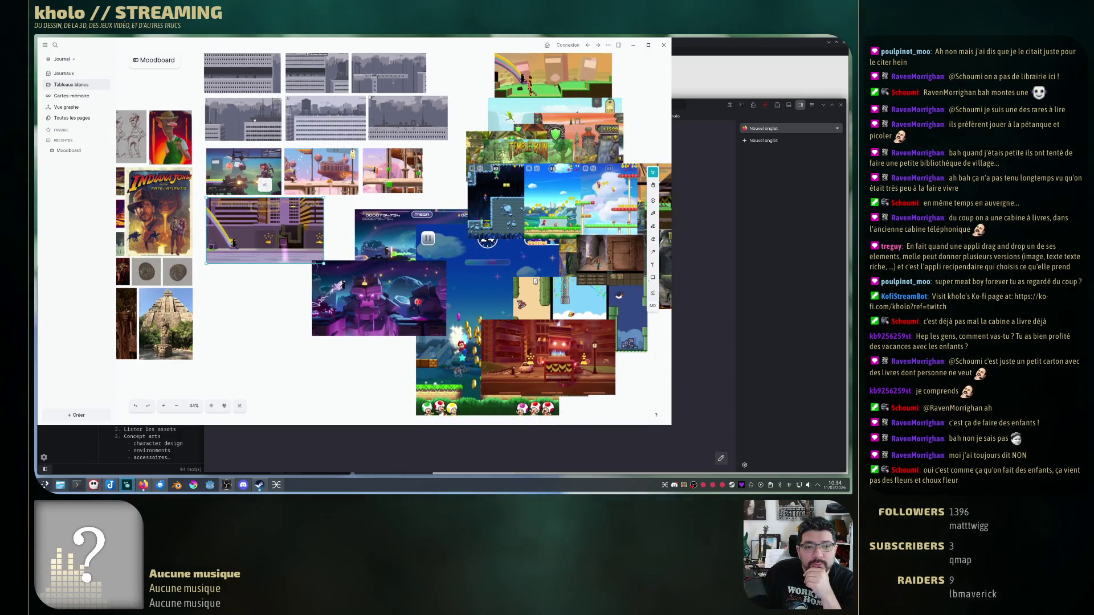
pyautogui.moveTo(324, 264); pyautogui.dragTo(284, 241)
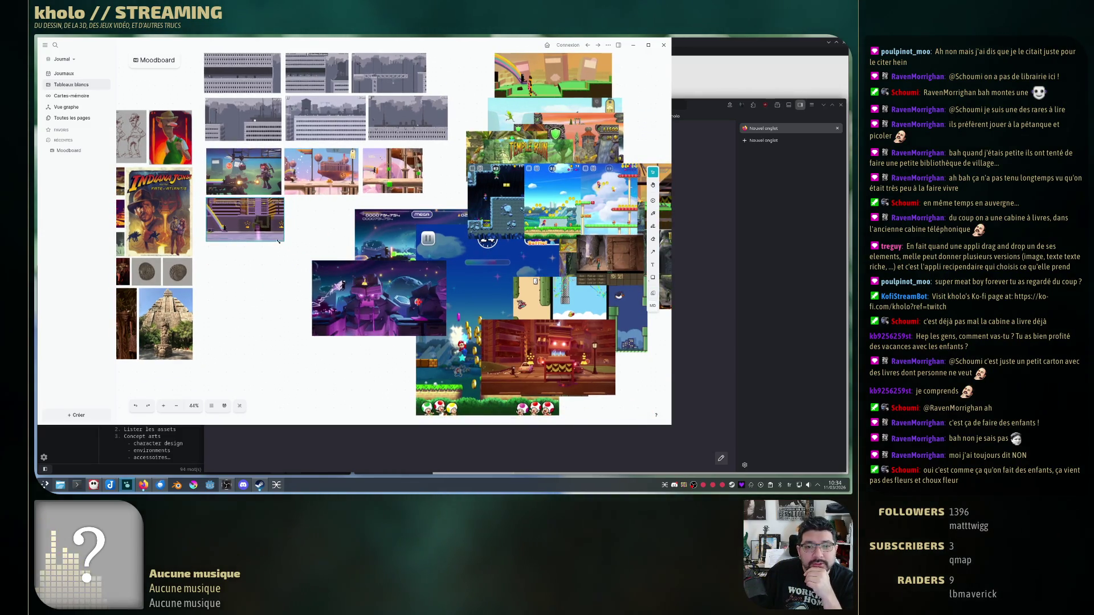
pyautogui.moveTo(370, 293); pyautogui.dragTo(346, 231)
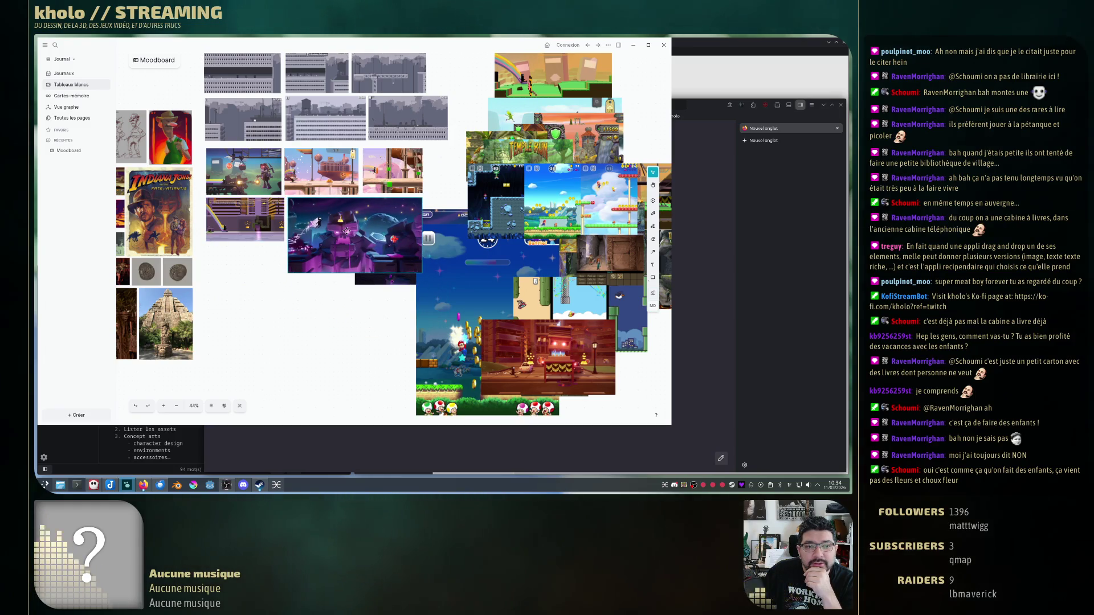
pyautogui.moveTo(423, 274); pyautogui.dragTo(365, 230)
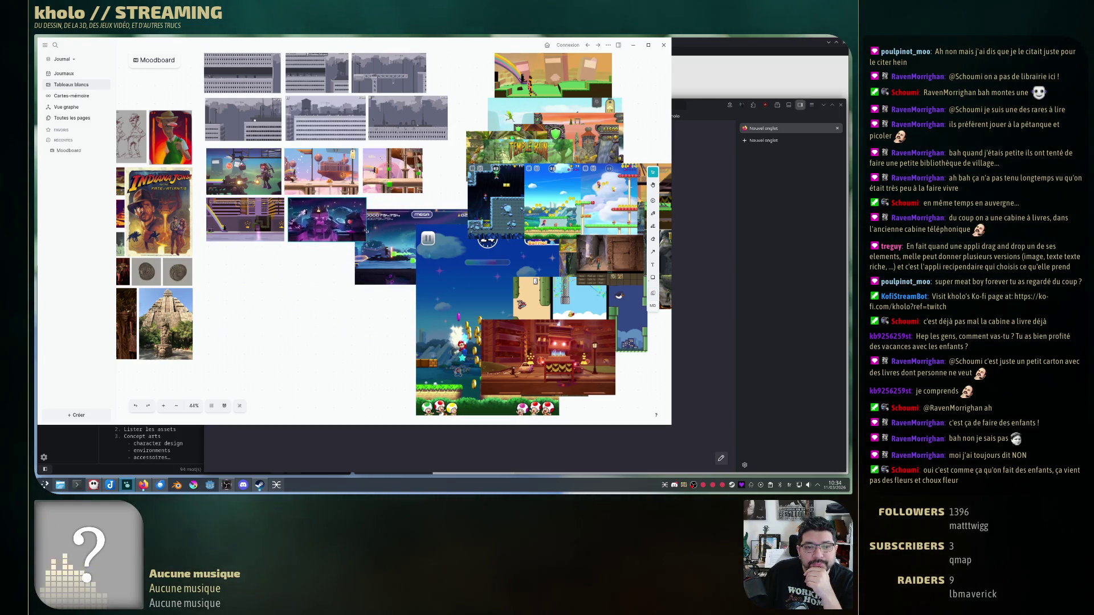
pyautogui.scroll(-2, 487, 293)
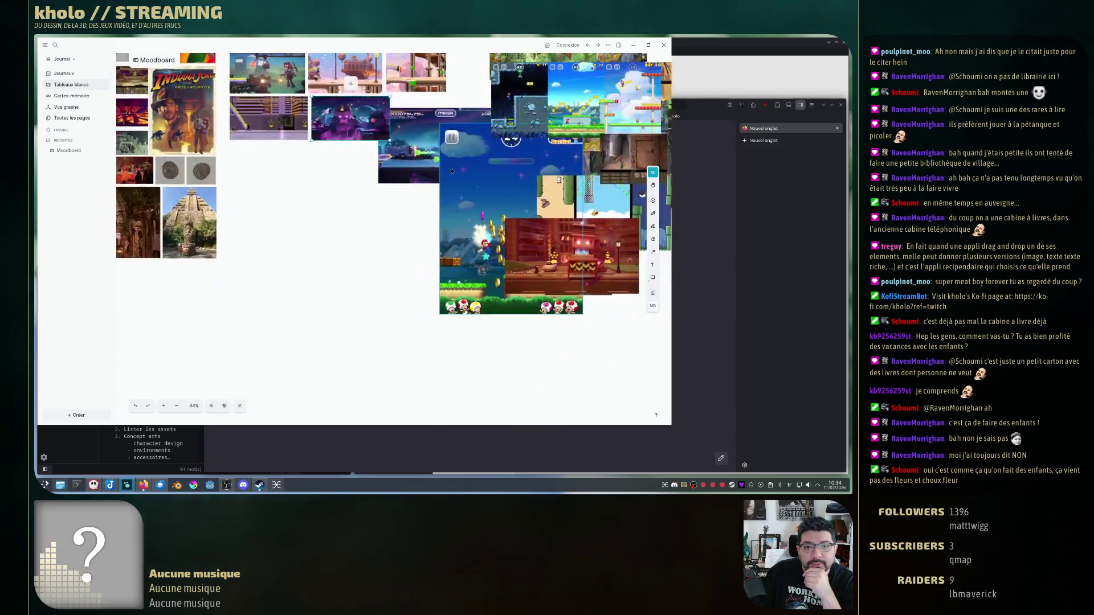
# Drag the Mario Run, Mega and Mario-level screenshots out of the central pile
pyautogui.moveTo(487, 292); pyautogui.dragTo(342, 293)
pyautogui.moveTo(430, 155); pyautogui.dragTo(374, 260)
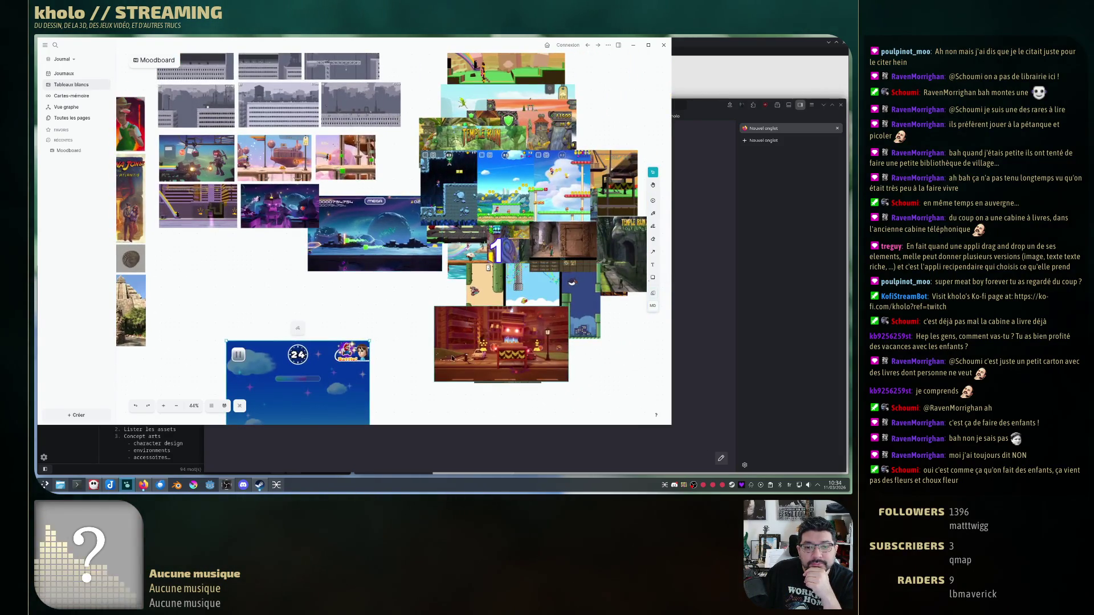
pyautogui.moveTo(451, 357); pyautogui.dragTo(409, 263)
pyautogui.moveTo(342, 137); pyautogui.dragTo(405, 344)
pyautogui.moveTo(461, 94); pyautogui.dragTo(327, 207)
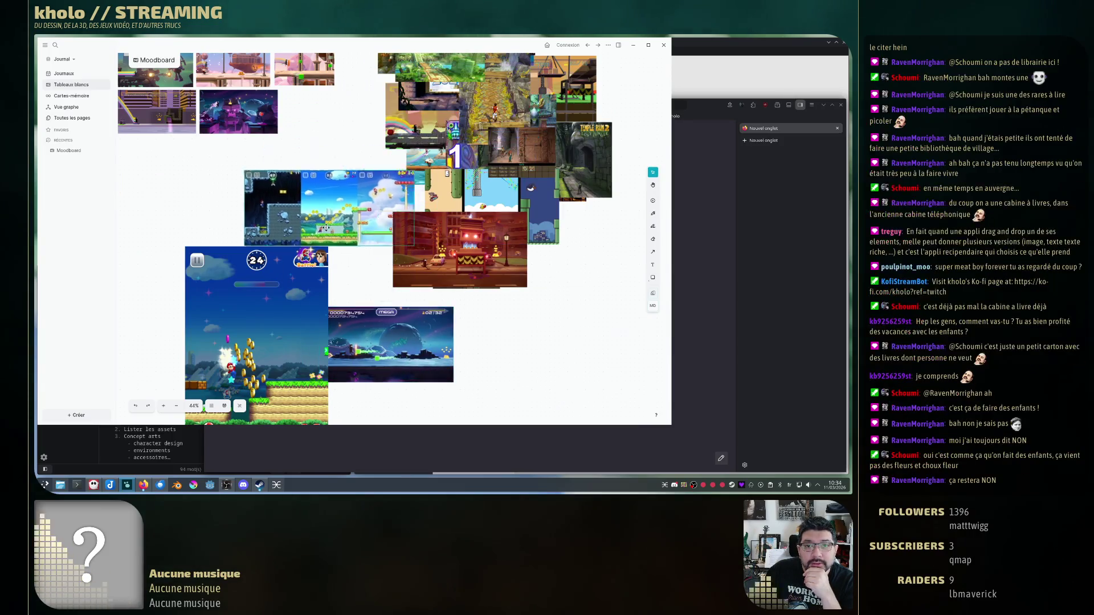
pyautogui.moveTo(439, 66)
pyautogui.mouseDown()
pyautogui.moveTo(386, 153)
pyautogui.moveTo(589, 97)
pyautogui.mouseUp()
# Move the lion, Temple Run, Mario collage and 2023 Temple Run screenshots to the right side
pyautogui.moveTo(442, 171); pyautogui.dragTo(573, 296)
pyautogui.moveTo(477, 239); pyautogui.dragTo(607, 173)
pyautogui.moveTo(490, 241); pyautogui.dragTo(592, 352)
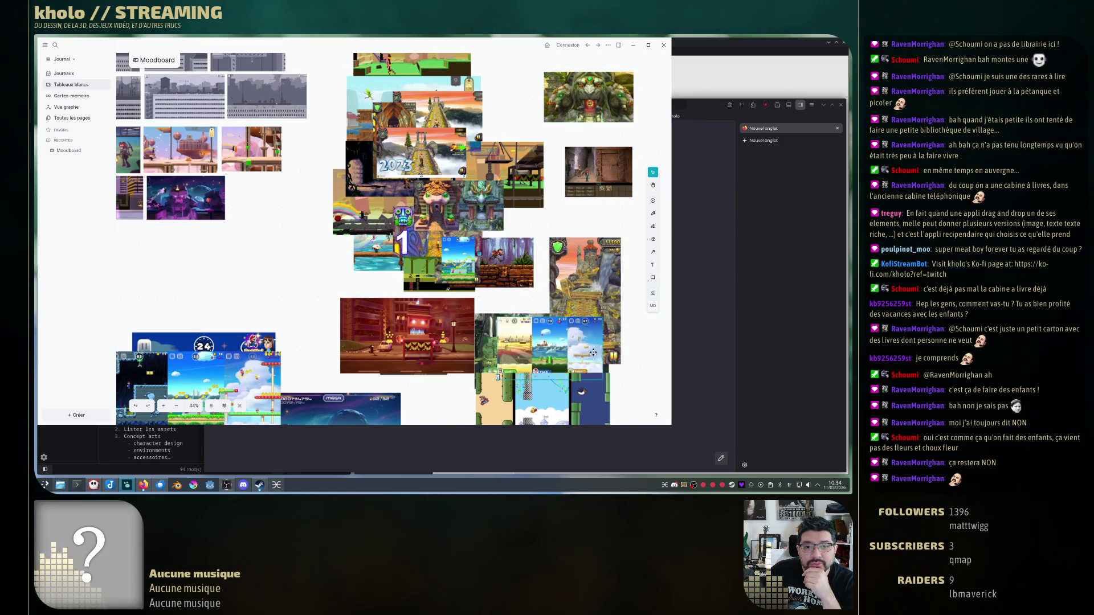
pyautogui.moveTo(424, 129); pyautogui.dragTo(571, 350)
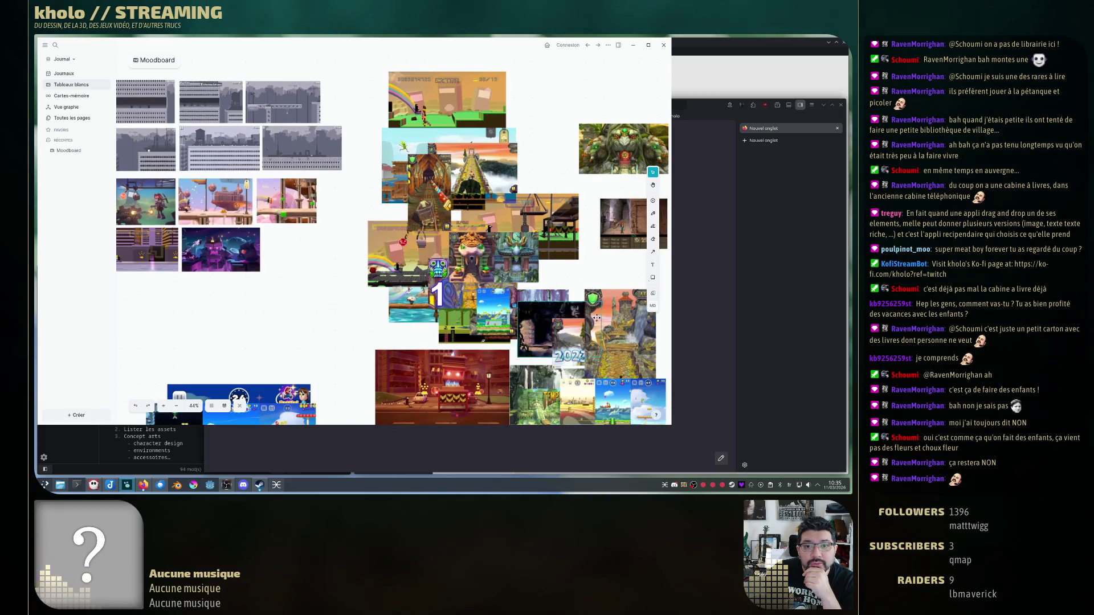
pyautogui.moveTo(530, 205); pyautogui.dragTo(455, 206)
pyautogui.moveTo(497, 351)
pyautogui.mouseDown()
pyautogui.moveTo(496, 273)
pyautogui.moveTo(552, 285)
pyautogui.moveTo(582, 346)
pyautogui.mouseUp()
pyautogui.moveTo(355, 192); pyautogui.dragTo(518, 331)
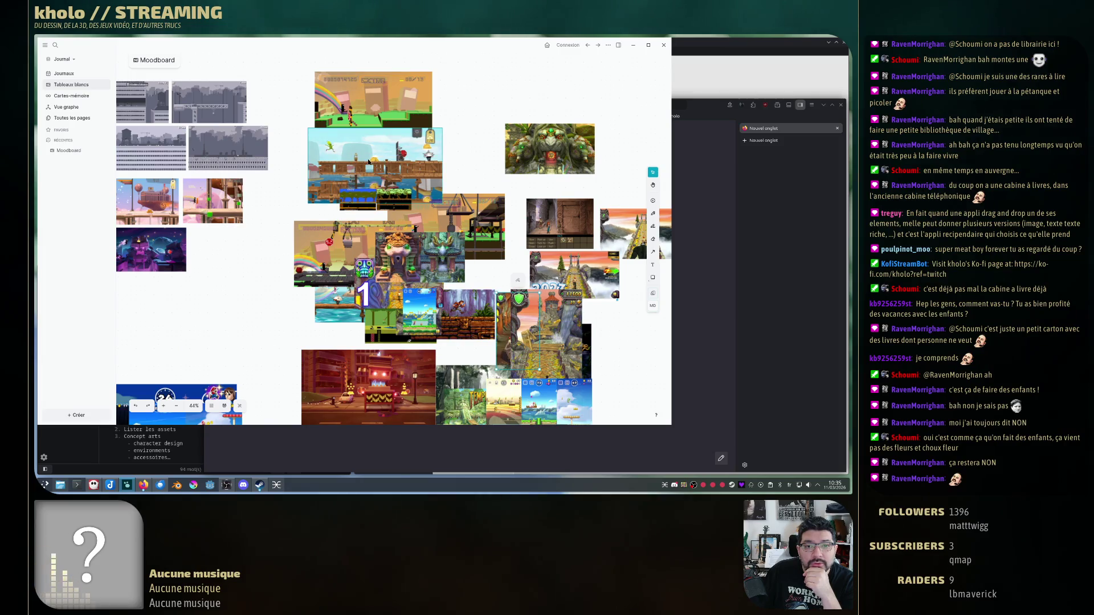
# Spread the remaining platformer, pink-creature, jungle and green screenshots around the canvas edges
pyautogui.moveTo(369, 162); pyautogui.dragTo(307, 211)
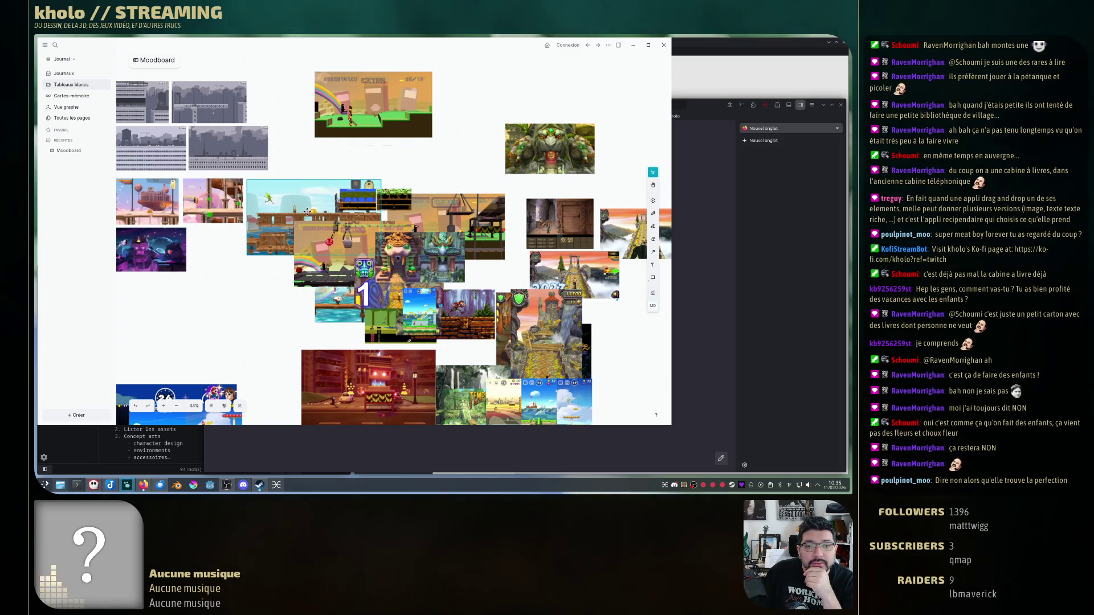
pyautogui.moveTo(397, 207); pyautogui.dragTo(513, 106)
pyautogui.moveTo(323, 249); pyautogui.dragTo(231, 299)
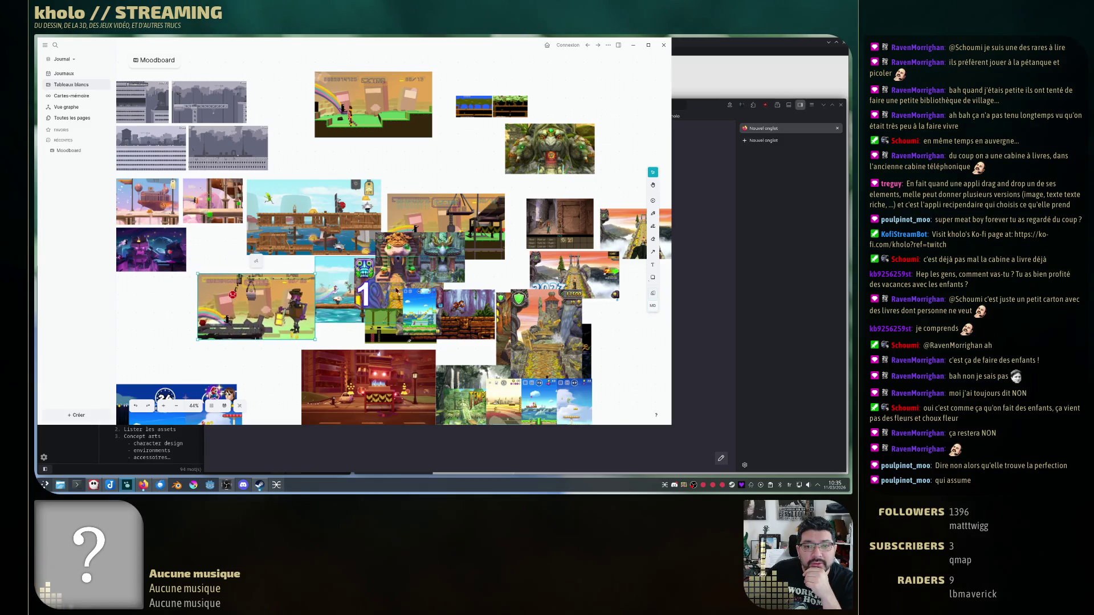
pyautogui.moveTo(419, 257); pyautogui.dragTo(587, 215)
pyautogui.moveTo(399, 284); pyautogui.dragTo(605, 291)
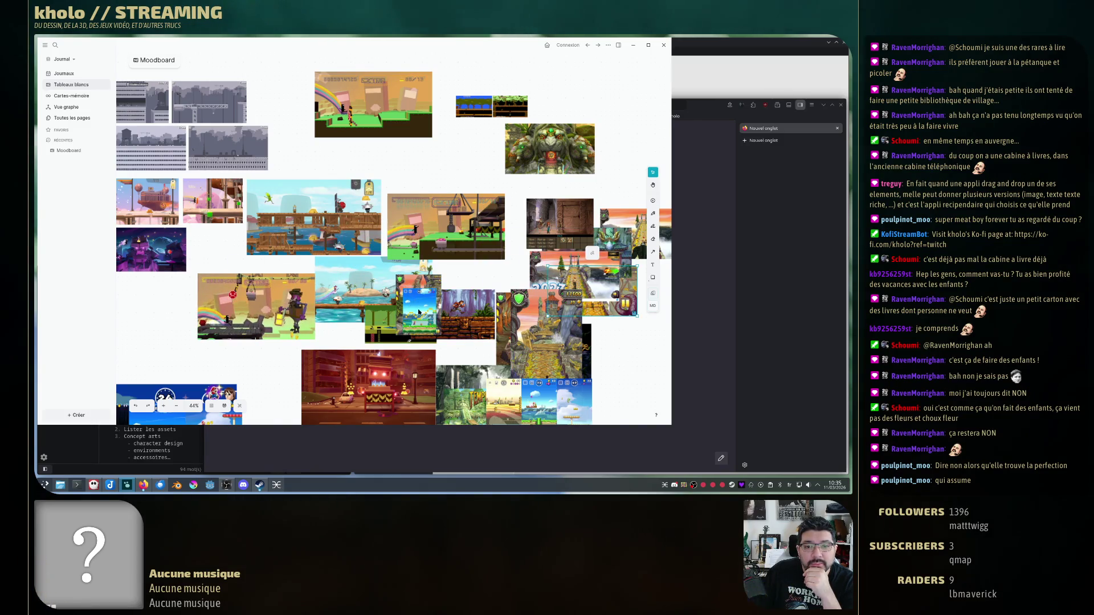
pyautogui.moveTo(420, 309); pyautogui.dragTo(567, 360)
pyautogui.moveTo(468, 316); pyautogui.dragTo(613, 366)
pyautogui.moveTo(382, 323); pyautogui.dragTo(502, 368)
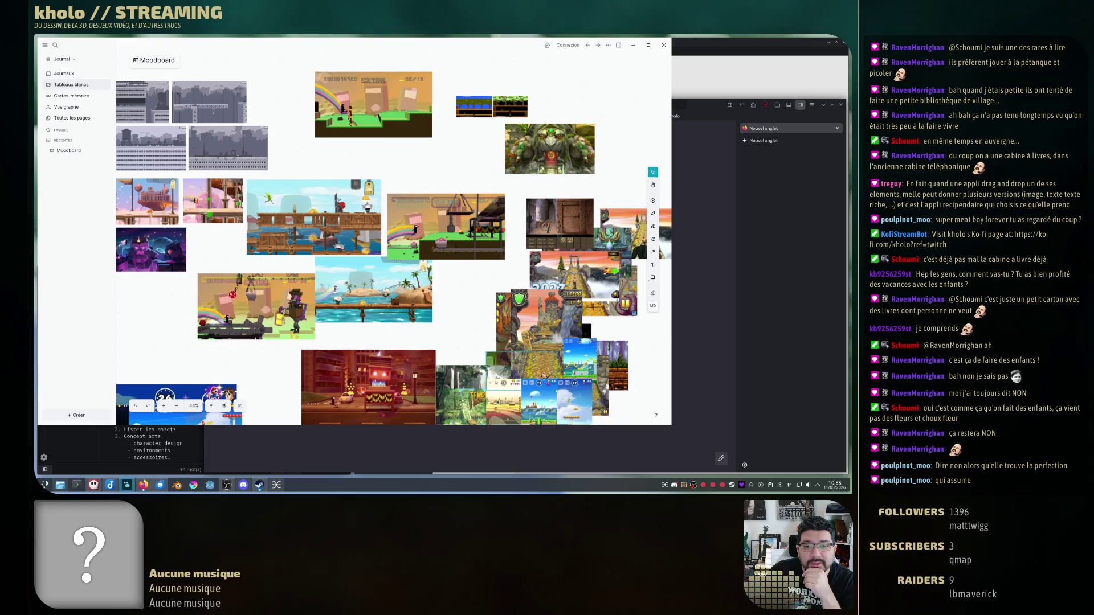
pyautogui.moveTo(445, 227); pyautogui.dragTo(451, 198)
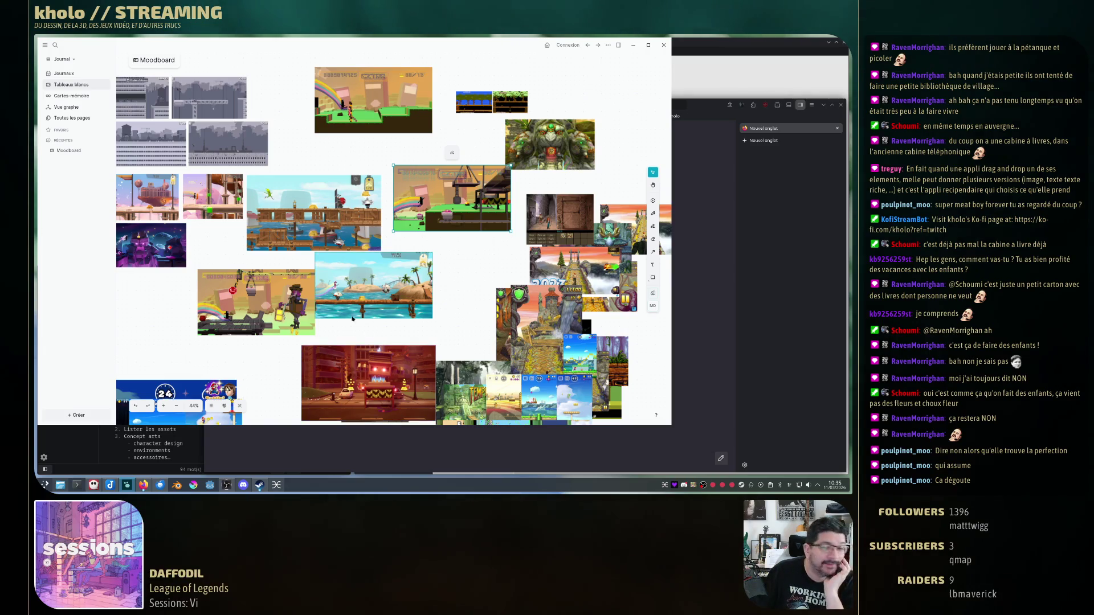
pyautogui.hscroll(-3, 353, 320)
pyautogui.hscroll(-3, 385, 274)
pyautogui.hscroll(-2, 419, 231)
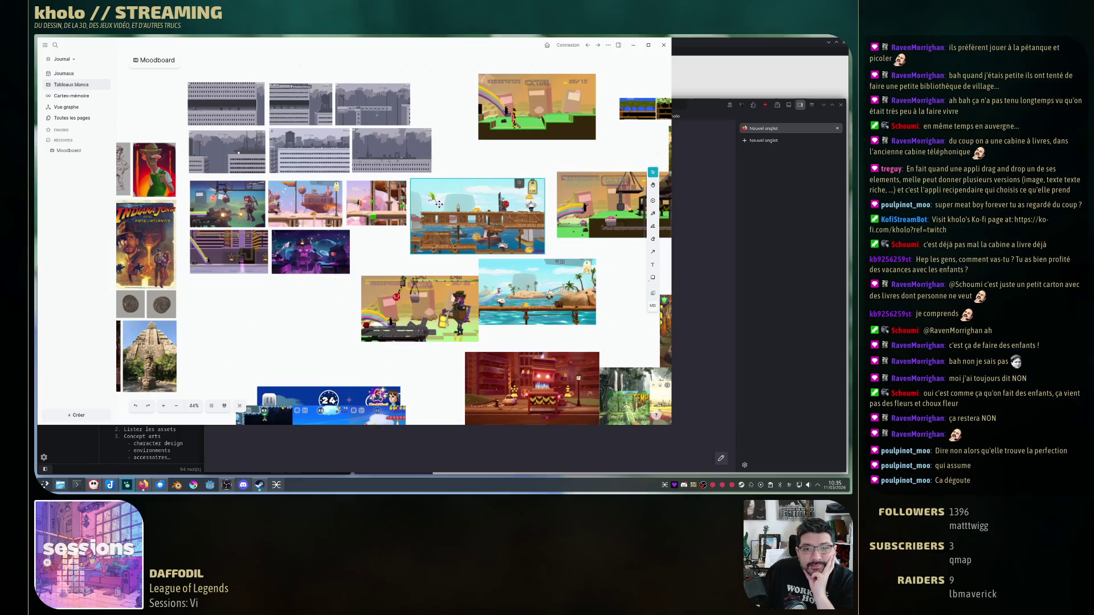
# Shrink the platform screenshot and a tall game screenshot placed next to the purple image
pyautogui.click(439, 203)
pyautogui.hscroll(2, 519, 241)
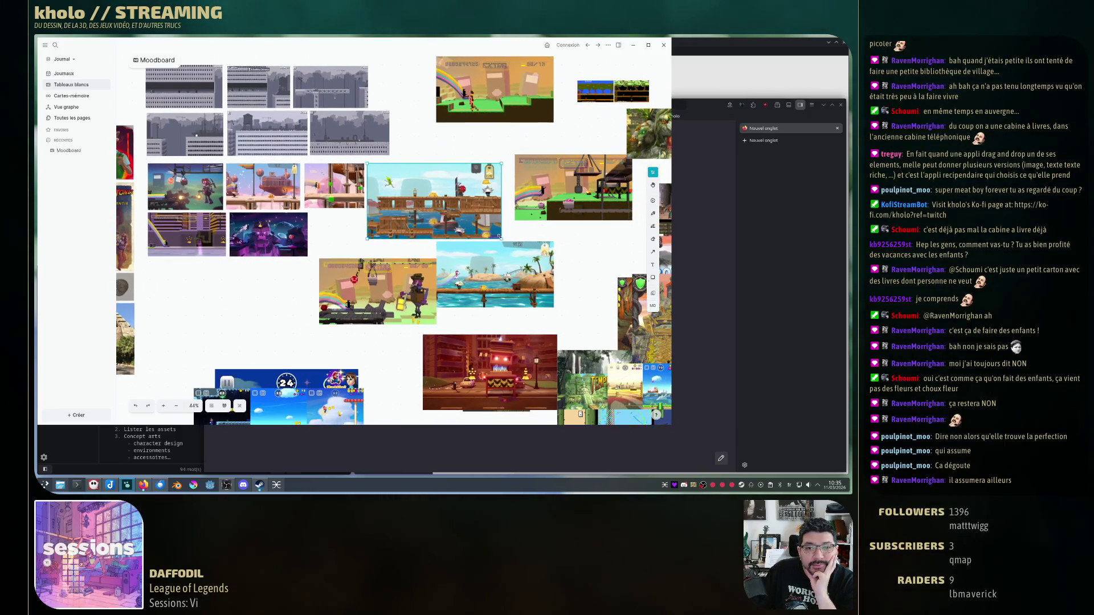
pyautogui.moveTo(500, 238); pyautogui.dragTo(443, 172)
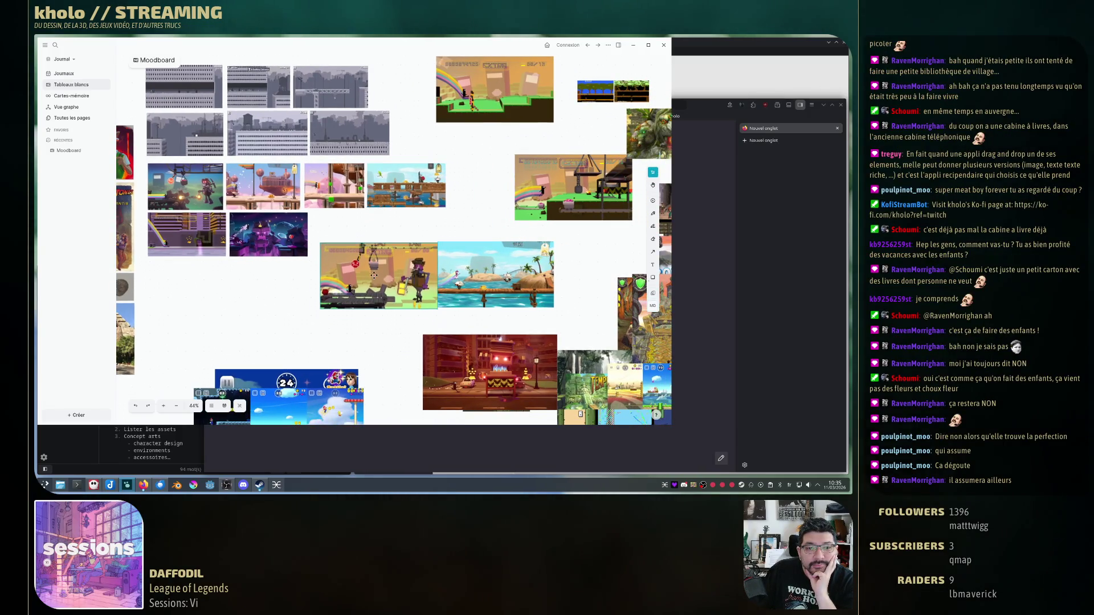
pyautogui.moveTo(373, 294); pyautogui.dragTo(366, 249)
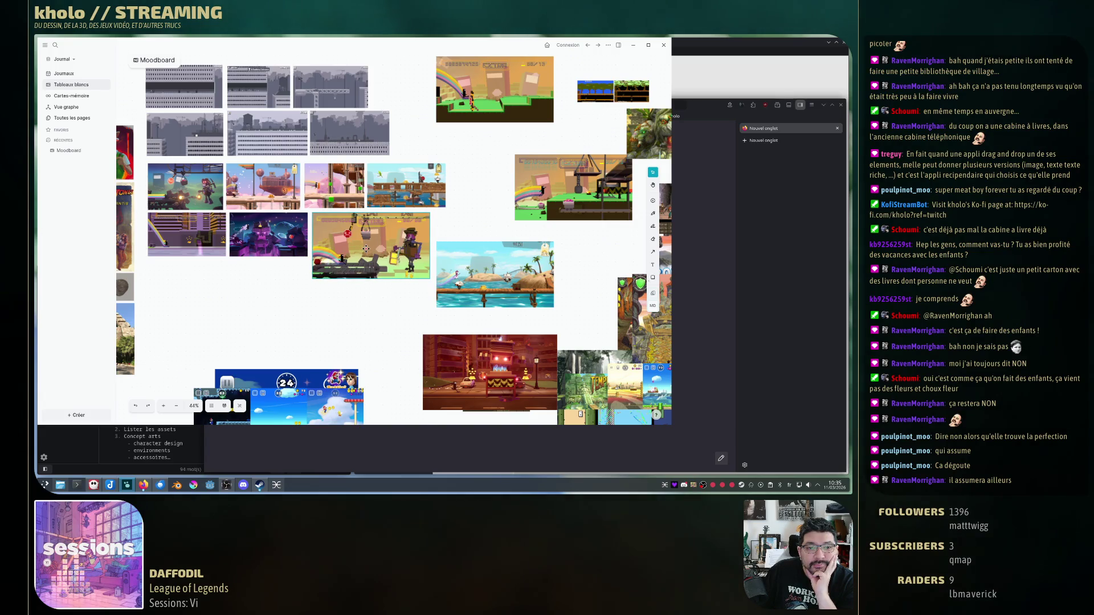
pyautogui.moveTo(428, 280); pyautogui.dragTo(391, 244)
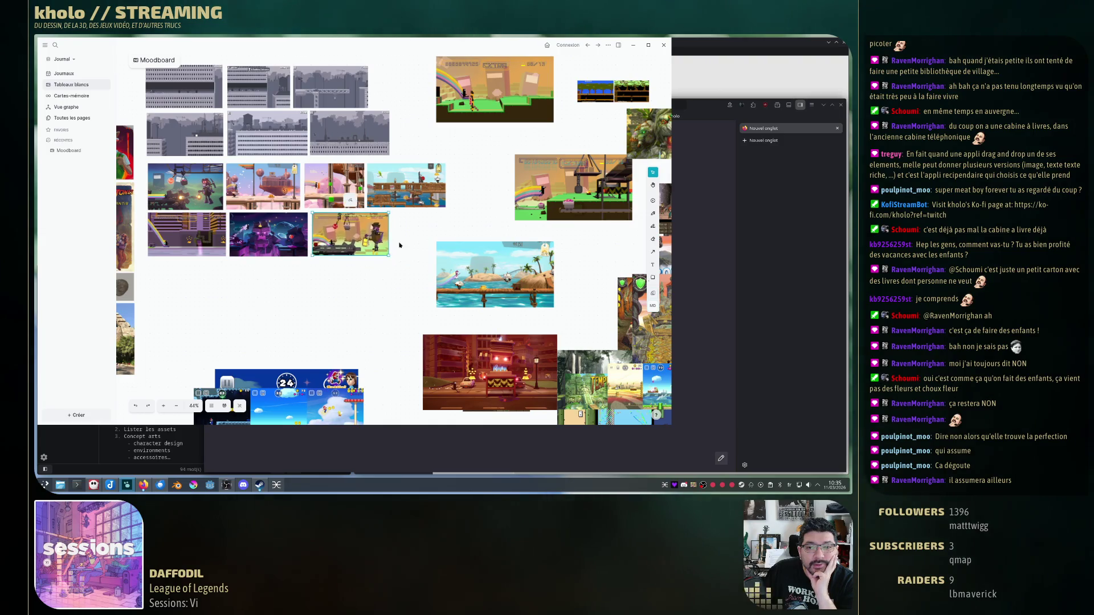
pyautogui.hscroll(2, 398, 245)
# Shrink the beach and another screenshot into the rows and drop the rainbow platformer into the second row
pyautogui.moveTo(486, 210); pyautogui.dragTo(419, 219)
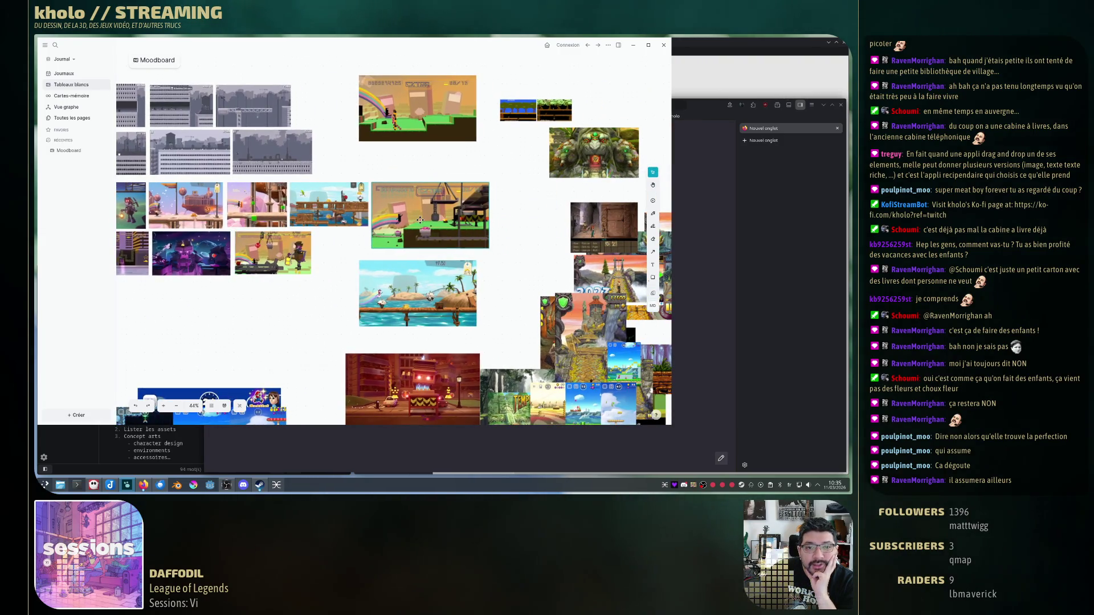
pyautogui.moveTo(486, 247); pyautogui.dragTo(447, 218)
pyautogui.moveTo(426, 293); pyautogui.dragTo(380, 262)
pyautogui.moveTo(434, 298); pyautogui.dragTo(391, 259)
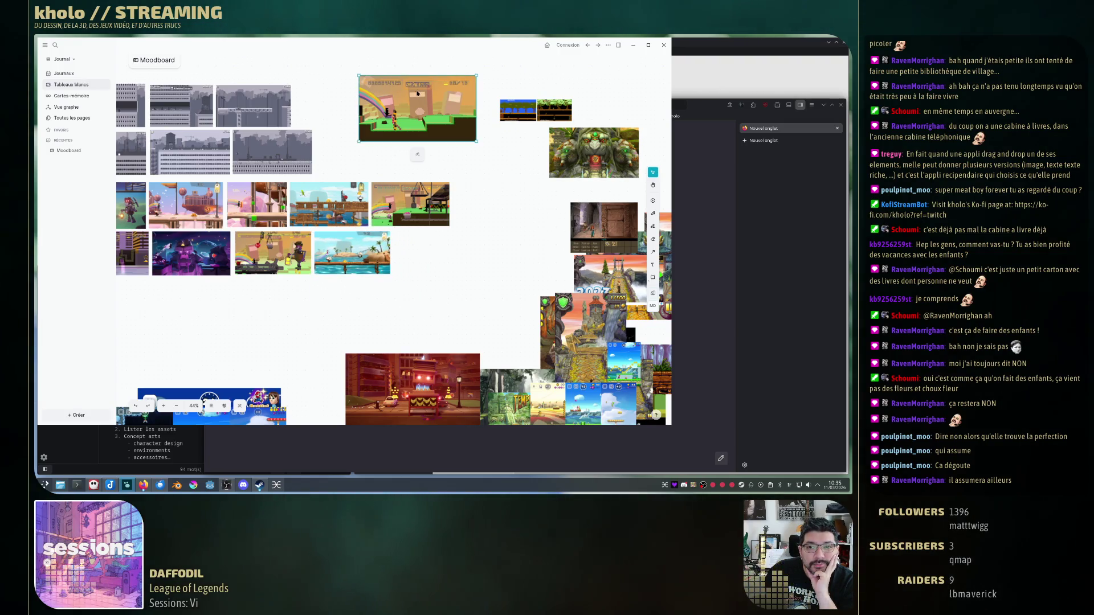
pyautogui.moveTo(417, 94); pyautogui.dragTo(436, 258)
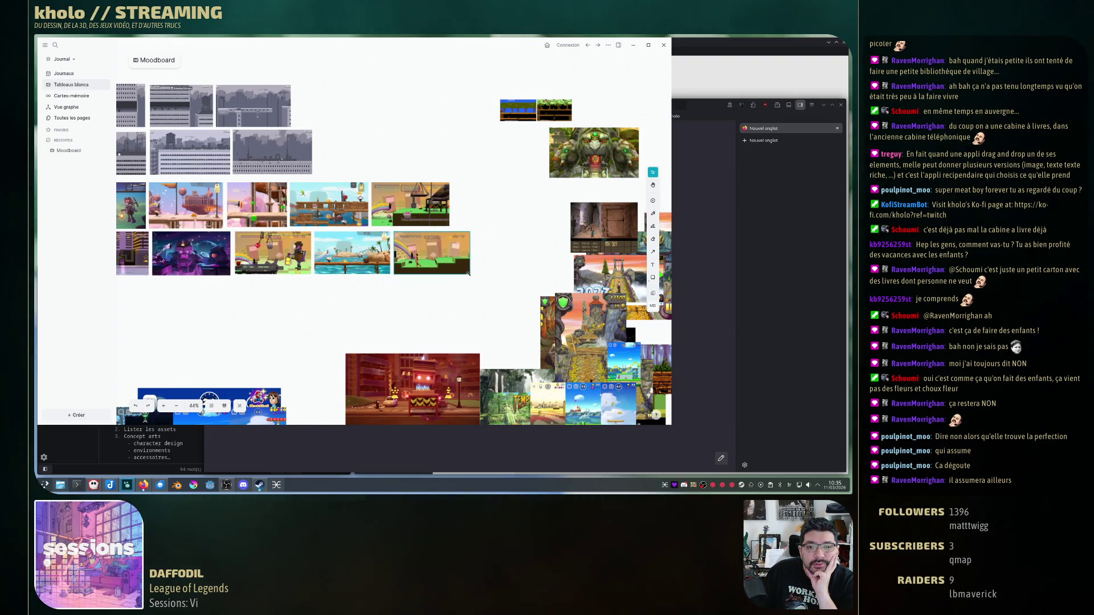
pyautogui.scroll(3, 432, 219)
pyautogui.hscroll(-3, 432, 219)
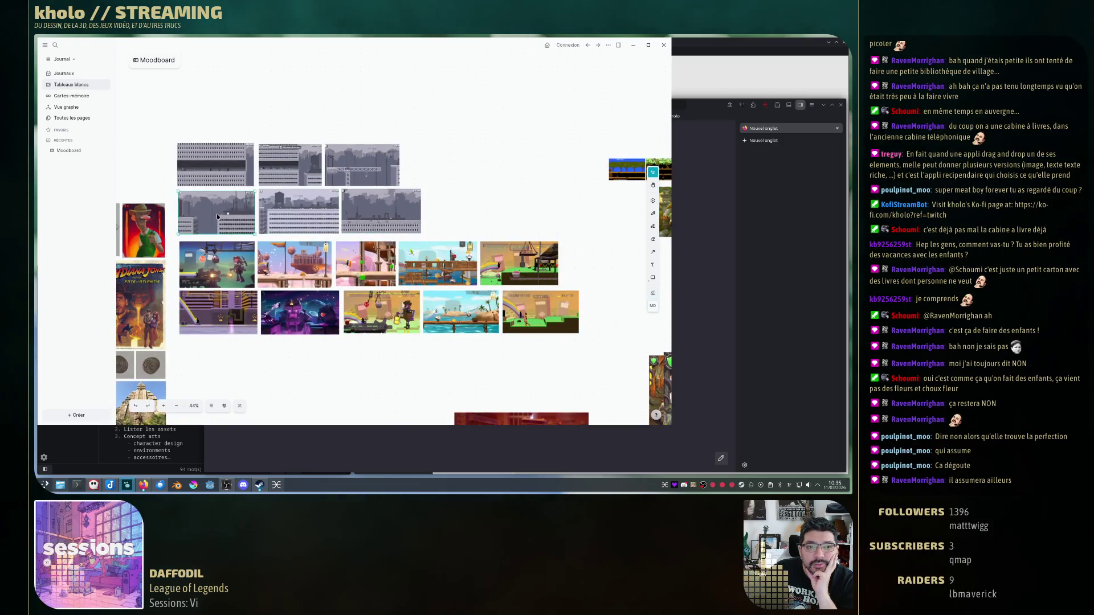
# Move the grey city image to the end of the top row and the green screenshot aside
pyautogui.moveTo(220, 224); pyautogui.dragTo(441, 166)
pyautogui.moveTo(315, 205)
pyautogui.mouseDown()
pyautogui.moveTo(547, 155)
pyautogui.moveTo(541, 335)
pyautogui.mouseUp()
pyautogui.hscroll(3, 532, 171)
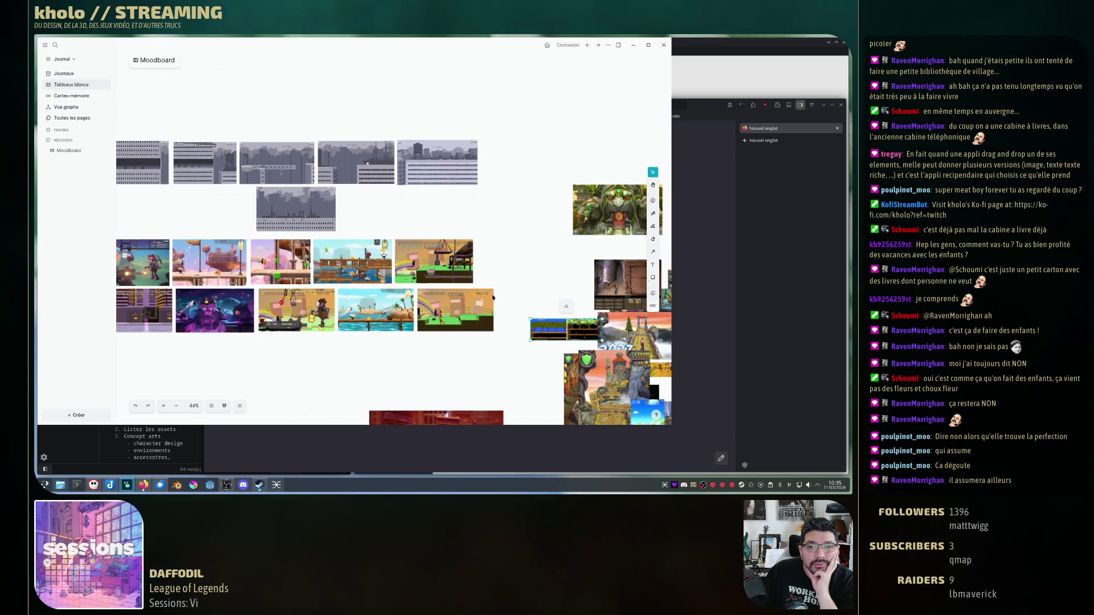
pyautogui.moveTo(297, 212); pyautogui.dragTo(522, 166)
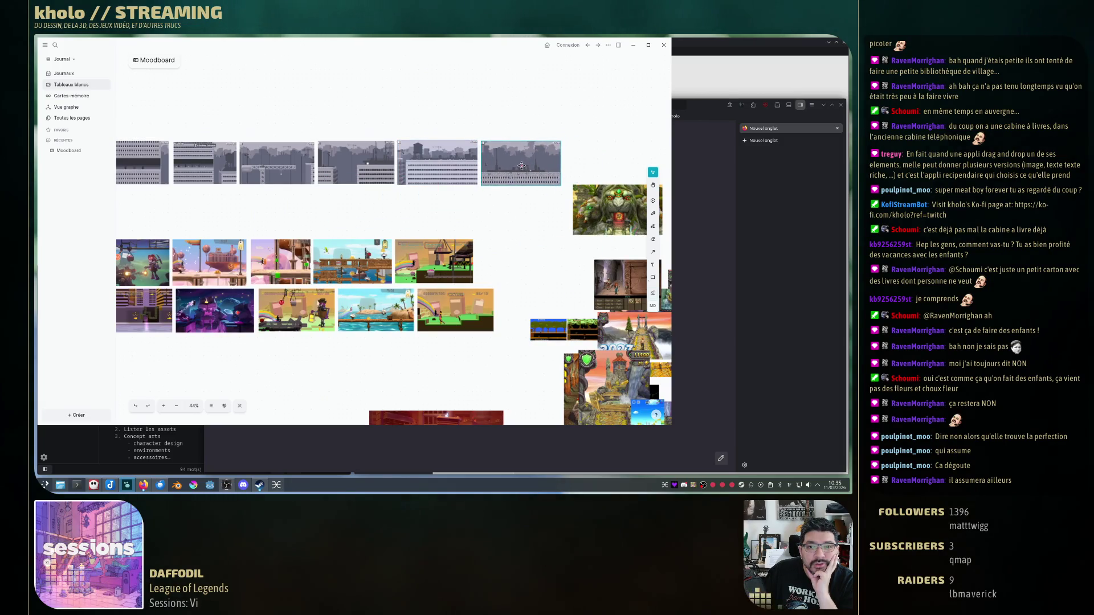
pyautogui.hscroll(-2, 217, 207)
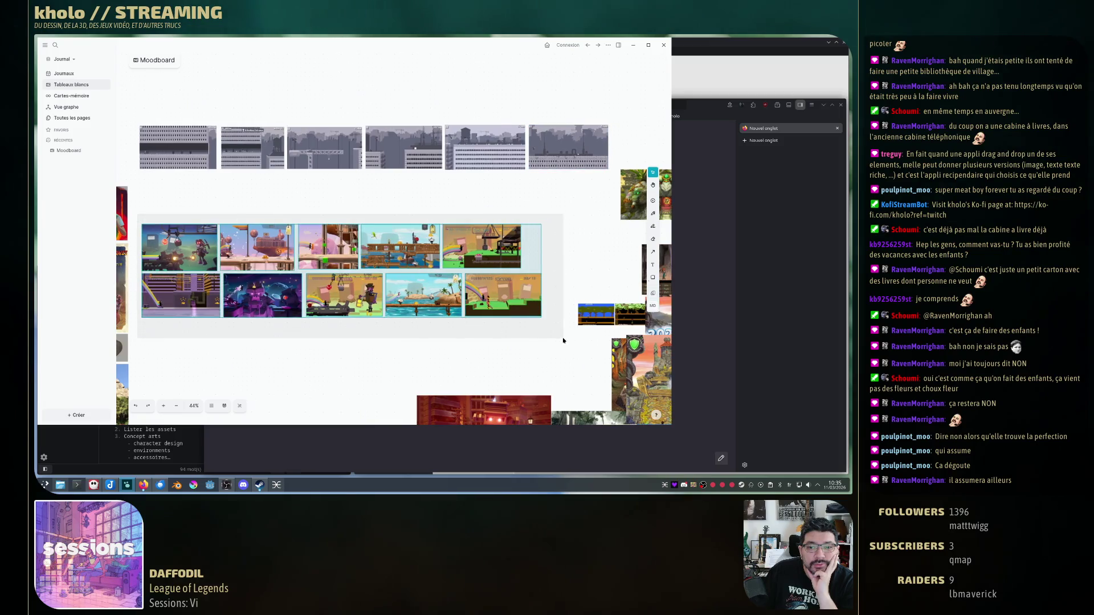
# Box-select both platformer rows, move them up, and add a shrunken red street scene beside them
pyautogui.moveTo(135, 216); pyautogui.dragTo(567, 343)
pyautogui.moveTo(190, 240); pyautogui.dragTo(189, 201)
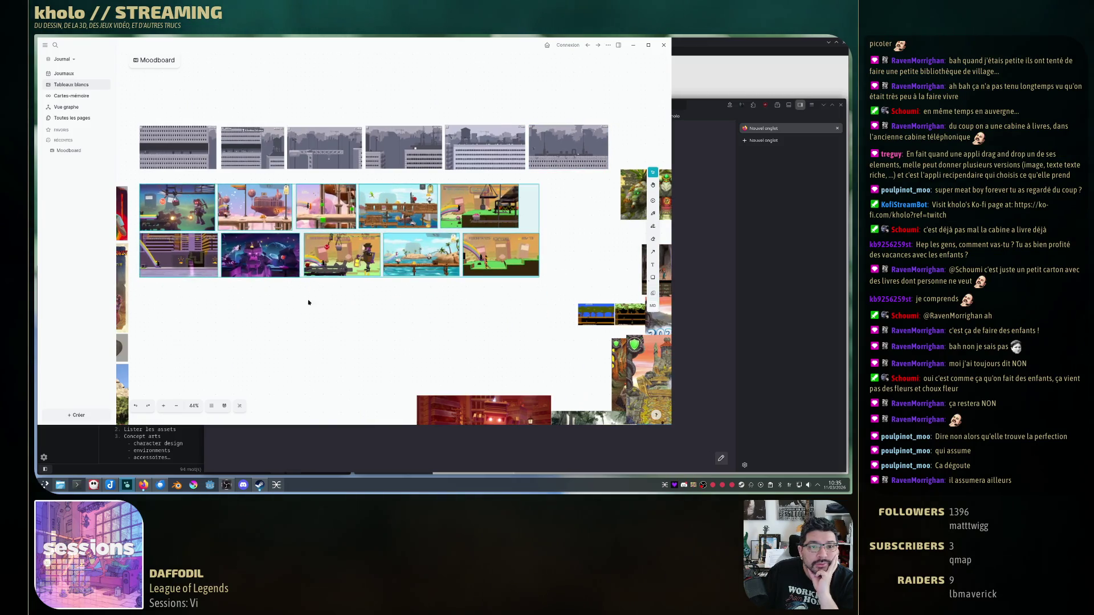
pyautogui.scroll(-3, 435, 251)
pyautogui.scroll(-2, 413, 259)
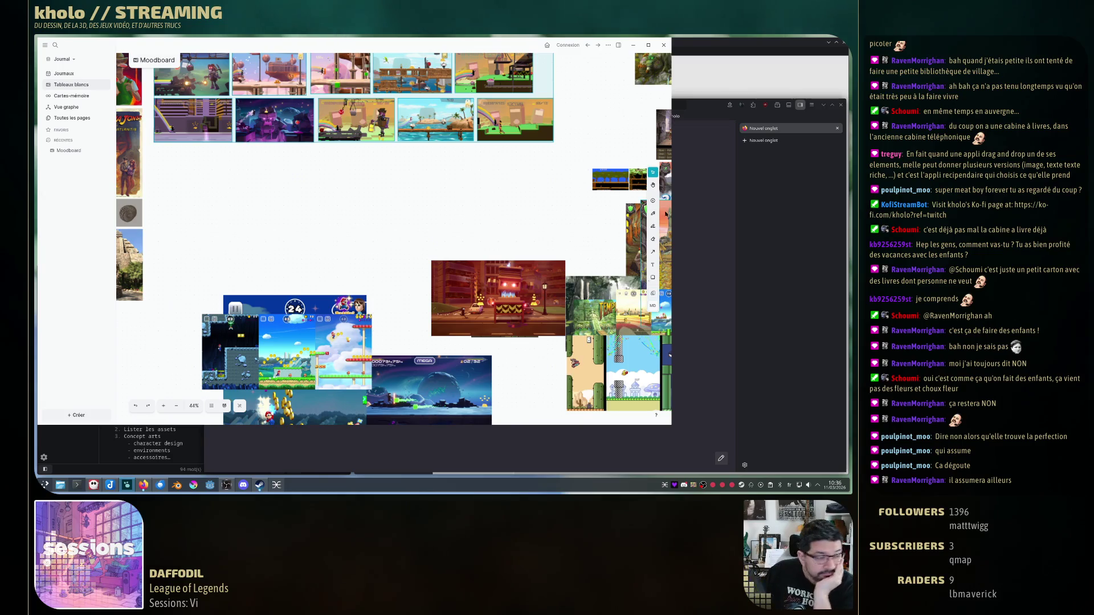
pyautogui.moveTo(487, 227); pyautogui.dragTo(467, 245)
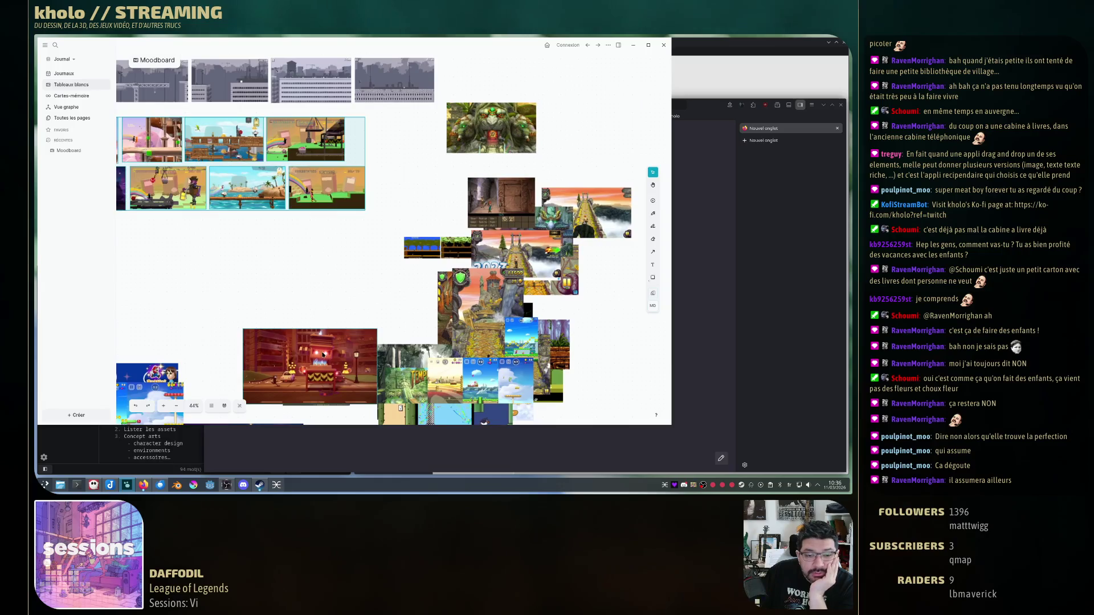
pyautogui.moveTo(449, 117); pyautogui.dragTo(427, 141)
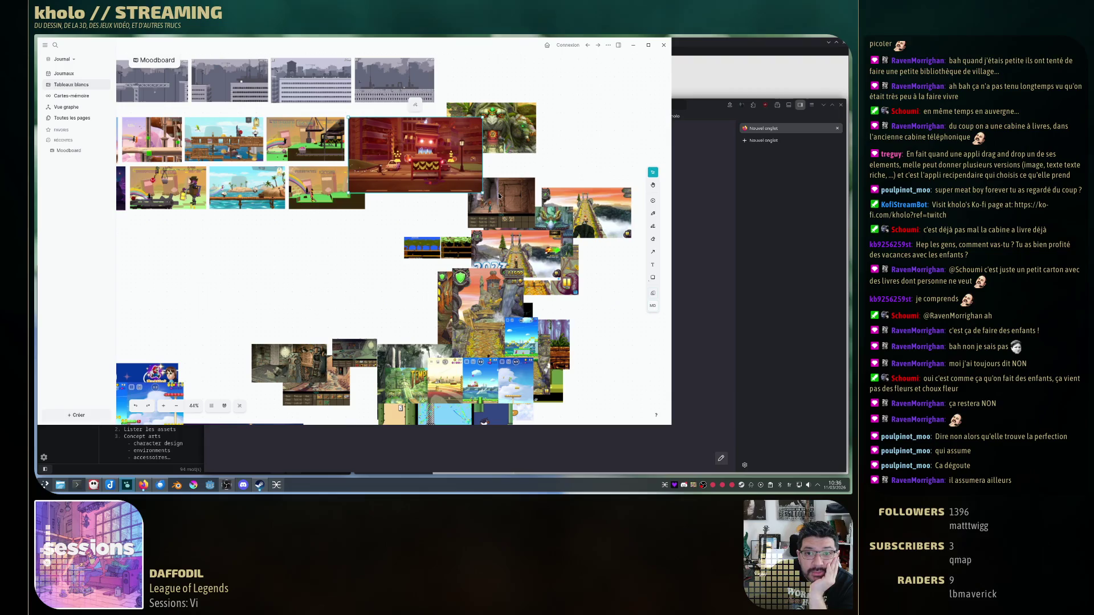
pyautogui.moveTo(483, 193); pyautogui.dragTo(427, 142)
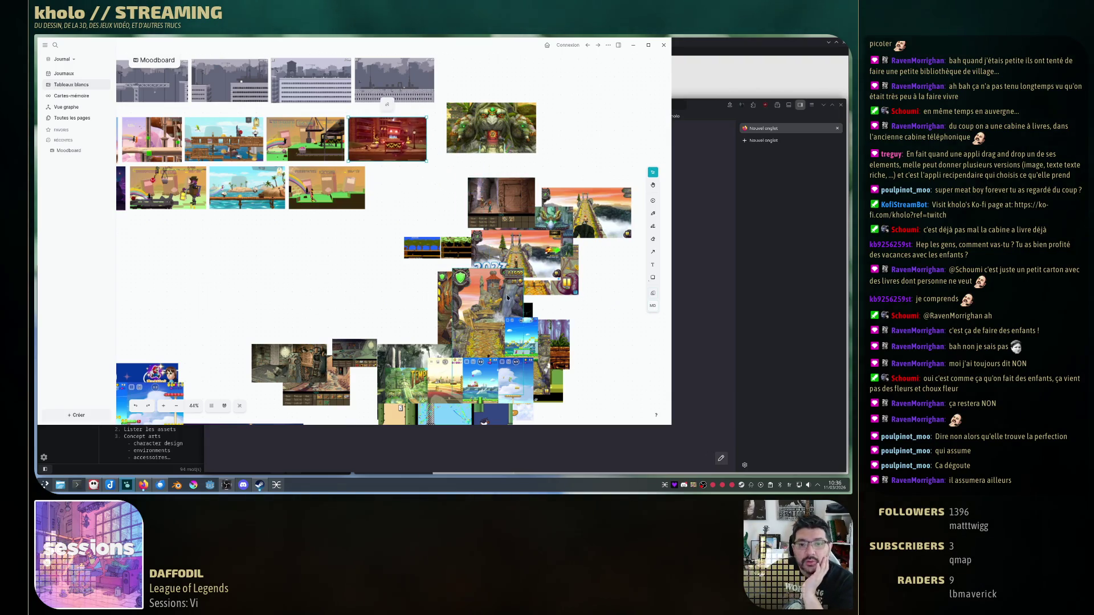
pyautogui.hscroll(-3, 508, 297)
pyautogui.hscroll(-3, 488, 291)
pyautogui.hscroll(-3, 463, 282)
pyautogui.hscroll(-3, 434, 275)
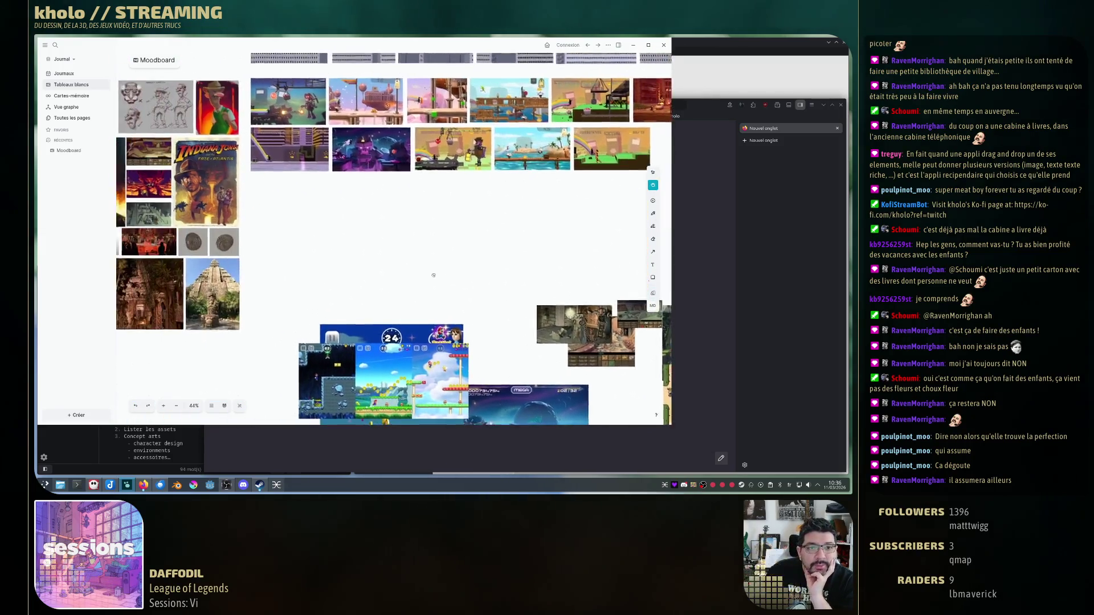
pyautogui.hscroll(3, 434, 276)
pyautogui.scroll(-3, 342, 282)
# Start a Mario row below the platformer rows with the shrunken multi-panel and Mario Run images
pyautogui.moveTo(243, 277)
pyautogui.mouseDown()
pyautogui.moveTo(247, 175)
pyautogui.moveTo(208, 144)
pyautogui.mouseUp()
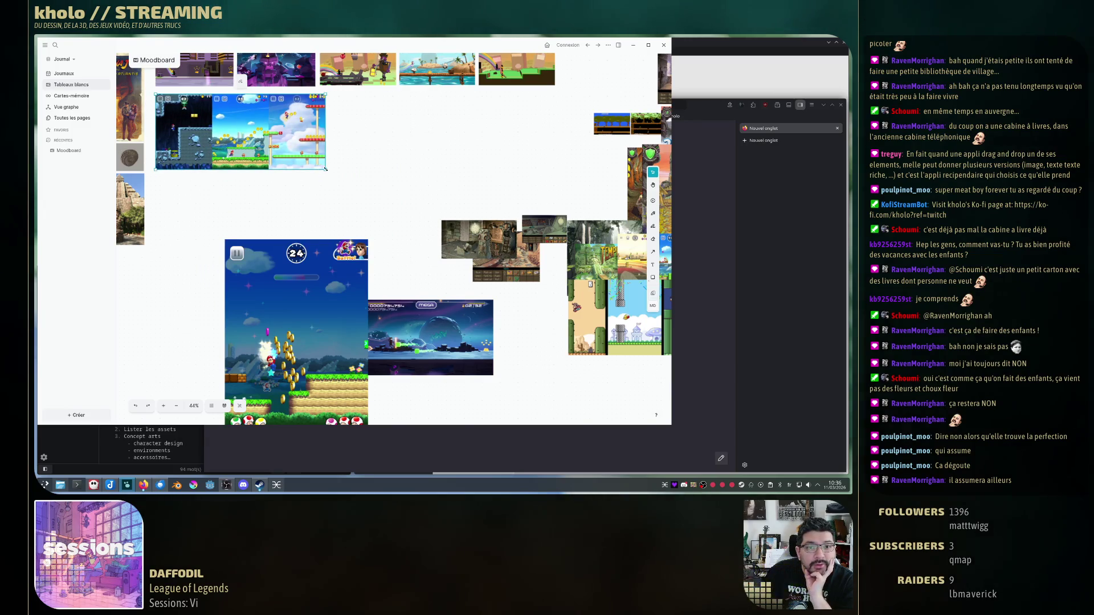
pyautogui.moveTo(326, 169); pyautogui.dragTo(290, 152)
pyautogui.moveTo(303, 341); pyautogui.dragTo(373, 197)
pyautogui.moveTo(438, 285); pyautogui.dragTo(339, 98)
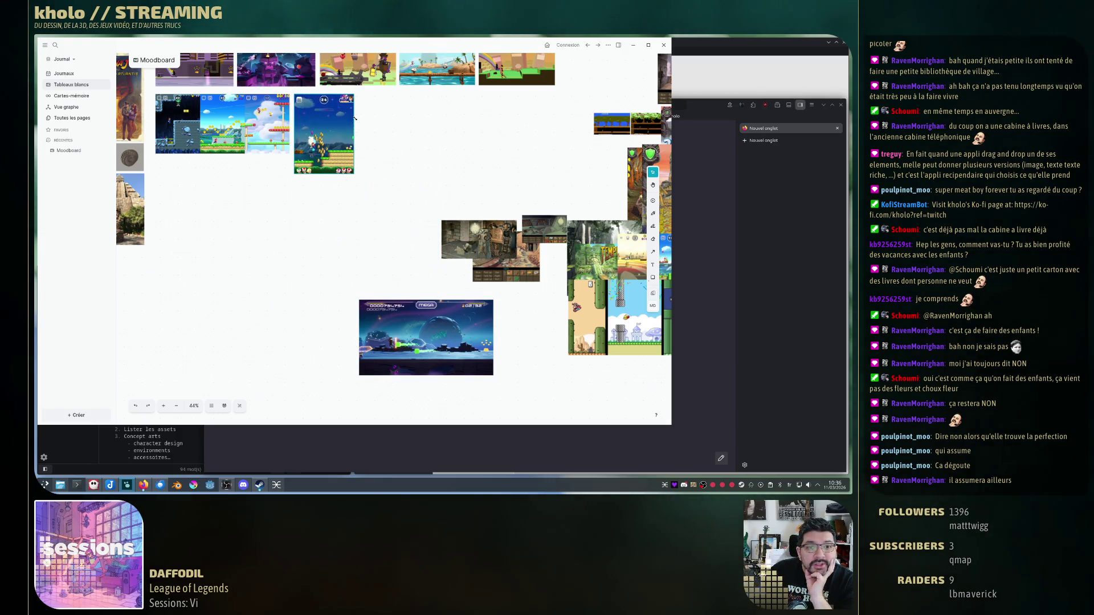
# Shrink the Mega Man screenshot found further across the whiteboard
pyautogui.moveTo(405, 272)
pyautogui.mouseDown()
pyautogui.moveTo(292, 372)
pyautogui.moveTo(496, 134)
pyautogui.mouseUp()
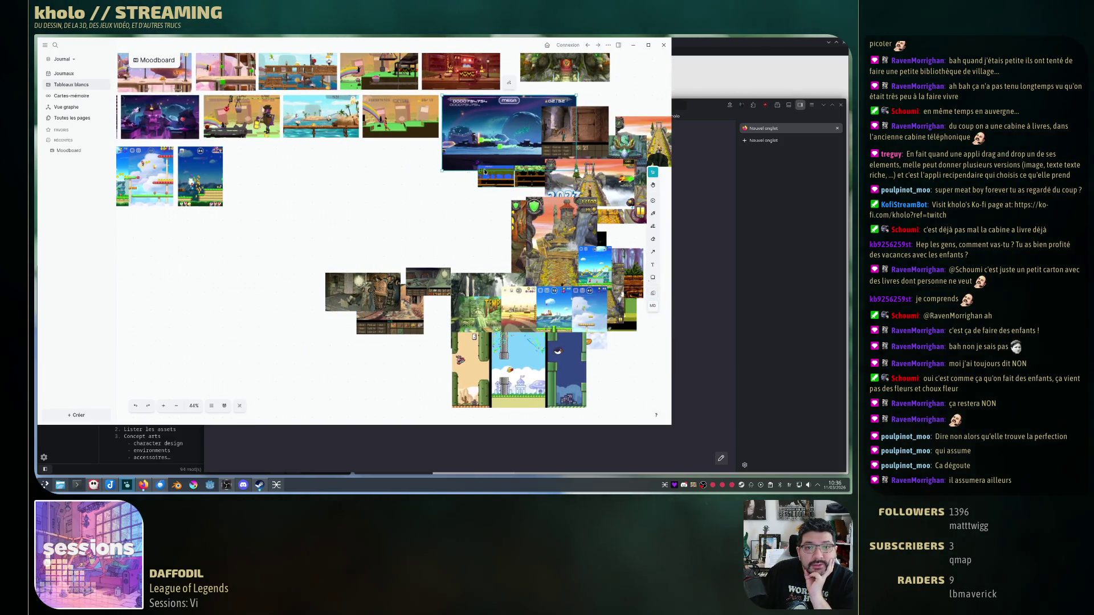
pyautogui.moveTo(485, 173); pyautogui.dragTo(242, 223)
pyautogui.moveTo(330, 222); pyautogui.dragTo(274, 162)
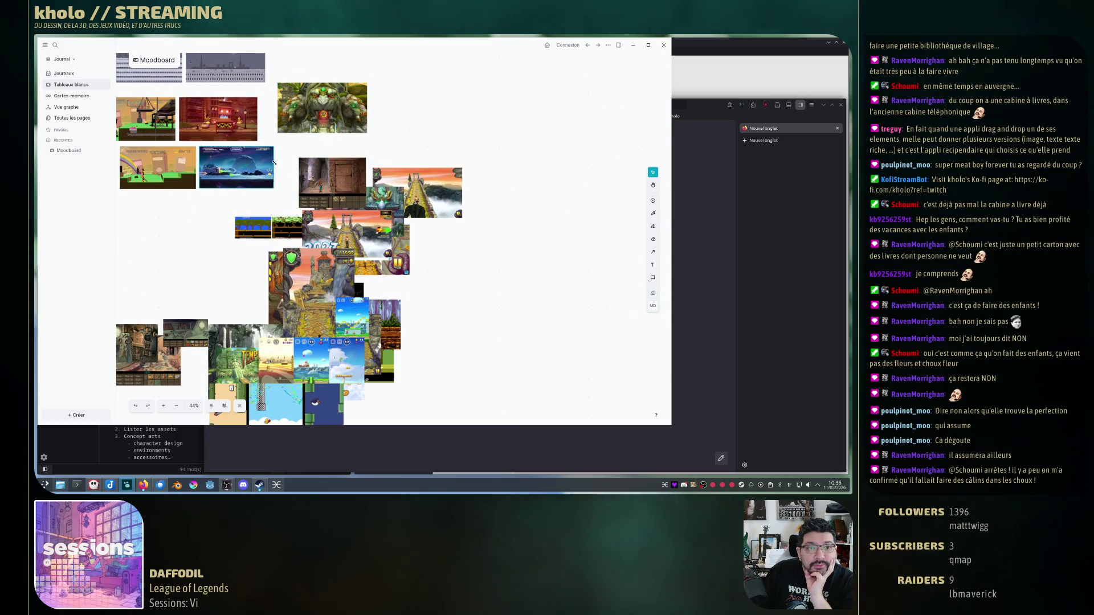
pyautogui.moveTo(132, 276); pyautogui.dragTo(400, 232)
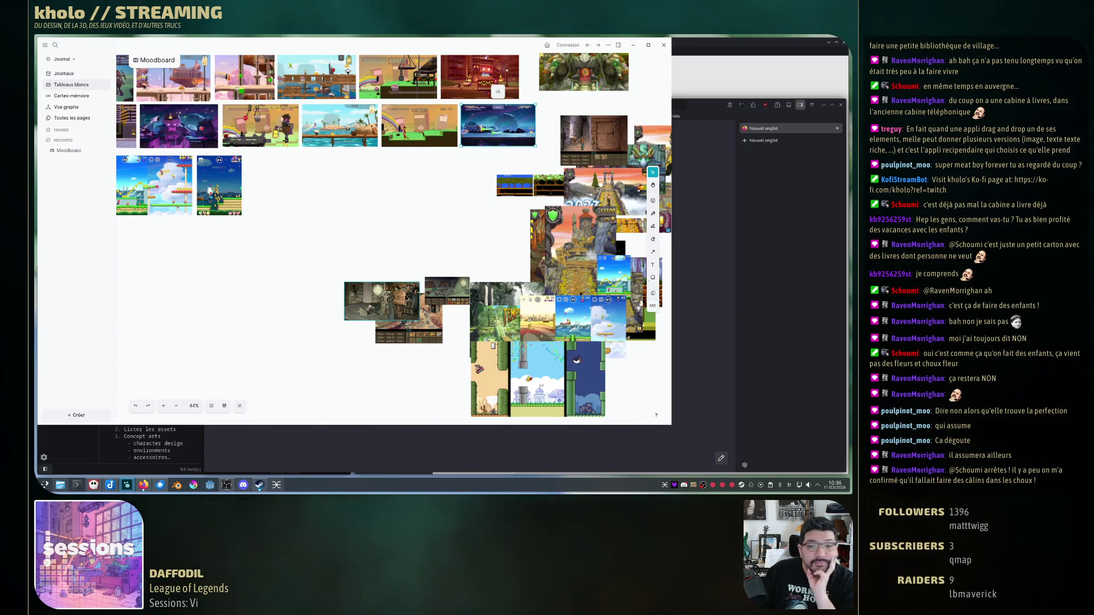
# Pull screenshots out of the central cluster and move the three-panel Mario Run shot into the Mario row
pyautogui.moveTo(402, 316)
pyautogui.mouseDown()
pyautogui.moveTo(282, 376)
pyautogui.moveTo(338, 384)
pyautogui.mouseUp()
pyautogui.moveTo(446, 290); pyautogui.dragTo(313, 324)
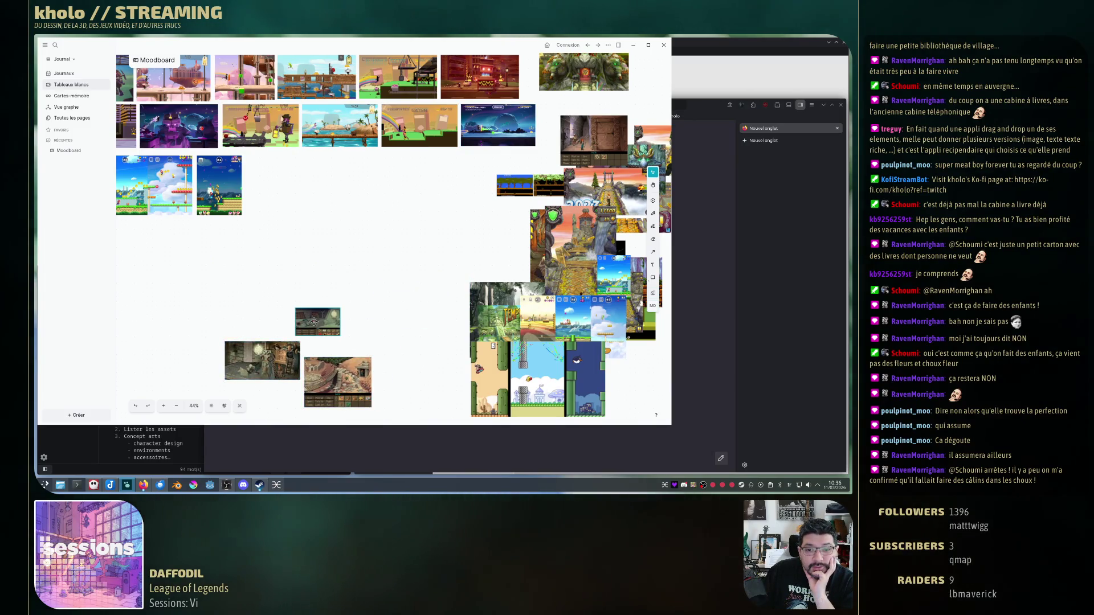
pyautogui.moveTo(552, 323); pyautogui.dragTo(278, 182)
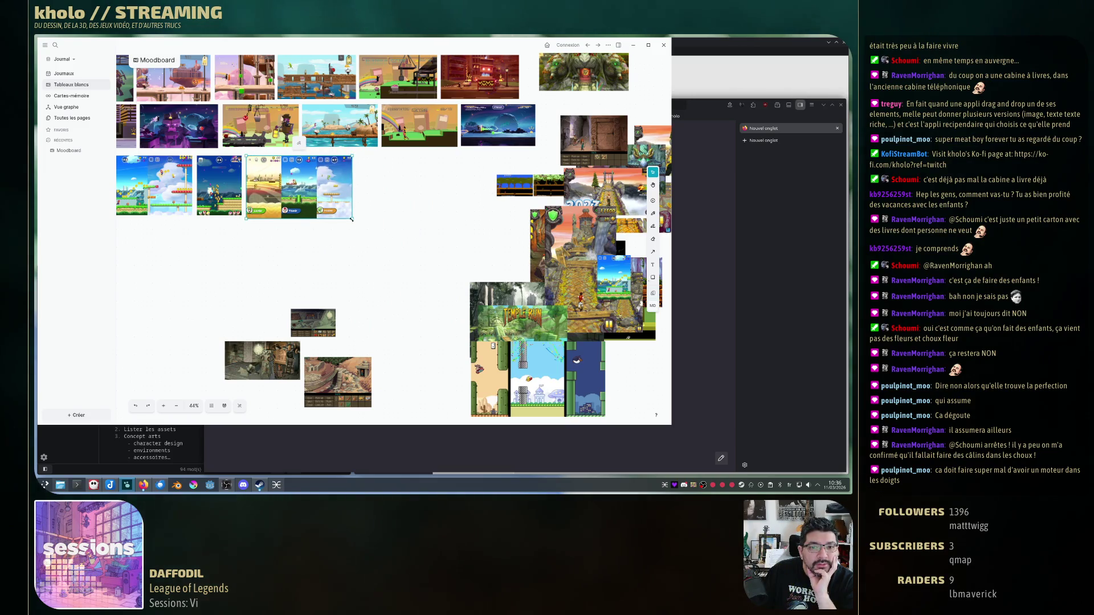
# Resize the three-panel Mario Run thumbnail to row height and shift the Flappy Bird group lower left
pyautogui.moveTo(351, 220); pyautogui.dragTo(346, 215)
pyautogui.hscroll(2, 371, 280)
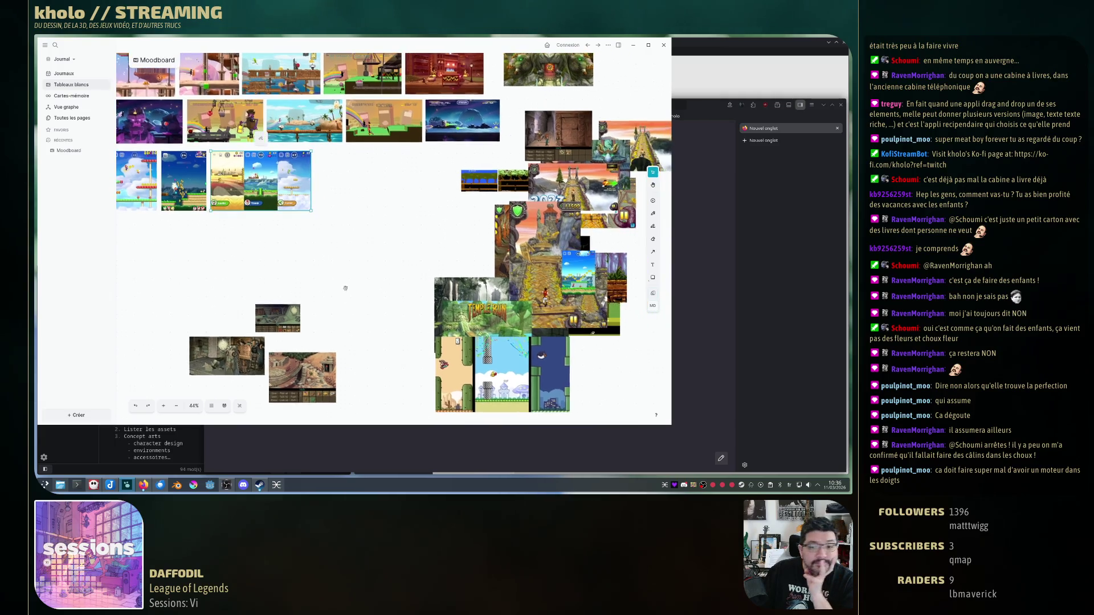
pyautogui.moveTo(468, 368); pyautogui.dragTo(359, 363)
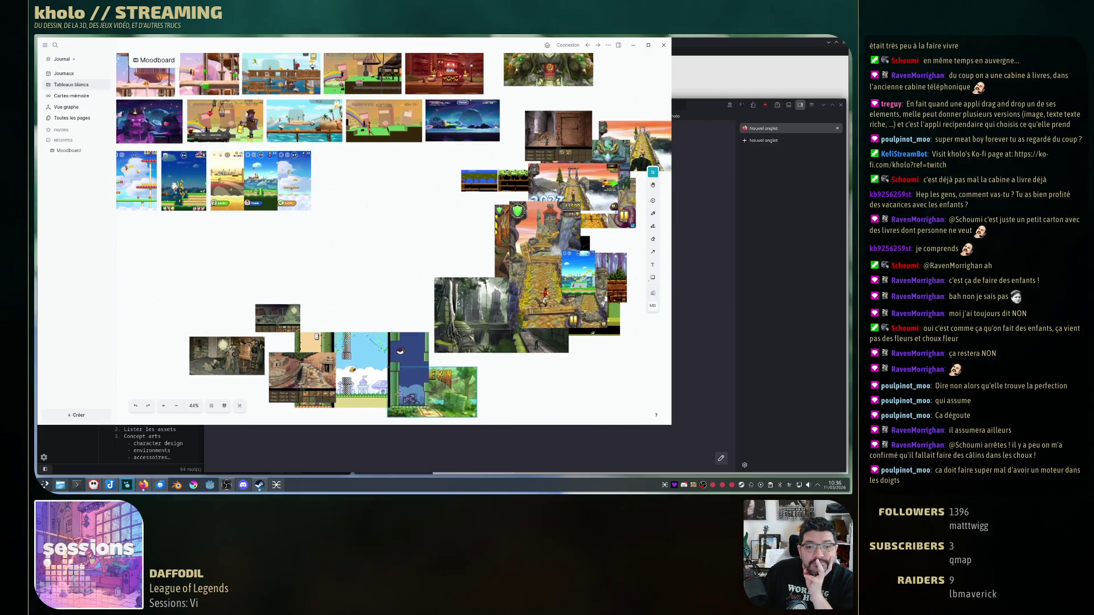
pyautogui.scroll(-2, 476, 283)
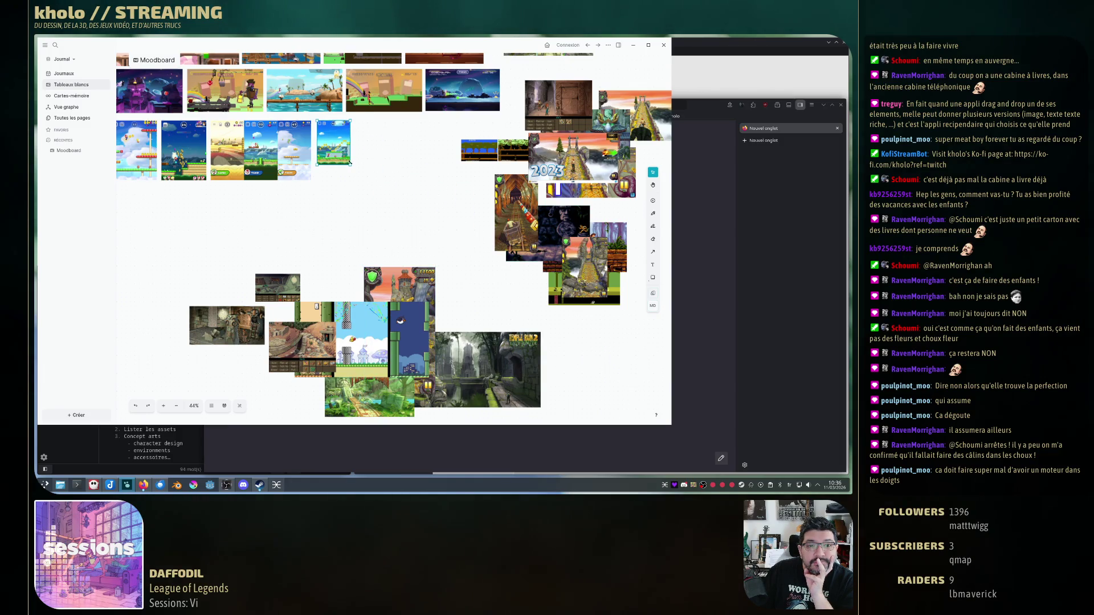
pyautogui.moveTo(350, 163); pyautogui.dragTo(360, 178)
# Pull the Temple Run, platformer, robot and brown interior thumbnails out of the right-hand cluster
pyautogui.moveTo(581, 260); pyautogui.dragTo(158, 246)
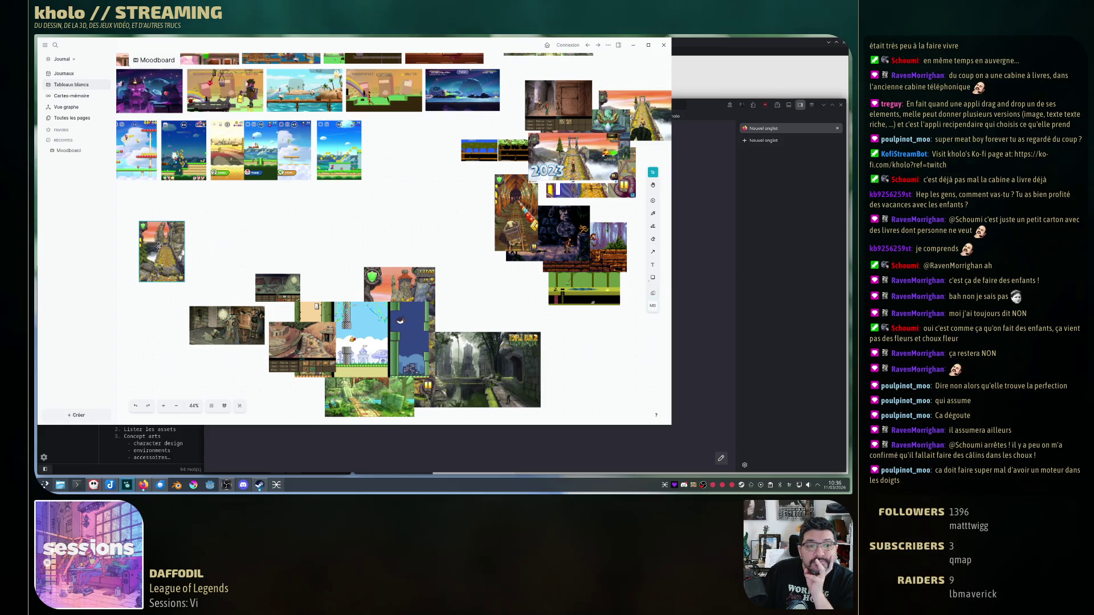
pyautogui.moveTo(493, 213); pyautogui.dragTo(190, 259)
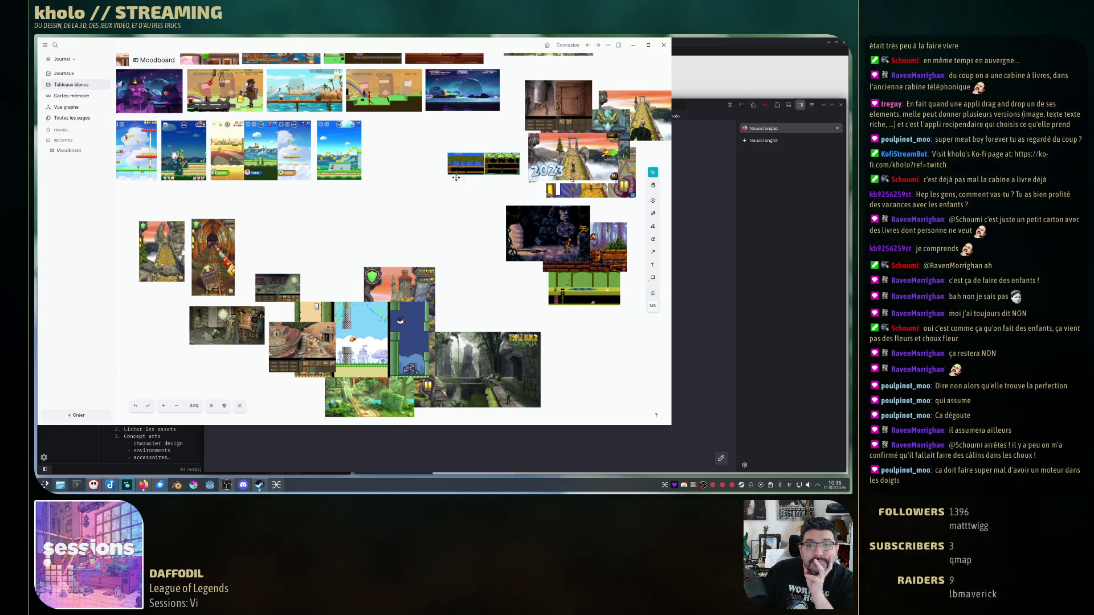
pyautogui.moveTo(496, 150); pyautogui.dragTo(293, 256)
pyautogui.scroll(3, 531, 266)
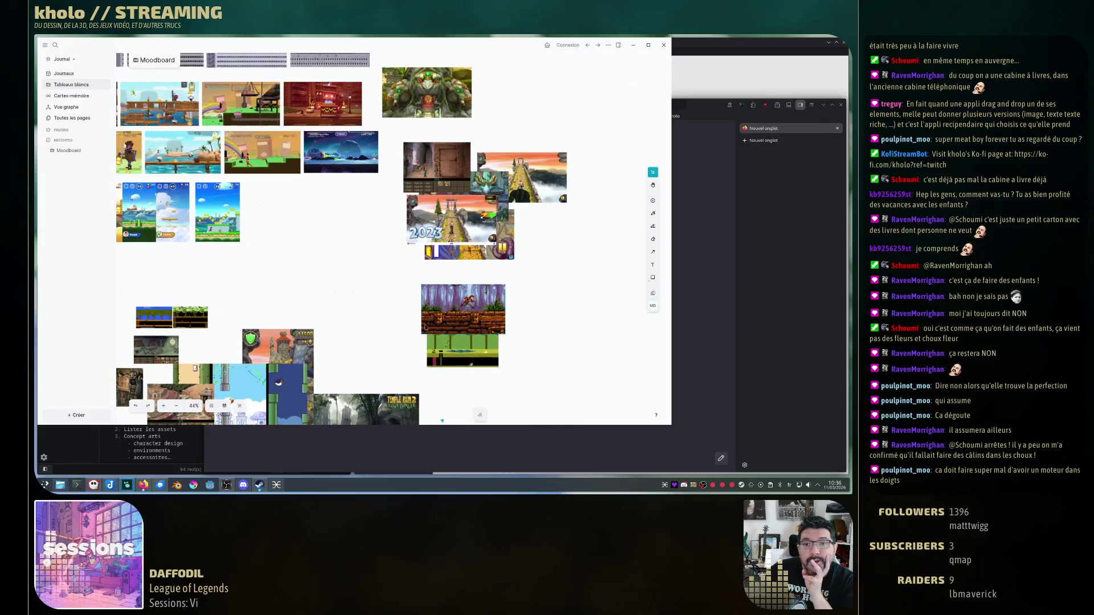
pyautogui.moveTo(469, 232); pyautogui.dragTo(597, 358)
pyautogui.moveTo(522, 175); pyautogui.dragTo(556, 279)
pyautogui.scroll(2, 556, 278)
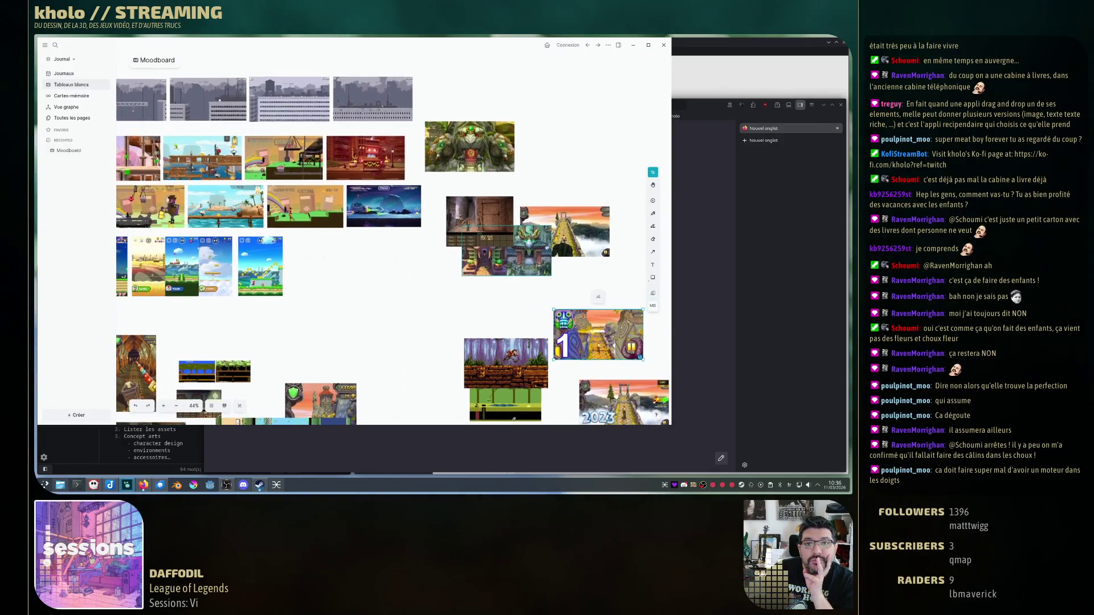
pyautogui.moveTo(471, 147); pyautogui.dragTo(415, 336)
pyautogui.moveTo(480, 222); pyautogui.dragTo(502, 335)
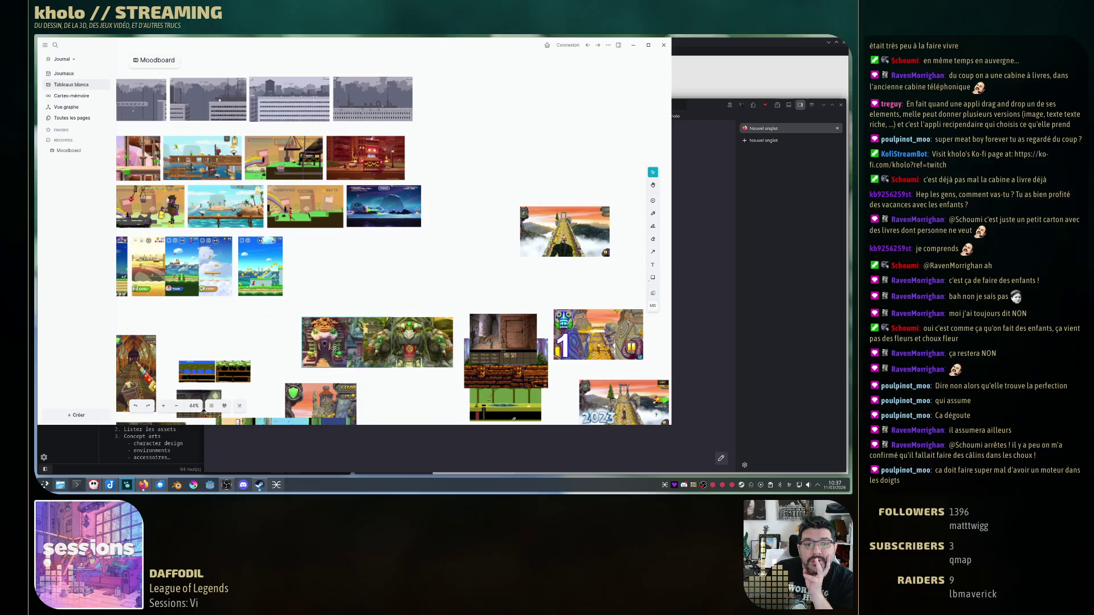
# Move the temple thumbnail to the bottom cluster and delete the pasted large purple robot screenshot
pyautogui.moveTo(544, 224); pyautogui.dragTo(334, 326)
pyautogui.scroll(2, 522, 255)
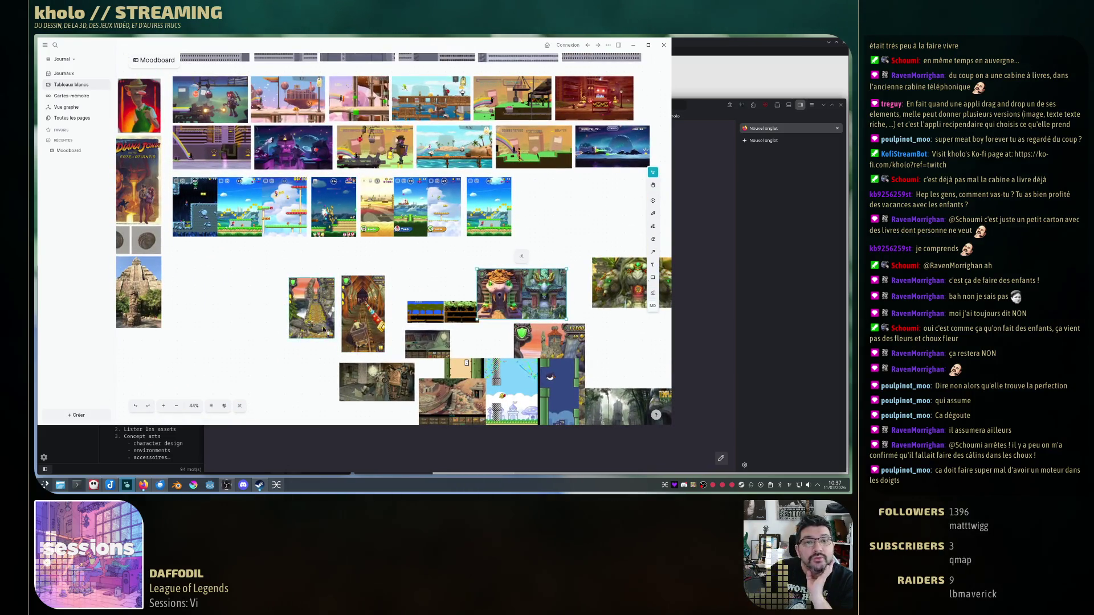
pyautogui.hotkey('ctrl', 'v')
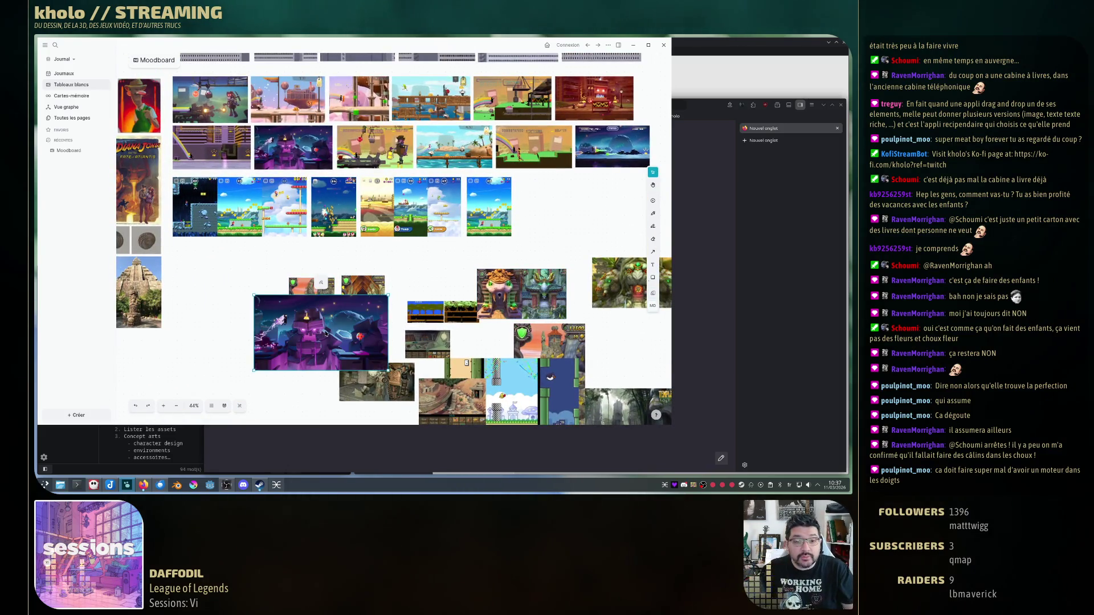
pyautogui.press('Delete')
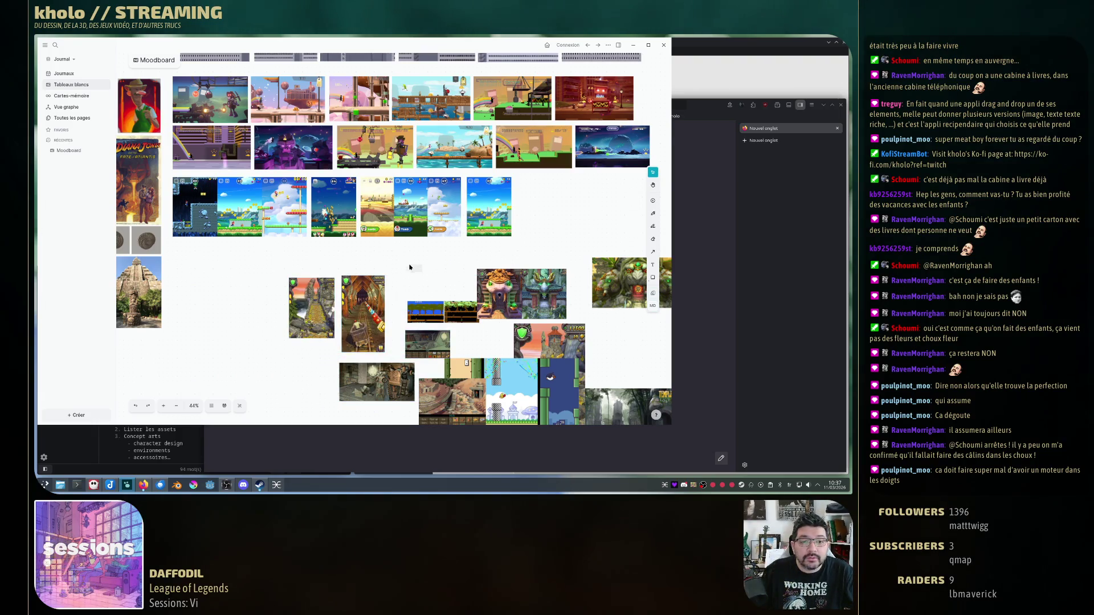
pyautogui.moveTo(426, 260); pyautogui.dragTo(446, 241)
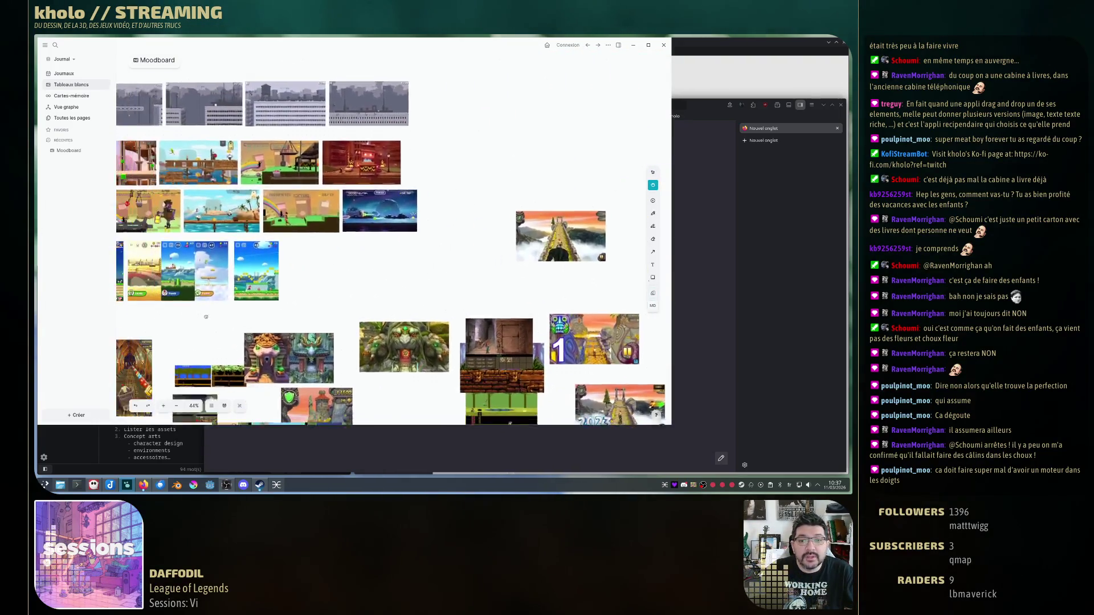
pyautogui.press('v')
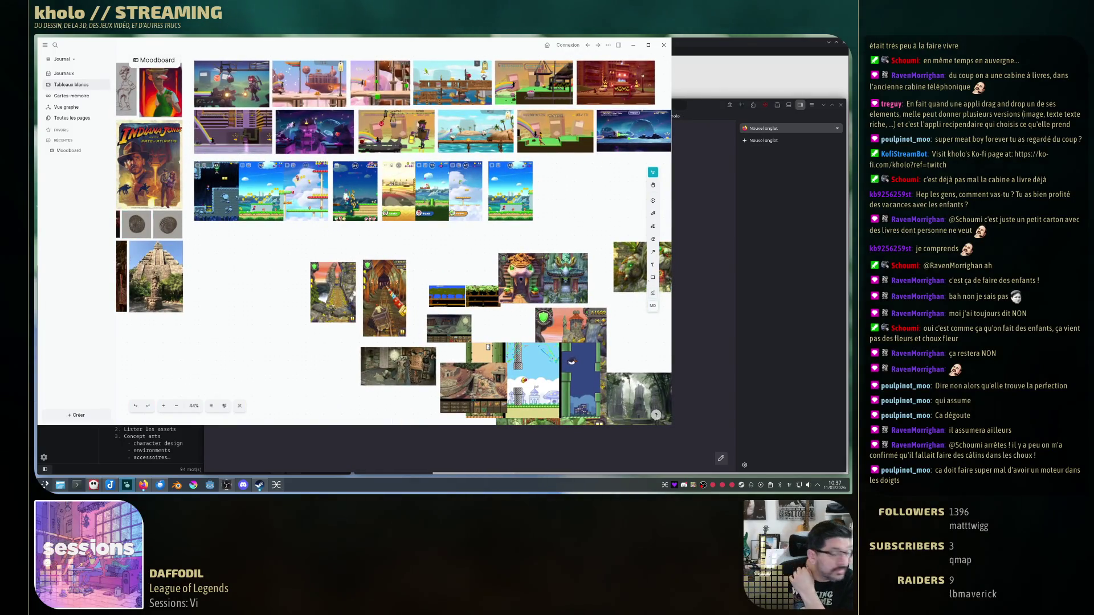
pyautogui.hscroll(5, 595, 226)
pyautogui.hscroll(5, 547, 218)
pyautogui.hscroll(5, 496, 206)
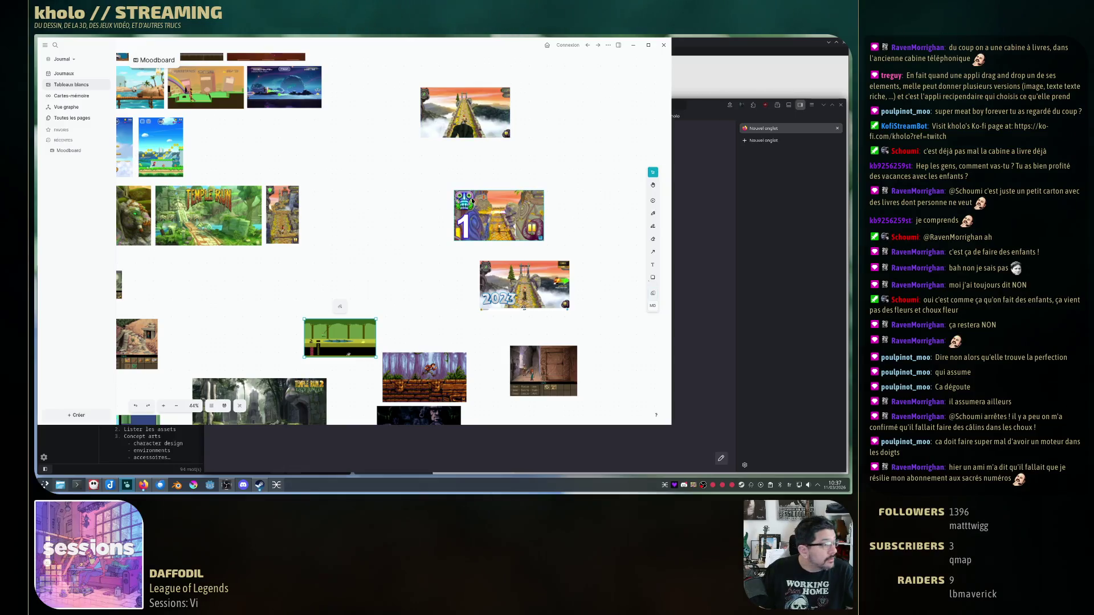
pyautogui.hscroll(-5, 296, 219)
pyautogui.hscroll(-5, 342, 256)
pyautogui.hscroll(-5, 385, 300)
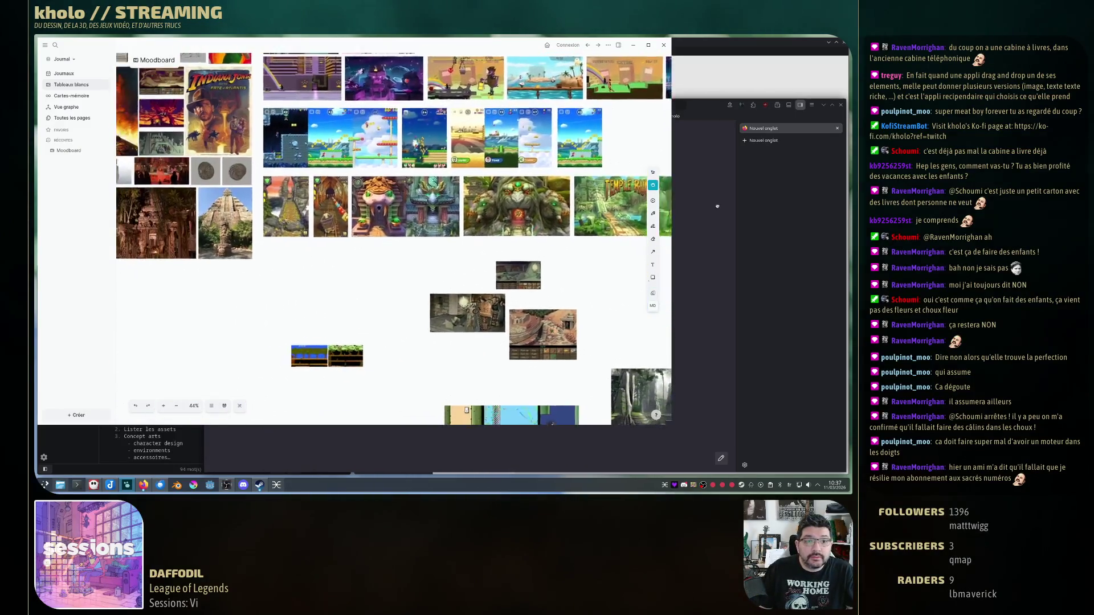
pyautogui.hscroll(-5, 464, 408)
pyautogui.hscroll(3, 650, 203)
pyautogui.hscroll(3, 598, 204)
pyautogui.hscroll(3, 547, 203)
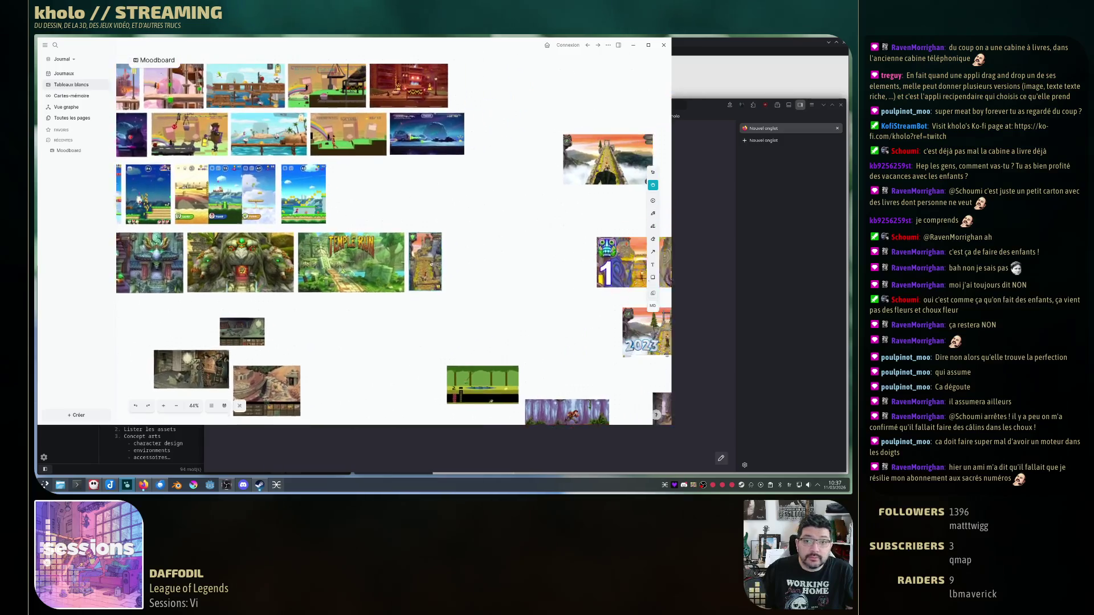
pyautogui.hscroll(3, 500, 203)
pyautogui.hscroll(3, 500, 204)
pyautogui.hscroll(3, 483, 230)
pyautogui.hscroll(3, 466, 261)
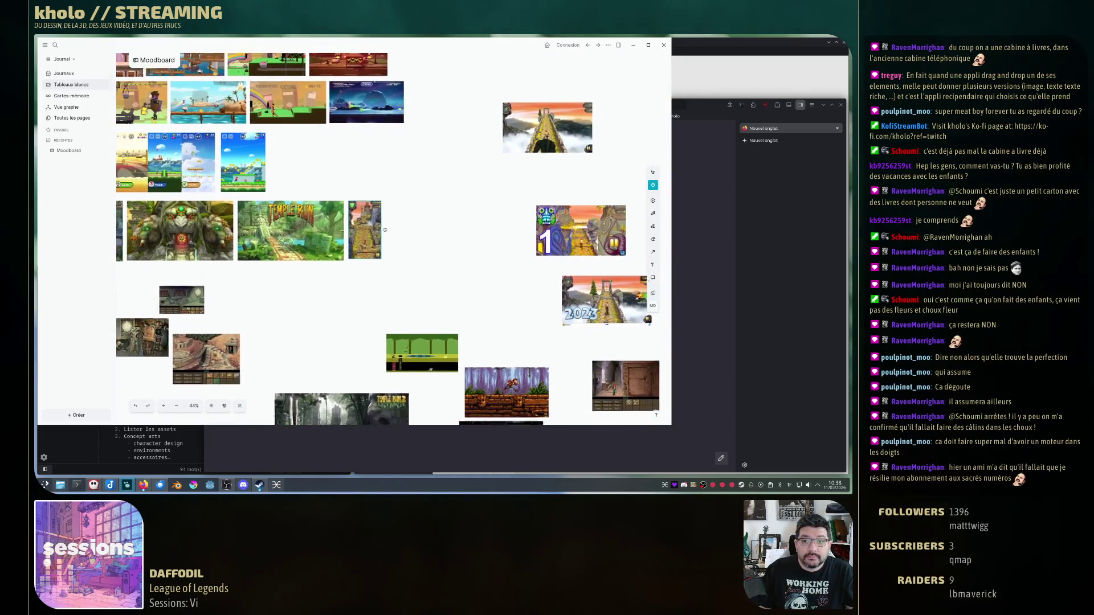
pyautogui.scroll(1, 441, 316)
# Drag the Temple Run cloud image down beneath the Temple Run row
pyautogui.moveTo(566, 122); pyautogui.dragTo(272, 281)
pyautogui.hscroll(-5, 273, 282)
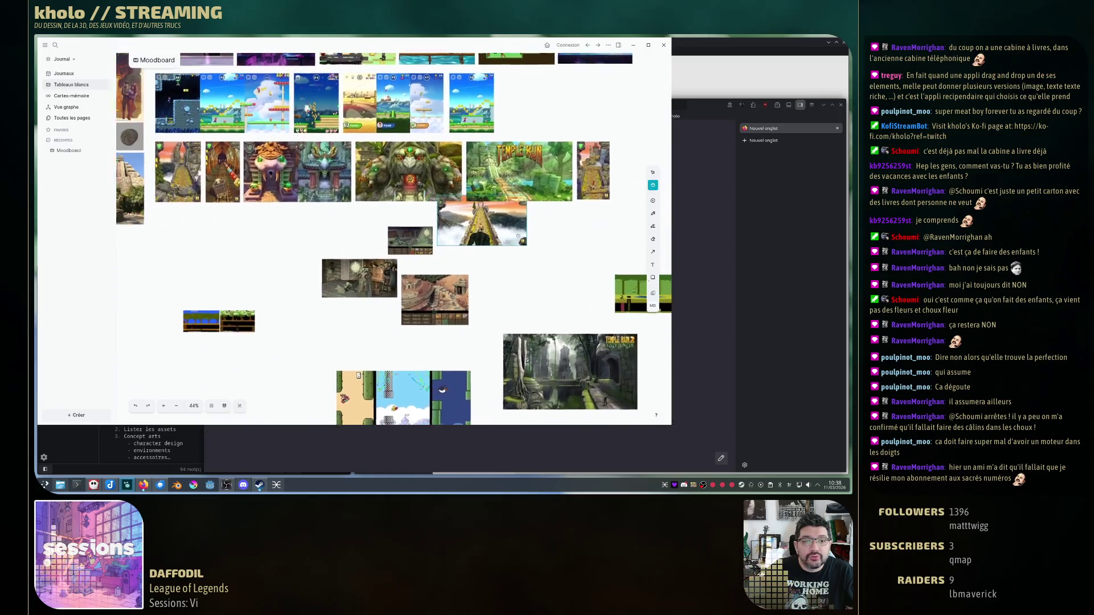
pyautogui.scroll(-1, 273, 281)
pyautogui.hscroll(2, 503, 218)
pyautogui.moveTo(428, 227)
pyautogui.mouseDown()
pyautogui.moveTo(599, 171)
pyautogui.moveTo(558, 195)
pyautogui.mouseUp()
pyautogui.hscroll(3, 393, 257)
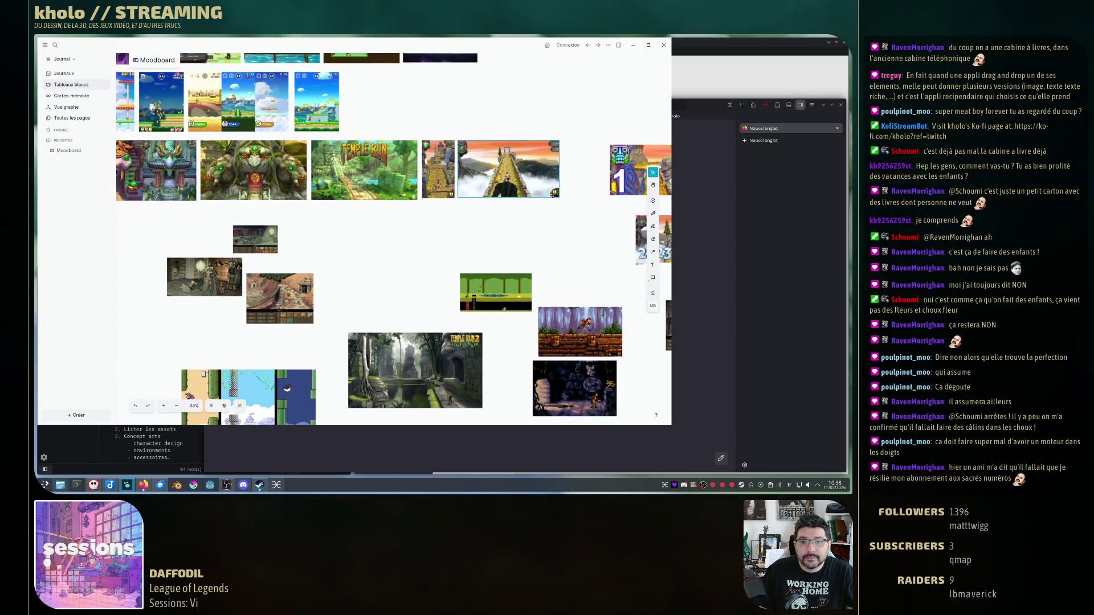
pyautogui.moveTo(510, 170)
pyautogui.mouseDown()
pyautogui.moveTo(341, 202)
pyautogui.moveTo(329, 193)
pyautogui.mouseUp()
pyautogui.hscroll(-3, 257, 214)
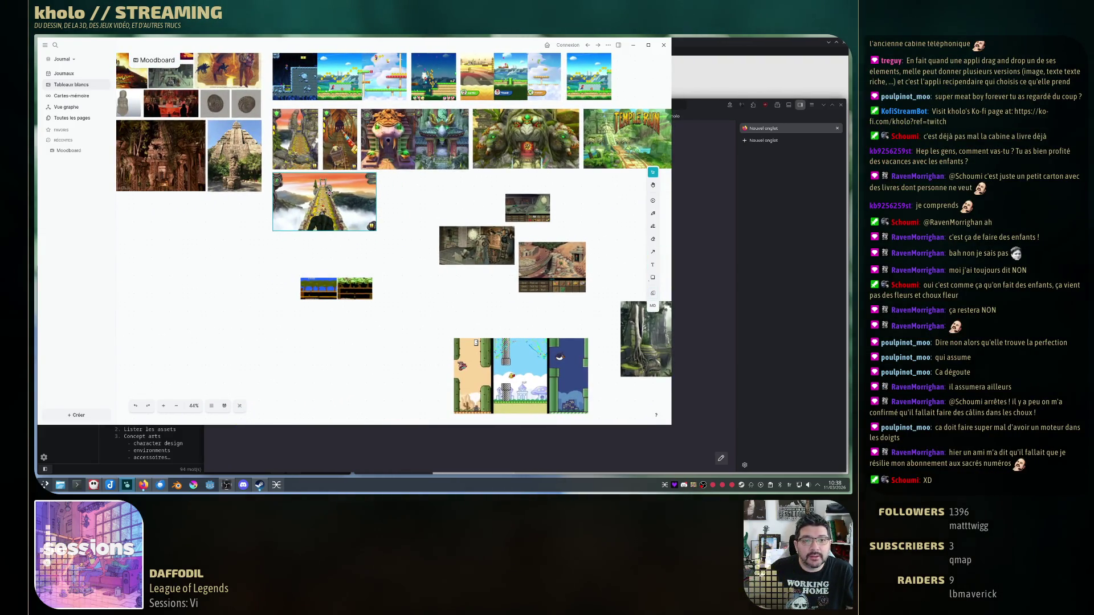
pyautogui.hscroll(3, 493, 221)
pyautogui.scroll(-2, 465, 208)
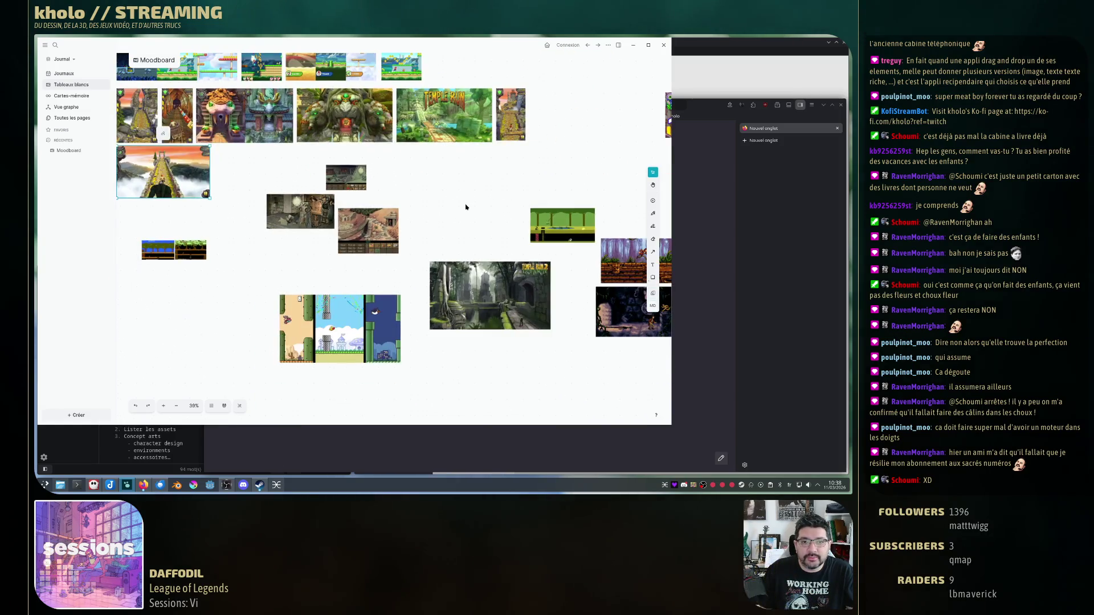
pyautogui.hscroll(2, 470, 205)
pyautogui.hscroll(1, 342, 197)
# Paste a Temple Run 2 image beside the cloud shot, enlarge it, and add the 2023 Temple Run image alongside
pyautogui.hotkey('ctrl', 'v')
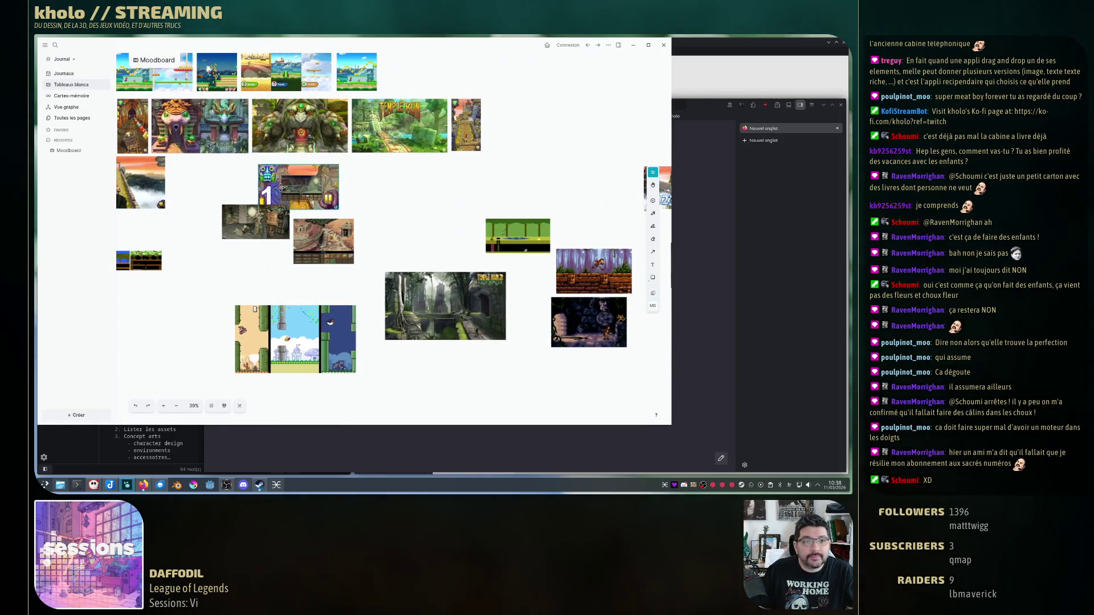
pyautogui.moveTo(195, 183); pyautogui.dragTo(194, 179)
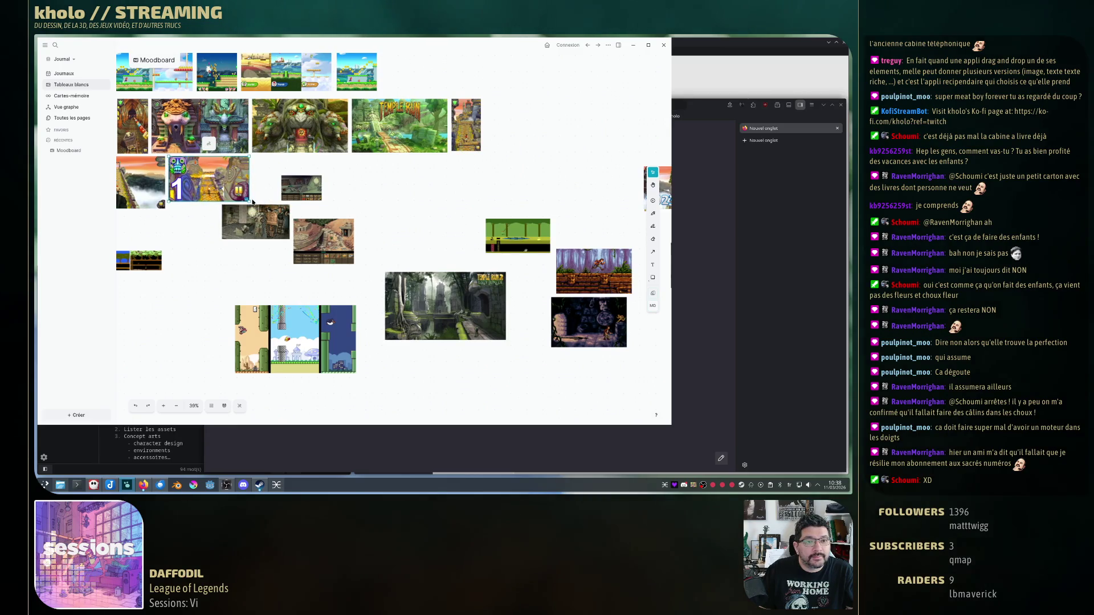
pyautogui.moveTo(247, 201); pyautogui.dragTo(253, 208)
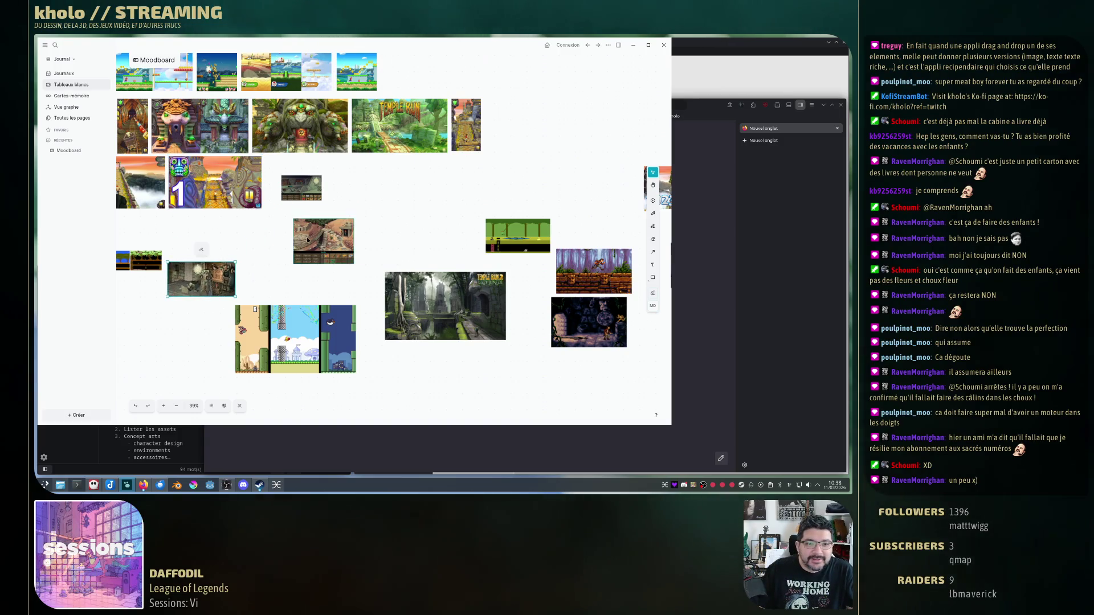
pyautogui.moveTo(301, 188); pyautogui.dragTo(171, 327)
pyautogui.moveTo(587, 208); pyautogui.dragTo(222, 199)
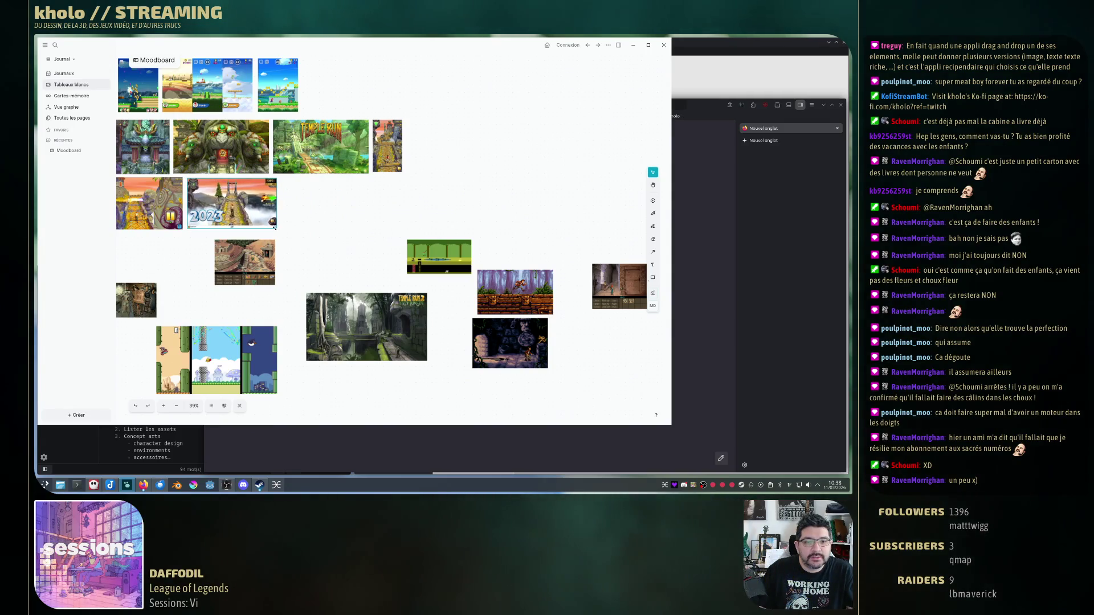
# Shrink the jungle Temple Run 2 shot into the row and bring the small Mario image beside the rows
pyautogui.moveTo(400, 266)
pyautogui.mouseDown()
pyautogui.moveTo(328, 213)
pyautogui.moveTo(566, 273)
pyautogui.mouseUp()
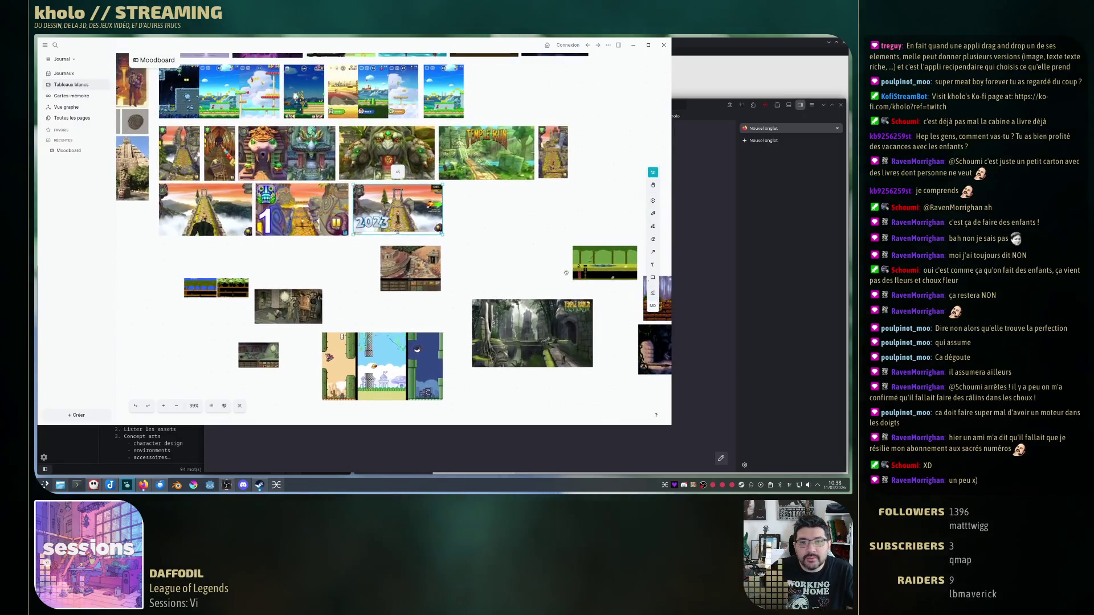
pyautogui.moveTo(557, 224); pyautogui.dragTo(488, 229)
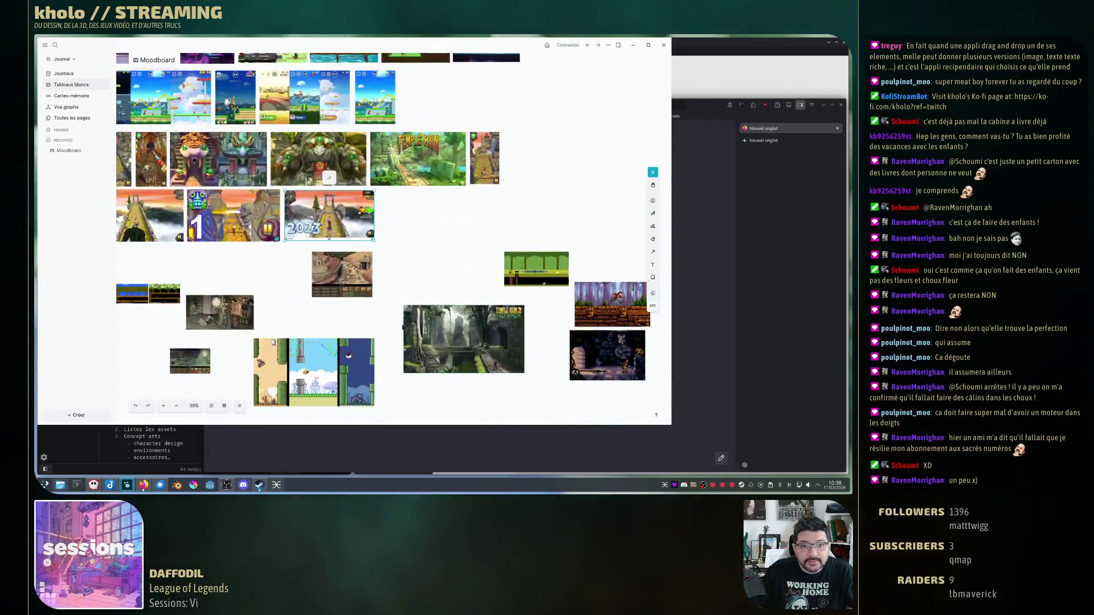
pyautogui.moveTo(475, 338); pyautogui.dragTo(449, 221)
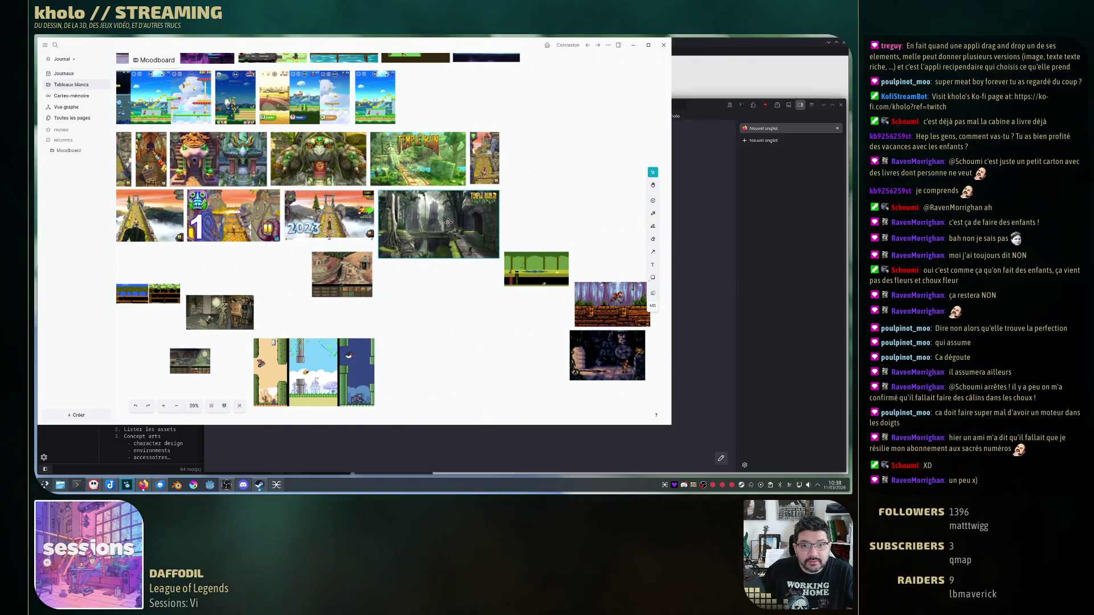
pyautogui.moveTo(501, 260); pyautogui.dragTo(463, 239)
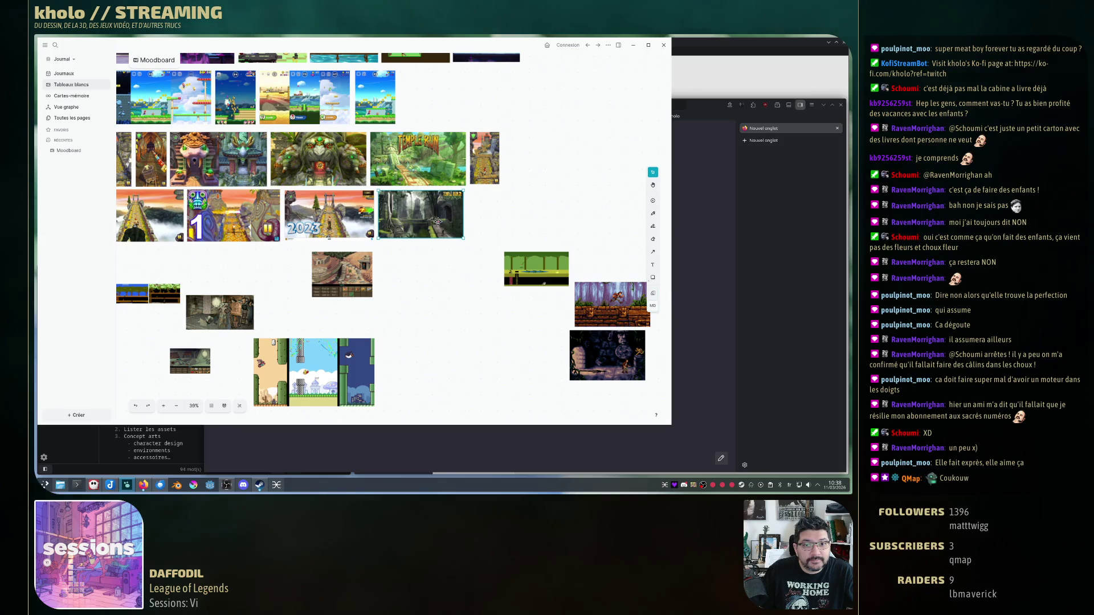
pyautogui.moveTo(437, 221); pyautogui.dragTo(436, 221)
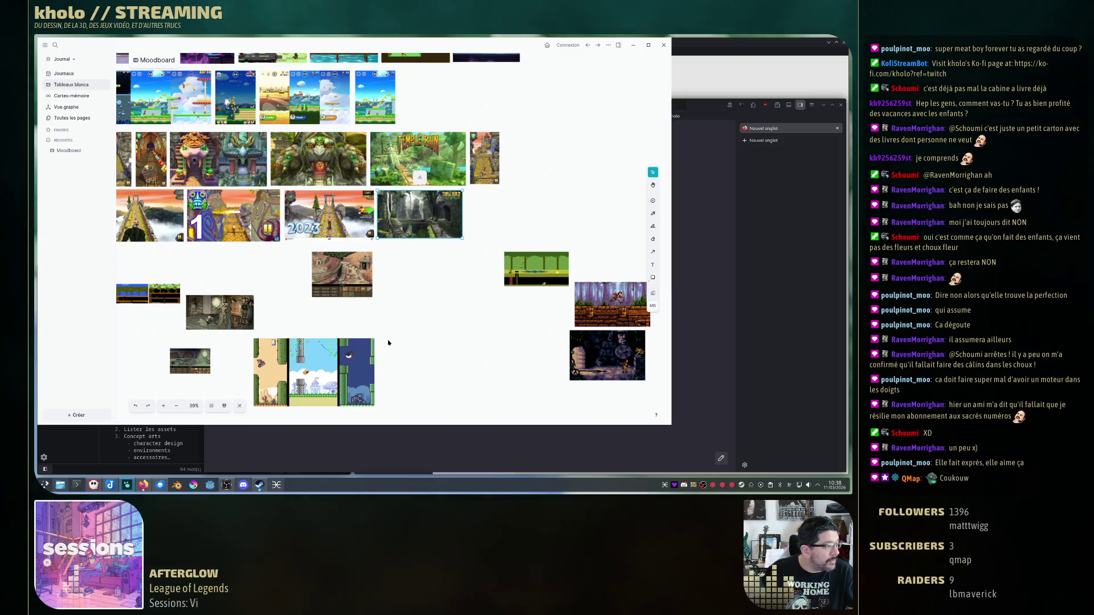
pyautogui.hscroll(-3, 392, 336)
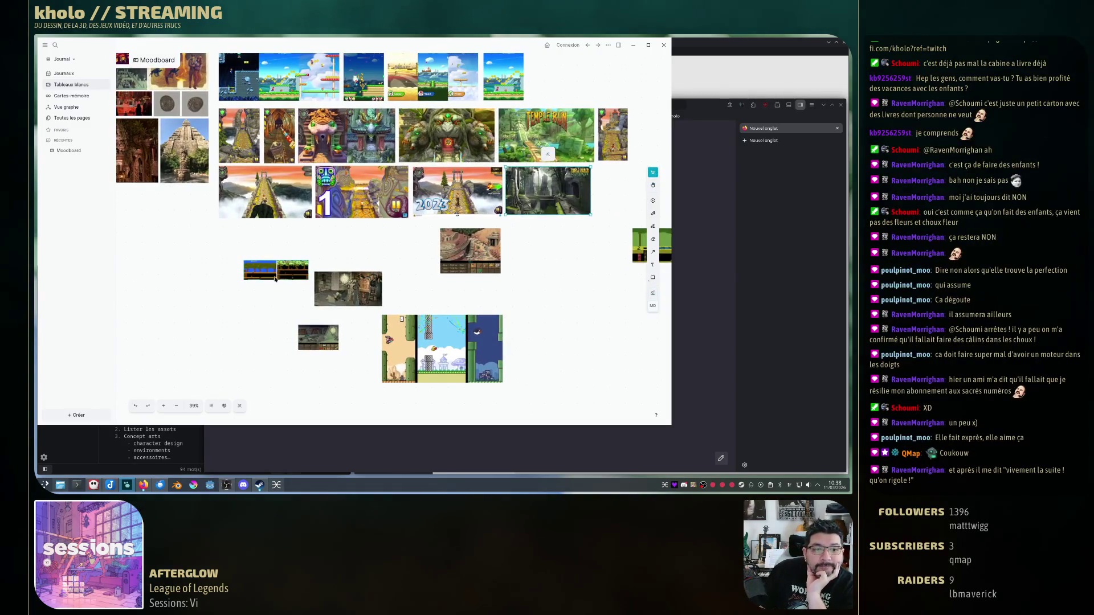
pyautogui.moveTo(257, 271); pyautogui.dragTo(325, 254)
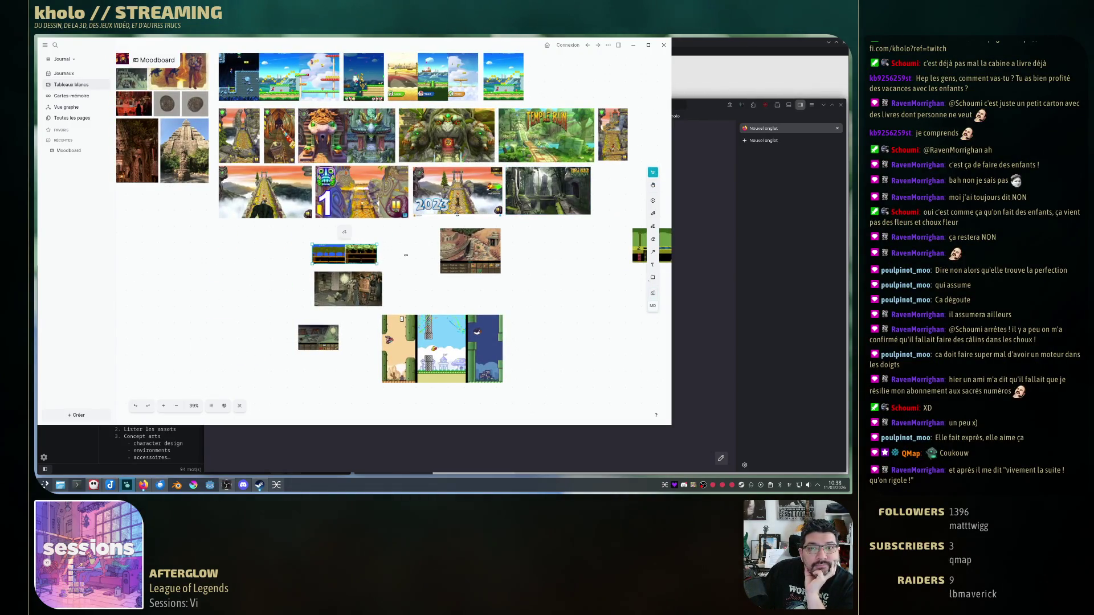
pyautogui.hscroll(3, 230, 284)
pyautogui.moveTo(229, 284)
pyautogui.mouseDown()
pyautogui.moveTo(514, 89)
pyautogui.moveTo(262, 301)
pyautogui.moveTo(202, 284)
pyautogui.mouseUp()
pyautogui.hscroll(-3, 372, 255)
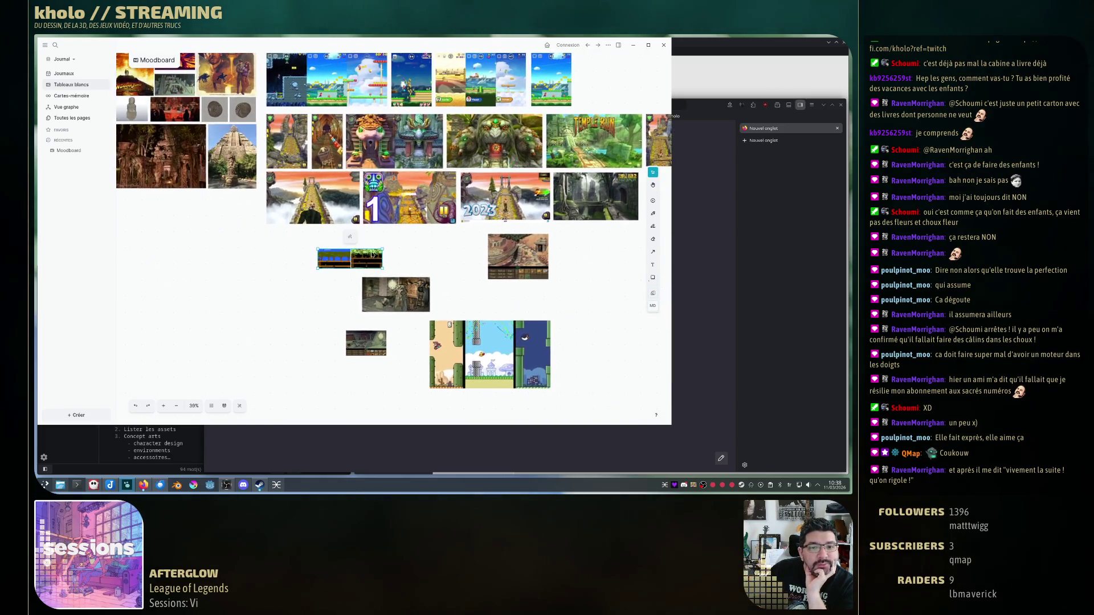
# Place the green Pitfall screenshot under the Temple Run row and enlarge it to row height
pyautogui.moveTo(351, 257)
pyautogui.mouseDown()
pyautogui.moveTo(304, 239)
pyautogui.moveTo(457, 286)
pyautogui.moveTo(291, 342)
pyautogui.mouseUp()
pyautogui.hscroll(5, 462, 258)
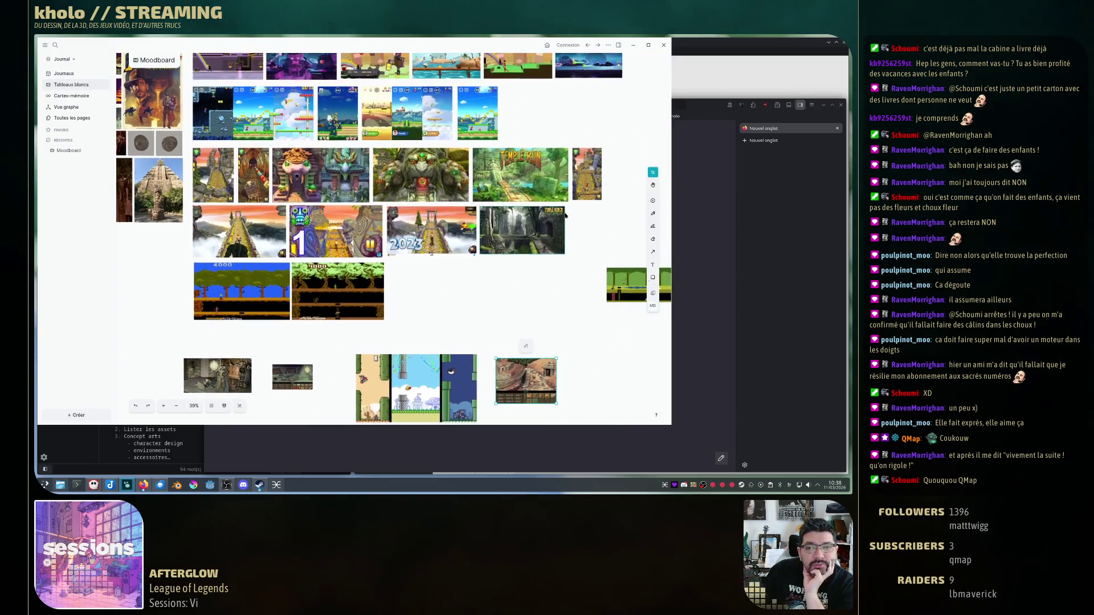
pyautogui.moveTo(502, 255)
pyautogui.mouseDown()
pyautogui.moveTo(282, 250)
pyautogui.moveTo(368, 291)
pyautogui.mouseUp()
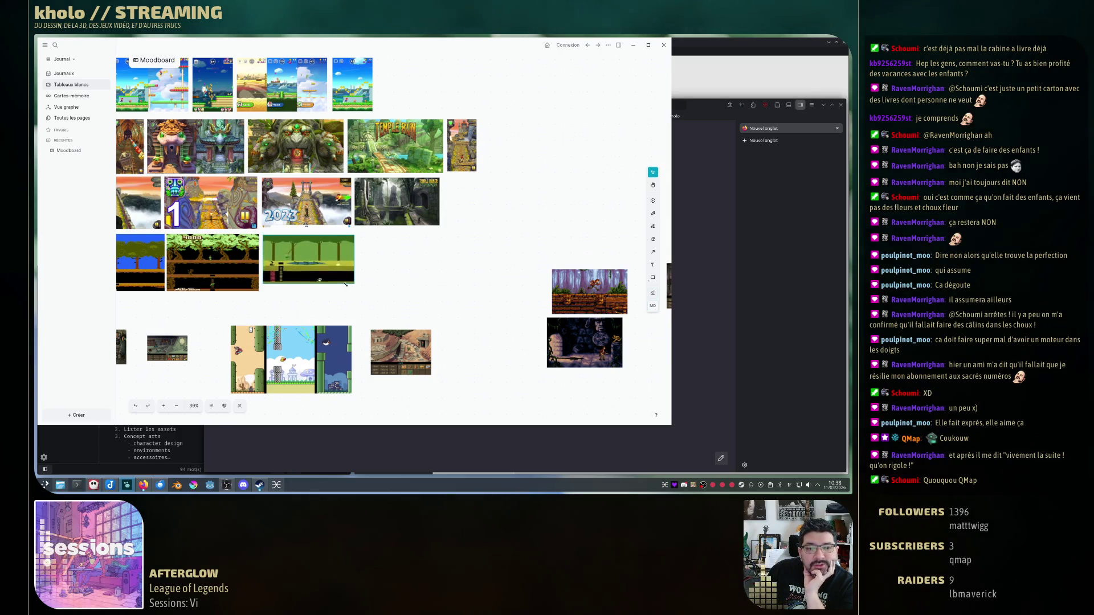
pyautogui.moveTo(575, 286)
pyautogui.mouseDown()
pyautogui.moveTo(403, 253)
pyautogui.moveTo(465, 290)
pyautogui.mouseUp()
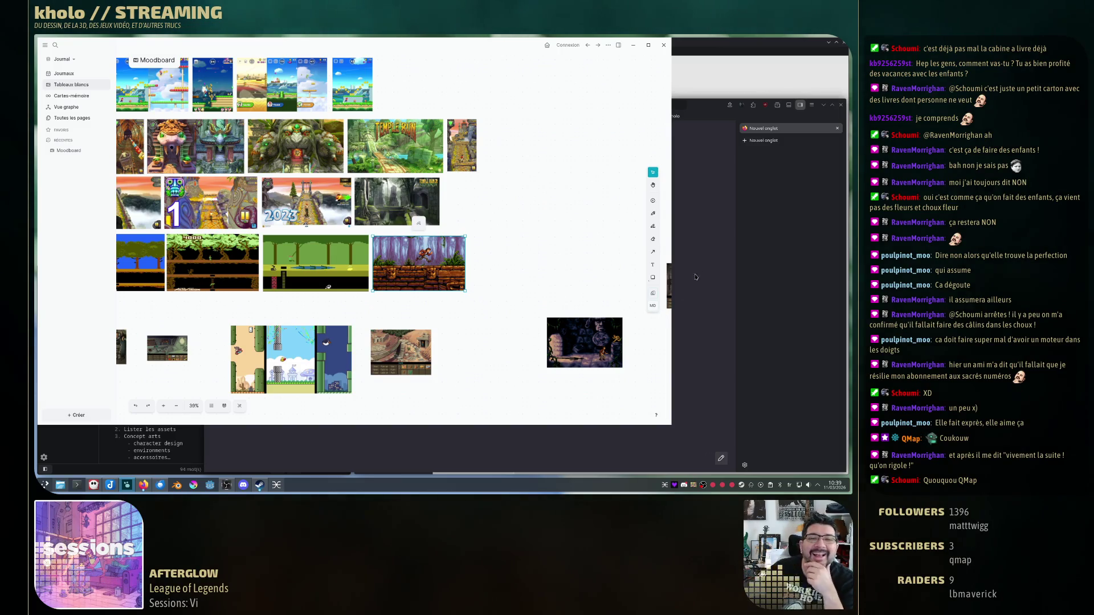
pyautogui.scroll(-2, 556, 266)
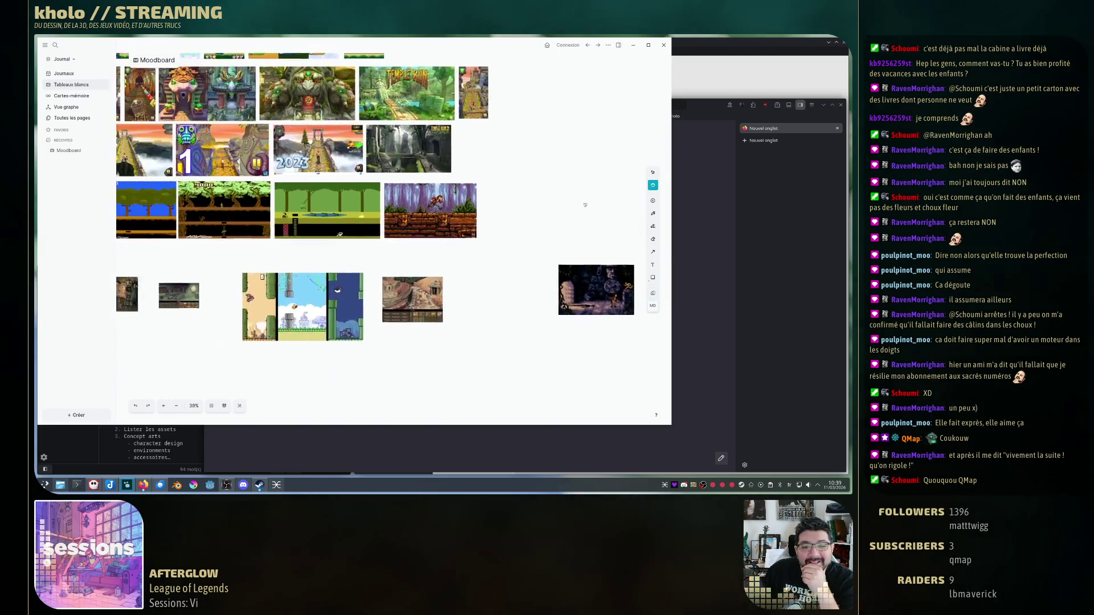
# Marquee-select the top three screenshot rows and nudge them upward
pyautogui.moveTo(384, 288); pyautogui.dragTo(366, 332)
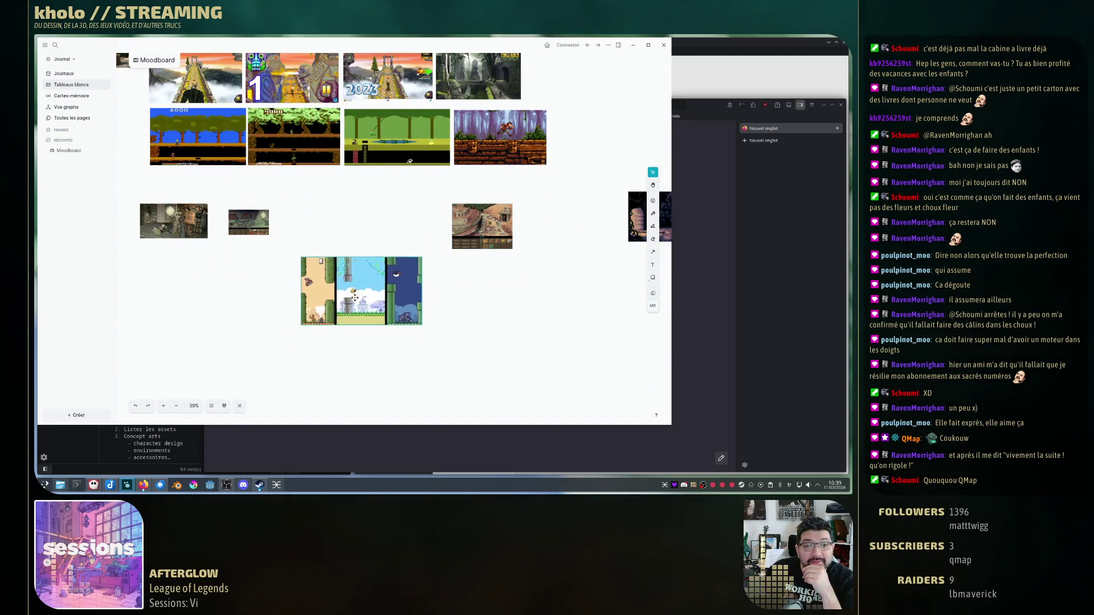
pyautogui.scroll(1, 366, 332)
pyautogui.scroll(1, 366, 332)
pyautogui.scroll(1, 428, 308)
pyautogui.scroll(1, 479, 292)
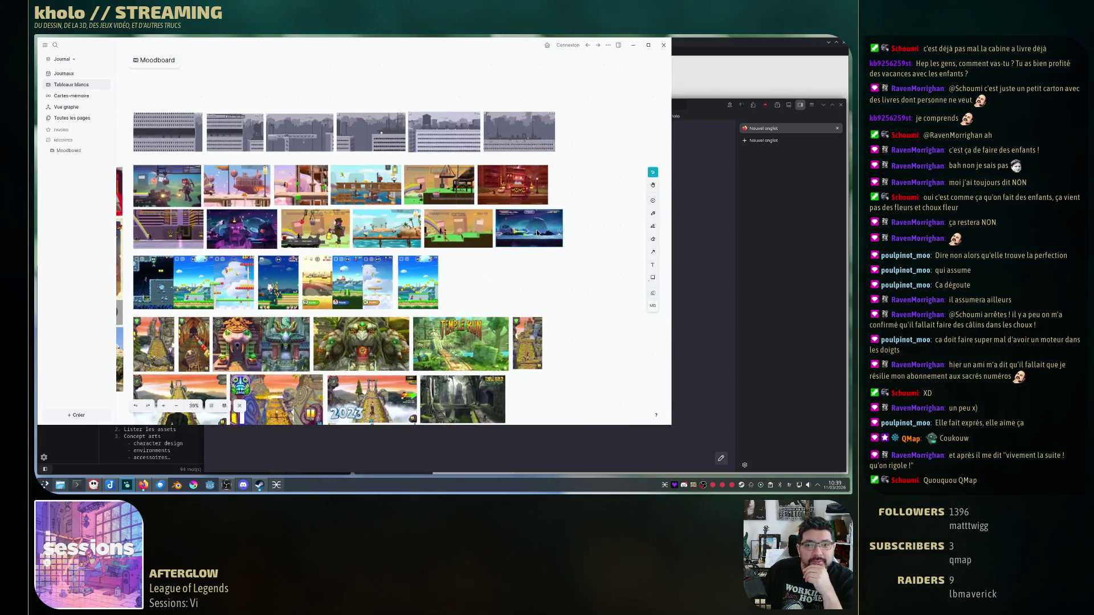
pyautogui.scroll(1, 532, 266)
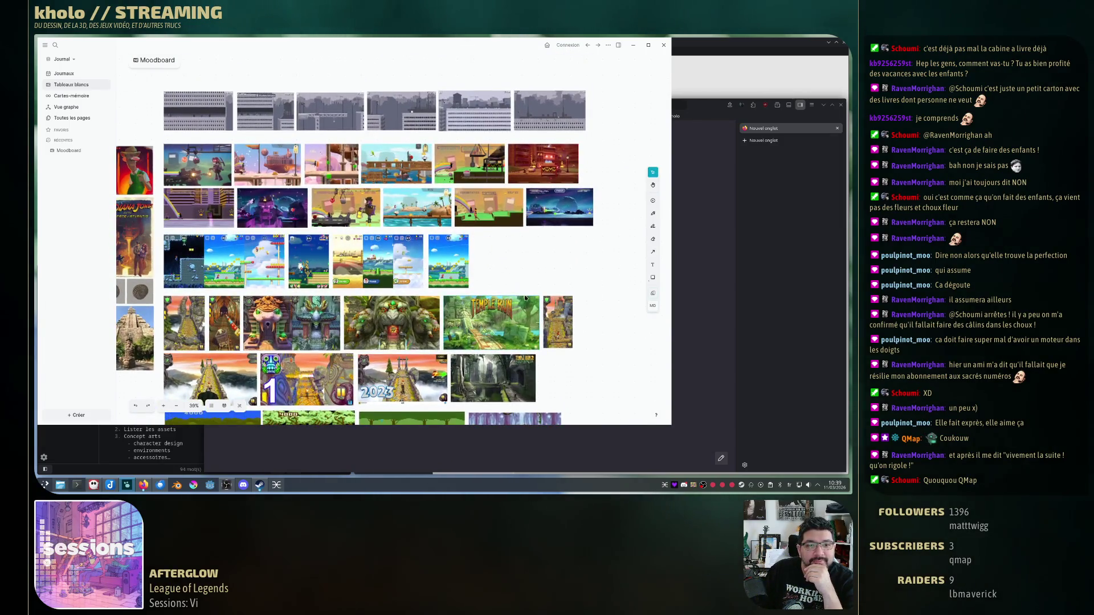
pyautogui.press('s')
pyautogui.scroll(1, 138, 99)
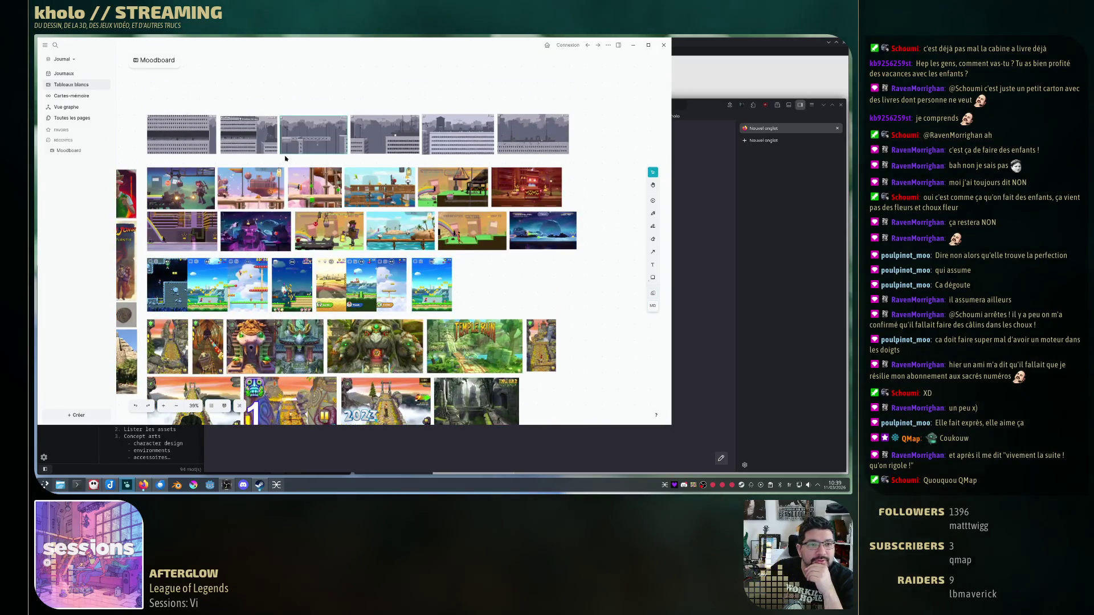
pyautogui.moveTo(137, 100); pyautogui.dragTo(593, 257)
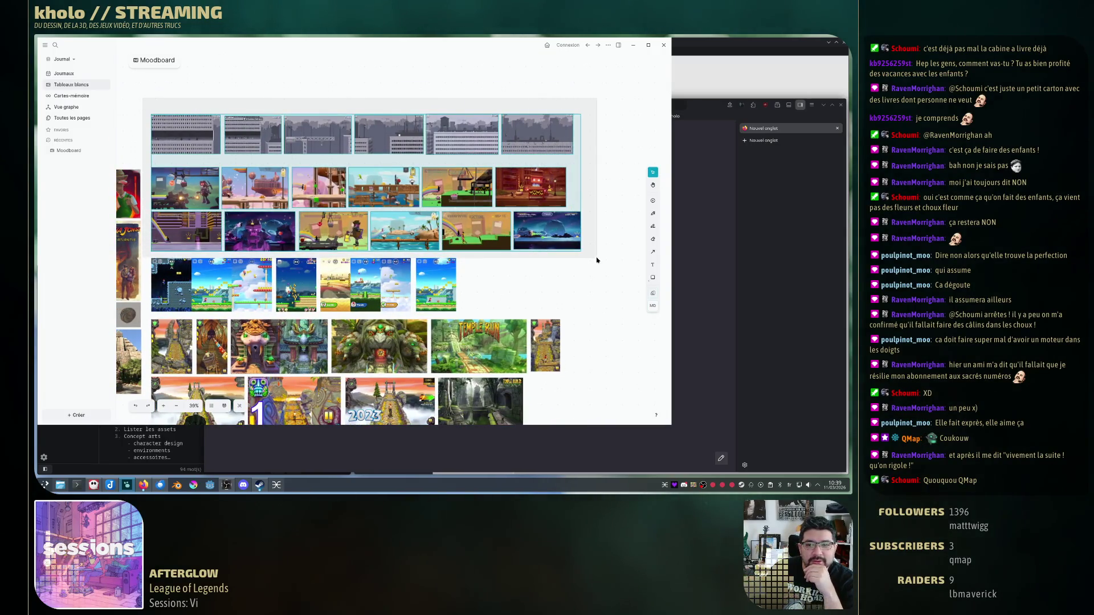
pyautogui.moveTo(213, 158); pyautogui.dragTo(212, 154)
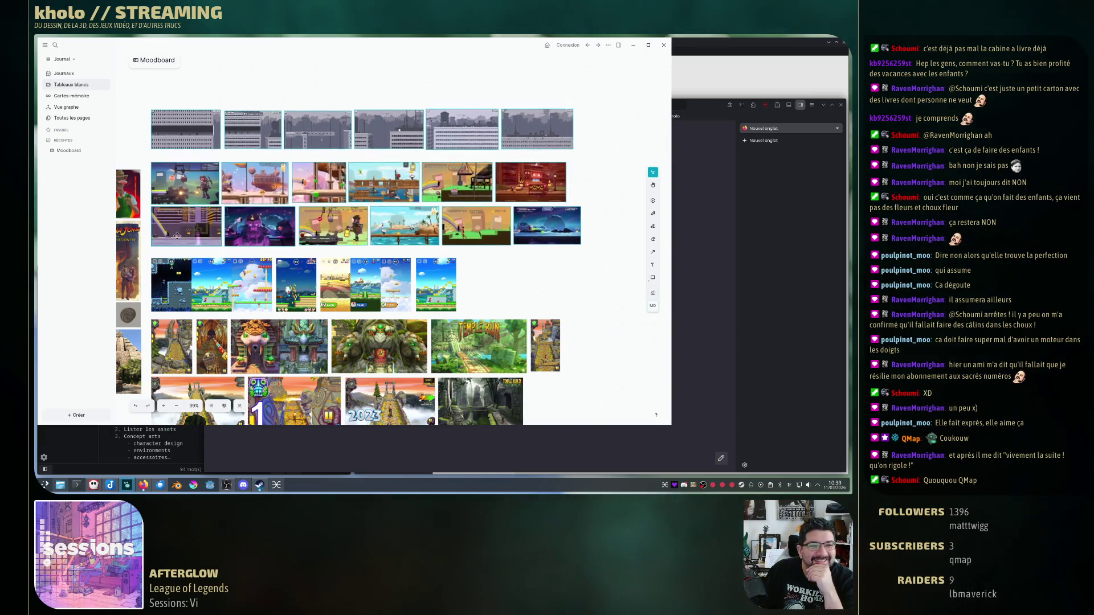
pyautogui.moveTo(177, 237); pyautogui.dragTo(177, 234)
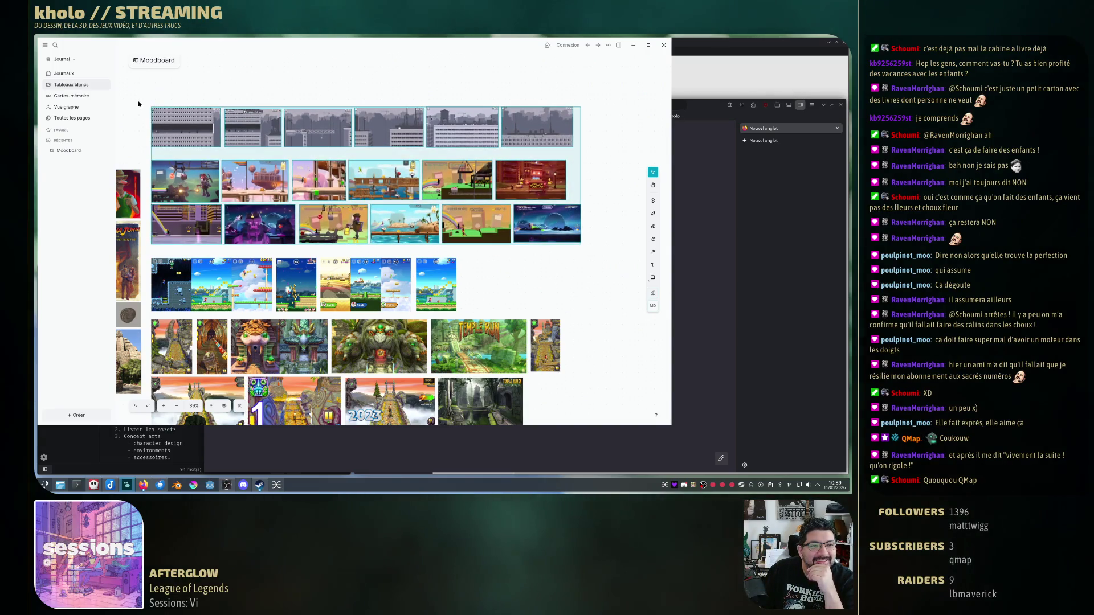
# Extend the selection to four rows and the Temple Run rows, moving the group up tighter
pyautogui.moveTo(150, 101); pyautogui.dragTo(617, 317)
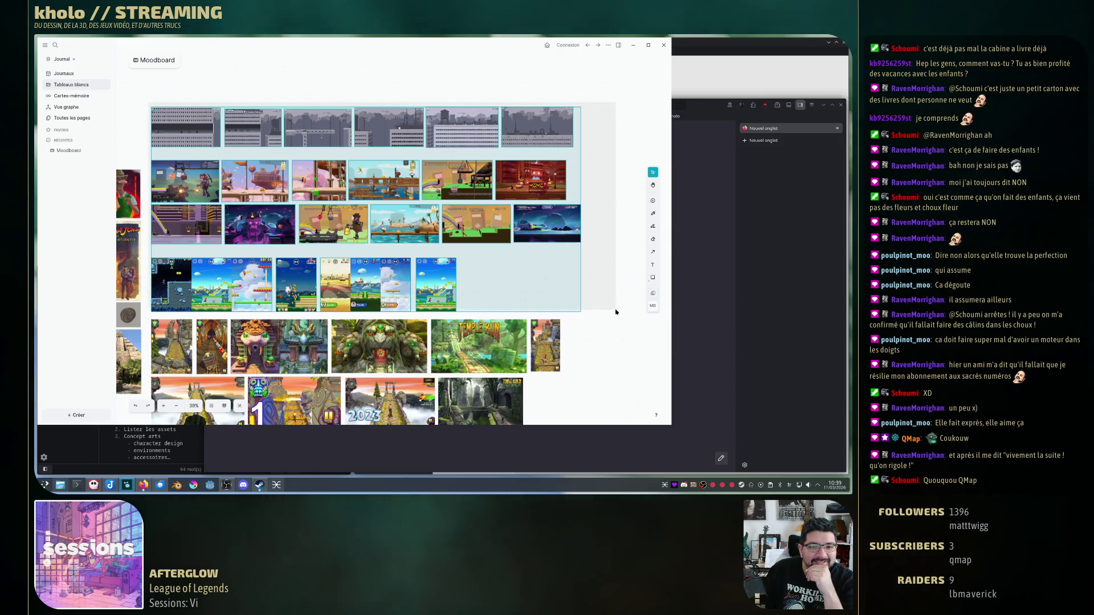
pyautogui.moveTo(174, 295); pyautogui.dragTo(174, 290)
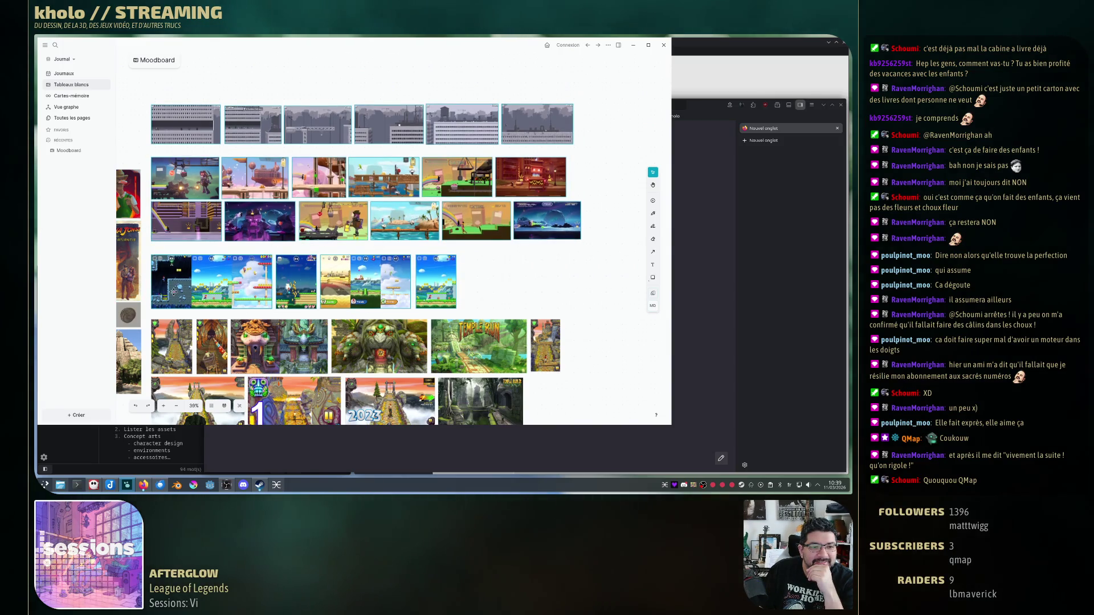
pyautogui.scroll(-1, 174, 289)
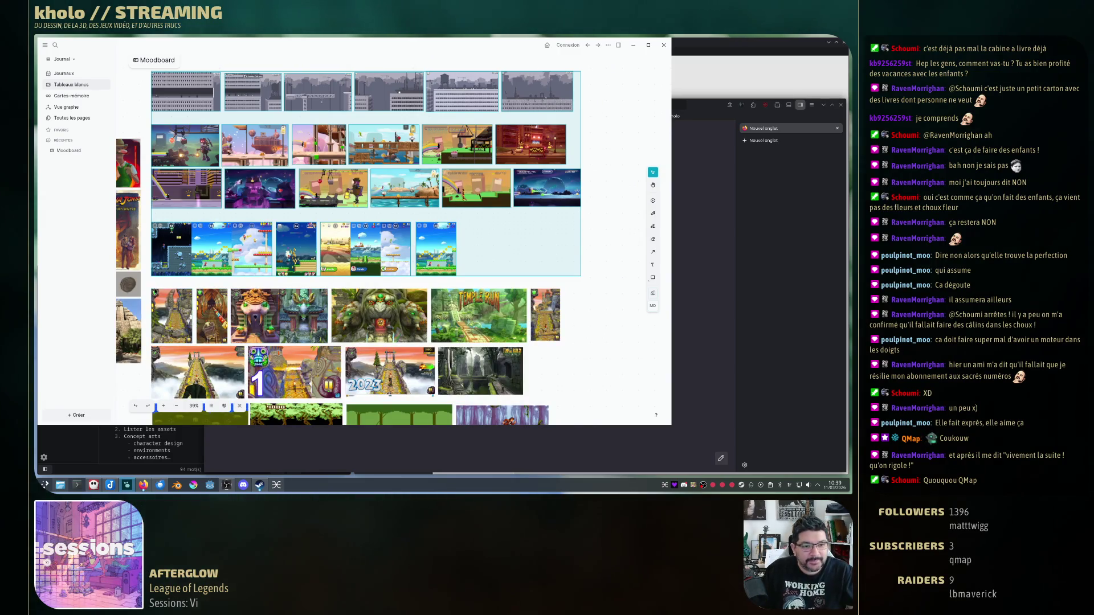
pyautogui.moveTo(148, 285); pyautogui.dragTo(577, 386)
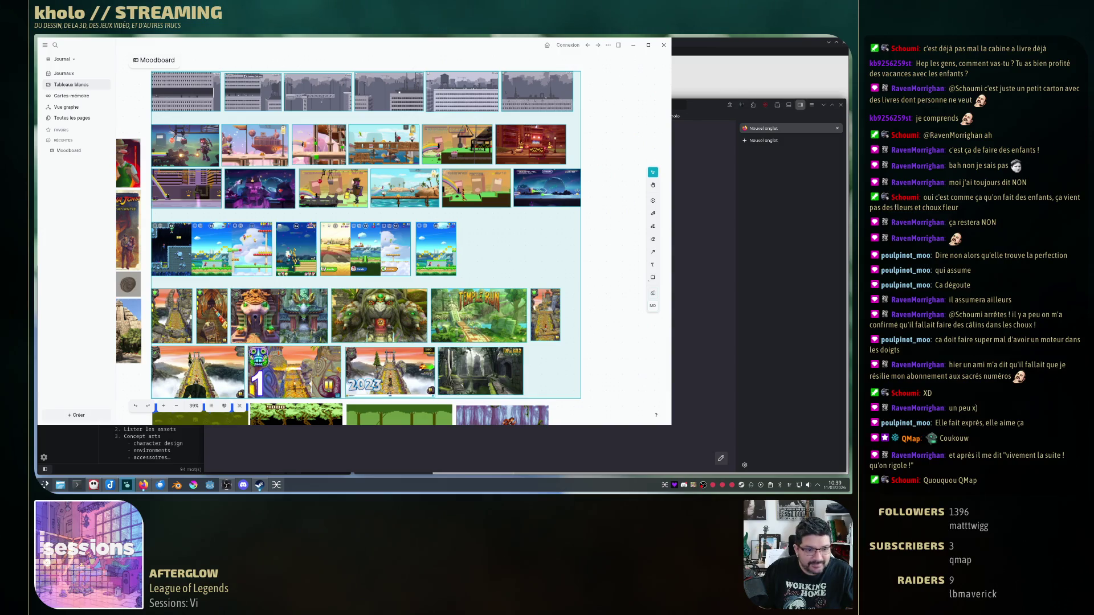
pyautogui.moveTo(389, 395); pyautogui.dragTo(388, 385)
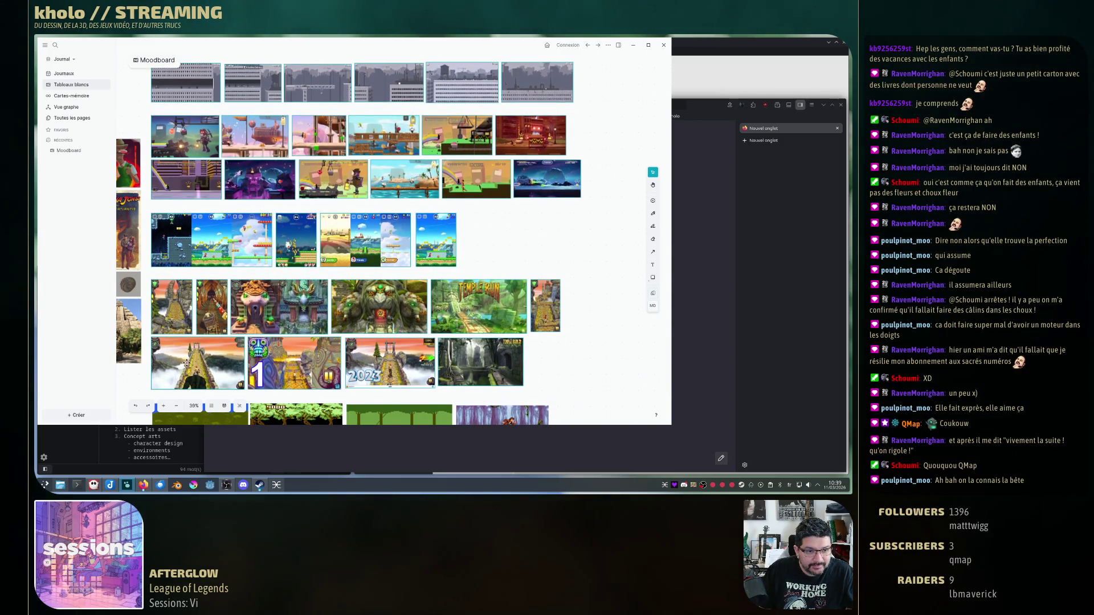
pyautogui.scroll(-2, 389, 385)
pyautogui.scroll(-2, 389, 385)
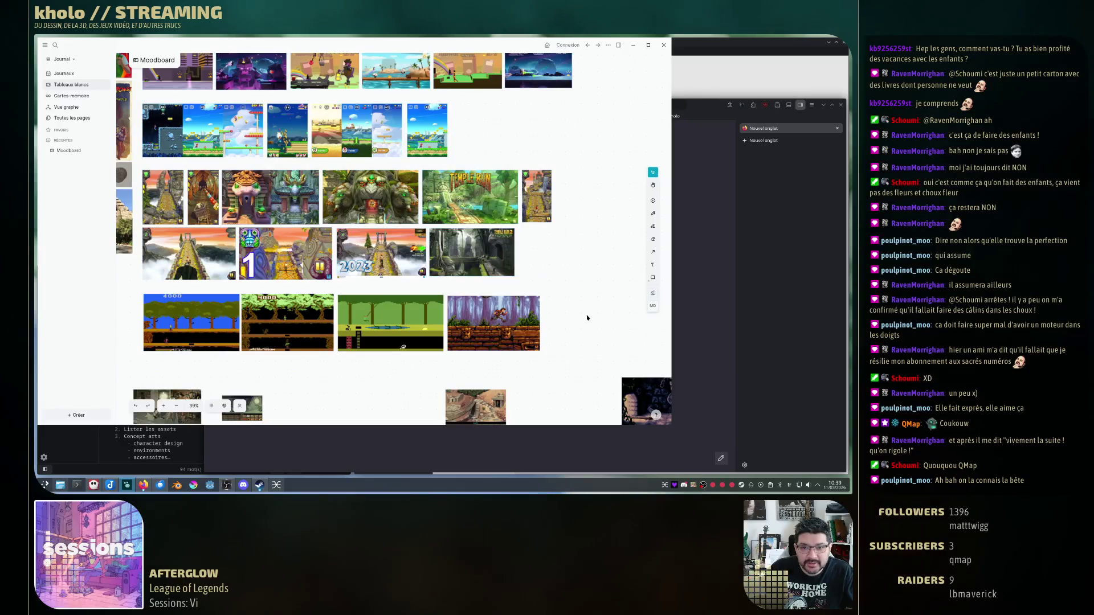
pyautogui.hscroll(-2, 507, 295)
pyautogui.scroll(-2, 507, 295)
pyautogui.scroll(-2, 507, 295)
pyautogui.scroll(-2, 390, 321)
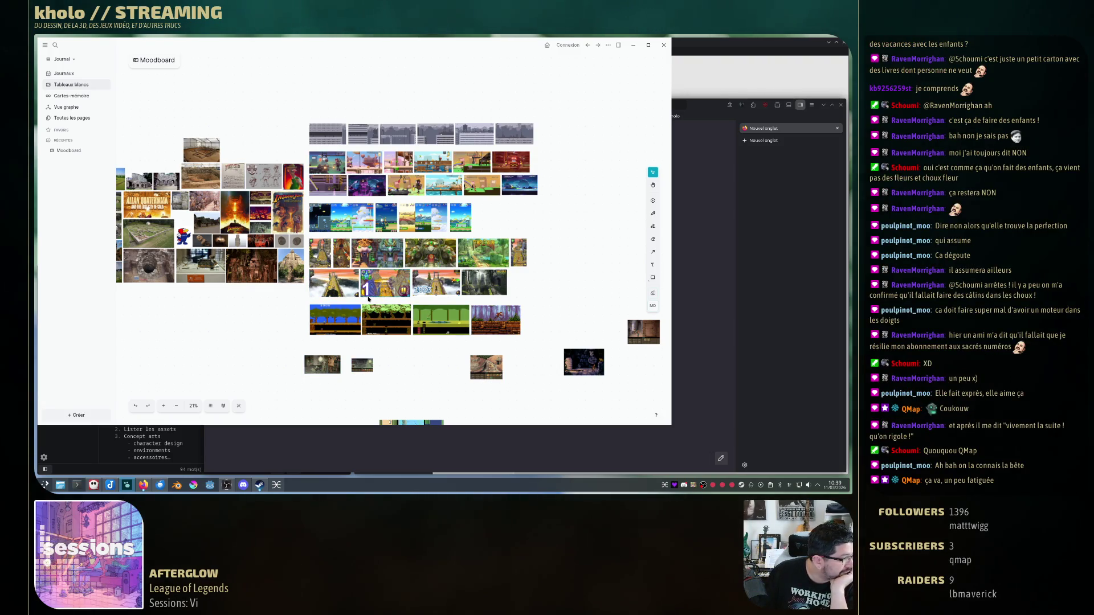
pyautogui.scroll(-2, 410, 326)
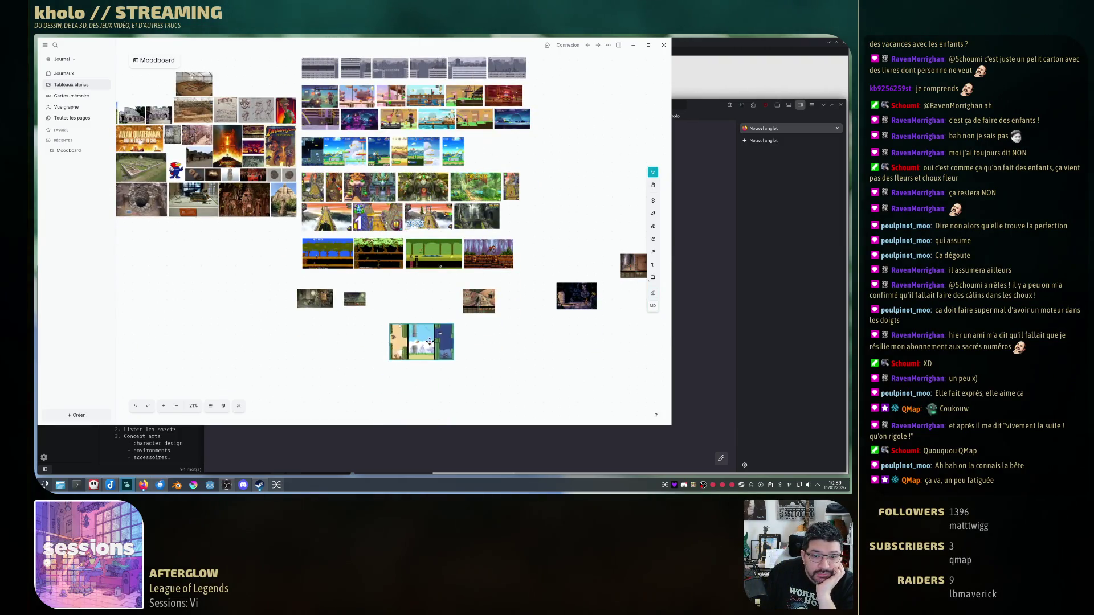
# Move a loose bottom screenshot into the Mario row and shift two small stray images
pyautogui.moveTo(411, 377); pyautogui.dragTo(504, 161)
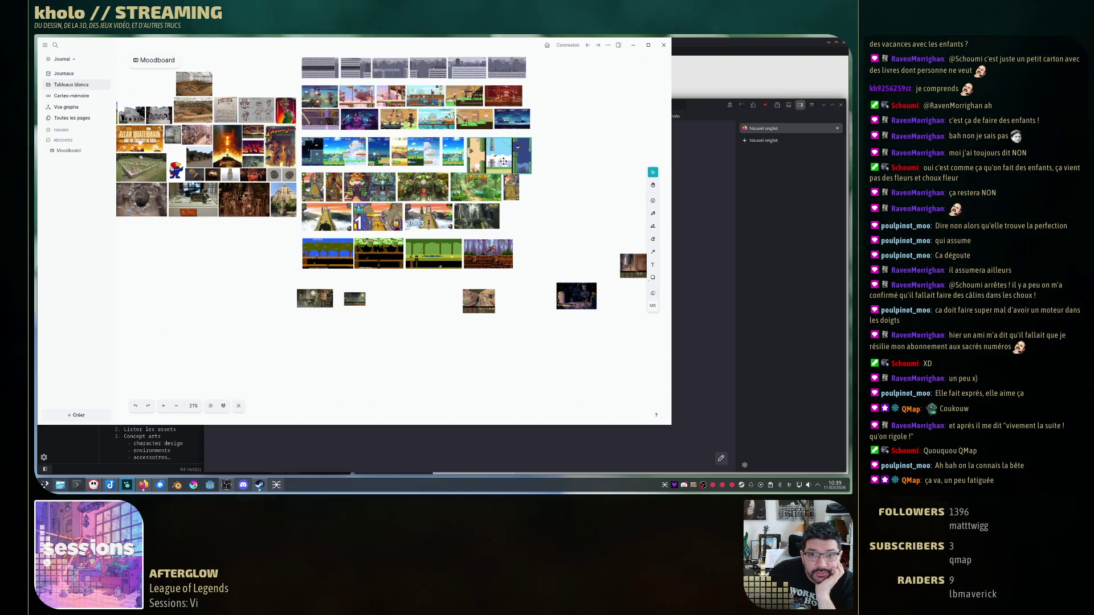
pyautogui.moveTo(503, 159); pyautogui.dragTo(511, 156)
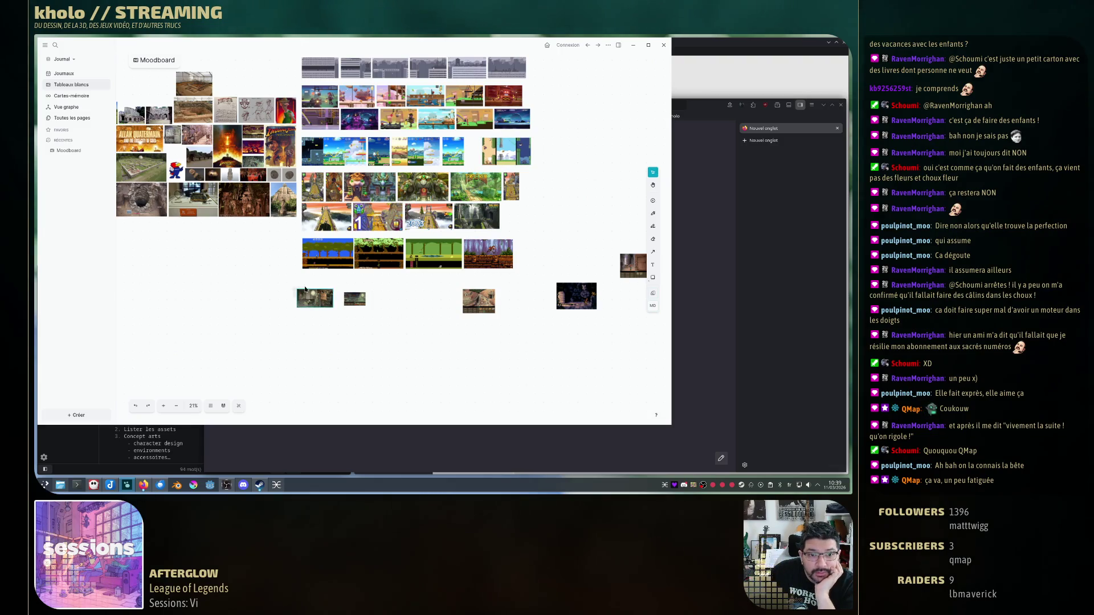
pyautogui.moveTo(314, 299); pyautogui.dragTo(321, 284)
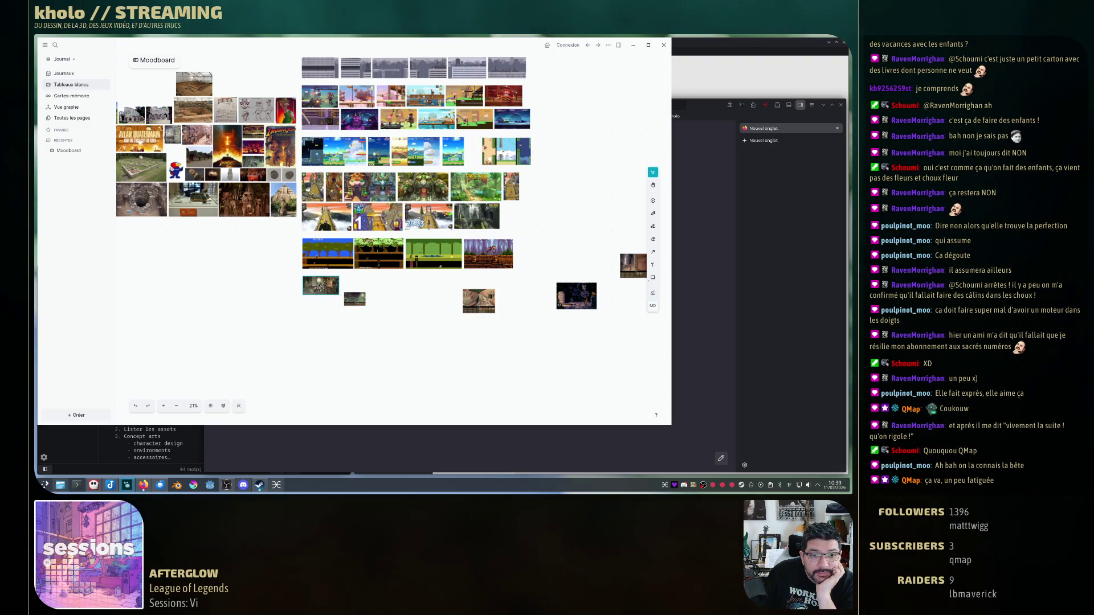
pyautogui.moveTo(353, 300)
pyautogui.mouseDown()
pyautogui.moveTo(335, 262)
pyautogui.moveTo(274, 252)
pyautogui.mouseUp()
pyautogui.click(329, 290)
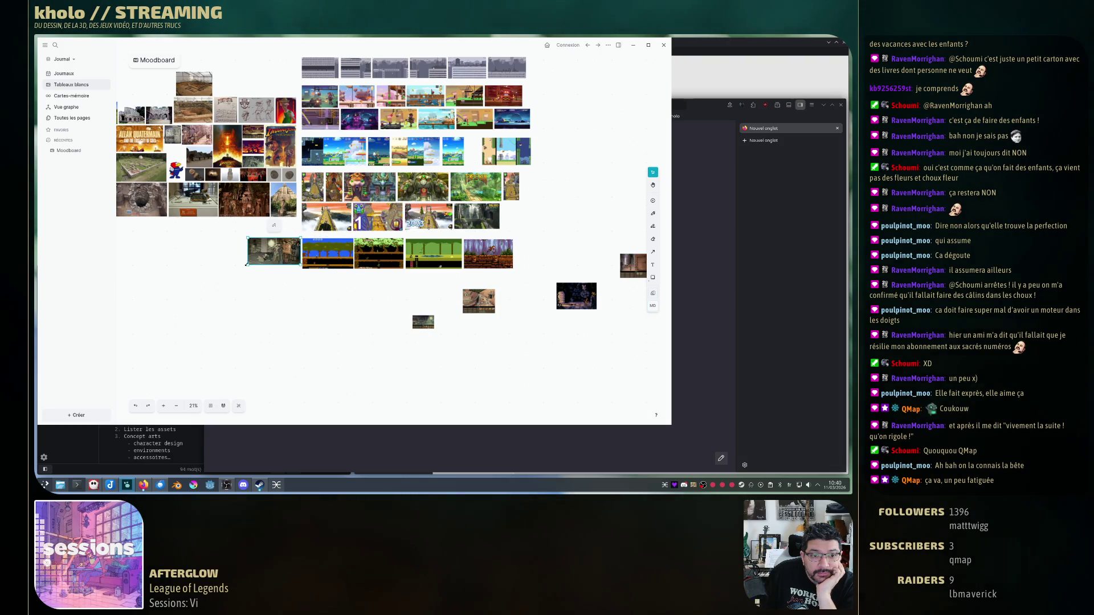
# Line the small image up beside the large image in a new row below the Pitfall row
pyautogui.moveTo(269, 255); pyautogui.dragTo(323, 292)
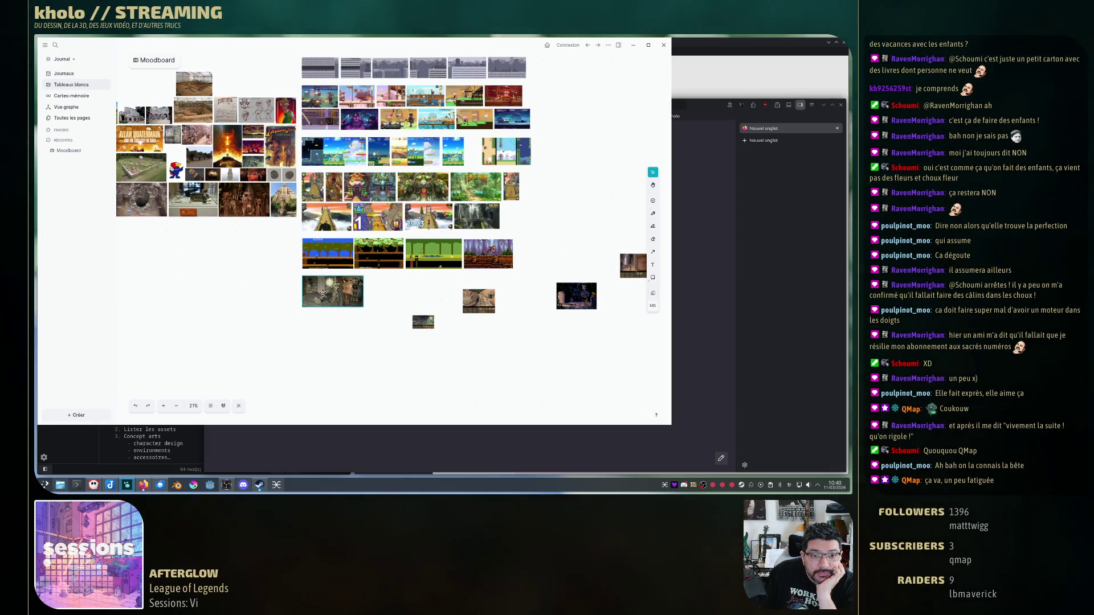
pyautogui.moveTo(423, 322)
pyautogui.mouseDown()
pyautogui.moveTo(376, 286)
pyautogui.moveTo(409, 310)
pyautogui.mouseUp()
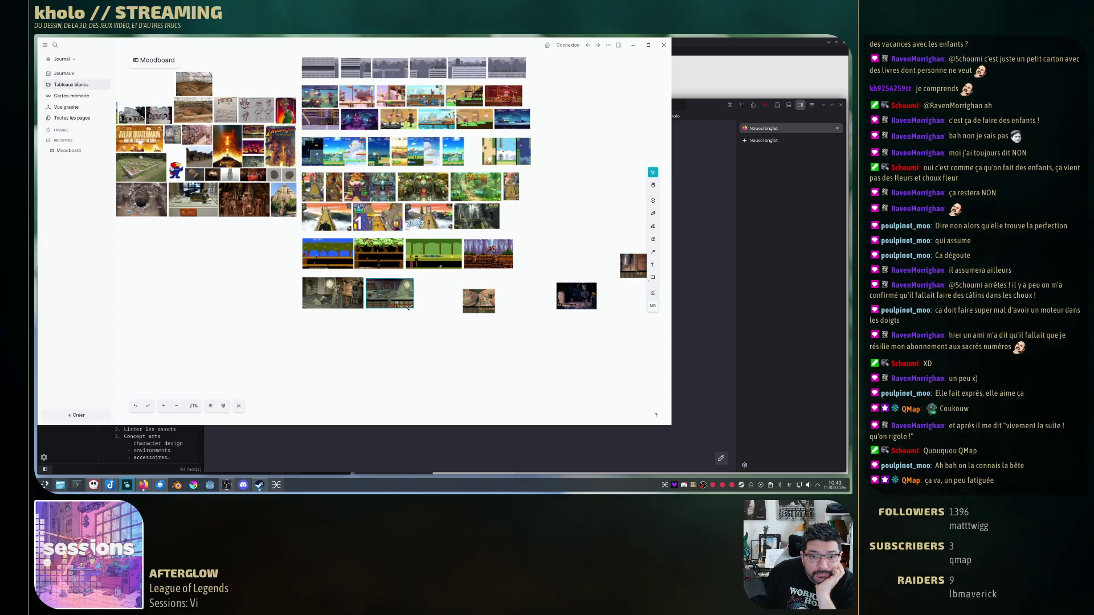
pyautogui.moveTo(490, 309)
pyautogui.mouseDown()
pyautogui.moveTo(432, 290)
pyautogui.moveTo(457, 305)
pyautogui.mouseUp()
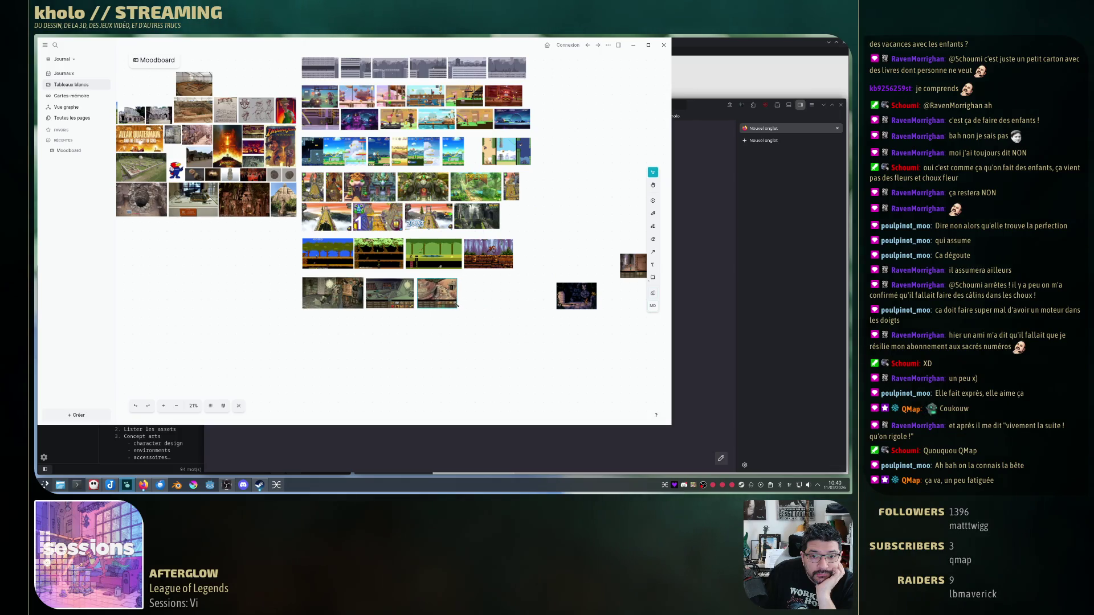
# Move the dark purple screenshot into the bottom row and enlarge it to fit
pyautogui.click(385, 292)
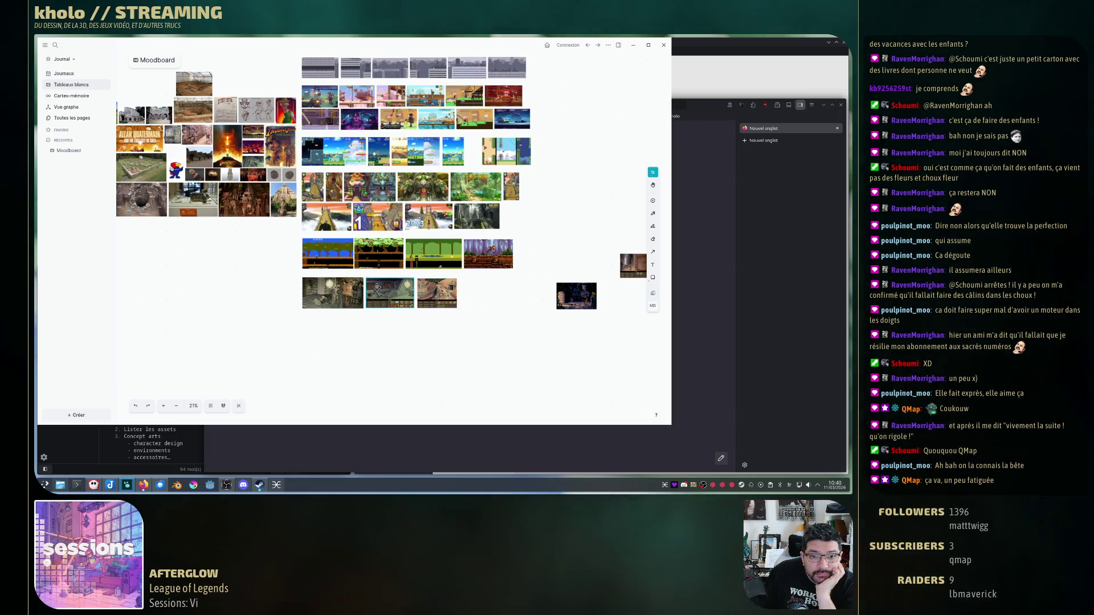
pyautogui.moveTo(576, 297); pyautogui.dragTo(476, 292)
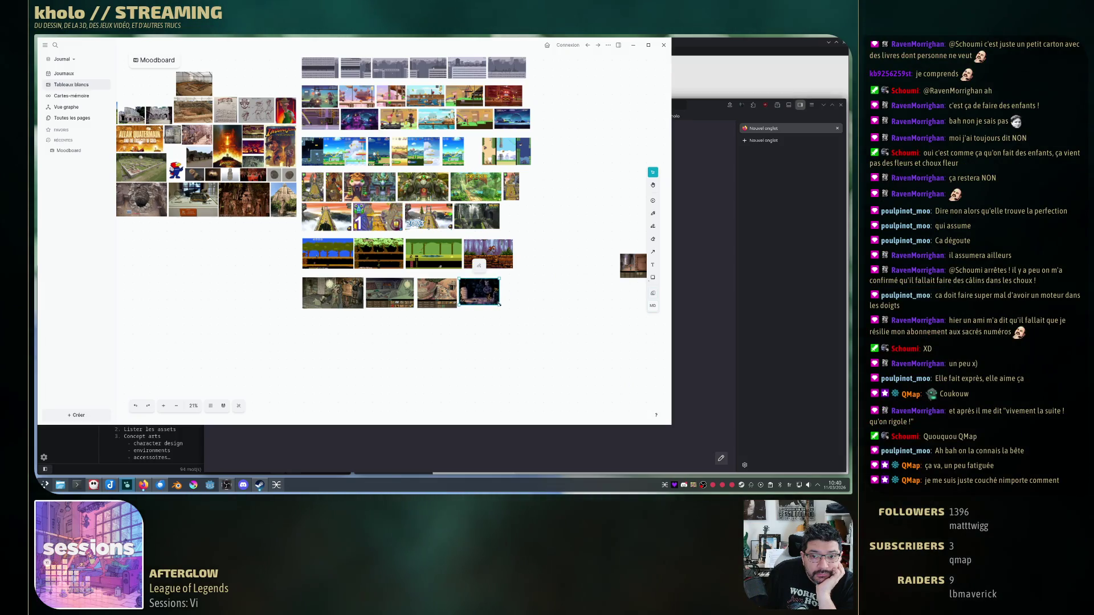
pyautogui.moveTo(499, 303); pyautogui.dragTo(380, 296)
pyautogui.hscroll(3, 459, 311)
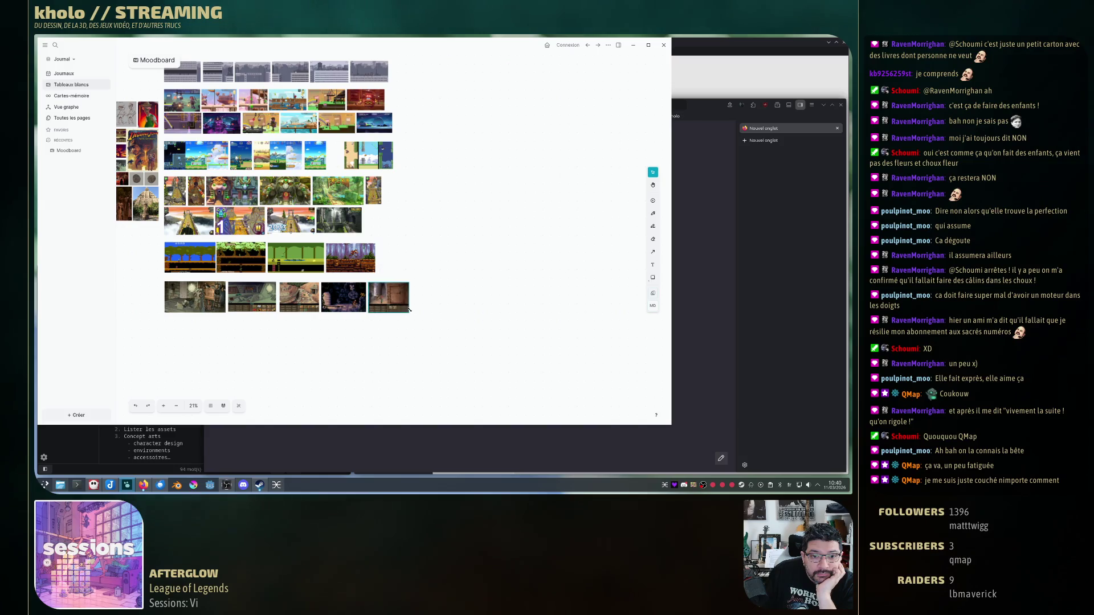
# Enlarge the last bottom-row image and set one small photo below the left cluster
pyautogui.moveTo(402, 307); pyautogui.dragTo(408, 312)
pyautogui.hscroll(-5, 446, 248)
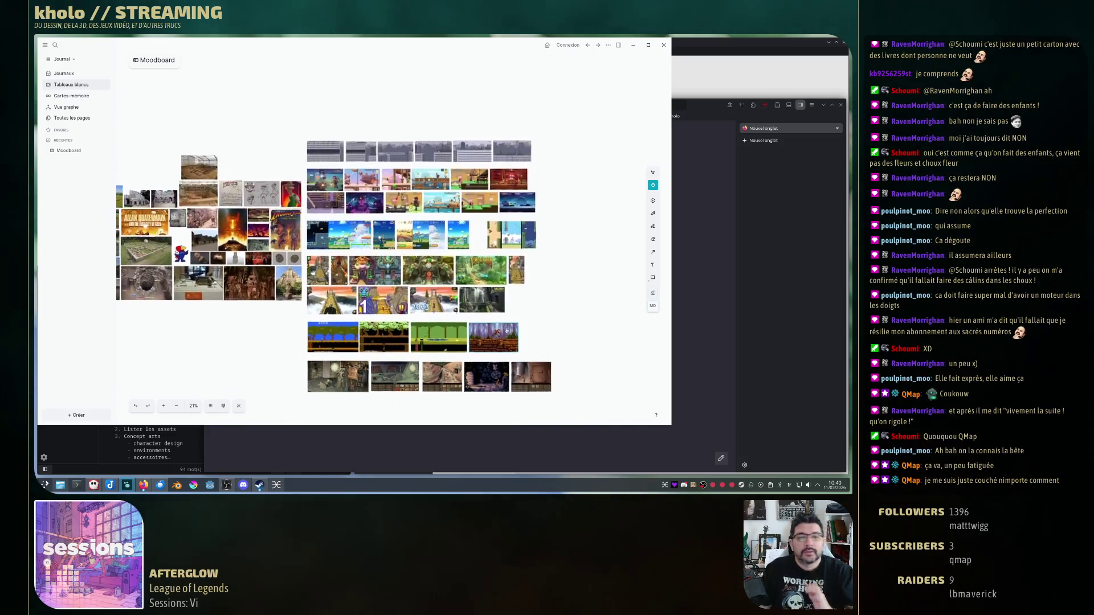
pyautogui.scroll(3, 446, 248)
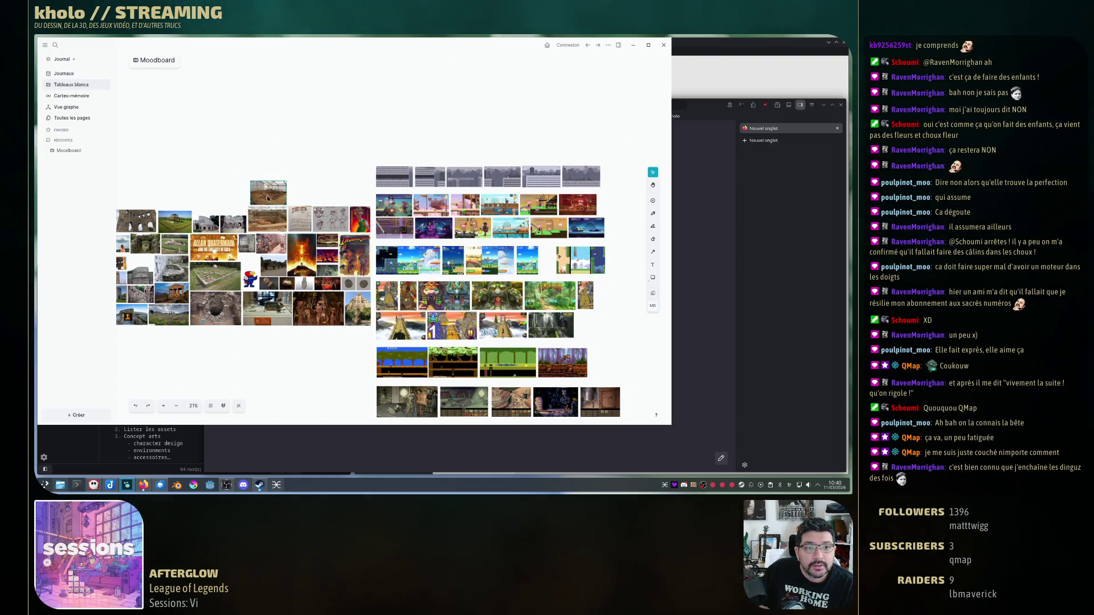
pyautogui.moveTo(267, 197); pyautogui.dragTo(223, 377)
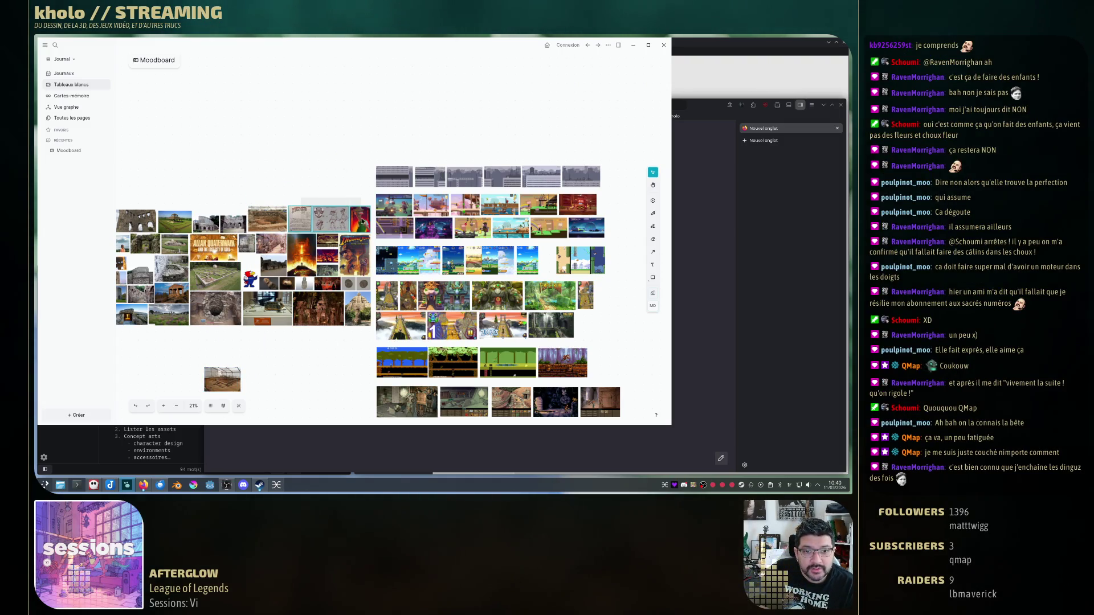
# Lift the three sketch images above the left cluster and reselect them together
pyautogui.moveTo(358, 219); pyautogui.dragTo(359, 181)
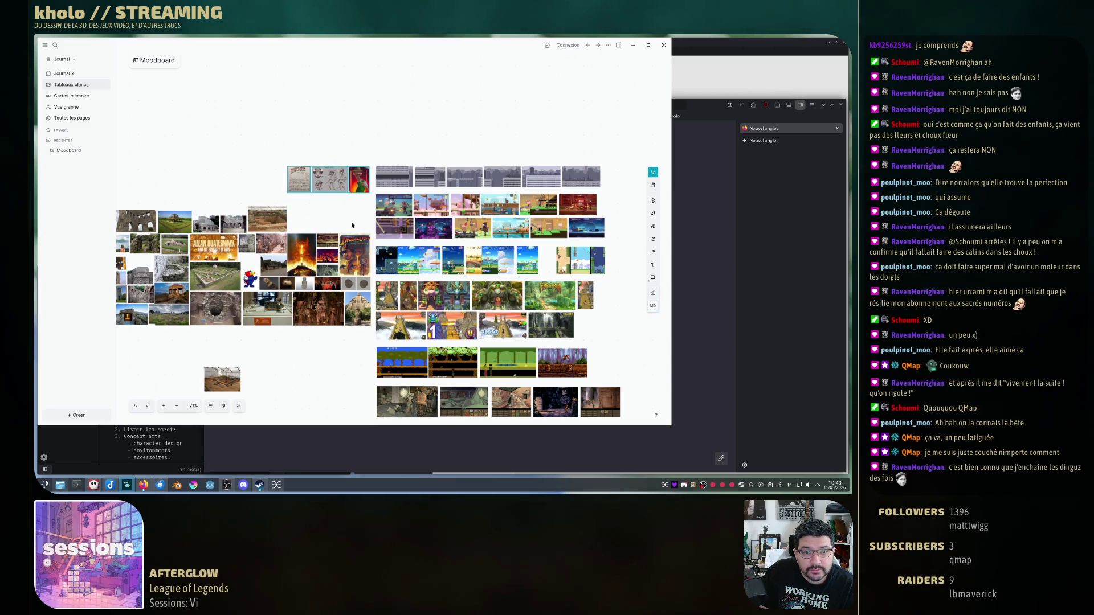
pyautogui.click(351, 329)
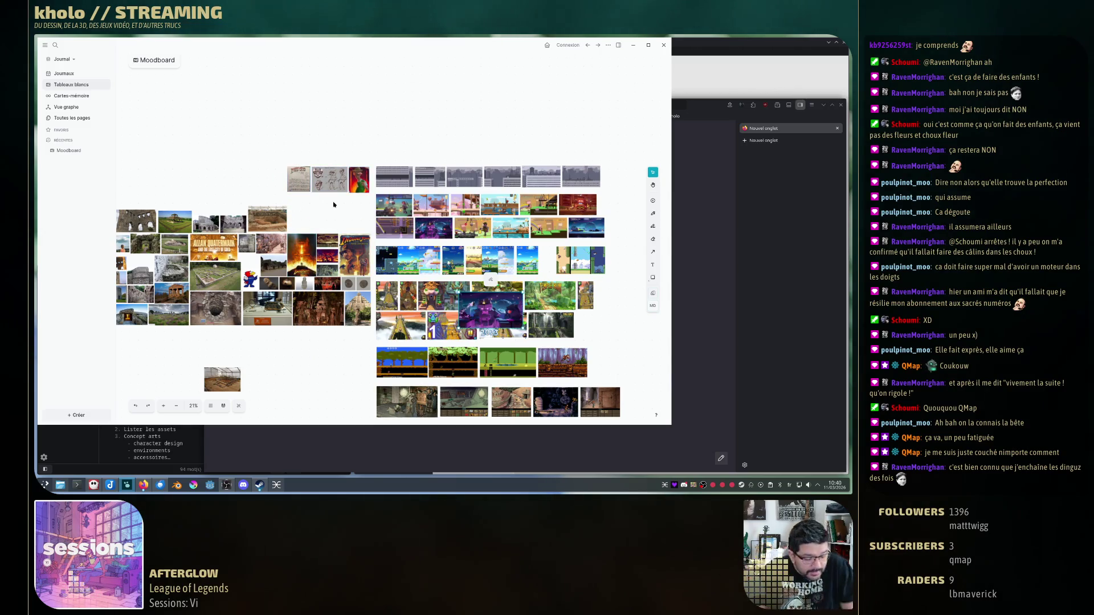
pyautogui.hscroll(-3, 360, 238)
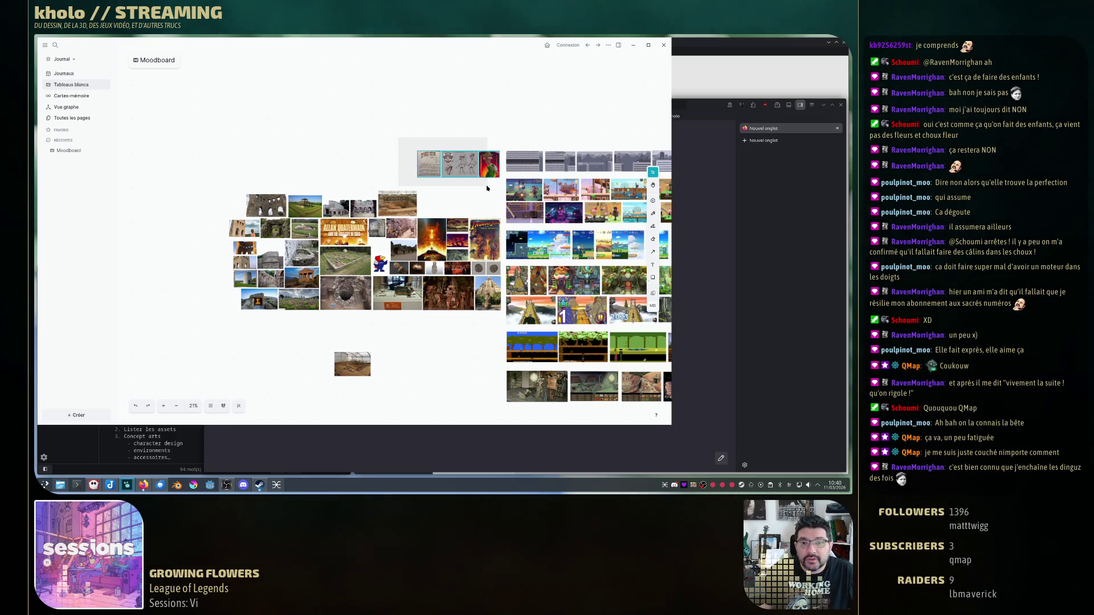
pyautogui.moveTo(403, 144); pyautogui.dragTo(501, 192)
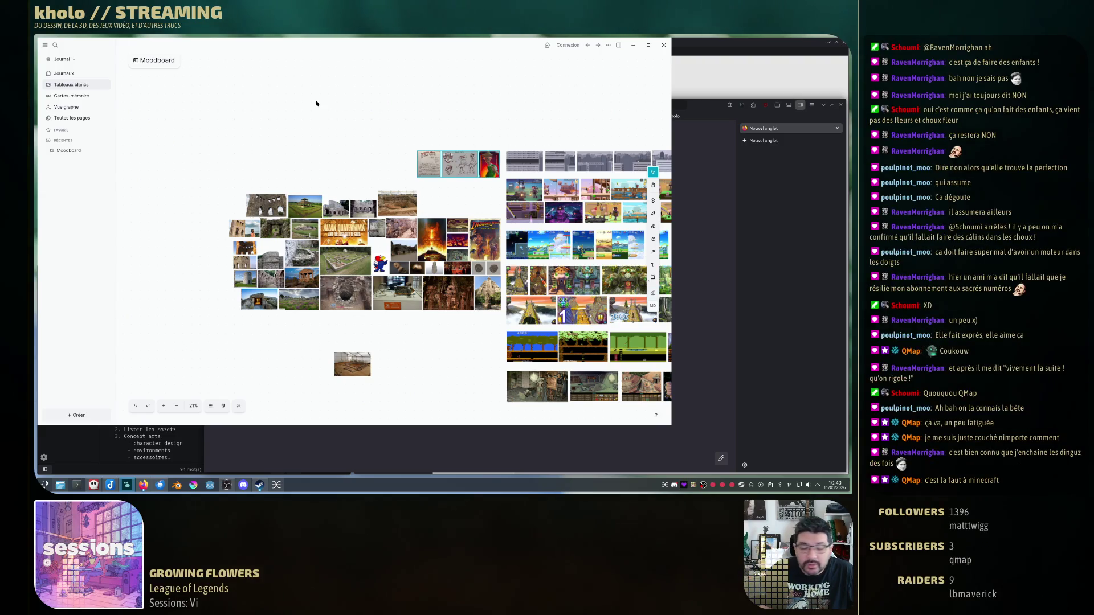
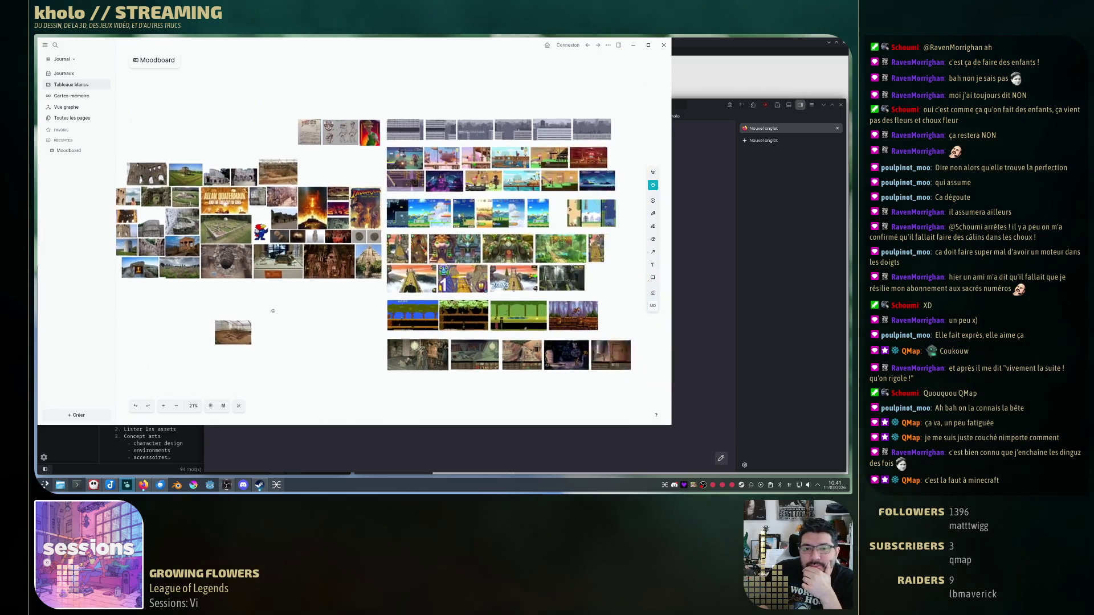
# Move the volcano and Indiana Jones images below the right grid, enlarging the volcano
pyautogui.moveTo(405, 373); pyautogui.dragTo(231, 305)
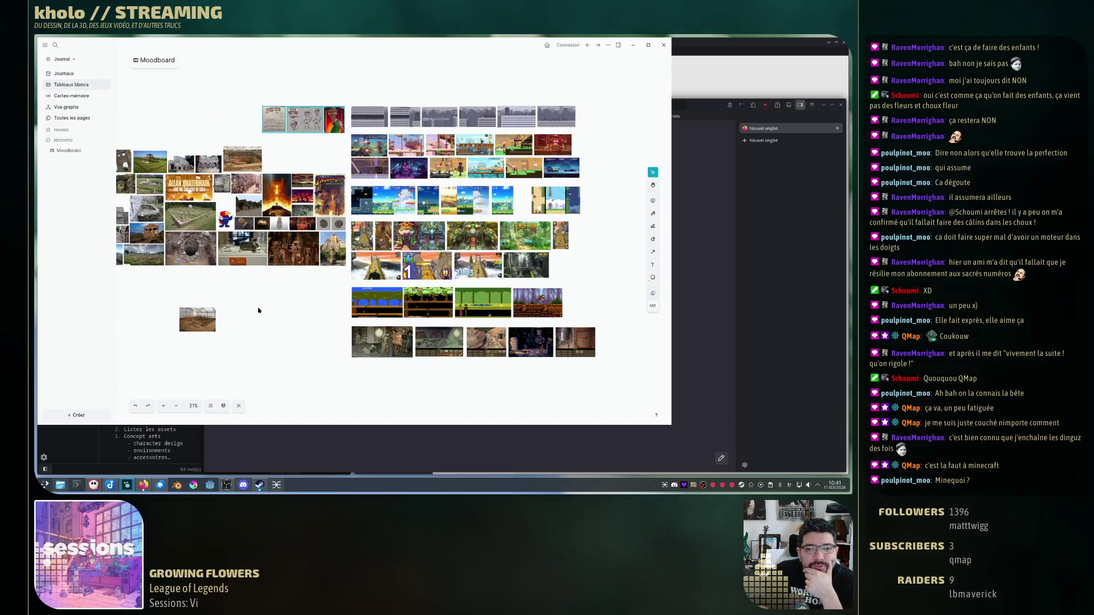
pyautogui.press('s')
pyautogui.hscroll(2, 223, 300)
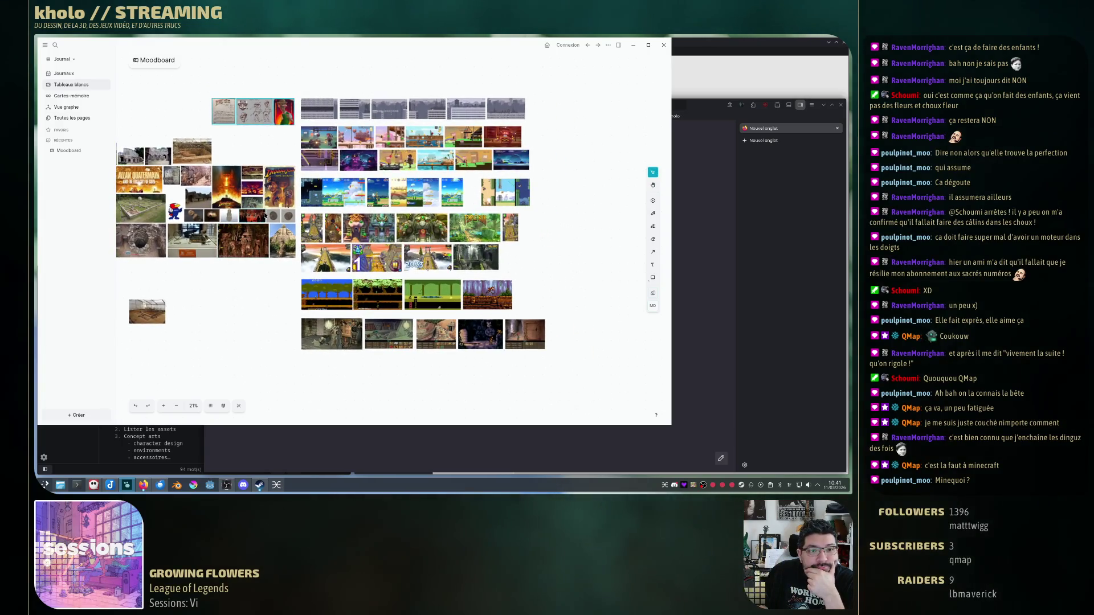
pyautogui.moveTo(277, 179)
pyautogui.mouseDown()
pyautogui.moveTo(439, 392)
pyautogui.moveTo(317, 371)
pyautogui.moveTo(566, 333)
pyautogui.mouseUp()
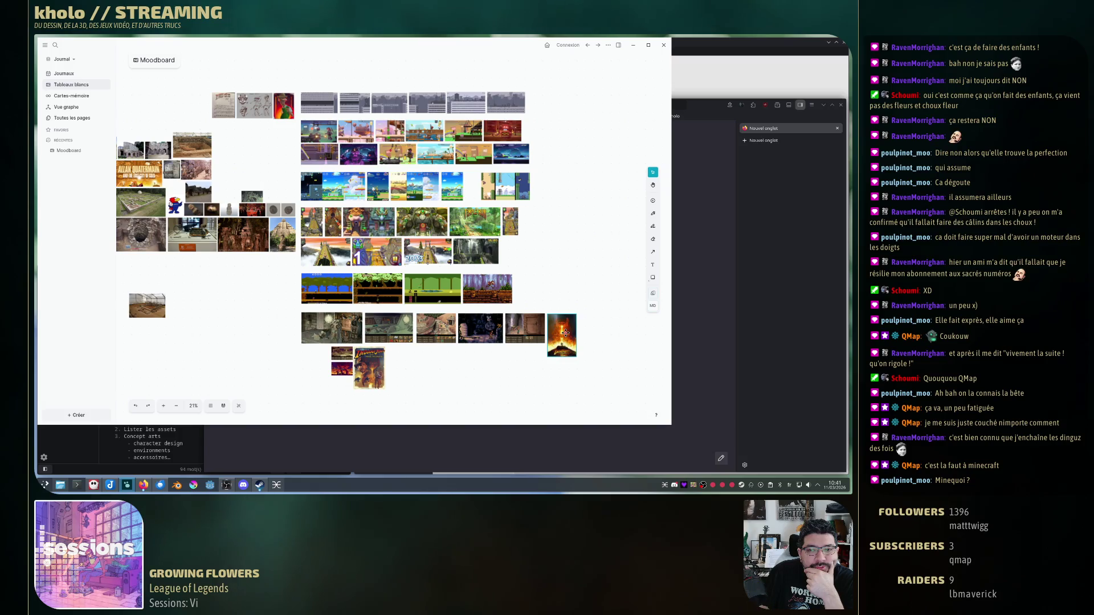
pyautogui.moveTo(576, 357); pyautogui.dragTo(597, 387)
pyautogui.moveTo(370, 368); pyautogui.dragTo(528, 368)
# Space the small thumbnails and shrink both Indiana Jones posters slightly to fit the row
pyautogui.moveTo(343, 368)
pyautogui.mouseDown()
pyautogui.moveTo(448, 377)
pyautogui.moveTo(311, 354)
pyautogui.moveTo(364, 385)
pyautogui.mouseUp()
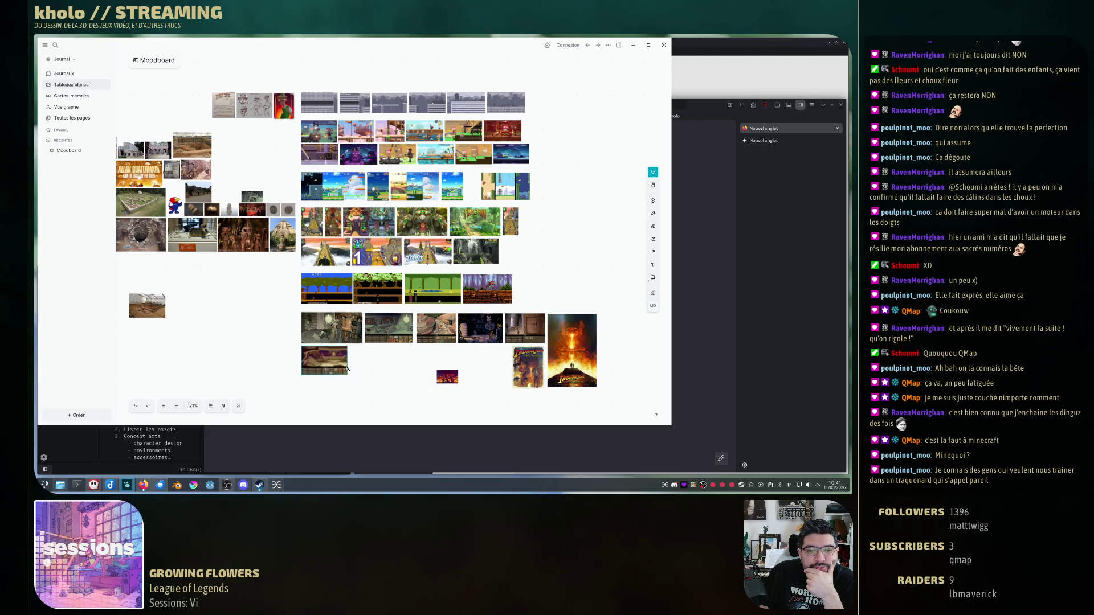
pyautogui.moveTo(453, 376)
pyautogui.mouseDown()
pyautogui.moveTo(382, 356)
pyautogui.moveTo(407, 382)
pyautogui.mouseUp()
pyautogui.click(527, 369)
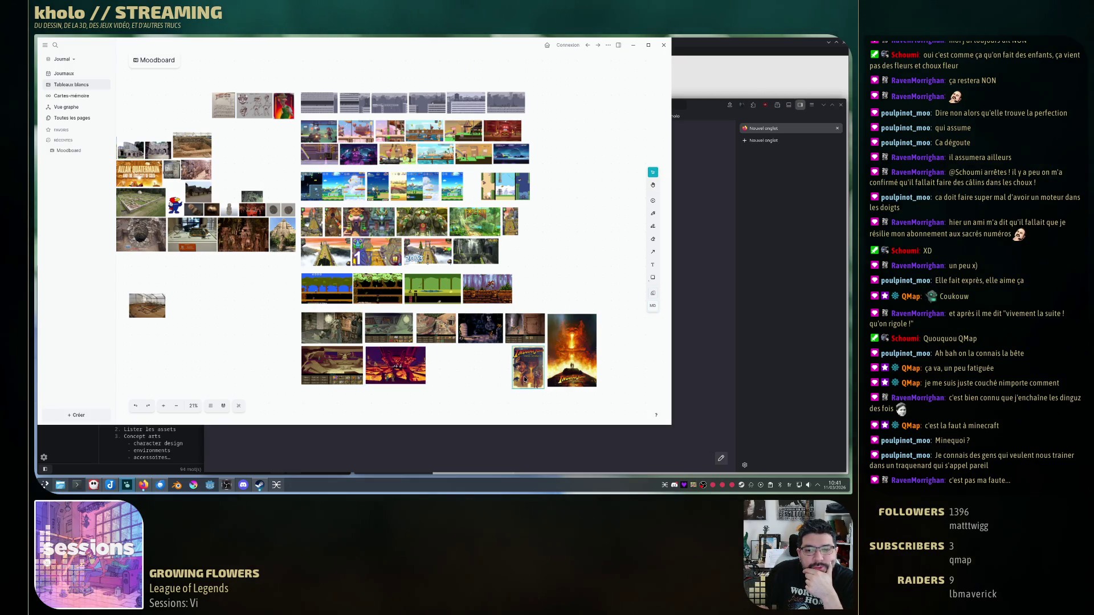
pyautogui.moveTo(509, 393); pyautogui.dragTo(513, 385)
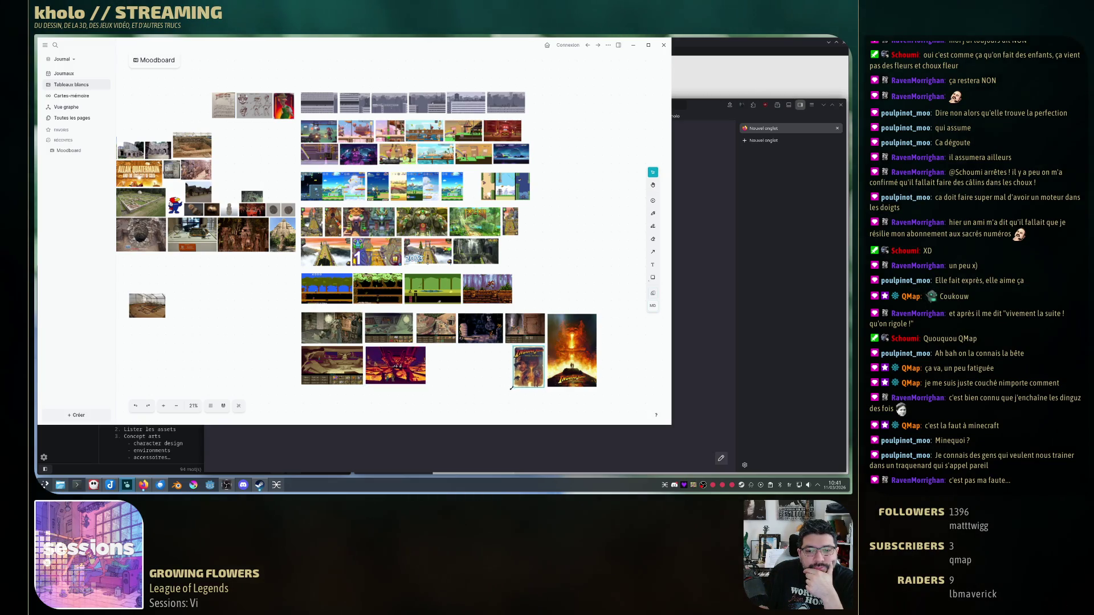
pyautogui.click(560, 382)
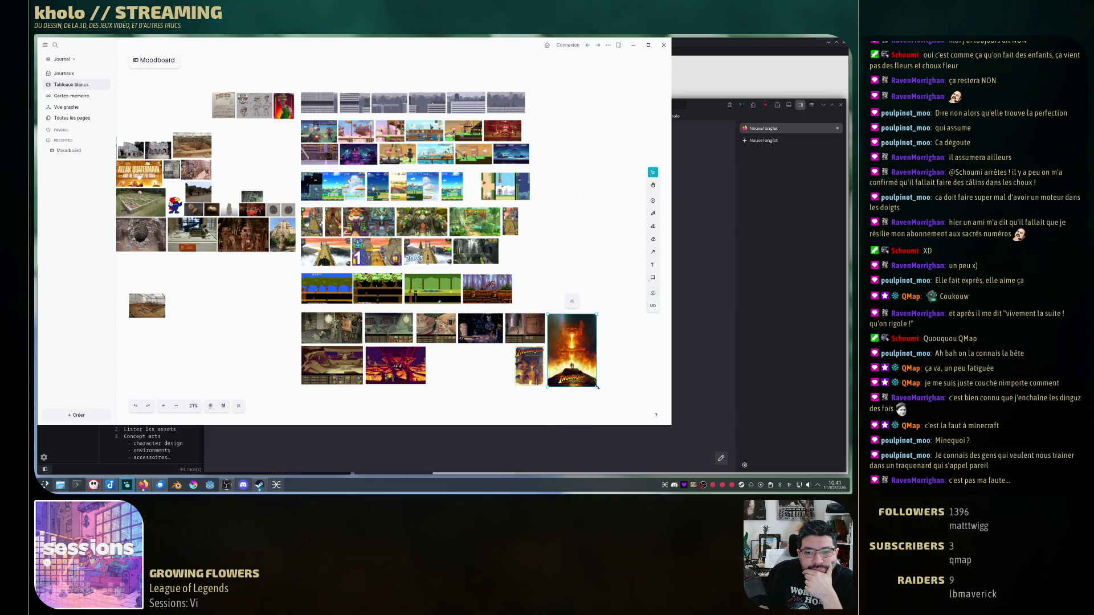
pyautogui.moveTo(597, 387); pyautogui.dragTo(594, 385)
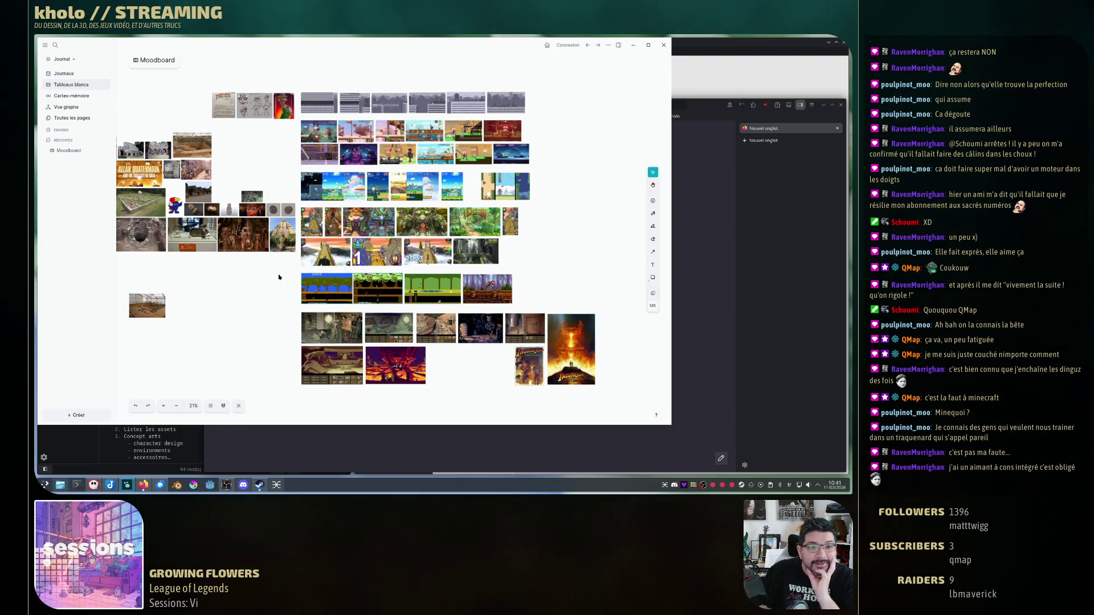
pyautogui.hscroll(-3, 256, 279)
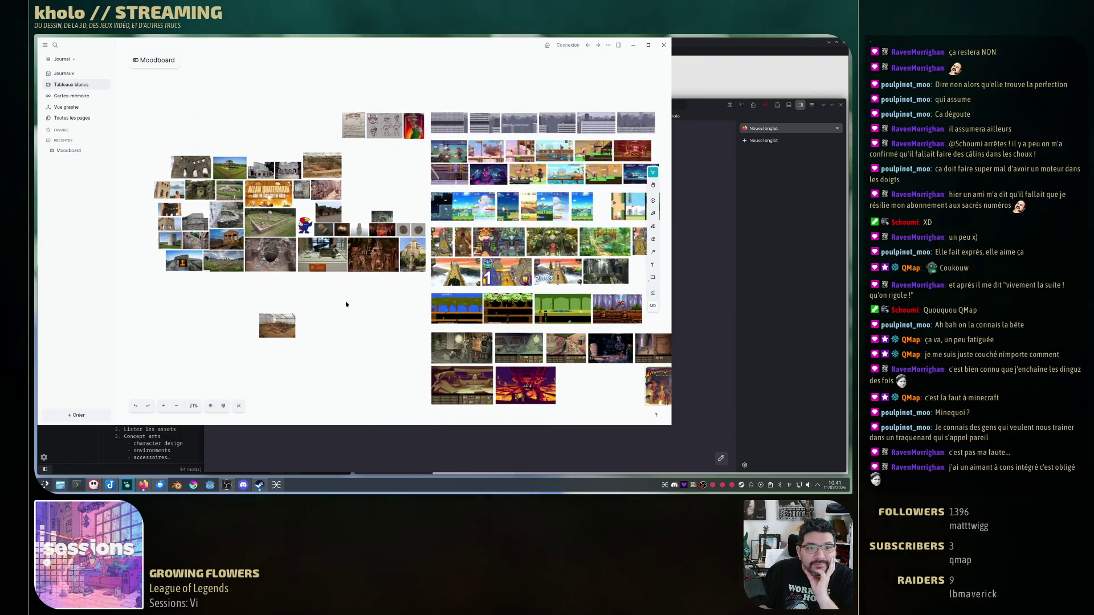
# Move the Mario image to the start of the top image row
pyautogui.moveTo(347, 303); pyautogui.dragTo(358, 311)
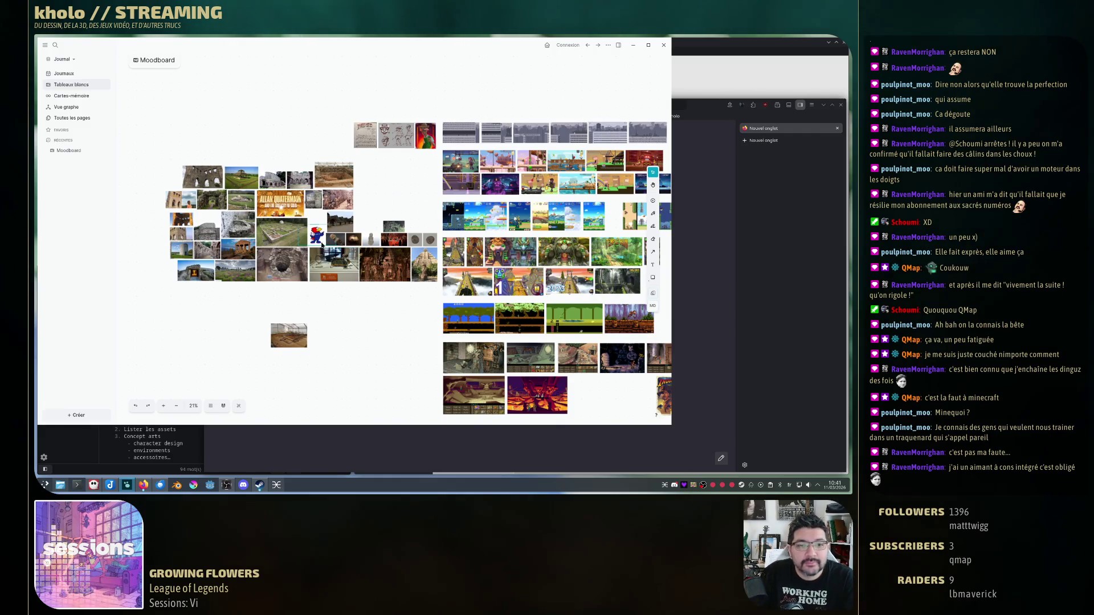
pyautogui.moveTo(316, 236)
pyautogui.mouseDown()
pyautogui.moveTo(345, 137)
pyautogui.moveTo(319, 122)
pyautogui.mouseUp()
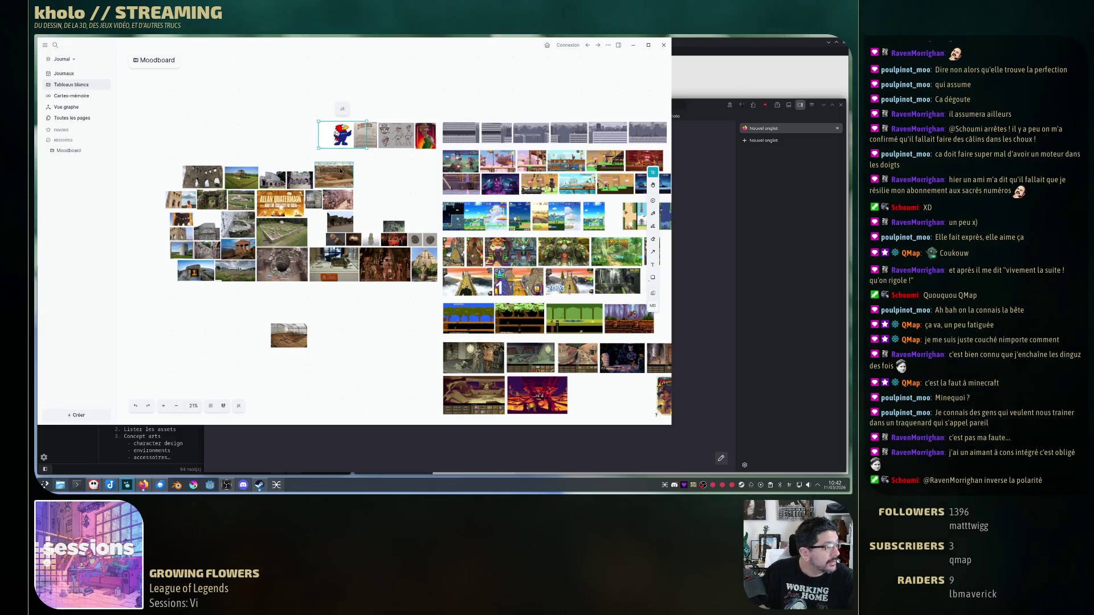
pyautogui.click(342, 324)
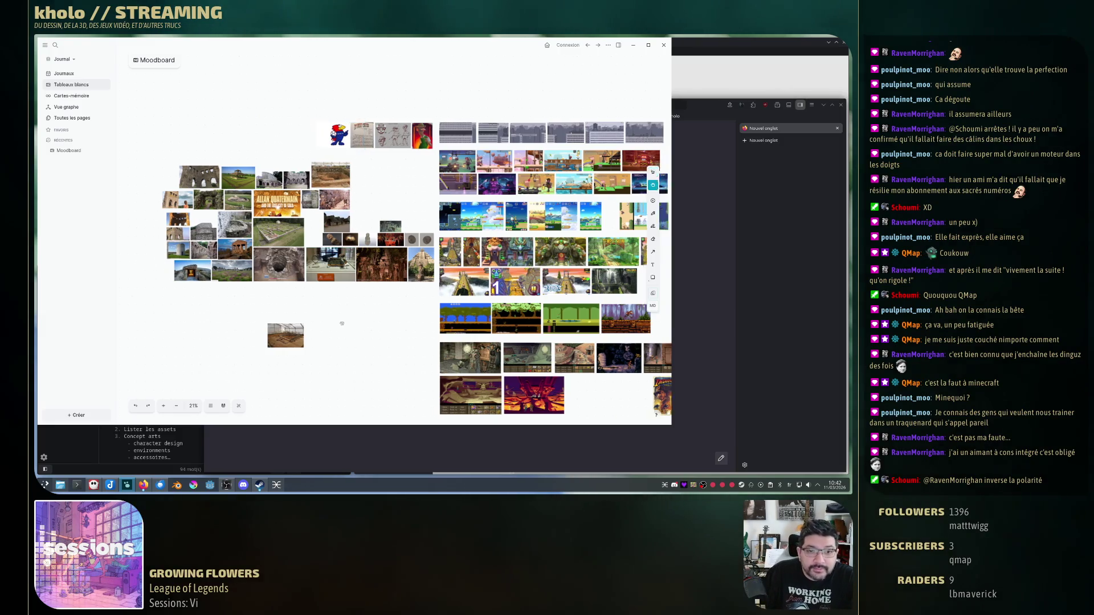
# Undo the stray change, add the ruins photo to the bottom row and lift the excavation photo up
pyautogui.hotkey('ctrl', 'z')
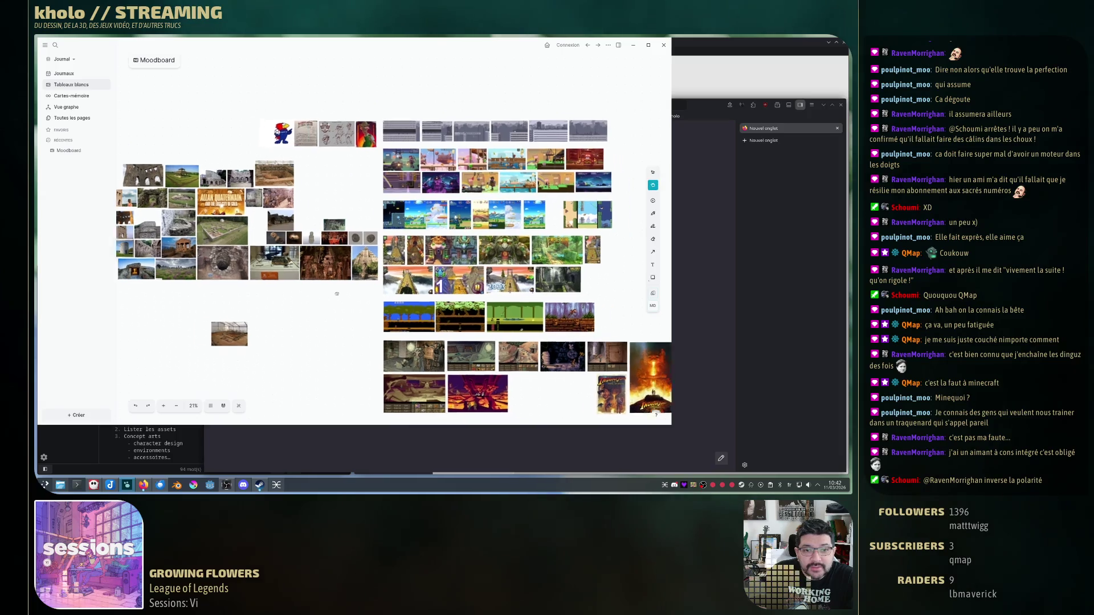
pyautogui.hotkey('ctrl', 'z')
pyautogui.moveTo(489, 362); pyautogui.dragTo(526, 395)
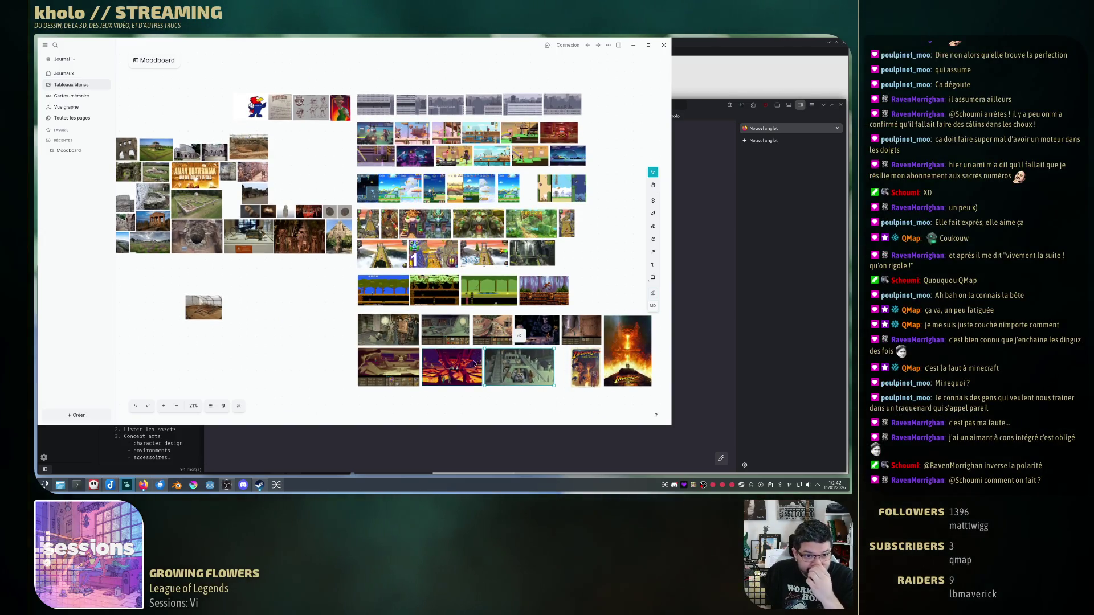
pyautogui.scroll(2, 308, 302)
pyautogui.hscroll(-1, 342, 325)
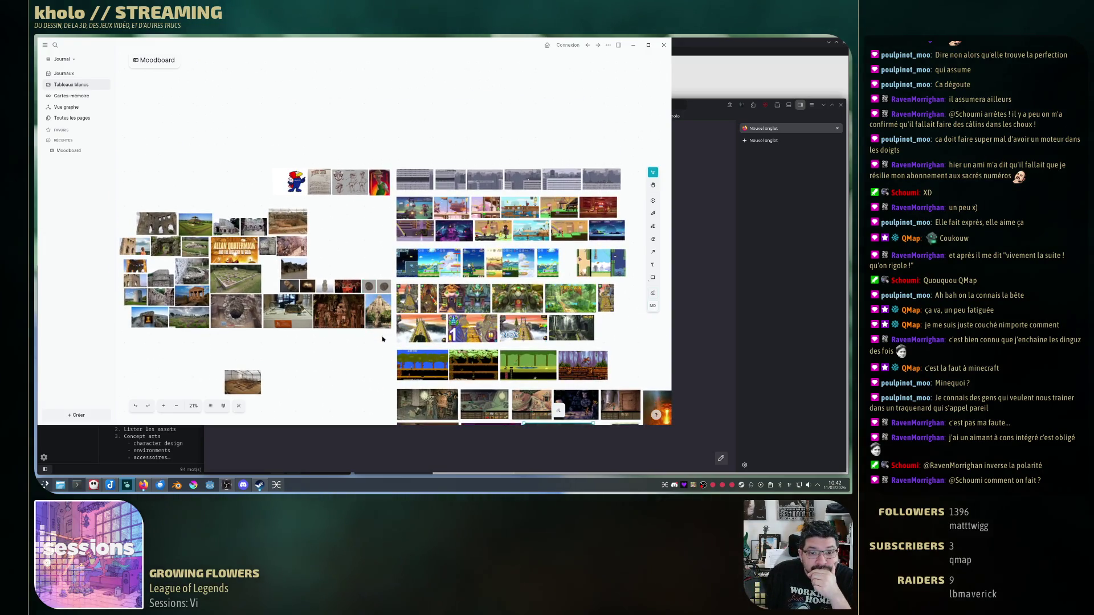
pyautogui.moveTo(290, 219); pyautogui.dragTo(372, 209)
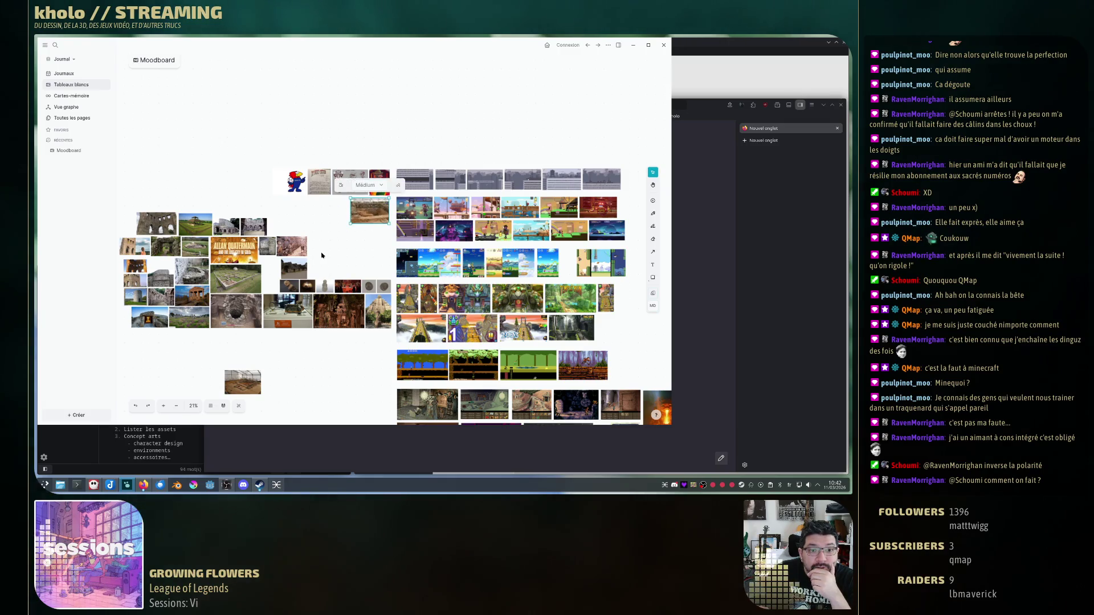
pyautogui.scroll(2, 340, 264)
pyautogui.scroll(-2, 339, 264)
pyautogui.scroll(2, 343, 256)
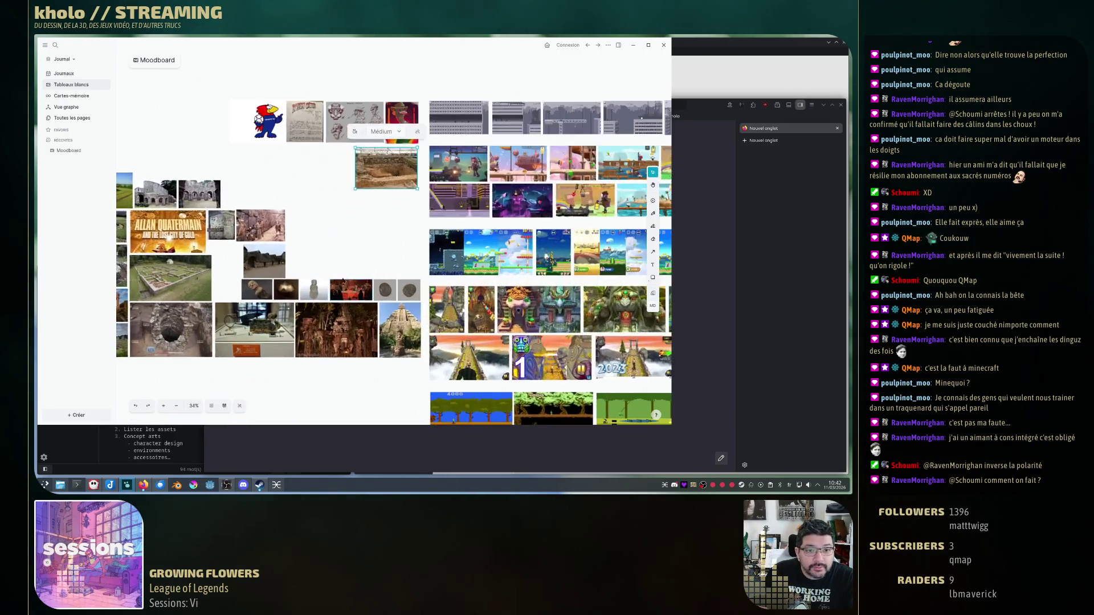
pyautogui.hscroll(-2, 492, 372)
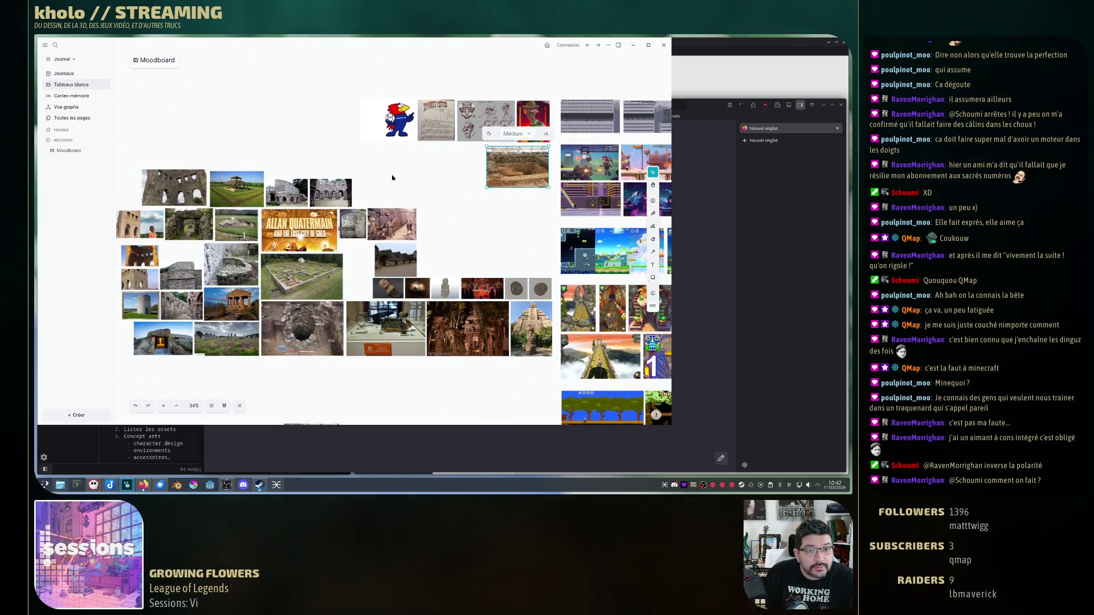
pyautogui.hscroll(2, 384, 302)
pyautogui.scroll(1, 385, 302)
# Bring the small ruins photos up beside the archway image, enlarging one to match
pyautogui.moveTo(302, 210); pyautogui.dragTo(443, 188)
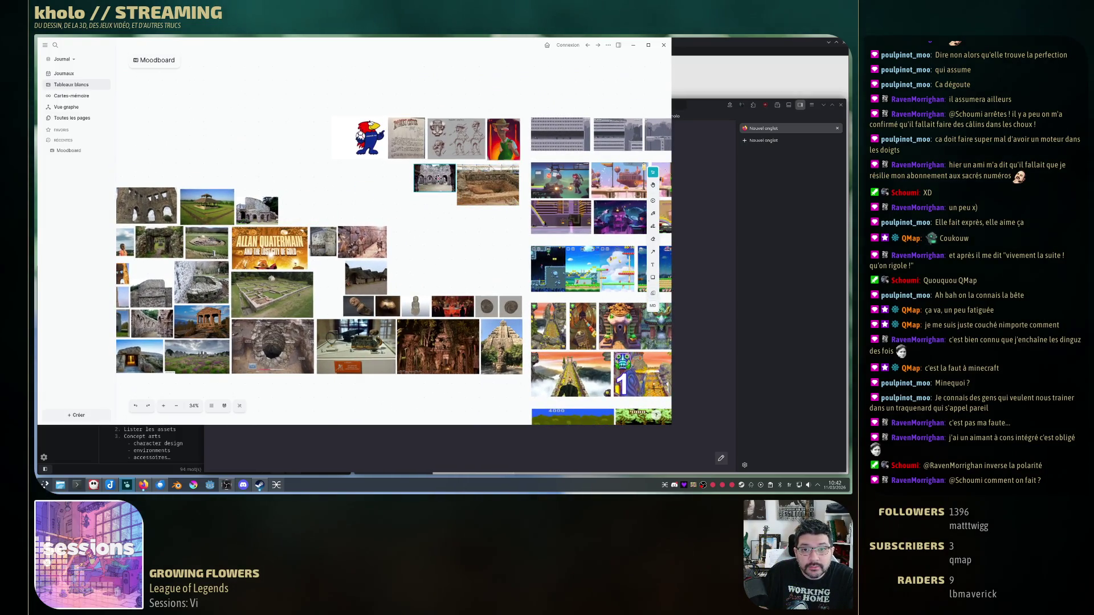
pyautogui.moveTo(413, 193); pyautogui.dragTo(399, 205)
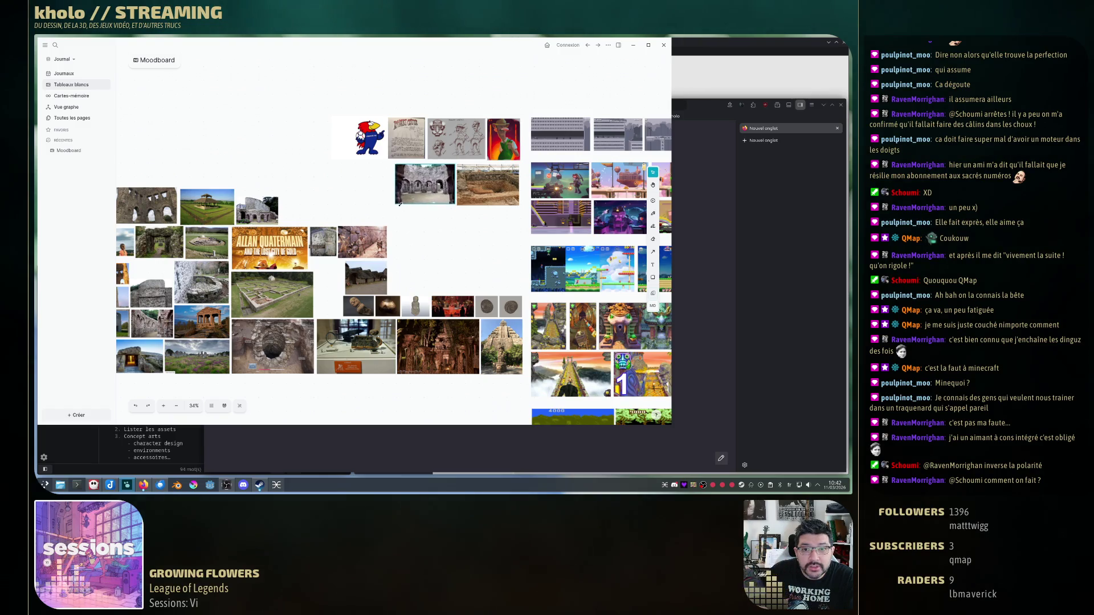
pyautogui.moveTo(251, 196)
pyautogui.mouseDown()
pyautogui.moveTo(365, 176)
pyautogui.moveTo(333, 204)
pyautogui.mouseUp()
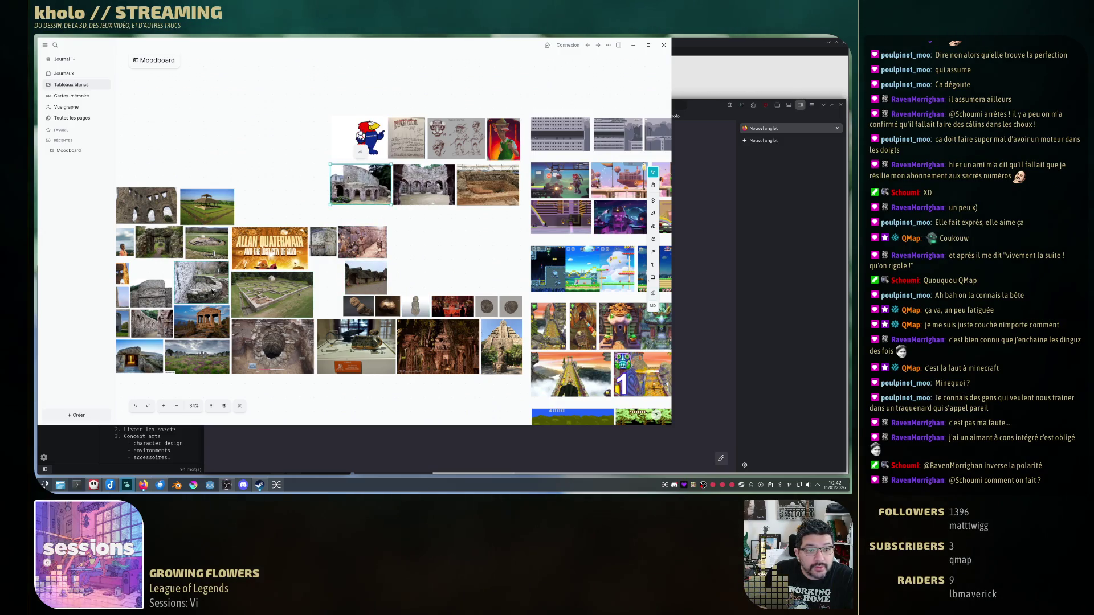
pyautogui.hscroll(-2, 393, 265)
# Add the stone-wall, grey stone and stone well images to the new row under the excavation photo
pyautogui.moveTo(207, 310); pyautogui.dragTo(361, 178)
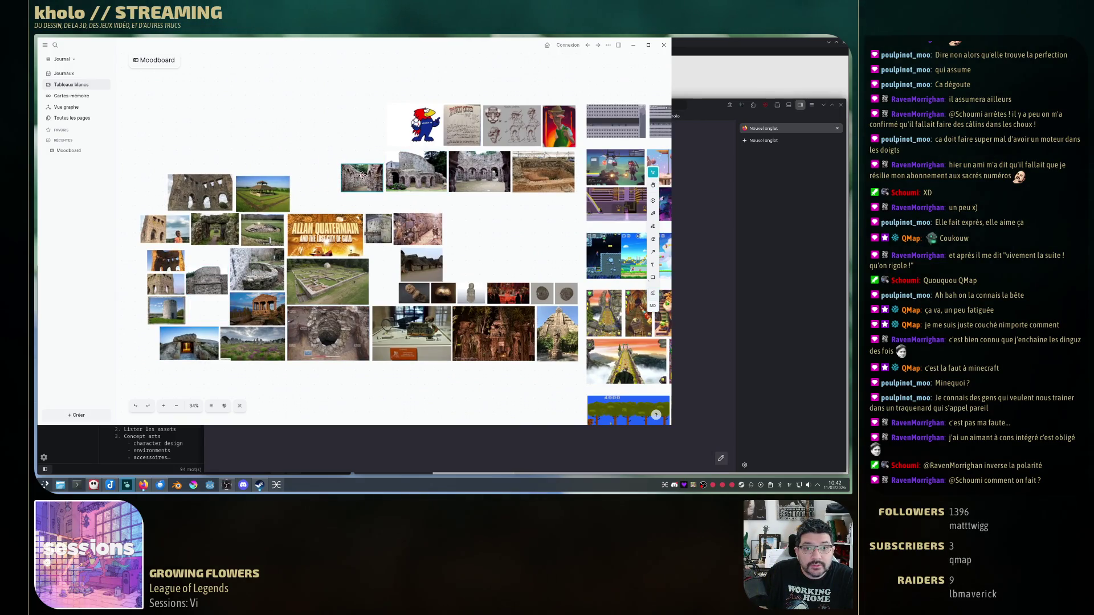
pyautogui.moveTo(339, 164); pyautogui.dragTo(324, 151)
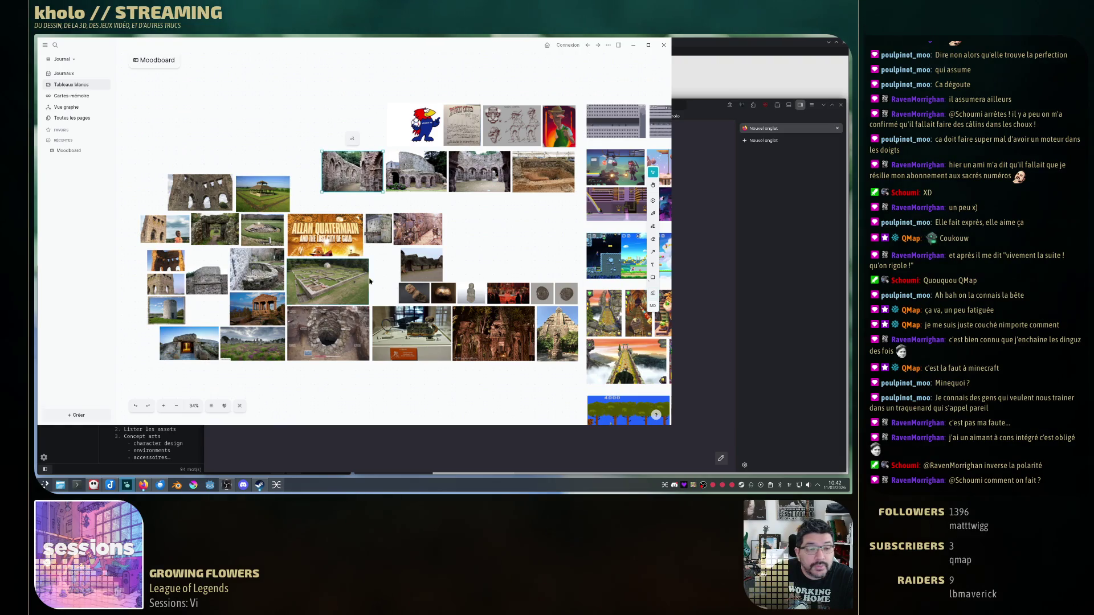
pyautogui.hscroll(2, 179, 285)
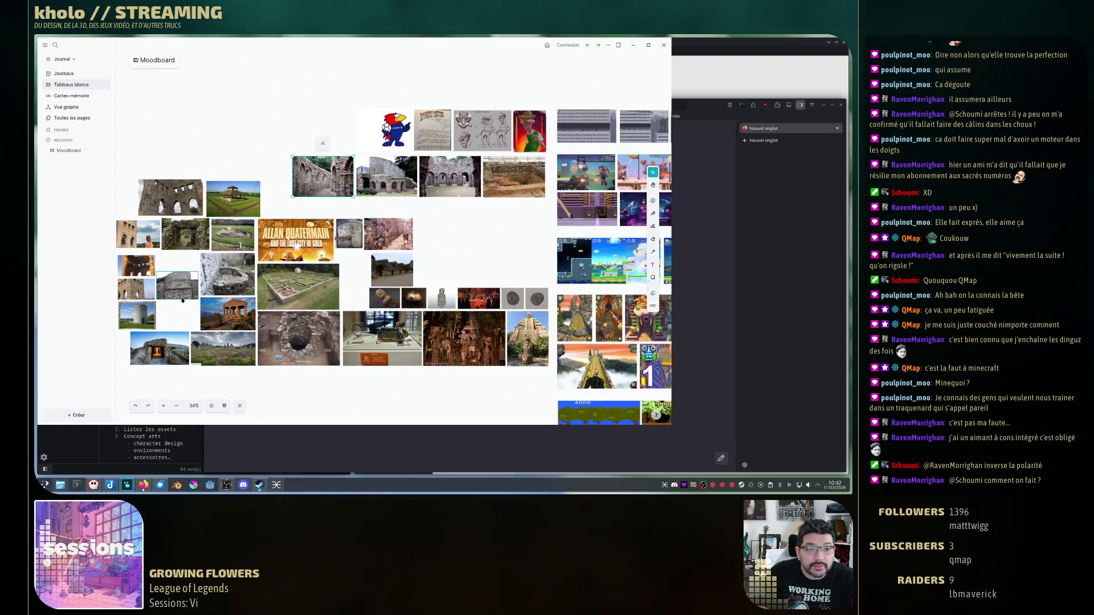
pyautogui.moveTo(179, 285)
pyautogui.mouseDown()
pyautogui.moveTo(535, 212)
pyautogui.moveTo(470, 246)
pyautogui.mouseUp()
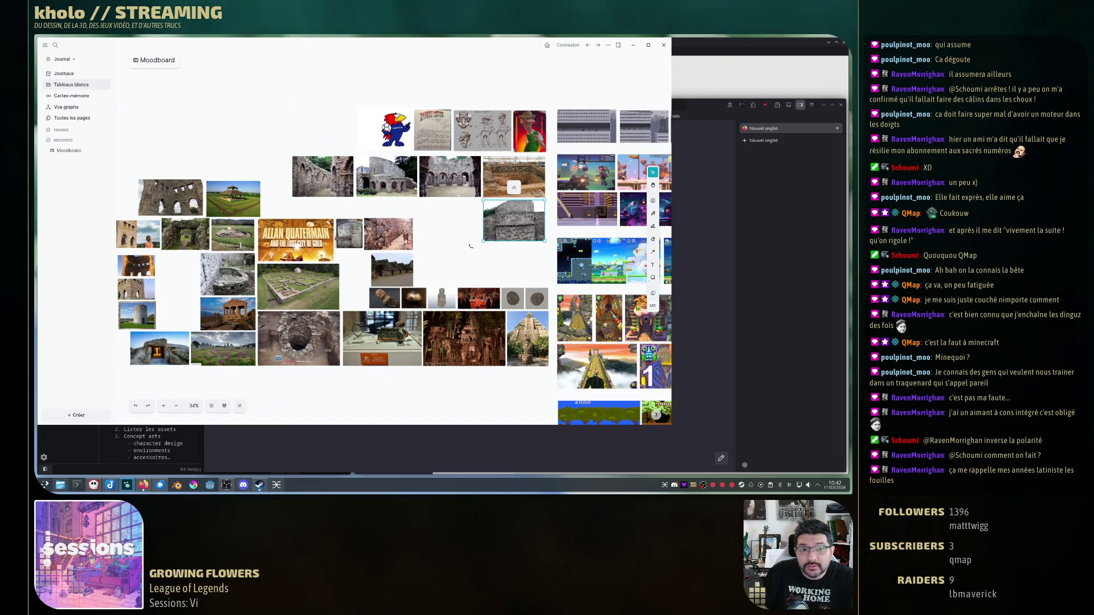
pyautogui.moveTo(224, 282); pyautogui.dragTo(448, 227)
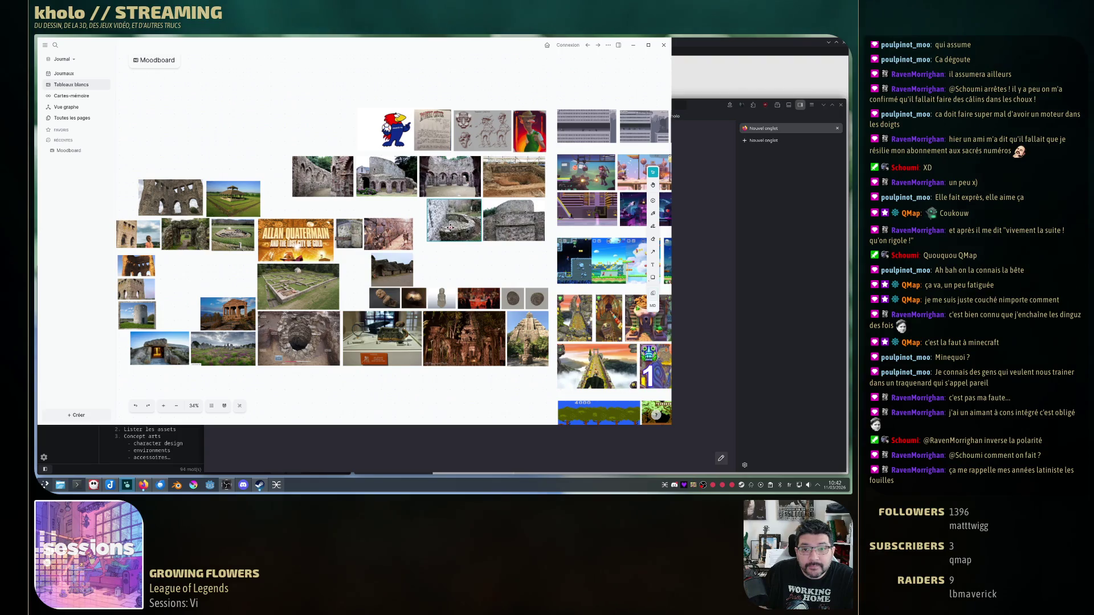
# Clear the people, greenhouse and Allan Quatermain images out of the left cluster
pyautogui.moveTo(387, 240); pyautogui.dragTo(402, 411)
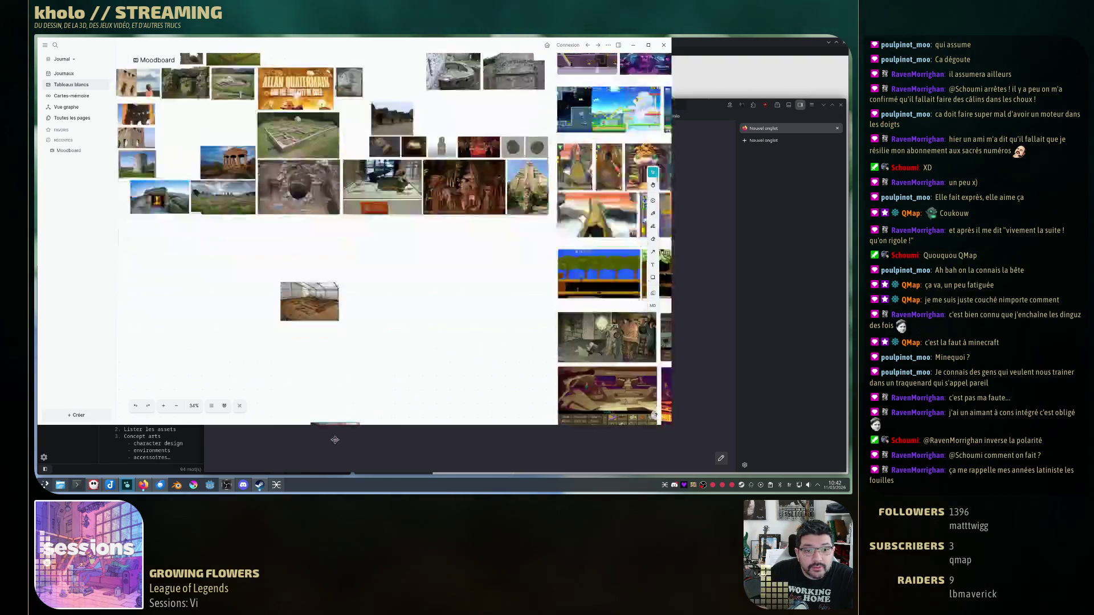
pyautogui.moveTo(390, 358); pyautogui.dragTo(403, 331)
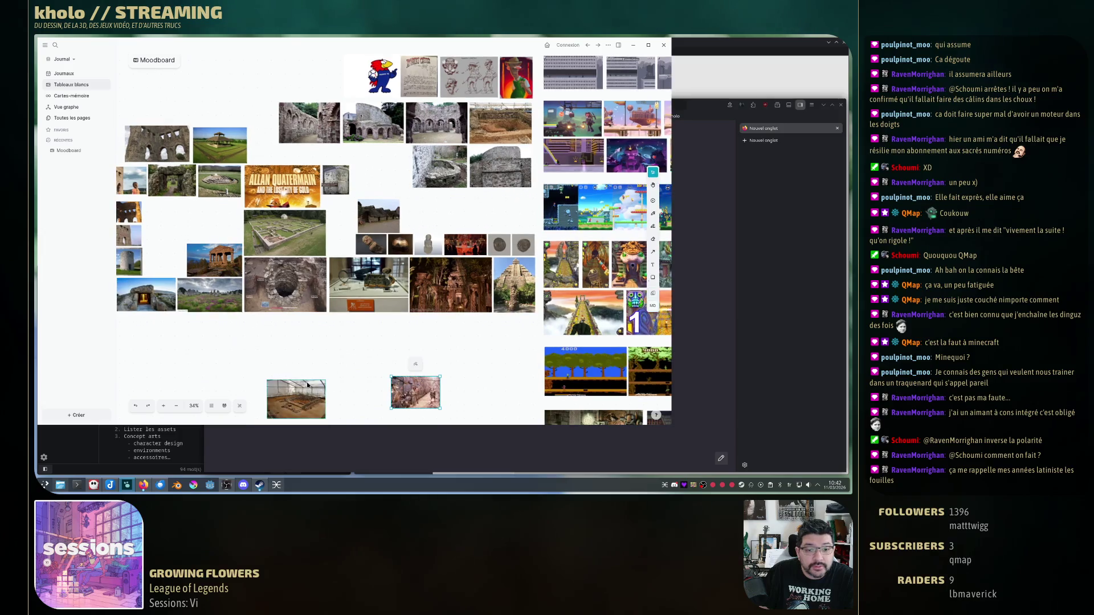
pyautogui.moveTo(299, 399)
pyautogui.mouseDown()
pyautogui.moveTo(386, 166)
pyautogui.moveTo(300, 358)
pyautogui.mouseUp()
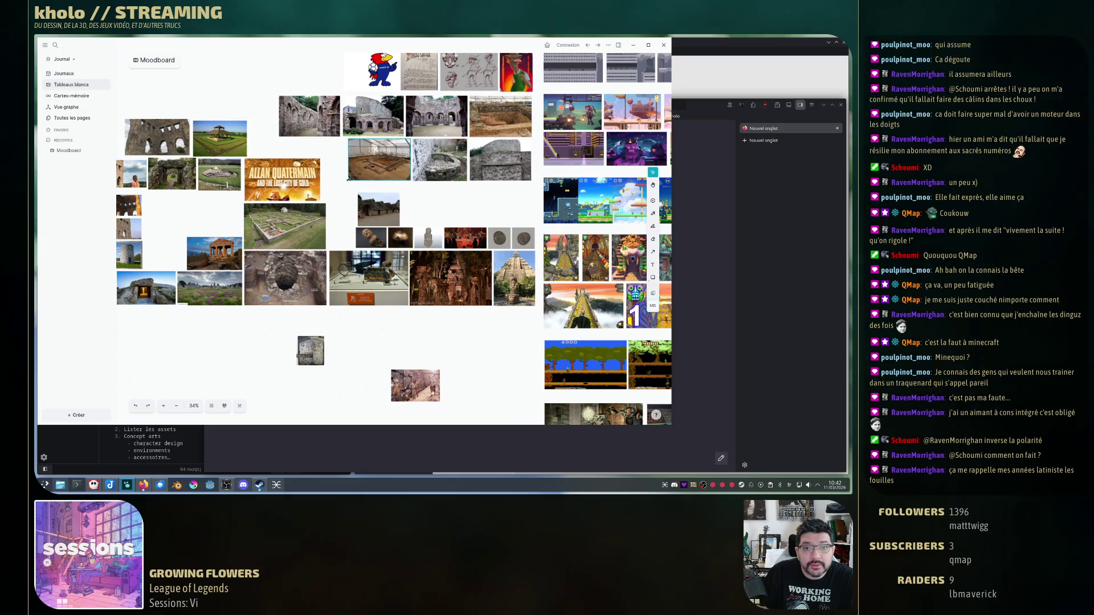
pyautogui.moveTo(282, 175); pyautogui.dragTo(243, 354)
pyautogui.moveTo(333, 262); pyautogui.dragTo(392, 311)
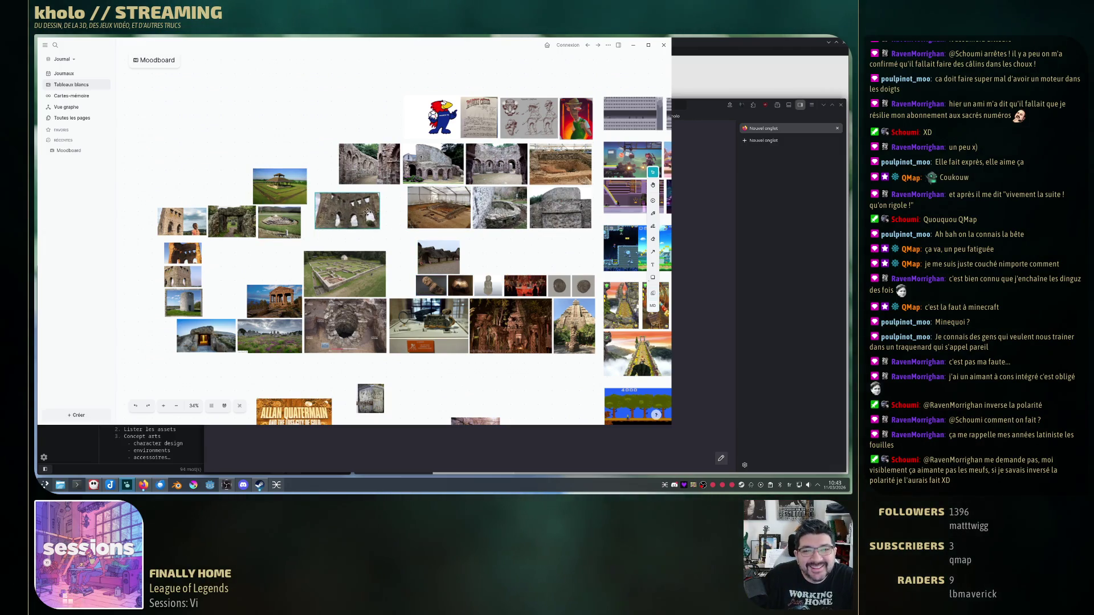
# Place the arched ruin and thatched hut photos in the castle grid, enlarging the hut
pyautogui.moveTo(243, 190); pyautogui.dragTo(392, 205)
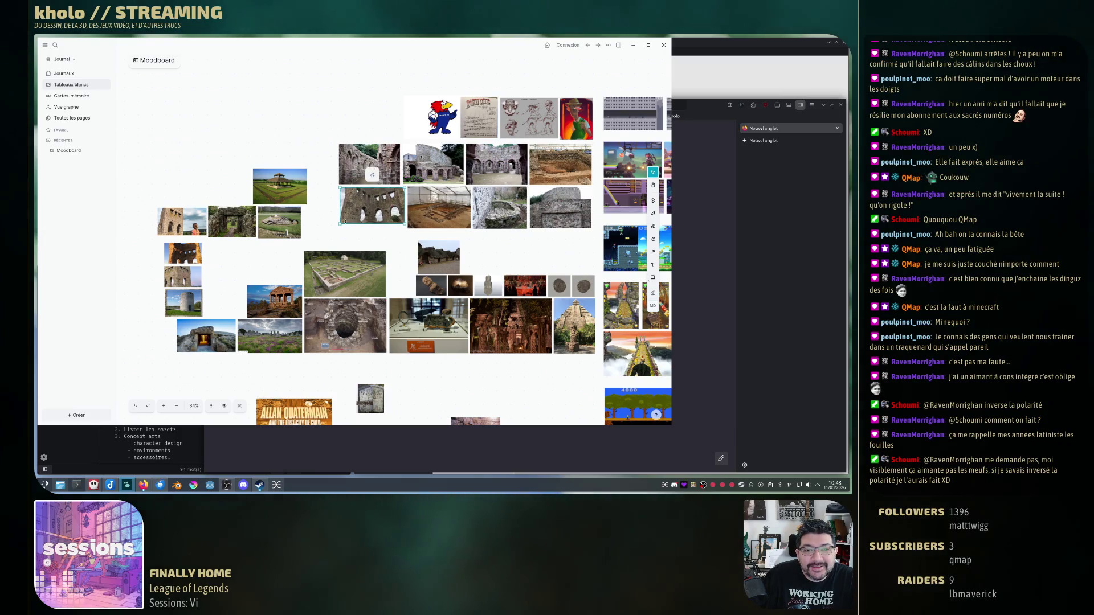
pyautogui.scroll(-1, 338, 224)
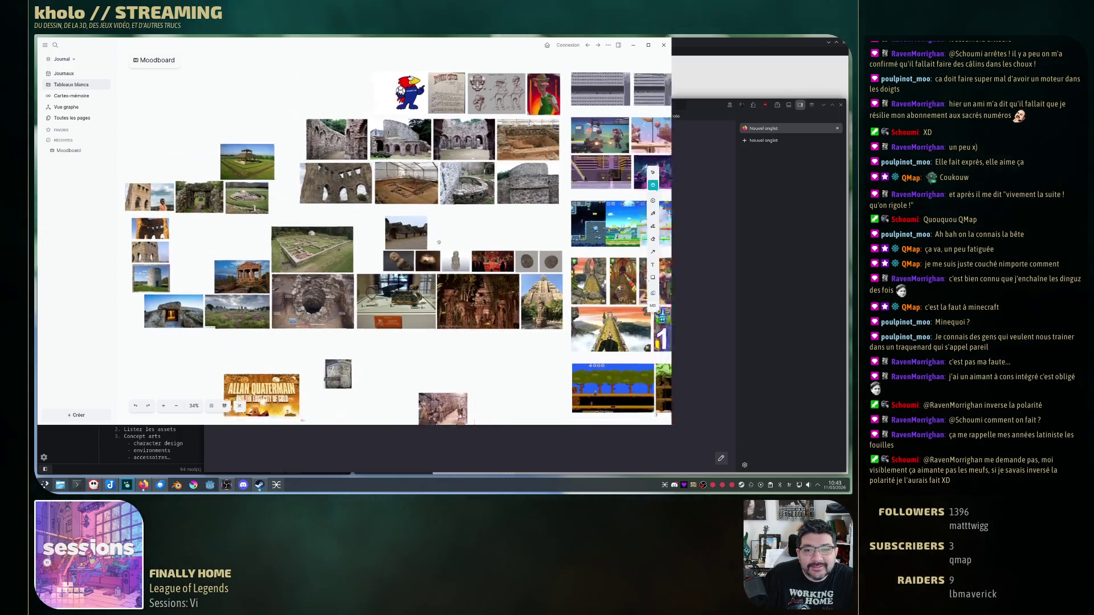
pyautogui.moveTo(404, 232)
pyautogui.mouseDown()
pyautogui.moveTo(415, 252)
pyautogui.moveTo(533, 221)
pyautogui.mouseUp()
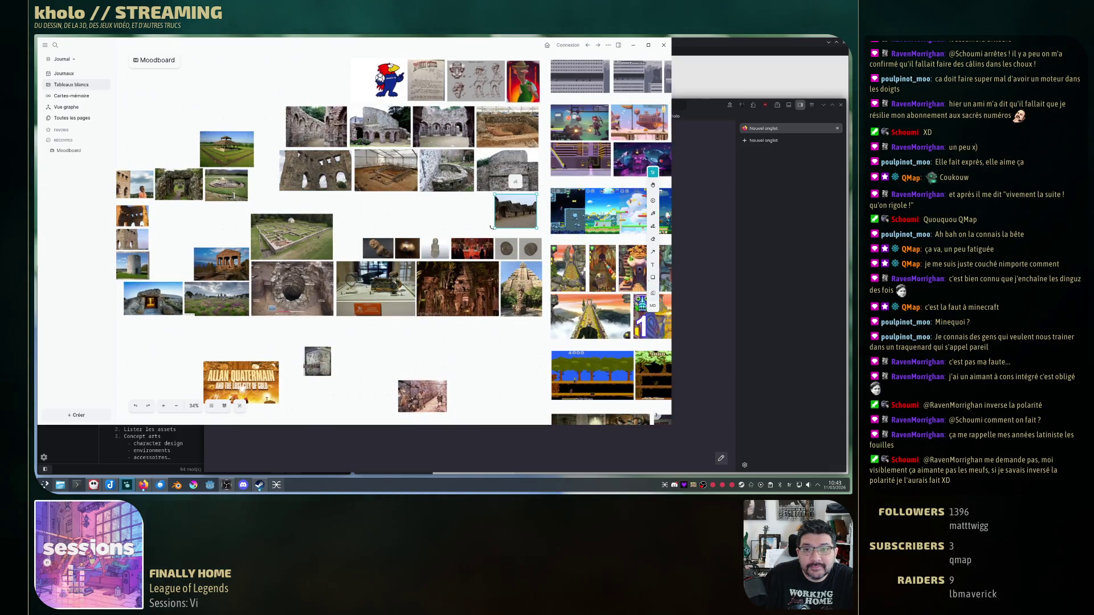
pyautogui.moveTo(493, 229); pyautogui.dragTo(485, 237)
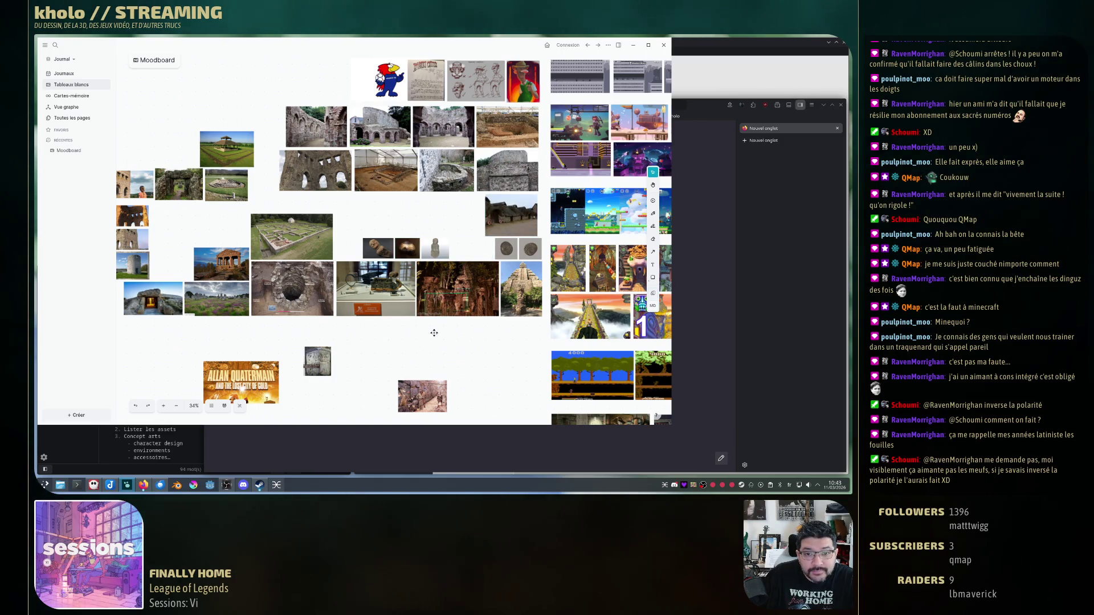
# Move the artifact, figurine and coin photos down below the ruin rows
pyautogui.moveTo(473, 248); pyautogui.dragTo(365, 356)
pyautogui.moveTo(435, 247); pyautogui.dragTo(421, 348)
pyautogui.moveTo(377, 249); pyautogui.dragTo(463, 355)
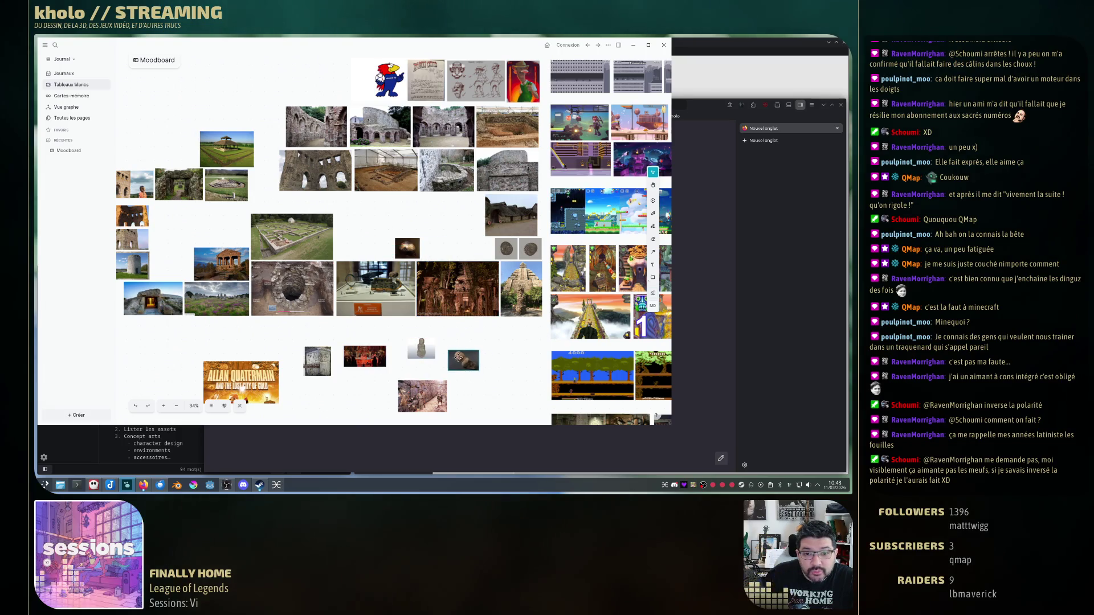
pyautogui.moveTo(408, 248); pyautogui.dragTo(504, 352)
pyautogui.moveTo(506, 249); pyautogui.dragTo(471, 382)
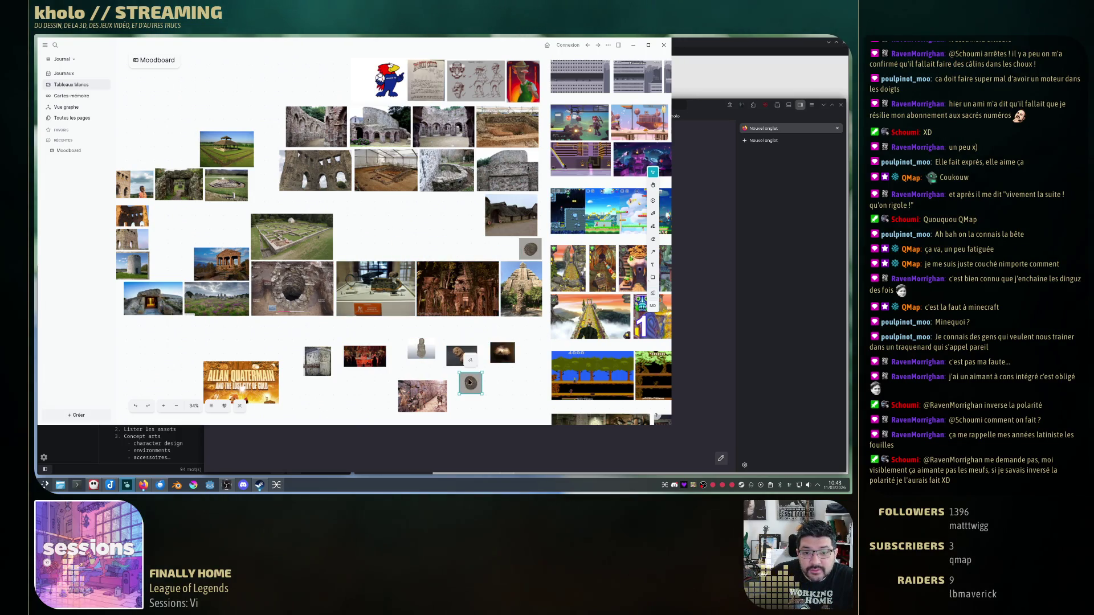
pyautogui.moveTo(530, 249); pyautogui.dragTo(506, 389)
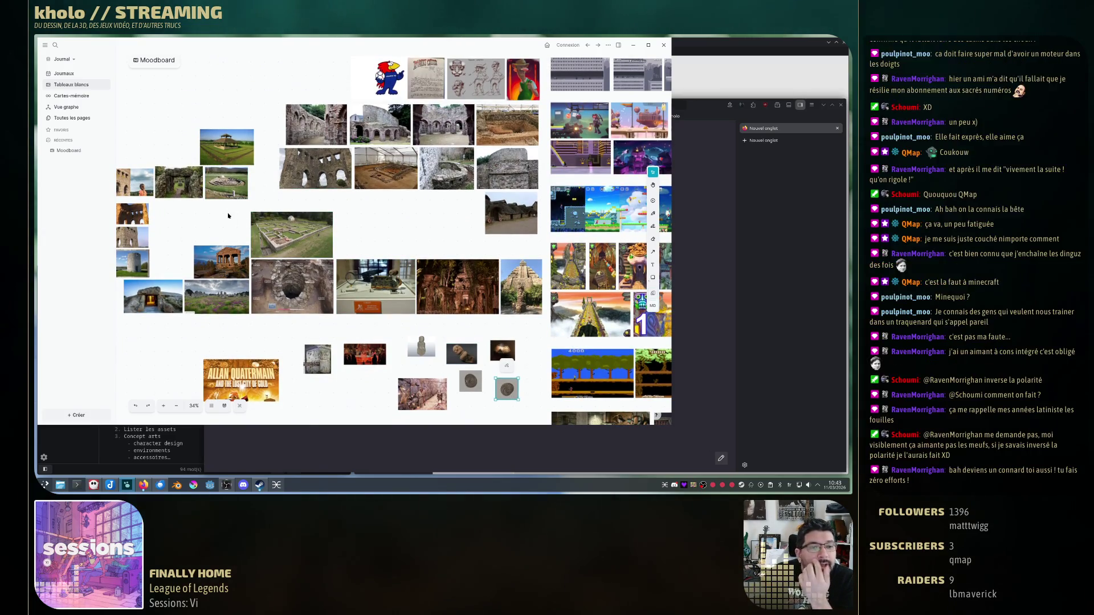
# Start a new row with the mossy ruin, green foundation, circular monument and green temple photos
pyautogui.moveTo(179, 182)
pyautogui.mouseDown()
pyautogui.moveTo(456, 210)
pyautogui.moveTo(422, 232)
pyautogui.mouseUp()
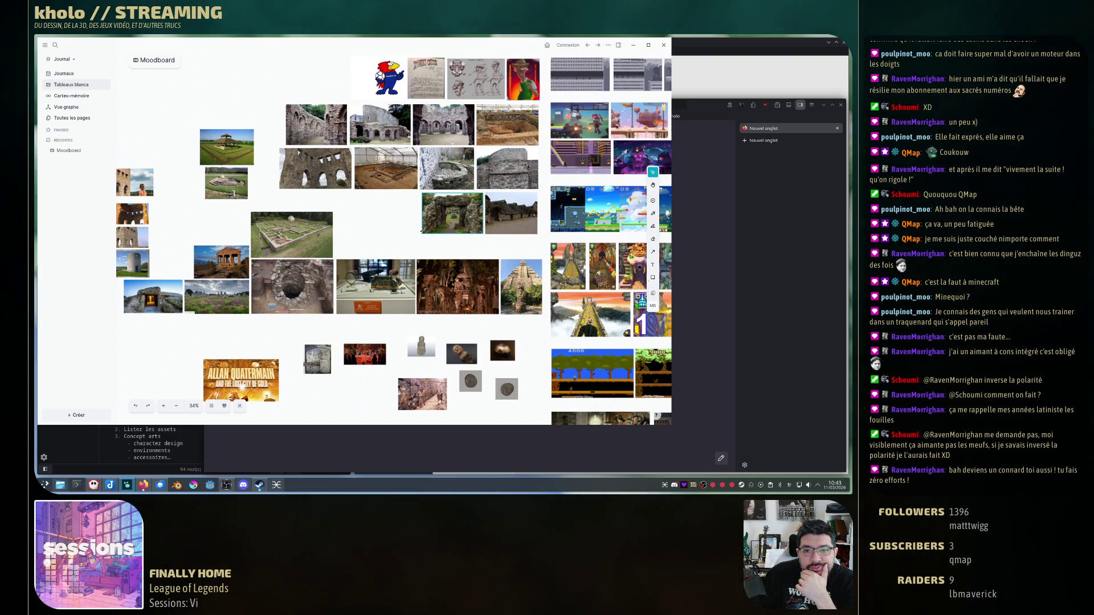
pyautogui.moveTo(323, 236)
pyautogui.mouseDown()
pyautogui.moveTo(388, 220)
pyautogui.moveTo(351, 234)
pyautogui.mouseUp()
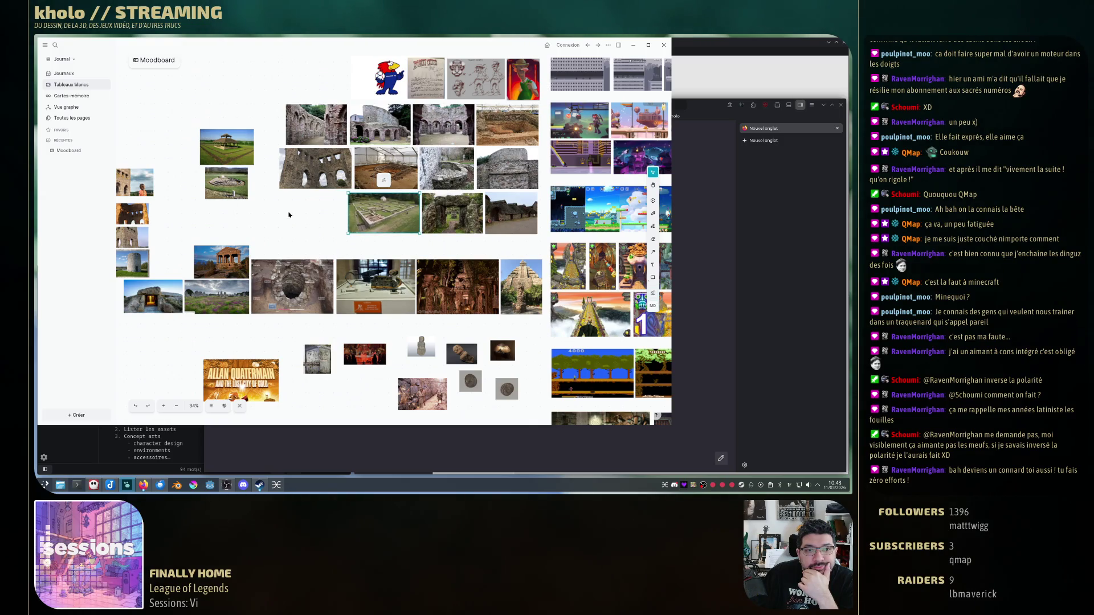
pyautogui.moveTo(209, 185)
pyautogui.mouseDown()
pyautogui.moveTo(305, 210)
pyautogui.moveTo(291, 232)
pyautogui.mouseUp()
pyautogui.moveTo(221, 157); pyautogui.dragTo(264, 207)
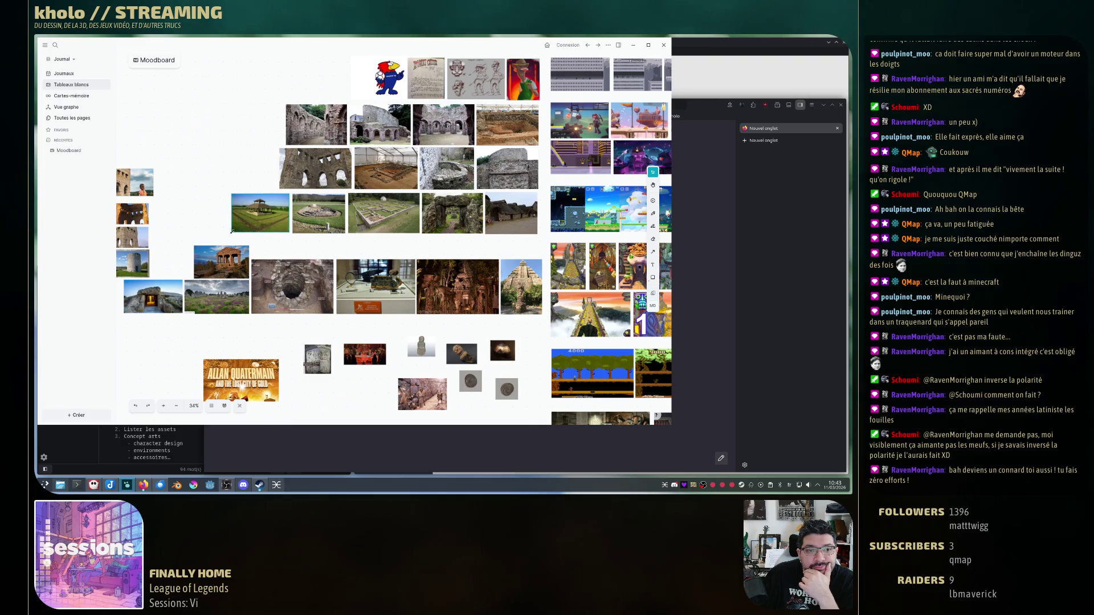
pyautogui.scroll(-3, 317, 283)
# Push the lower image group, pyramid and jungle temple photos further down below the rows
pyautogui.click(192, 105)
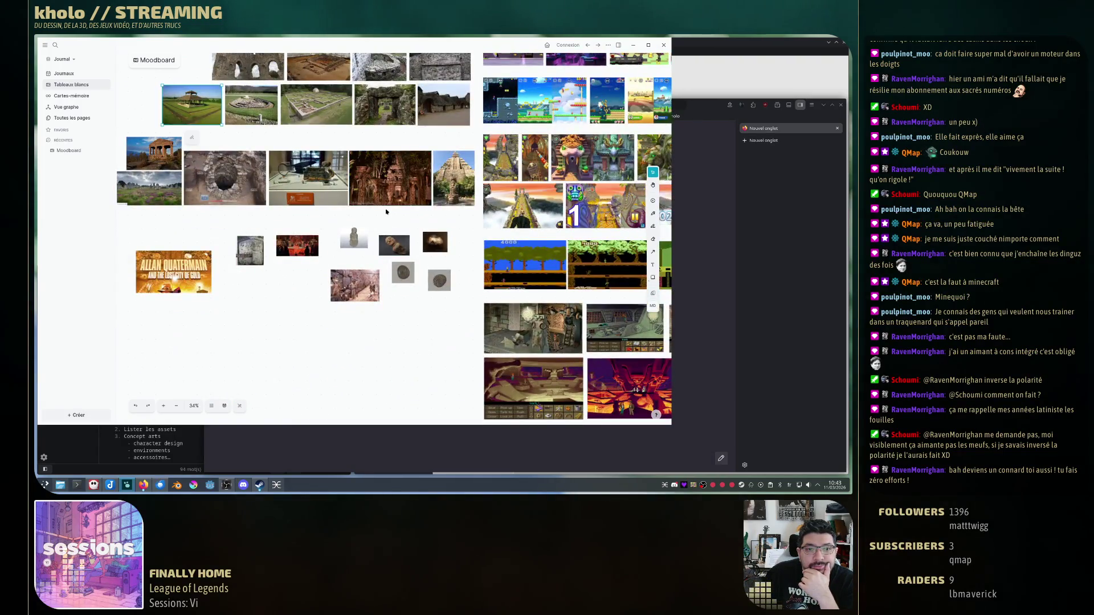
pyautogui.moveTo(157, 226); pyautogui.dragTo(449, 308)
pyautogui.moveTo(355, 286); pyautogui.dragTo(355, 423)
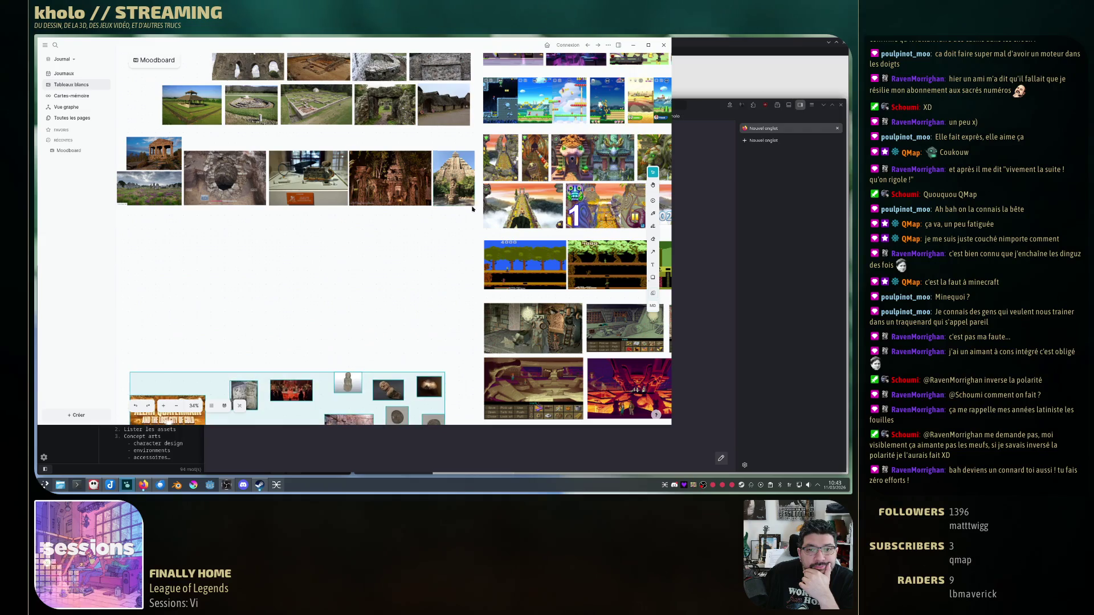
pyautogui.moveTo(453, 179); pyautogui.dragTo(416, 358)
pyautogui.moveTo(390, 178); pyautogui.dragTo(341, 330)
pyautogui.moveTo(305, 232)
pyautogui.mouseDown()
pyautogui.moveTo(384, 311)
pyautogui.moveTo(529, 197)
pyautogui.moveTo(374, 260)
pyautogui.mouseUp()
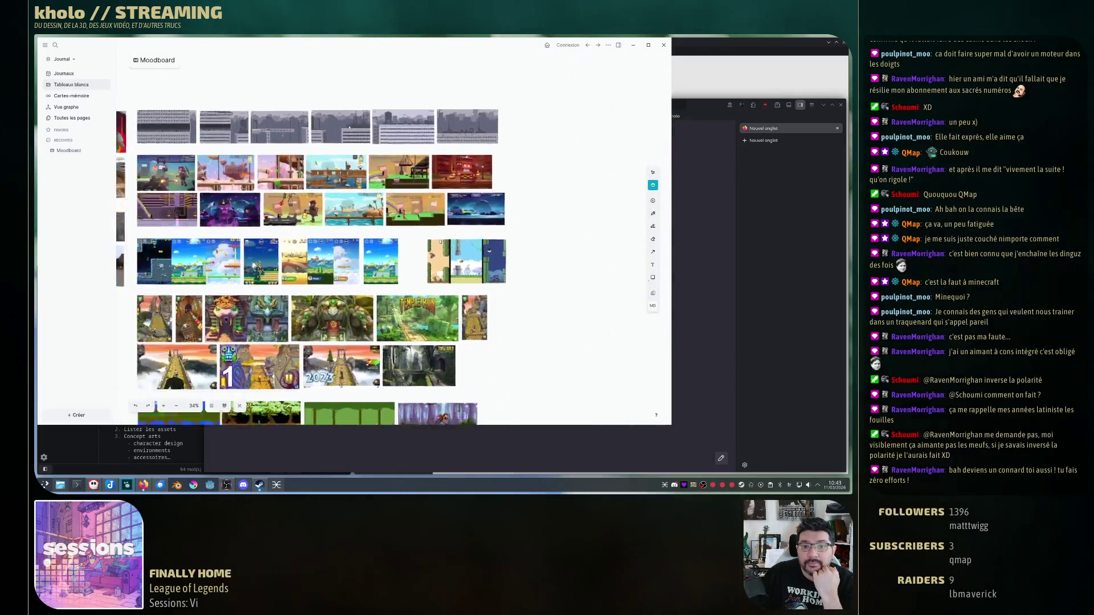
pyautogui.press('s')
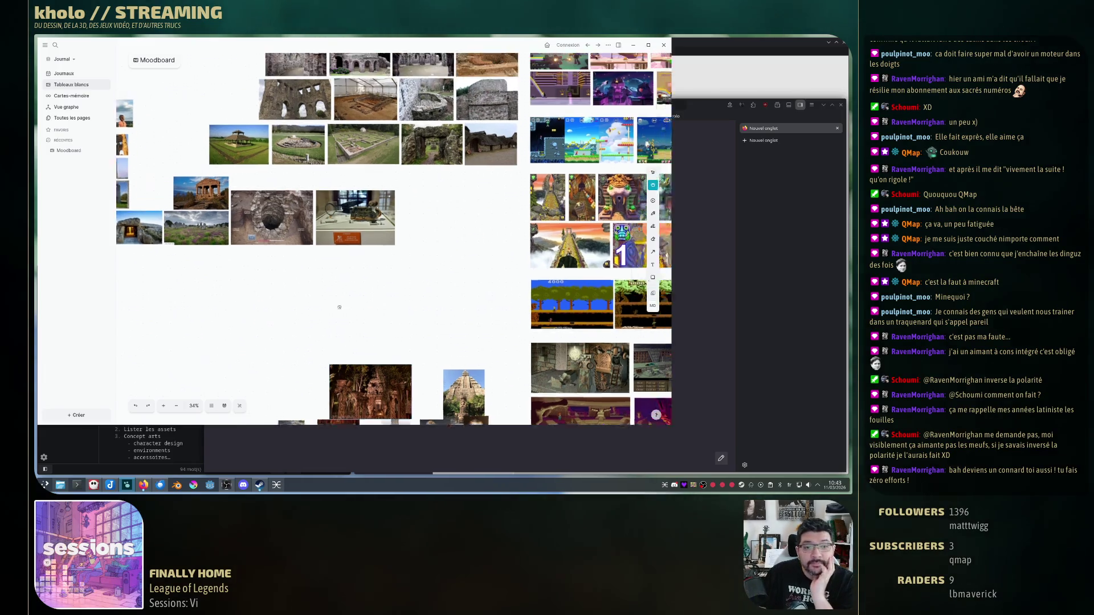
pyautogui.scroll(2, 379, 259)
# Fill the next row with the museum artifact, well, enlarged menhir field and temple photos
pyautogui.moveTo(379, 258); pyautogui.dragTo(501, 235)
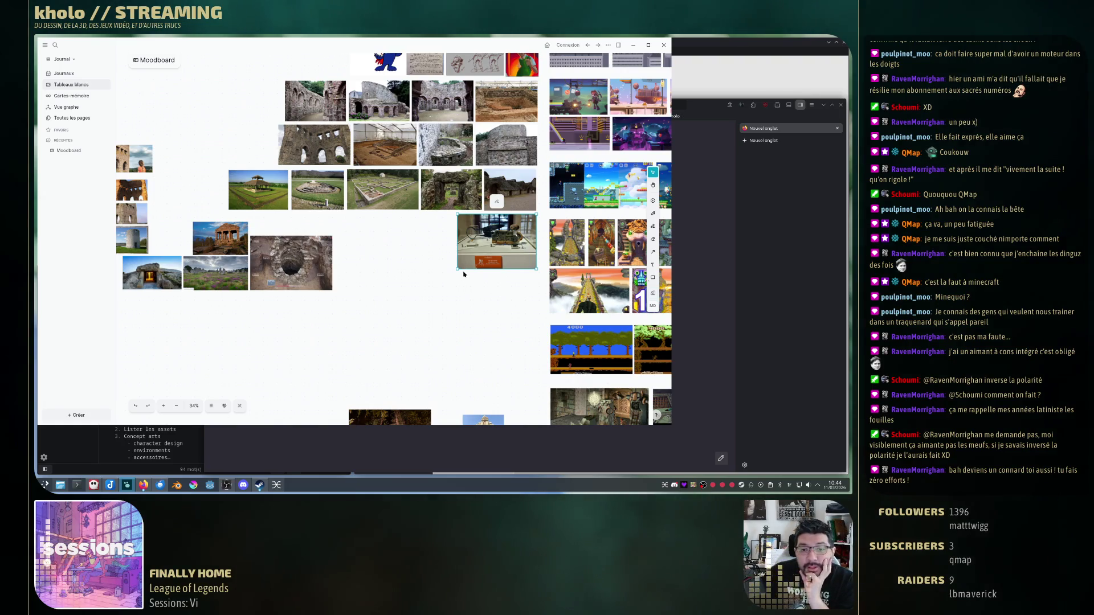
pyautogui.moveTo(457, 268); pyautogui.dragTo(467, 262)
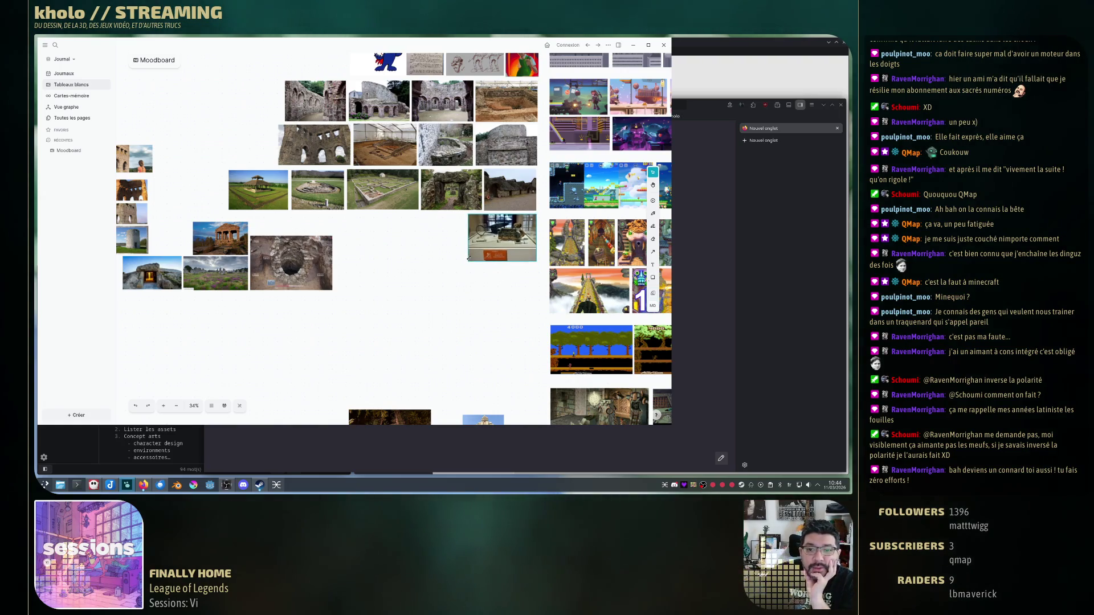
pyautogui.moveTo(292, 261)
pyautogui.mouseDown()
pyautogui.moveTo(425, 241)
pyautogui.moveTo(394, 259)
pyautogui.mouseUp()
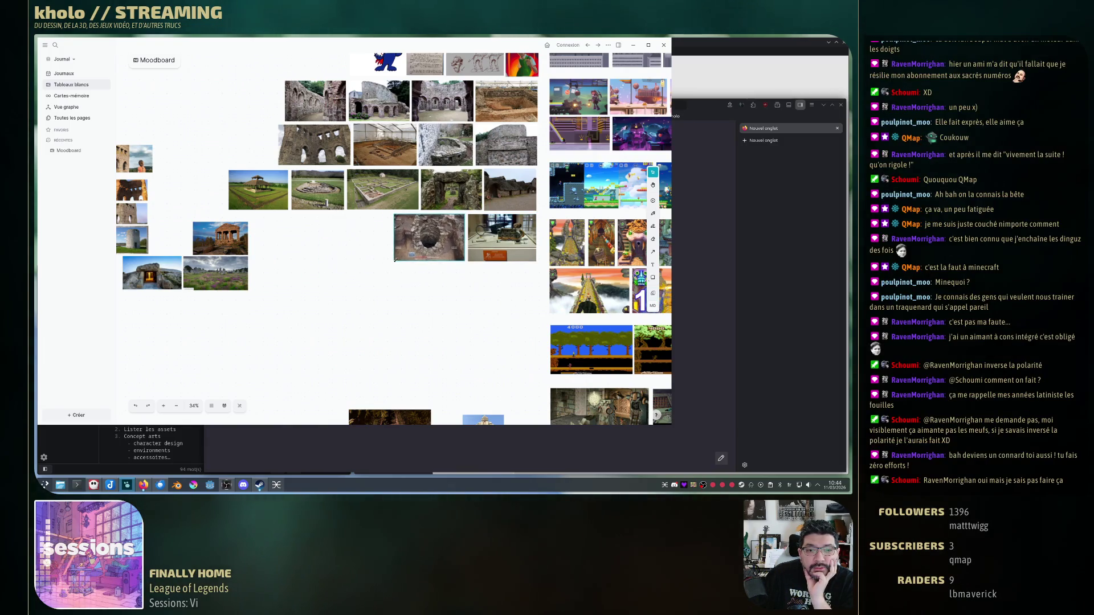
pyautogui.hscroll(-2, 296, 276)
pyautogui.moveTo(258, 273); pyautogui.dragTo(401, 230)
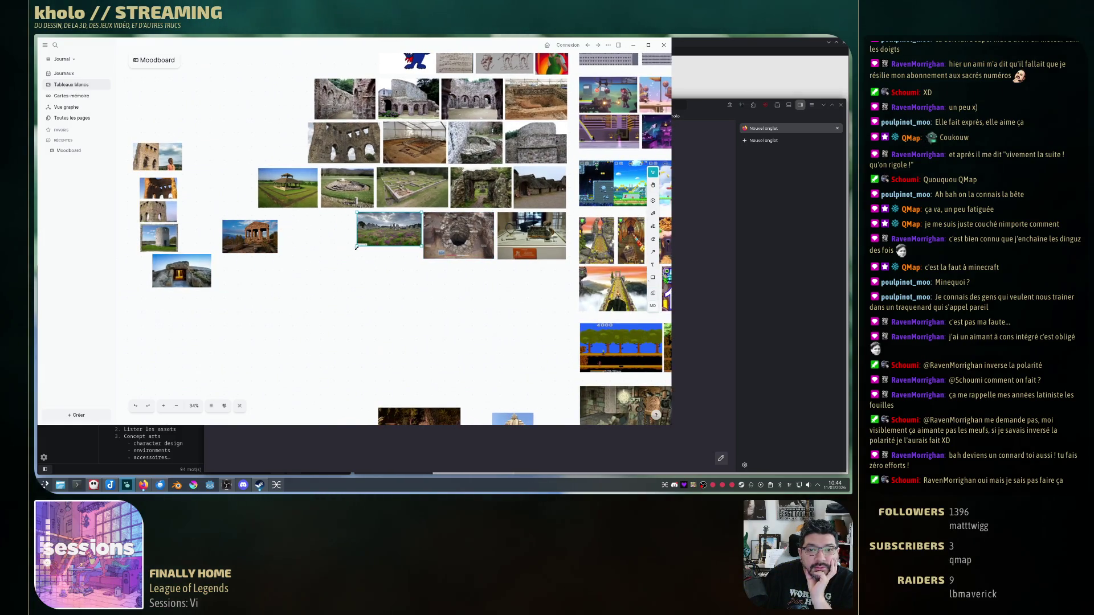
pyautogui.moveTo(357, 246); pyautogui.dragTo(334, 259)
pyautogui.moveTo(258, 237)
pyautogui.mouseDown()
pyautogui.moveTo(311, 229)
pyautogui.moveTo(256, 254)
pyautogui.mouseUp()
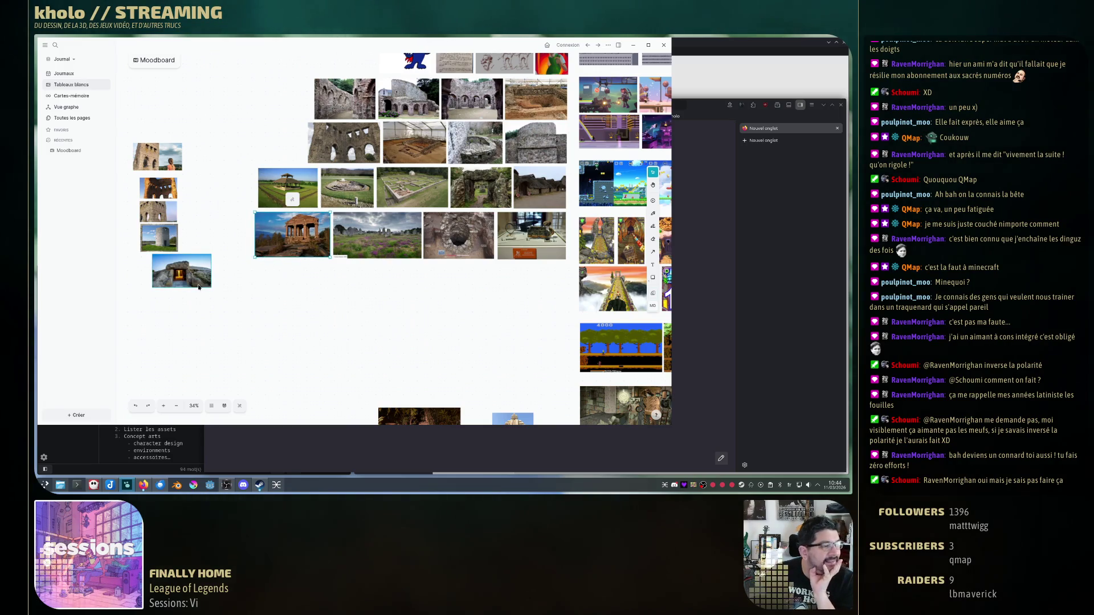
pyautogui.hscroll(2, 199, 289)
# Build the bottom row from the tower, dolmen and second tower photos, resized to match
pyautogui.moveTo(149, 158); pyautogui.dragTo(536, 277)
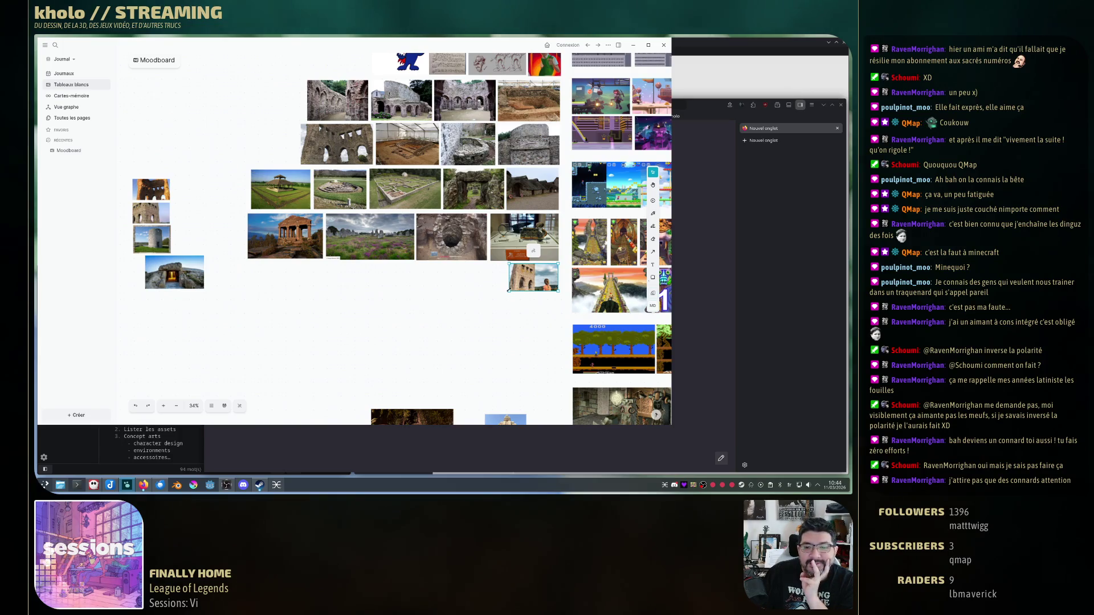
pyautogui.moveTo(534, 277)
pyautogui.mouseDown()
pyautogui.moveTo(507, 246)
pyautogui.moveTo(518, 236)
pyautogui.moveTo(475, 264)
pyautogui.moveTo(509, 288)
pyautogui.mouseUp()
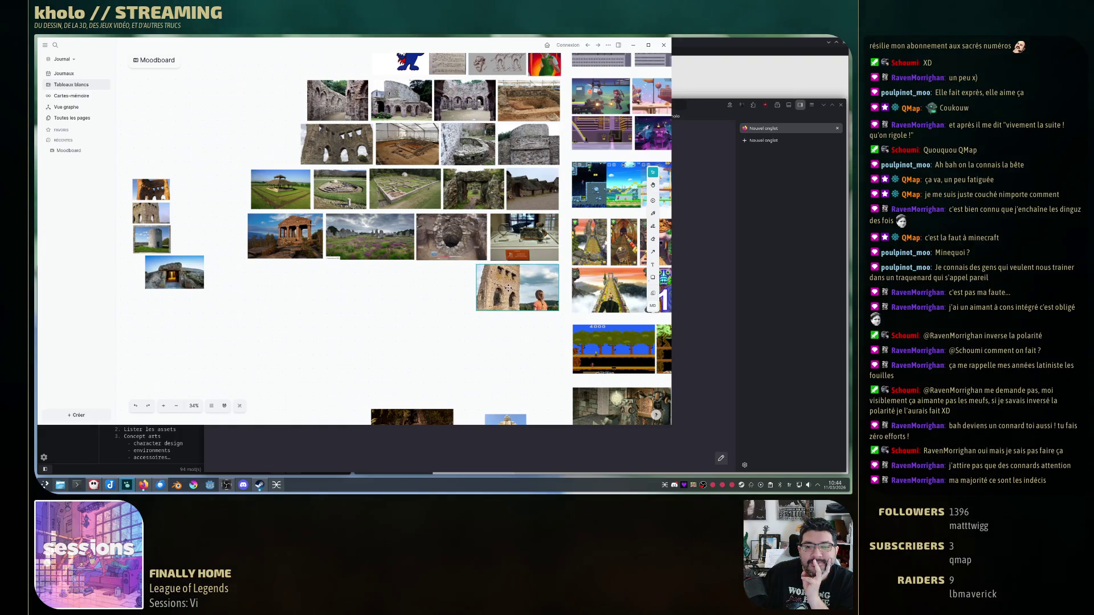
pyautogui.moveTo(196, 276)
pyautogui.mouseDown()
pyautogui.moveTo(452, 292)
pyautogui.moveTo(394, 309)
pyautogui.mouseUp()
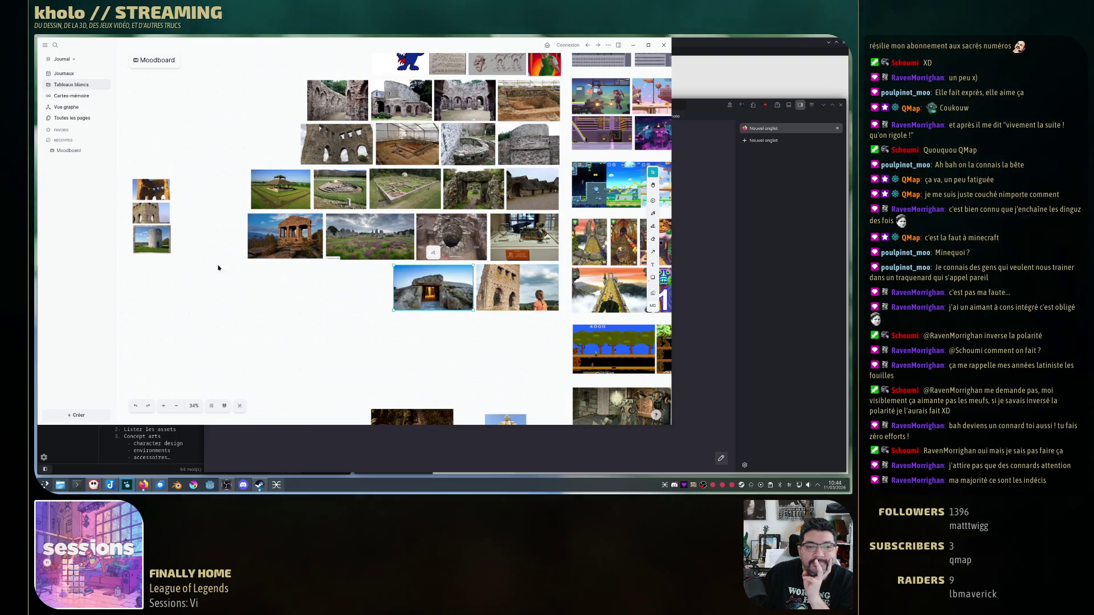
pyautogui.moveTo(152, 238); pyautogui.dragTo(368, 276)
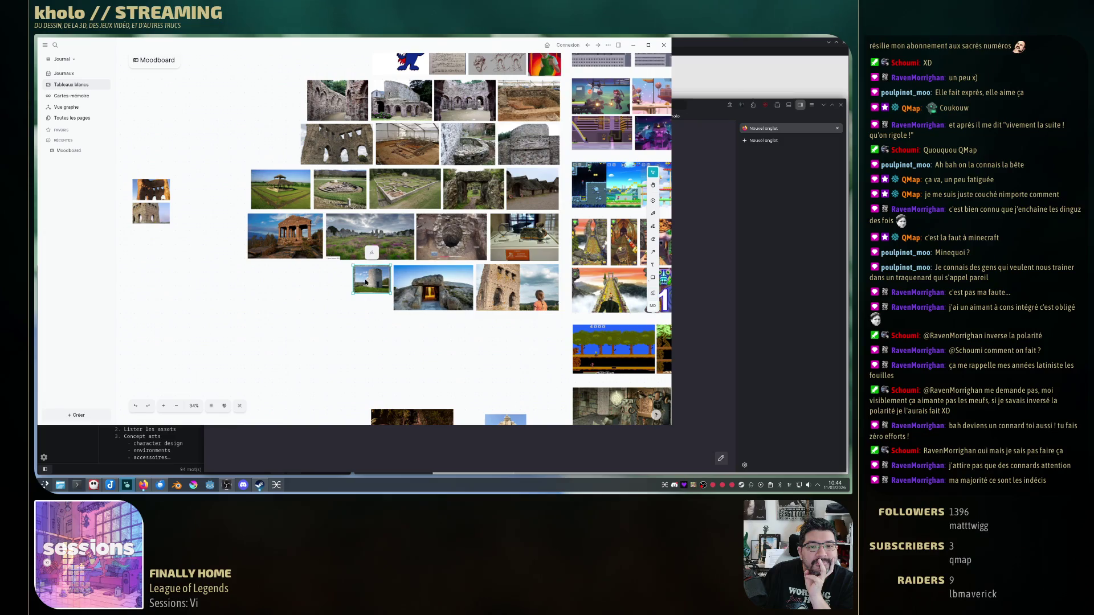
pyautogui.moveTo(352, 293); pyautogui.dragTo(345, 307)
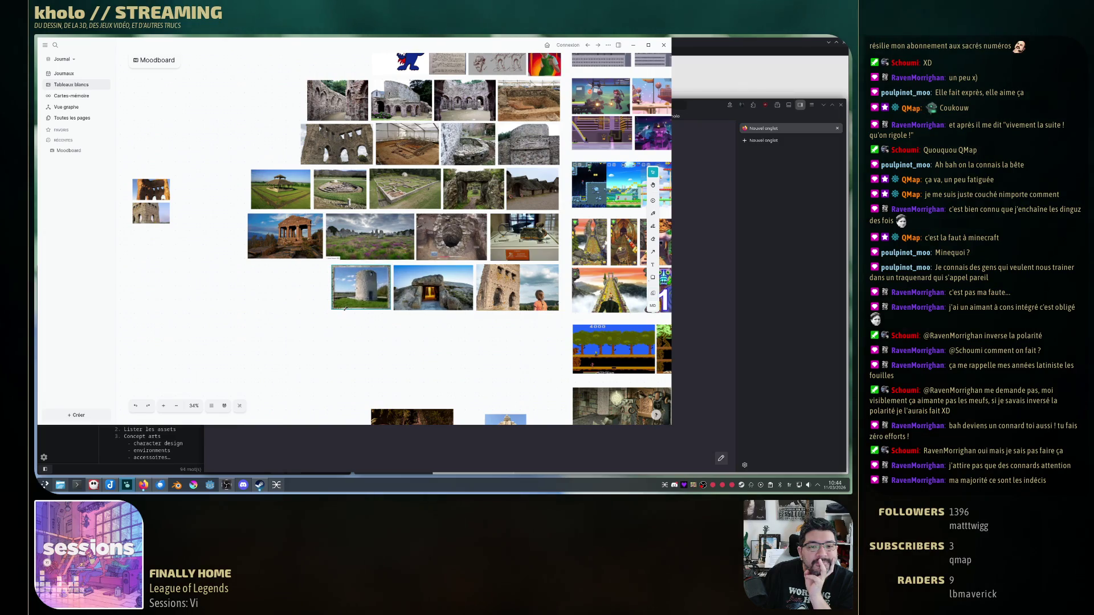
pyautogui.moveTo(152, 213)
pyautogui.mouseDown()
pyautogui.moveTo(310, 288)
pyautogui.moveTo(310, 277)
pyautogui.moveTo(269, 307)
pyautogui.mouseUp()
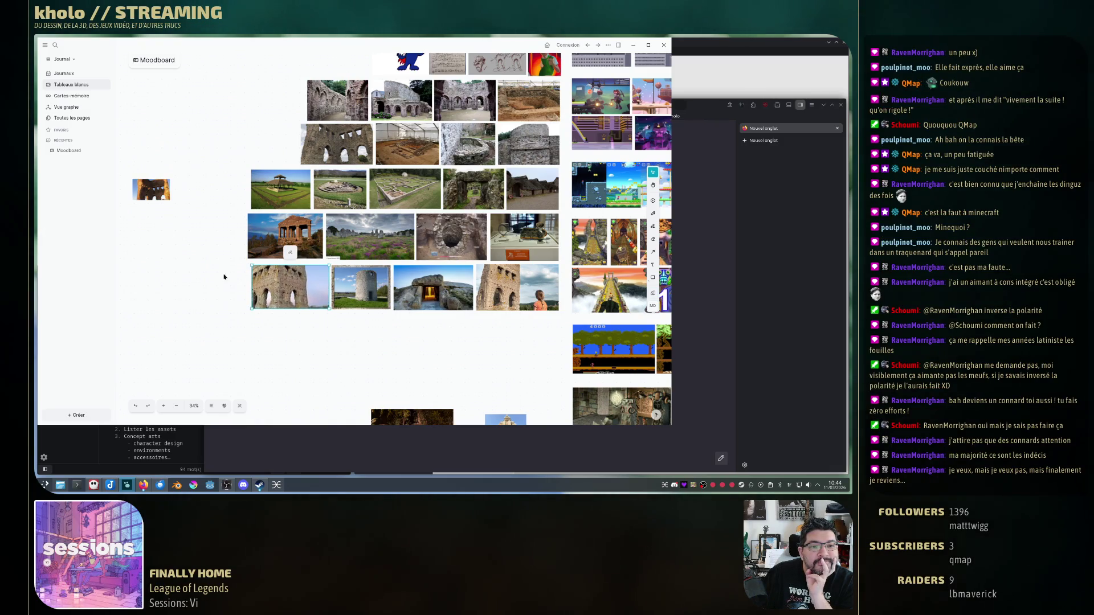
# Marquee the lower rows to check alignment and move the small ruin photo into the top row
pyautogui.moveTo(224, 277); pyautogui.dragTo(535, 286)
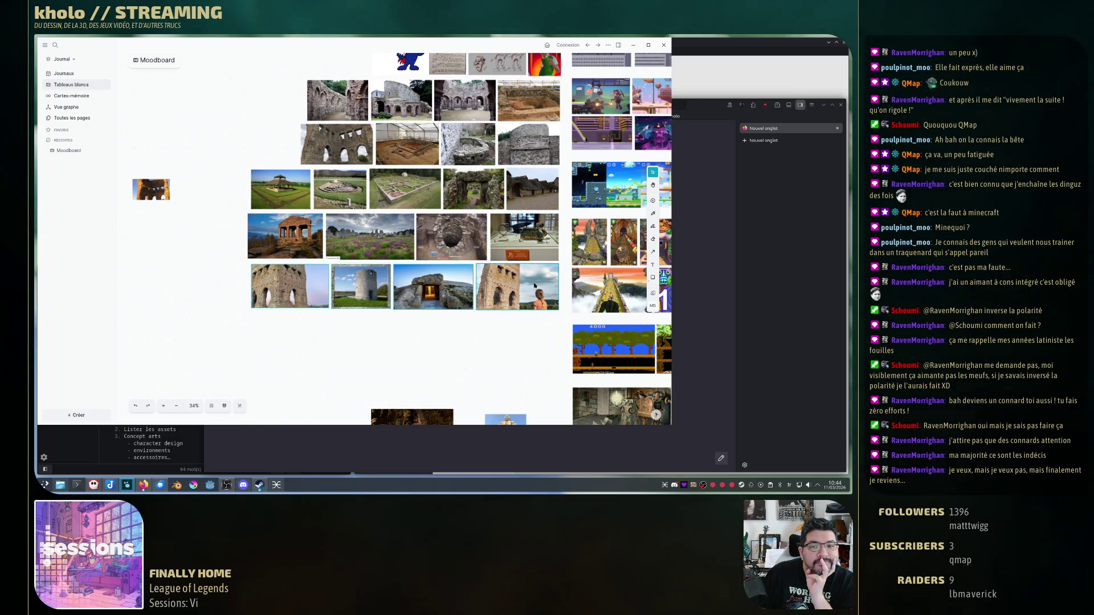
pyautogui.moveTo(267, 346); pyautogui.dragTo(542, 193)
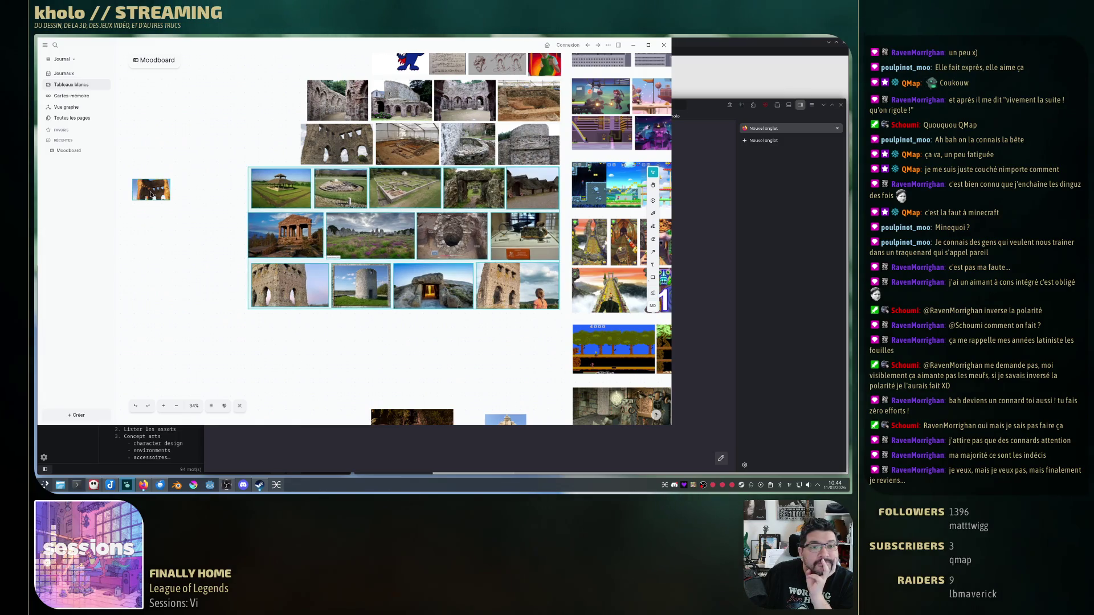
pyautogui.moveTo(152, 193)
pyautogui.mouseDown()
pyautogui.moveTo(289, 154)
pyautogui.moveTo(247, 126)
pyautogui.mouseUp()
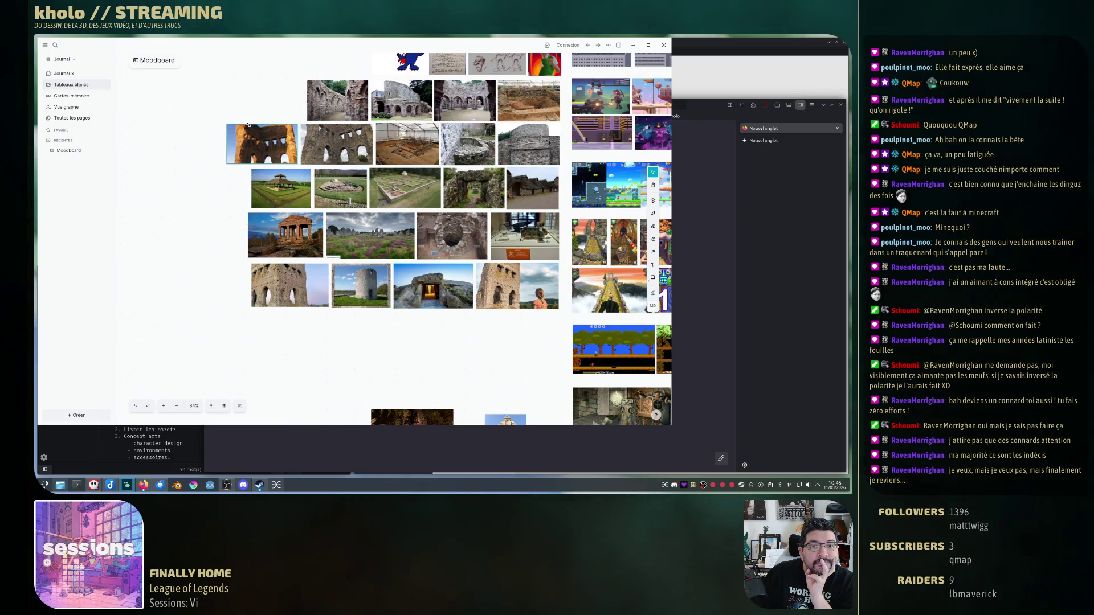
pyautogui.moveTo(248, 126); pyautogui.dragTo(266, 110)
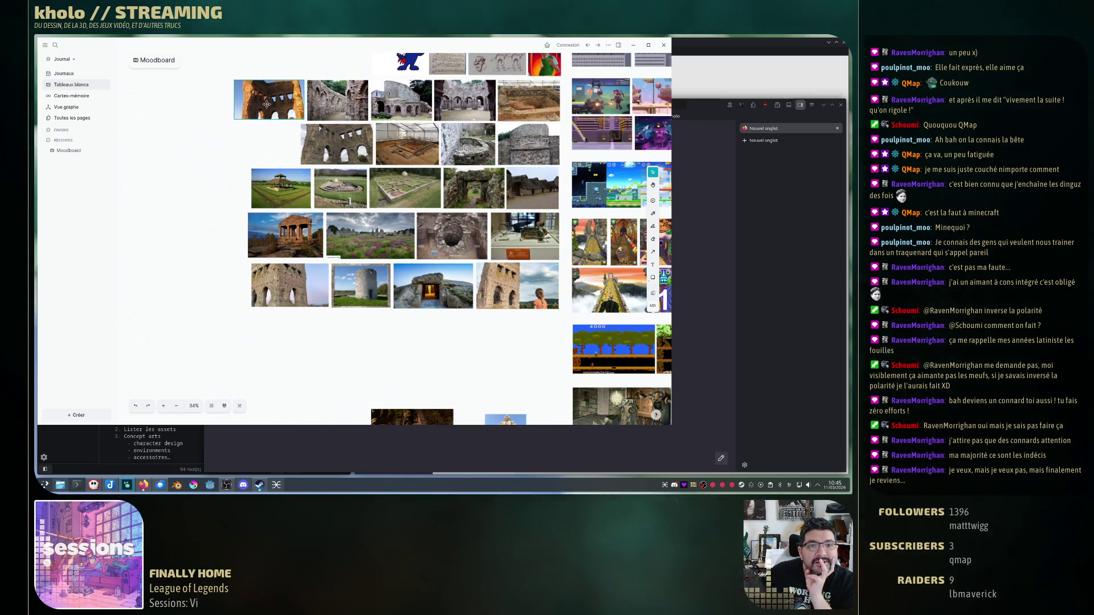
pyautogui.scroll(-5, 291, 171)
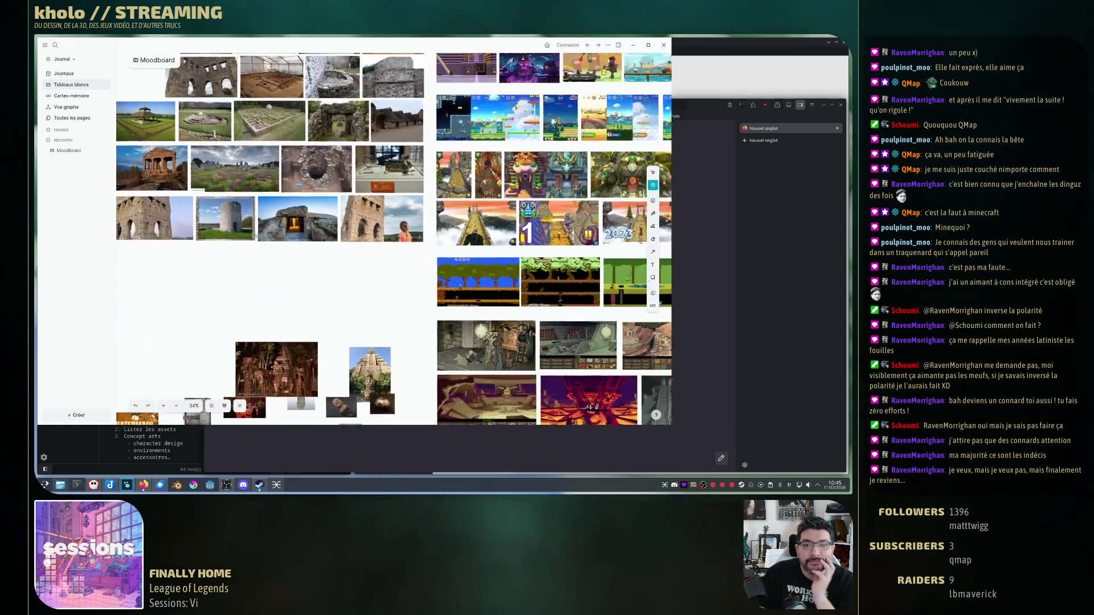
pyautogui.hscroll(3, 305, 204)
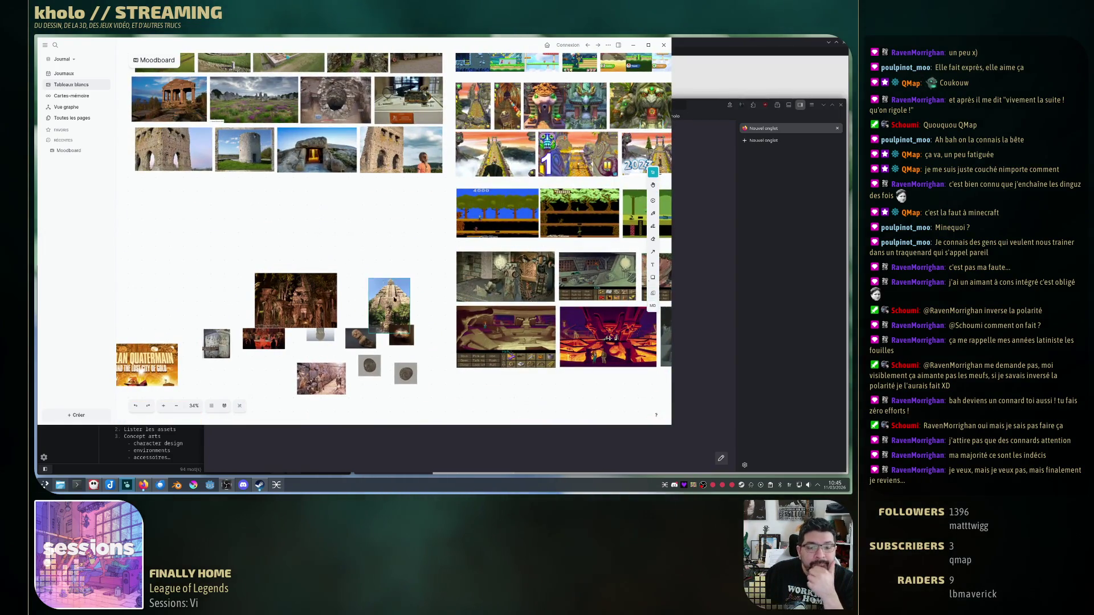
pyautogui.hscroll(-3, 317, 232)
# Pull the small round, grey and dark artifact images up beneath the ruins grid
pyautogui.moveTo(476, 385); pyautogui.dragTo(218, 198)
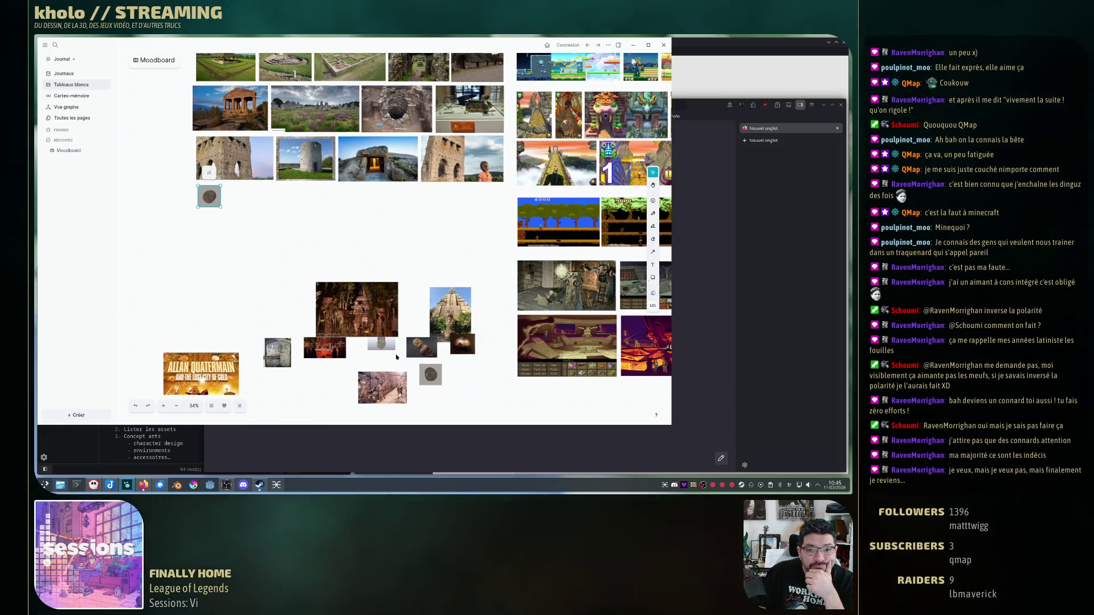
pyautogui.moveTo(430, 375); pyautogui.dragTo(301, 235)
pyautogui.moveTo(381, 343); pyautogui.dragTo(222, 238)
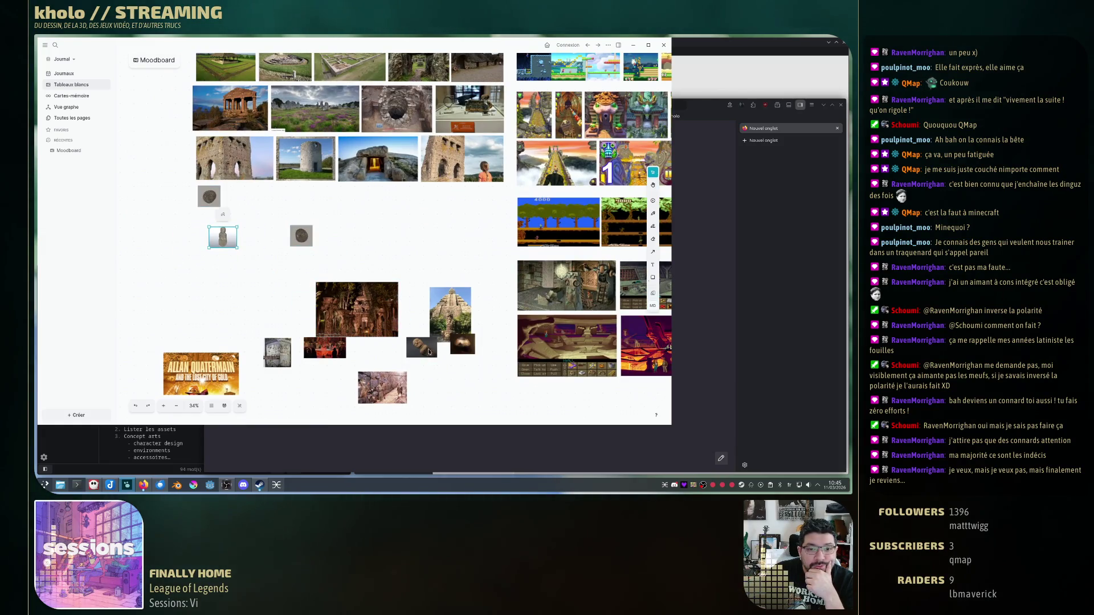
pyautogui.moveTo(421, 348); pyautogui.dragTo(263, 255)
pyautogui.hscroll(-2, 300, 352)
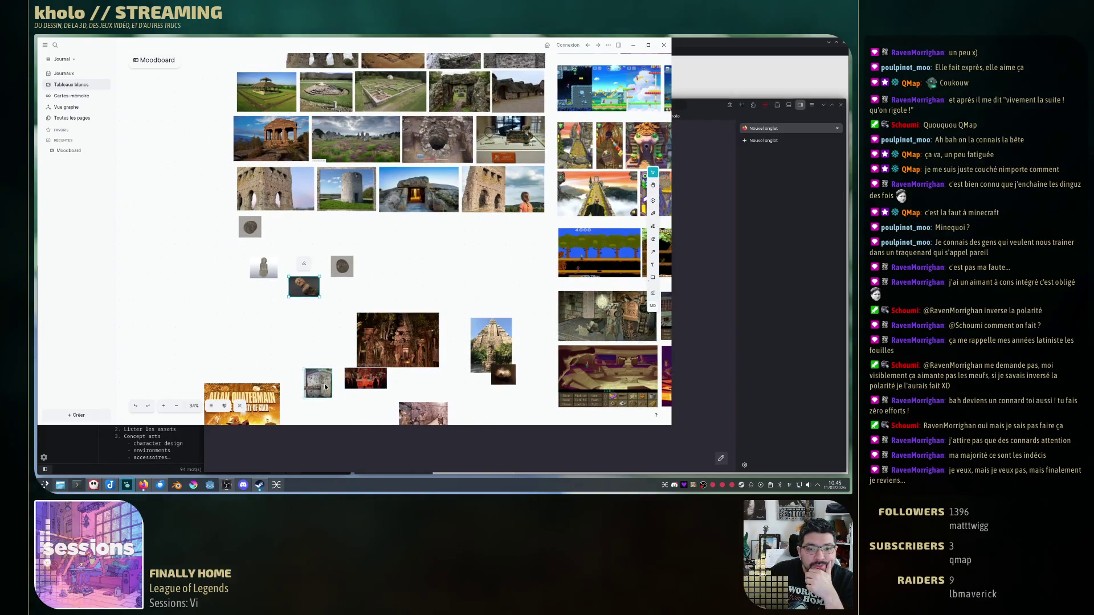
pyautogui.moveTo(324, 387)
pyautogui.mouseDown()
pyautogui.moveTo(343, 205)
pyautogui.moveTo(363, 202)
pyautogui.mouseUp()
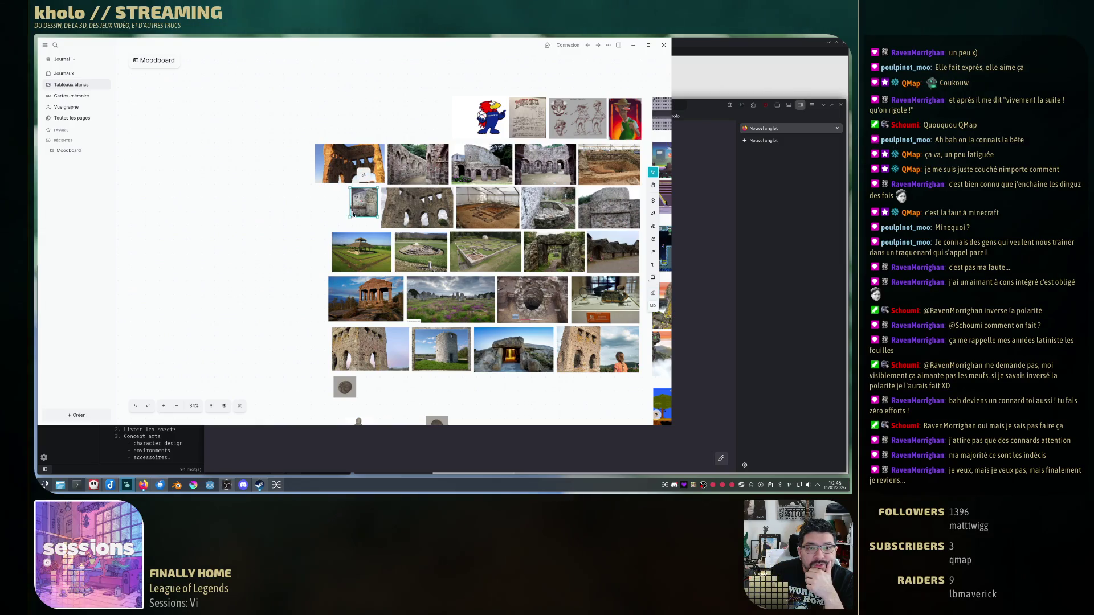
pyautogui.hscroll(1, 350, 217)
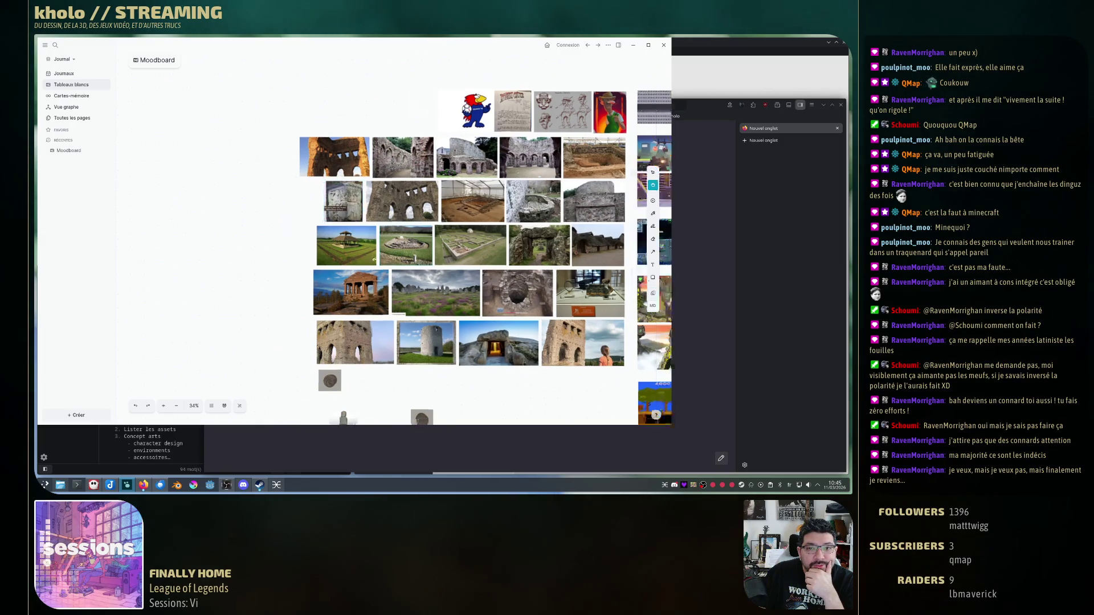
pyautogui.hscroll(4, 257, 171)
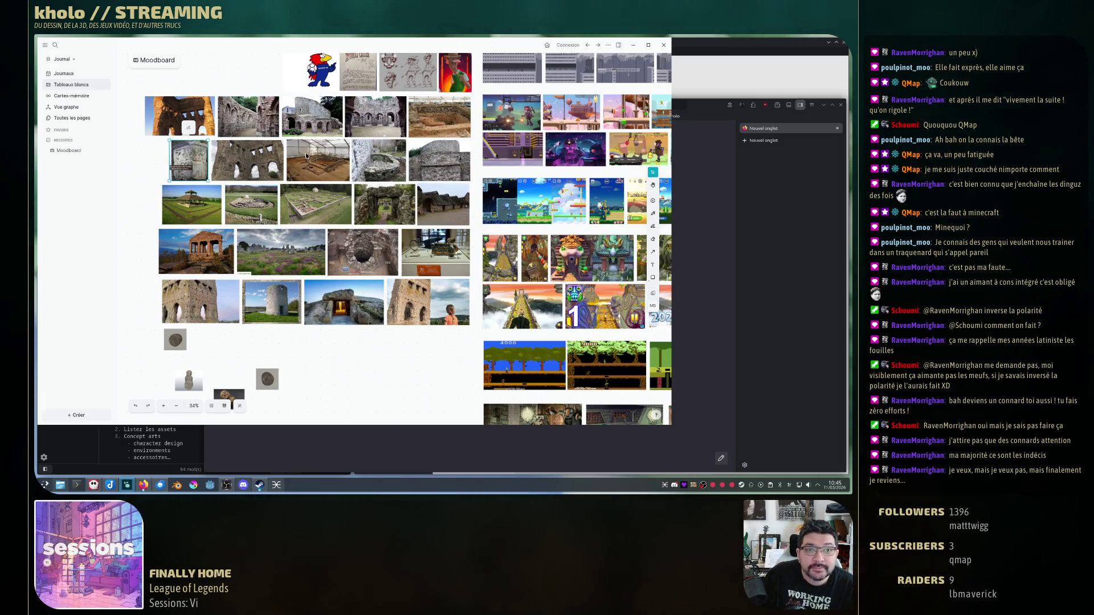
pyautogui.scroll(-2, 298, 330)
pyautogui.hscroll(-1, 298, 331)
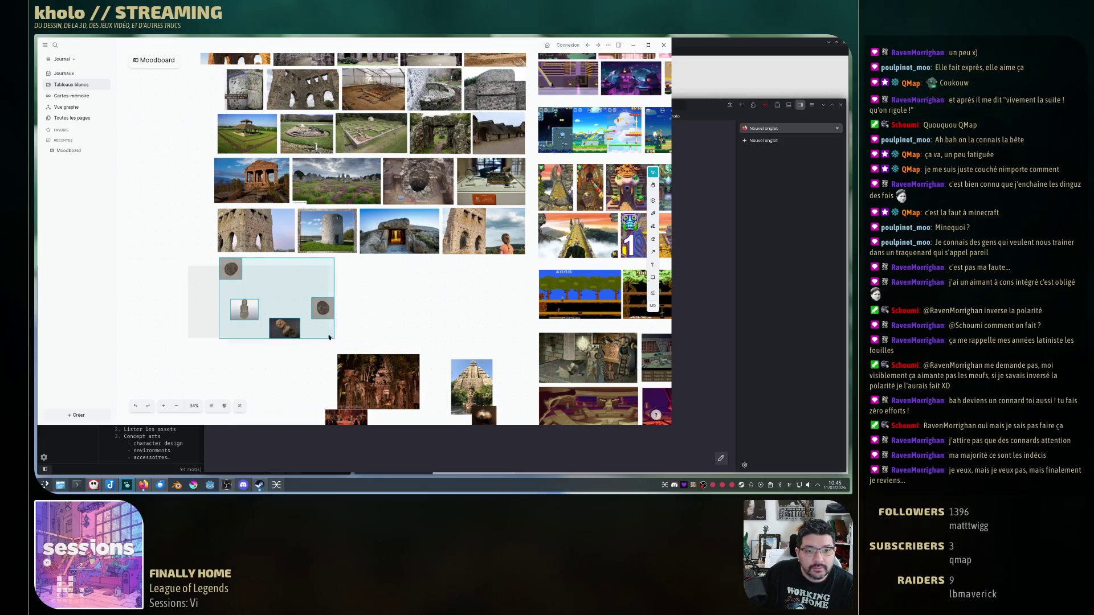
# Check the three artifact images' selection and set the coin image beside the other coin
pyautogui.moveTo(190, 256)
pyautogui.mouseDown()
pyautogui.moveTo(327, 309)
pyautogui.moveTo(332, 120)
pyautogui.mouseUp()
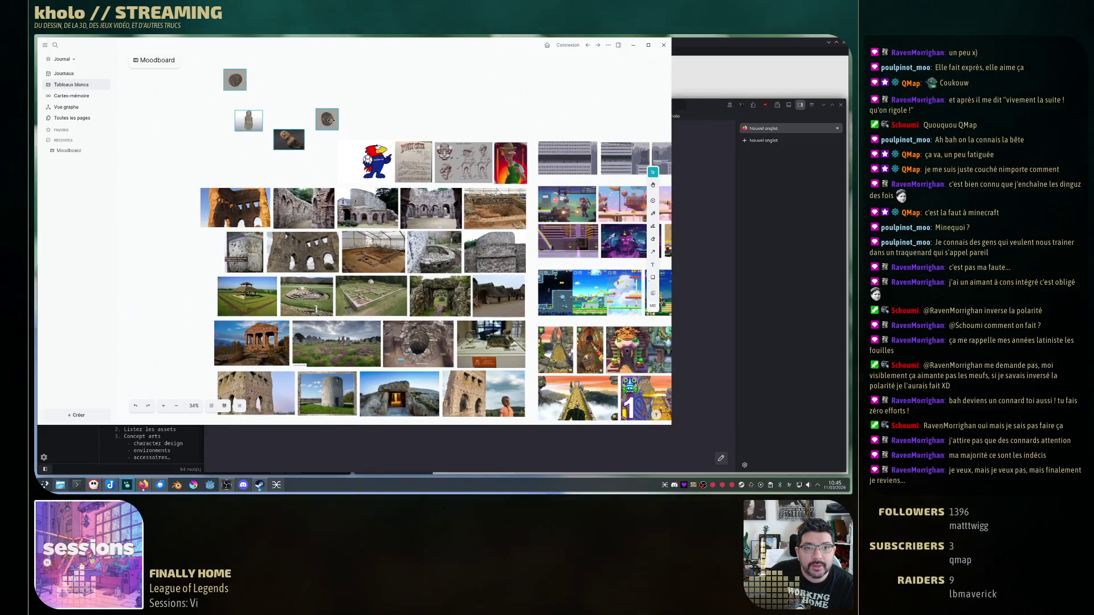
pyautogui.click(343, 148)
pyautogui.scroll(1, 321, 181)
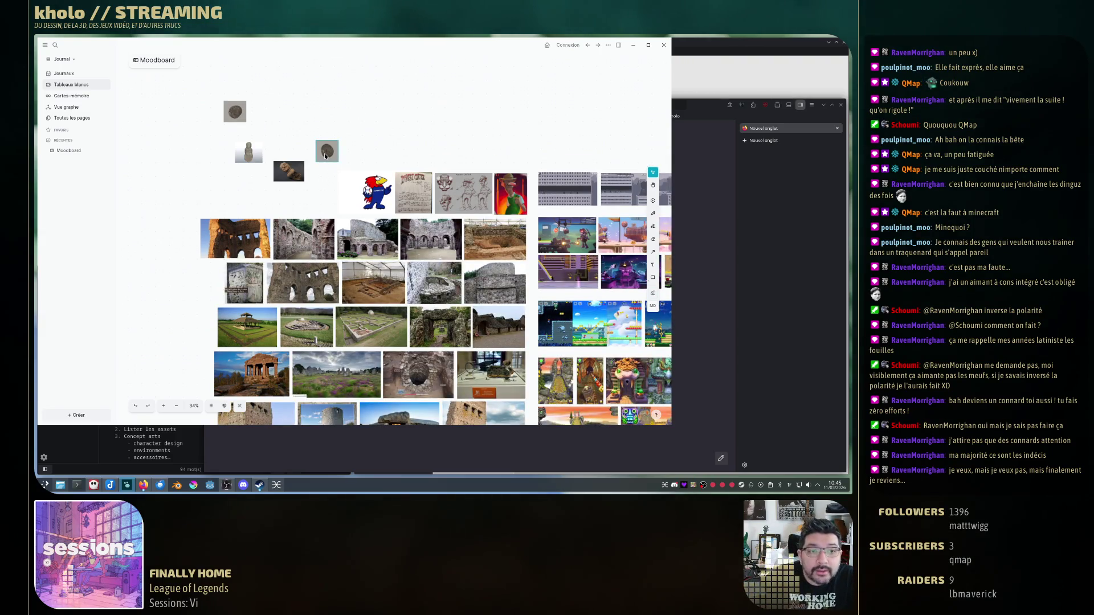
pyautogui.moveTo(325, 156); pyautogui.dragTo(330, 173)
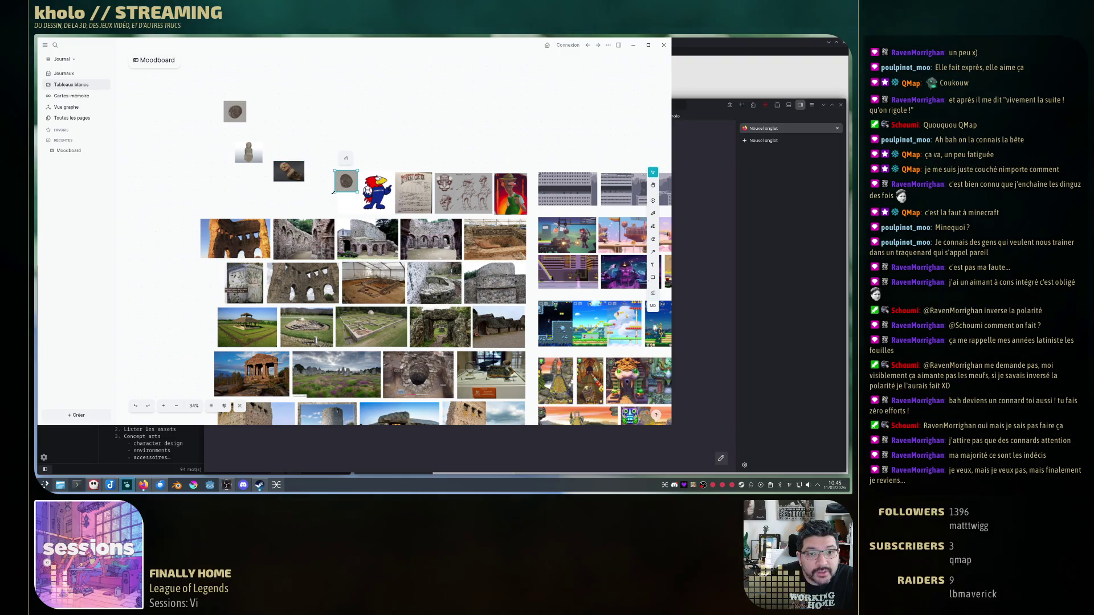
pyautogui.moveTo(235, 112); pyautogui.dragTo(342, 195)
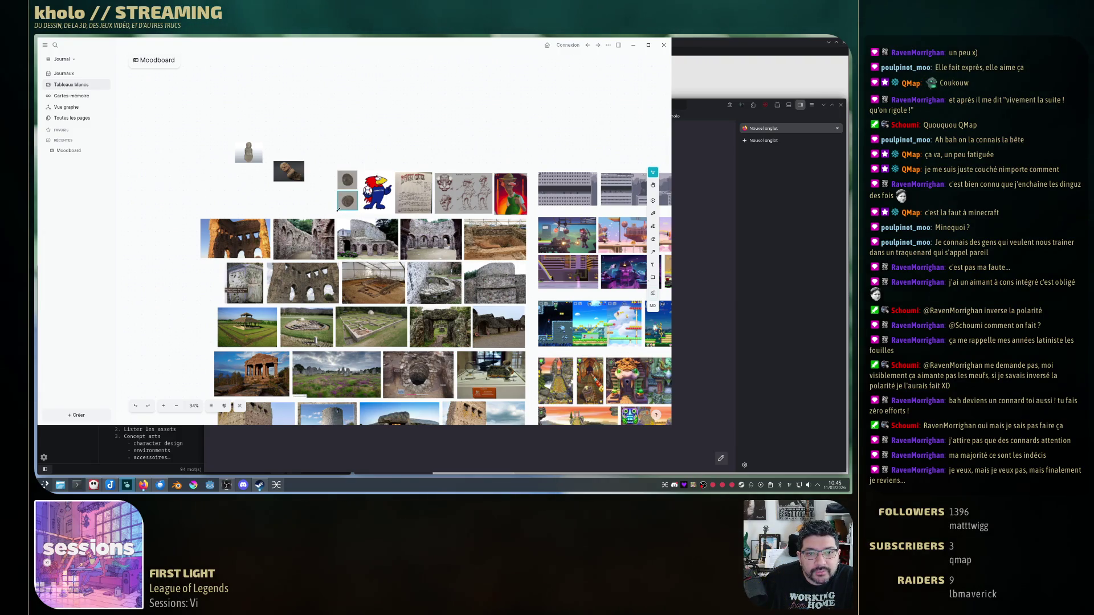
# Line up the coin, statue and sculpture images as a top row above the ruins
pyautogui.moveTo(288, 171); pyautogui.dragTo(318, 135)
pyautogui.moveTo(249, 152)
pyautogui.mouseDown()
pyautogui.moveTo(321, 200)
pyautogui.moveTo(291, 170)
pyautogui.mouseUp()
pyautogui.moveTo(317, 135); pyautogui.dragTo(278, 182)
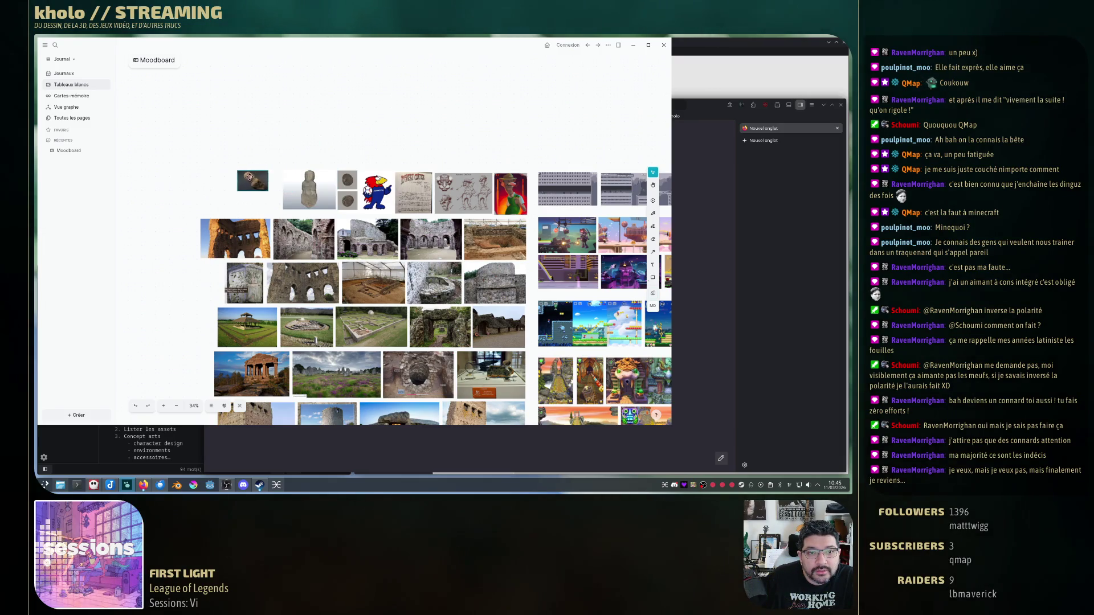
pyautogui.moveTo(278, 179)
pyautogui.mouseDown()
pyautogui.moveTo(248, 179)
pyautogui.moveTo(321, 185)
pyautogui.moveTo(291, 183)
pyautogui.moveTo(258, 210)
pyautogui.mouseUp()
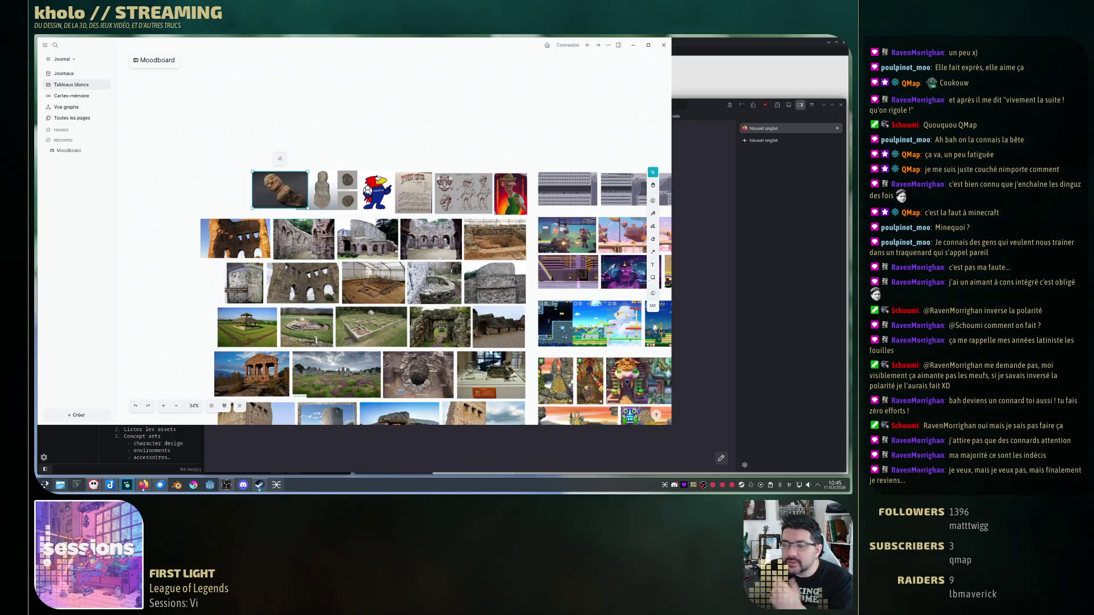
pyautogui.scroll(-3, 393, 294)
pyautogui.scroll(-3, 375, 216)
pyautogui.scroll(-2, 375, 216)
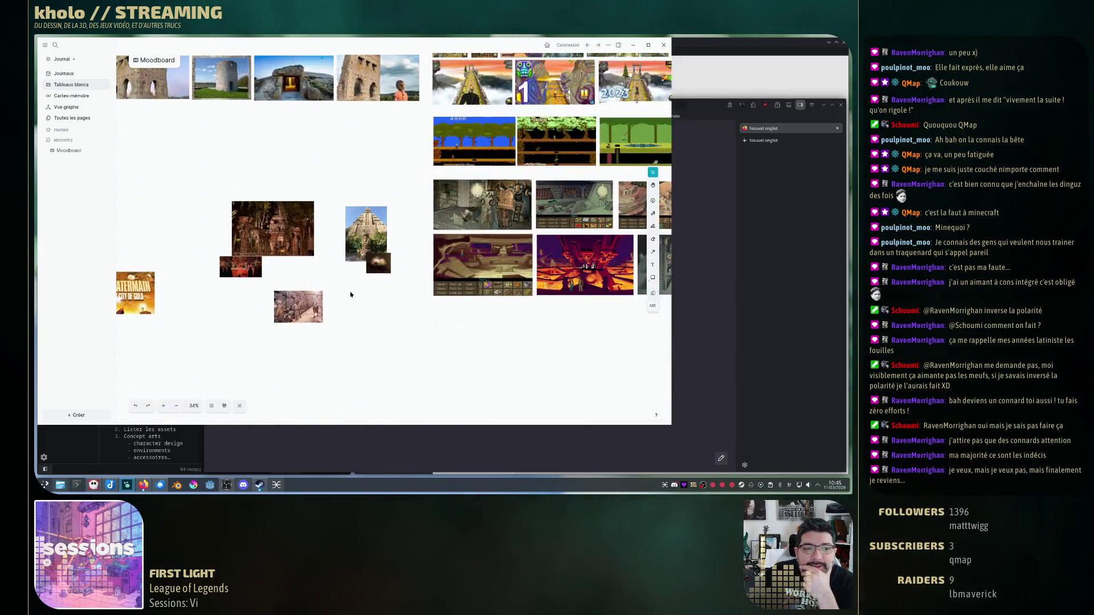
pyautogui.scroll(-2, 390, 311)
# Form a row under the ruins with the tall temple image, temple image and Allan Quatermain poster
pyautogui.moveTo(173, 325); pyautogui.dragTo(438, 165)
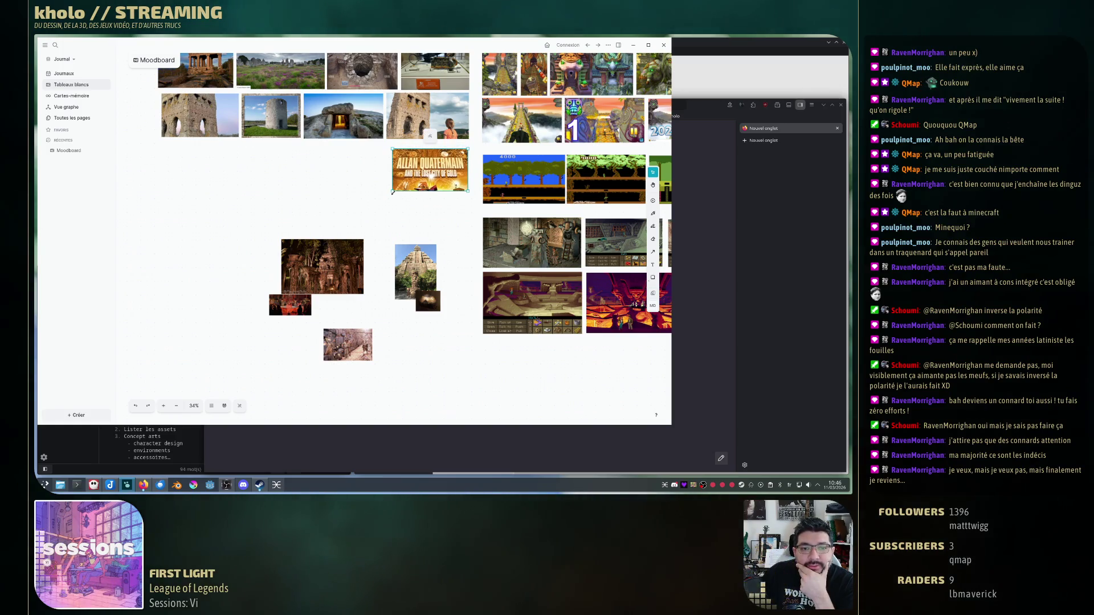
pyautogui.moveTo(438, 164); pyautogui.dragTo(371, 204)
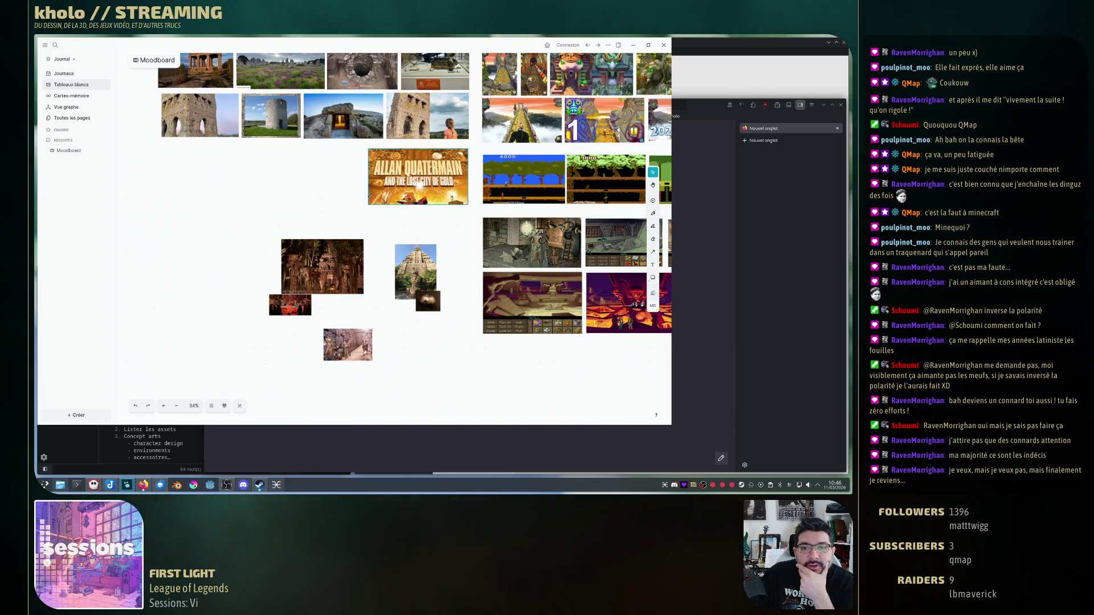
pyautogui.moveTo(346, 266); pyautogui.dragTo(339, 175)
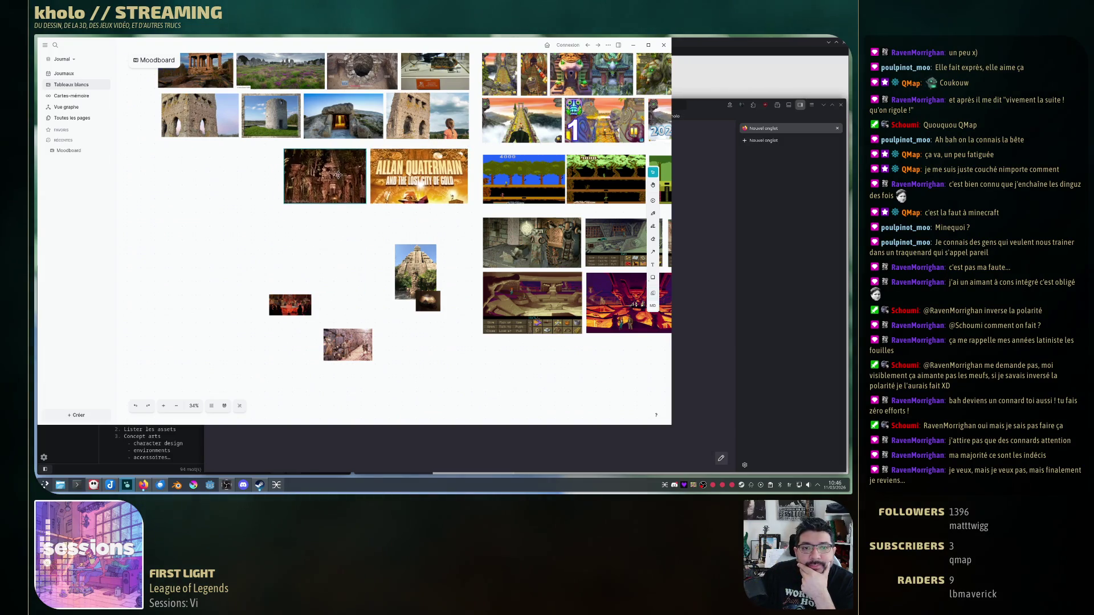
pyautogui.moveTo(409, 262); pyautogui.dragTo(253, 165)
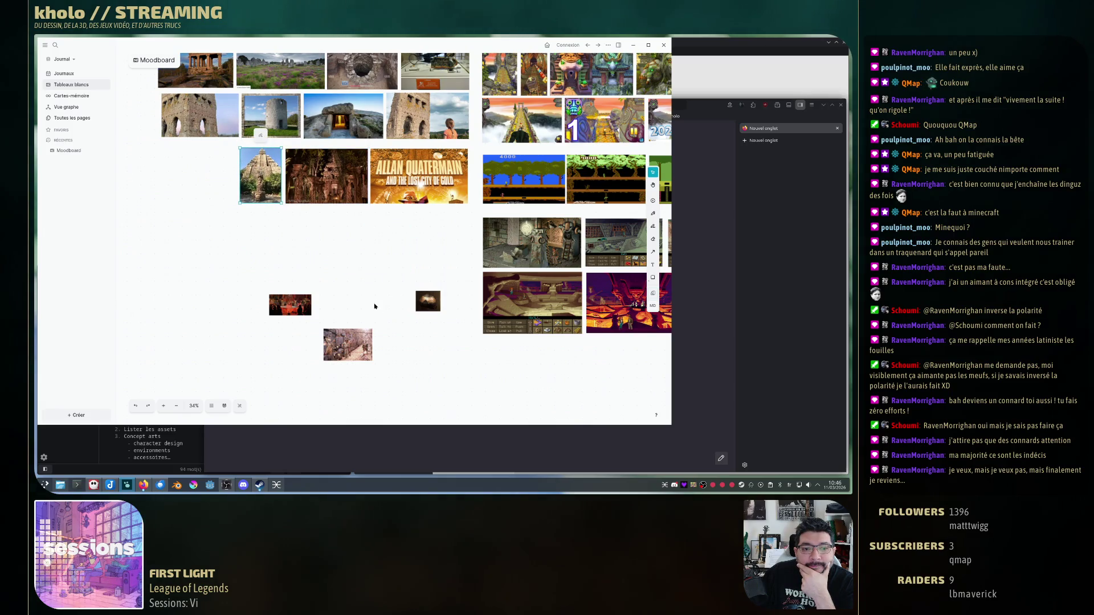
pyautogui.hscroll(-2, 373, 305)
# Enlarge the red scene below the poster with the sepia image beside it, and add the dark artifact on top
pyautogui.moveTo(373, 318)
pyautogui.mouseDown()
pyautogui.moveTo(298, 173)
pyautogui.moveTo(531, 233)
pyautogui.moveTo(456, 273)
pyautogui.mouseUp()
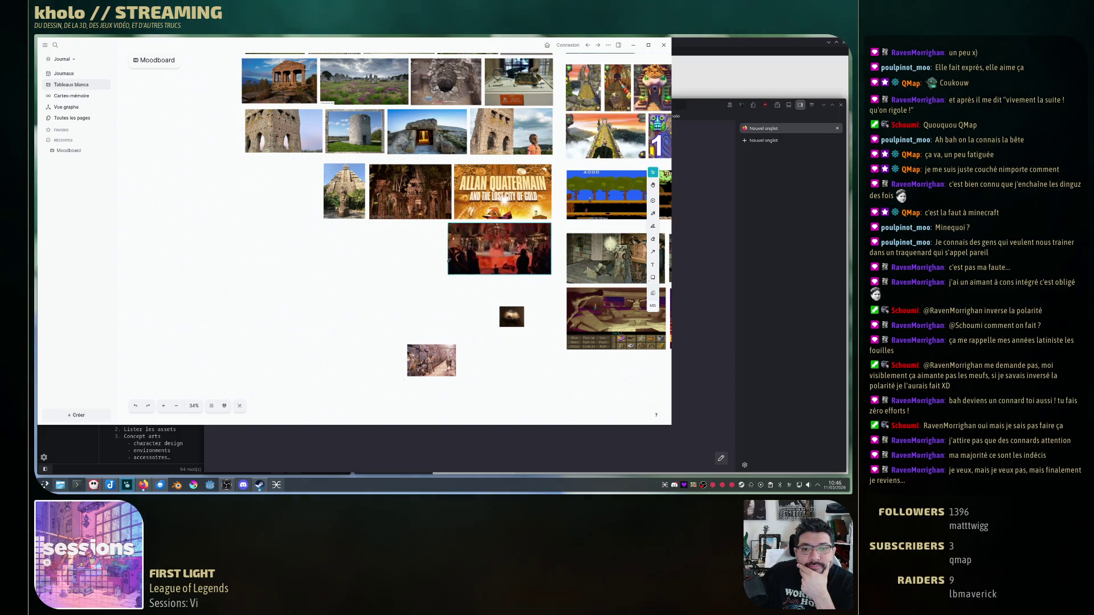
pyautogui.moveTo(511, 317)
pyautogui.mouseDown()
pyautogui.moveTo(270, 181)
pyautogui.moveTo(218, 196)
pyautogui.mouseUp()
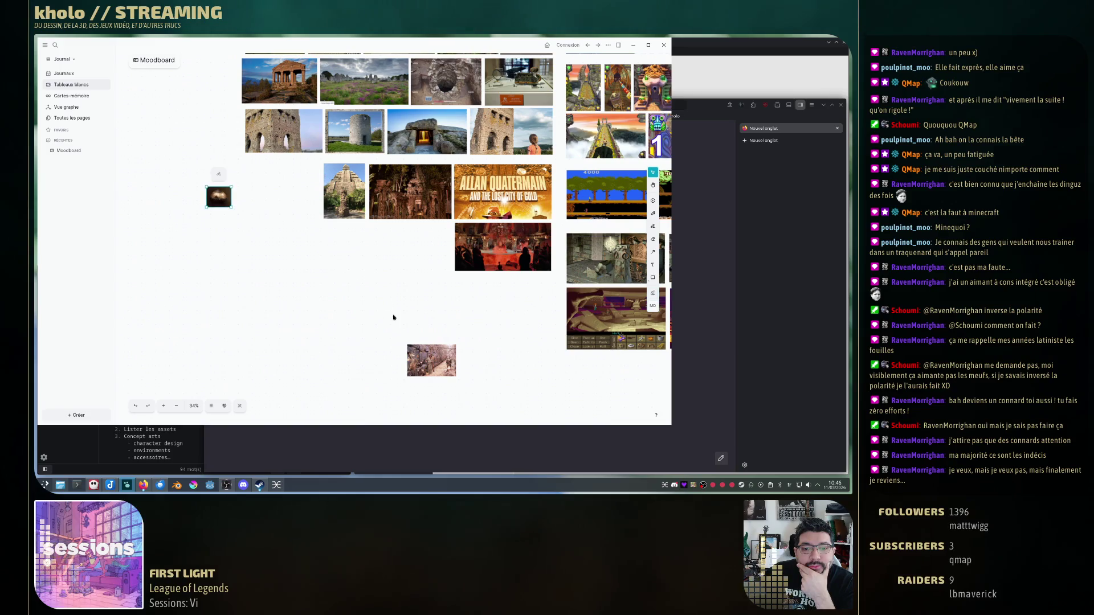
pyautogui.moveTo(431, 360)
pyautogui.mouseDown()
pyautogui.moveTo(403, 247)
pyautogui.moveTo(432, 235)
pyautogui.moveTo(378, 271)
pyautogui.mouseUp()
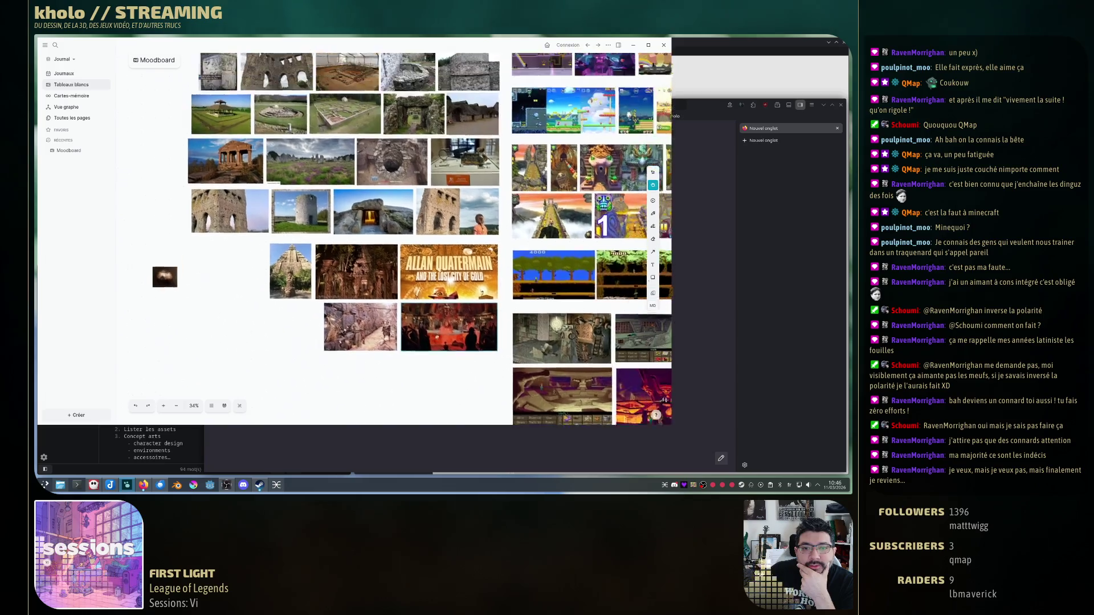
pyautogui.scroll(5, 214, 353)
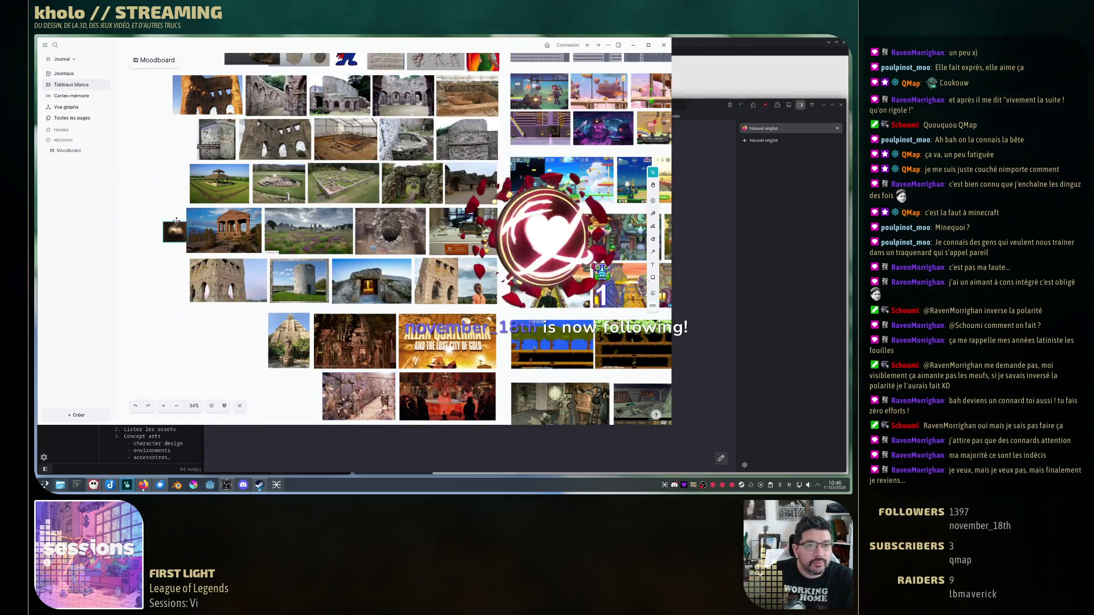
pyautogui.scroll(4, 169, 159)
pyautogui.moveTo(212, 208); pyautogui.dragTo(227, 182)
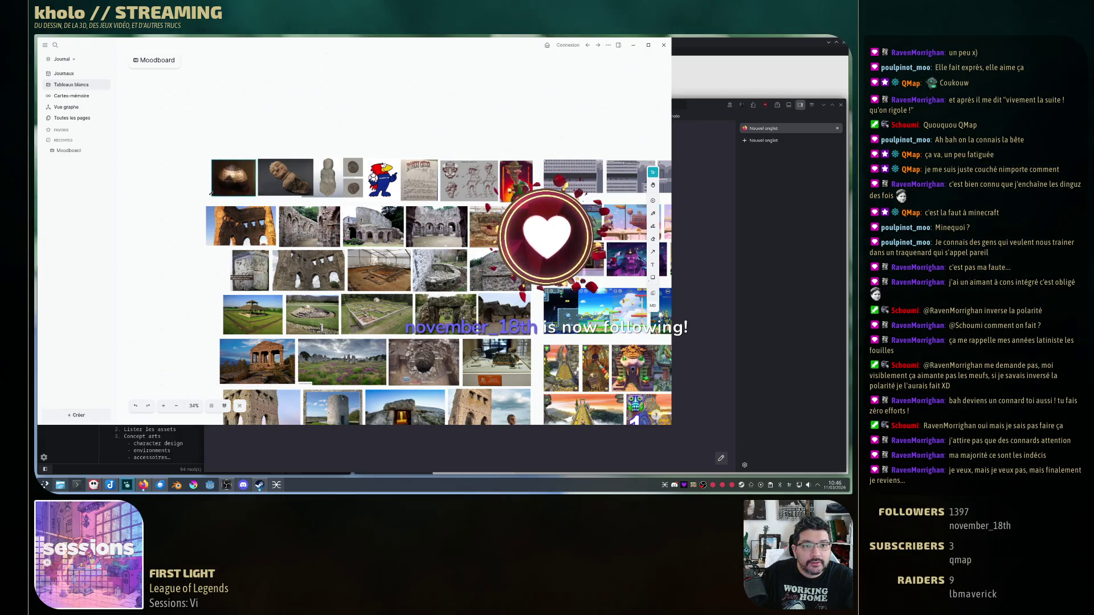
pyautogui.scroll(-1, 383, 202)
pyautogui.scroll(-3, 382, 202)
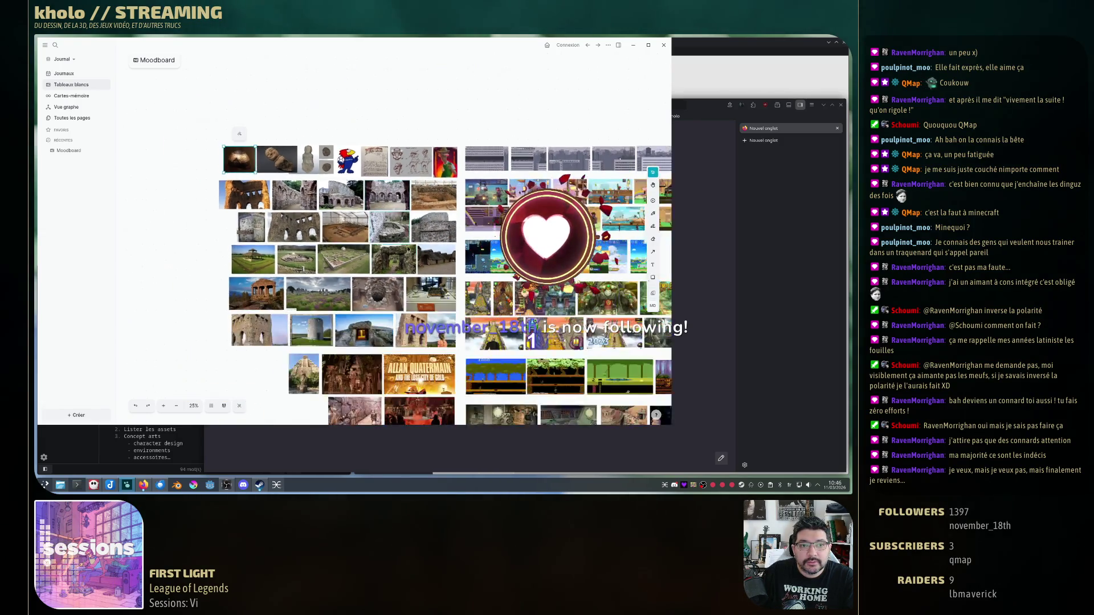
pyautogui.scroll(-2, 445, 314)
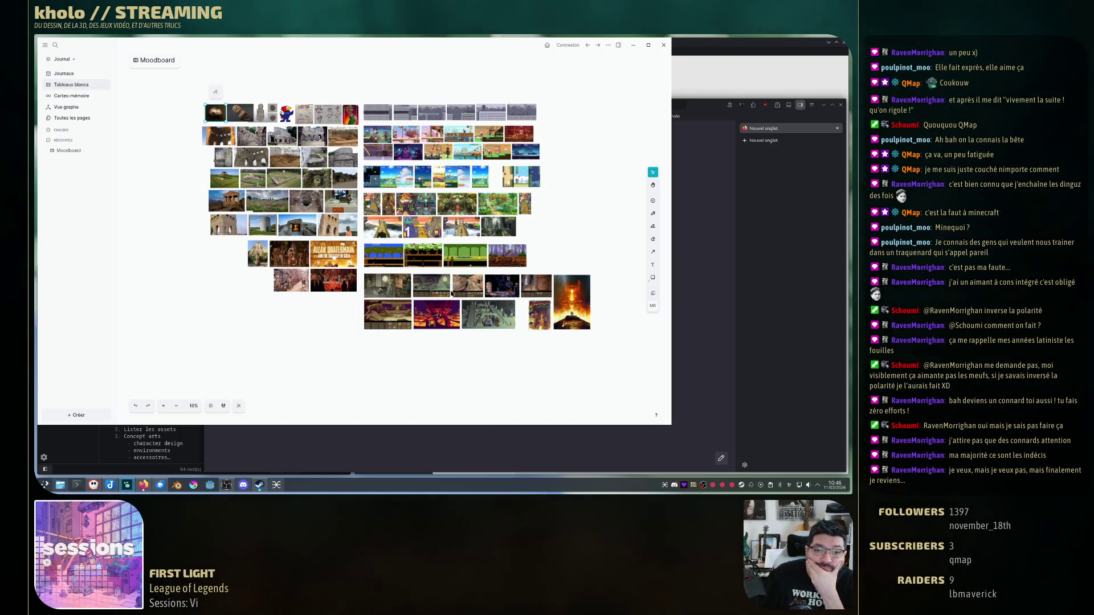
# Lower the left cluster's bottom group and settle the upper grid so the artifact, ruins and poster rows sit apart
pyautogui.moveTo(311, 360); pyautogui.dragTo(319, 371)
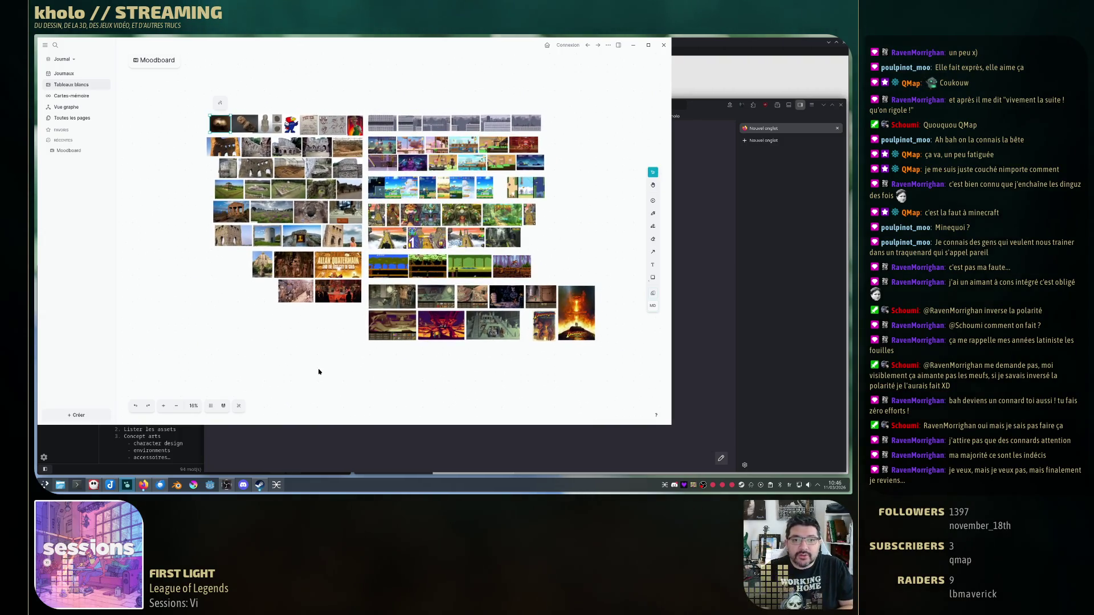
pyautogui.scroll(1, 576, 240)
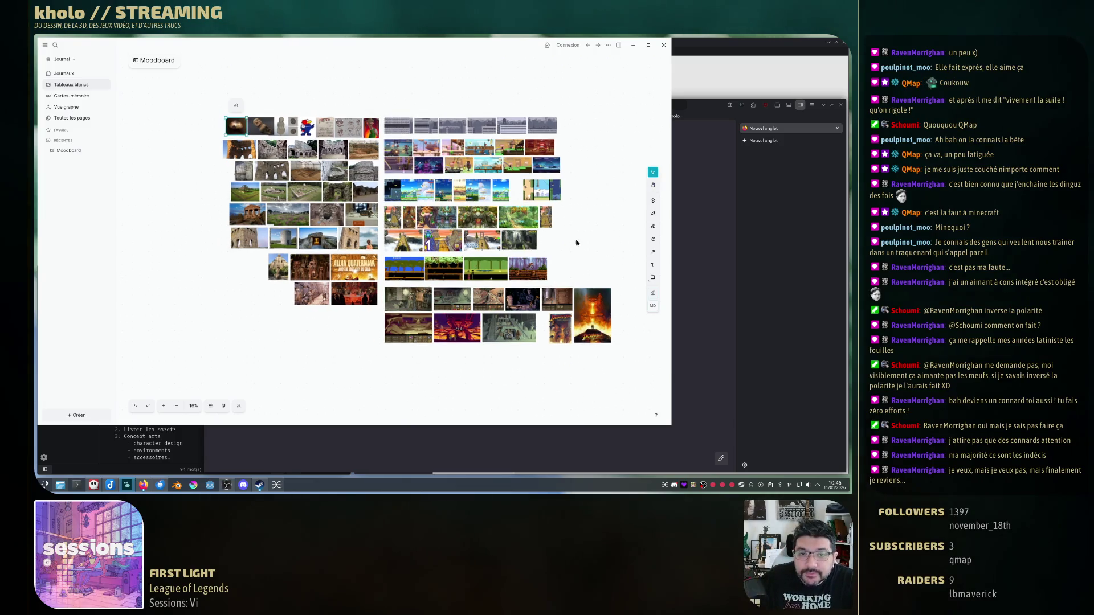
pyautogui.scroll(1, 416, 218)
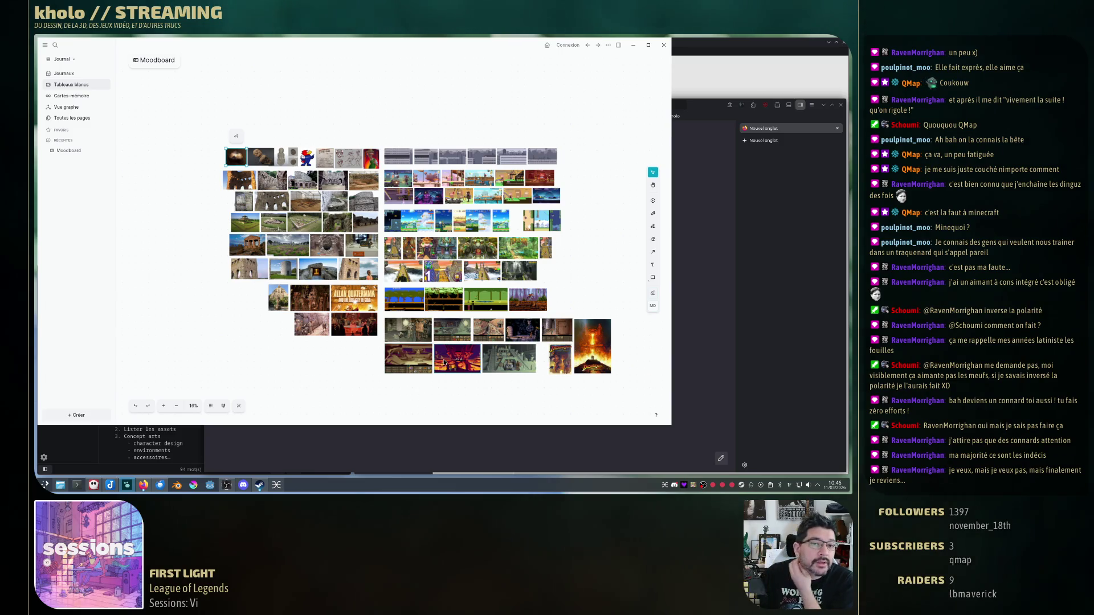
pyautogui.moveTo(362, 351); pyautogui.dragTo(269, 287)
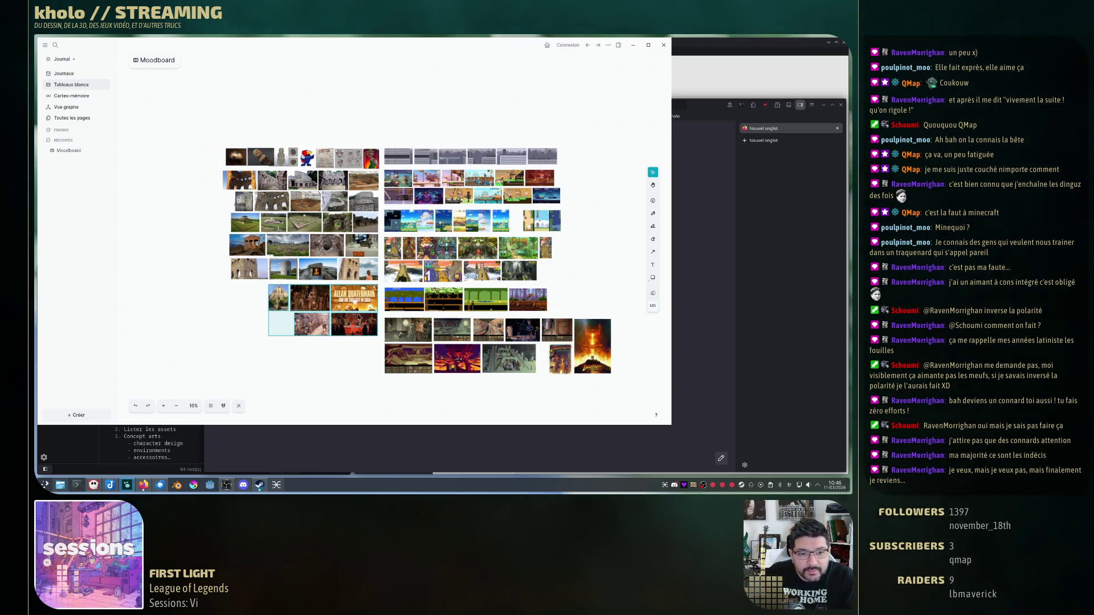
pyautogui.moveTo(358, 325); pyautogui.dragTo(359, 344)
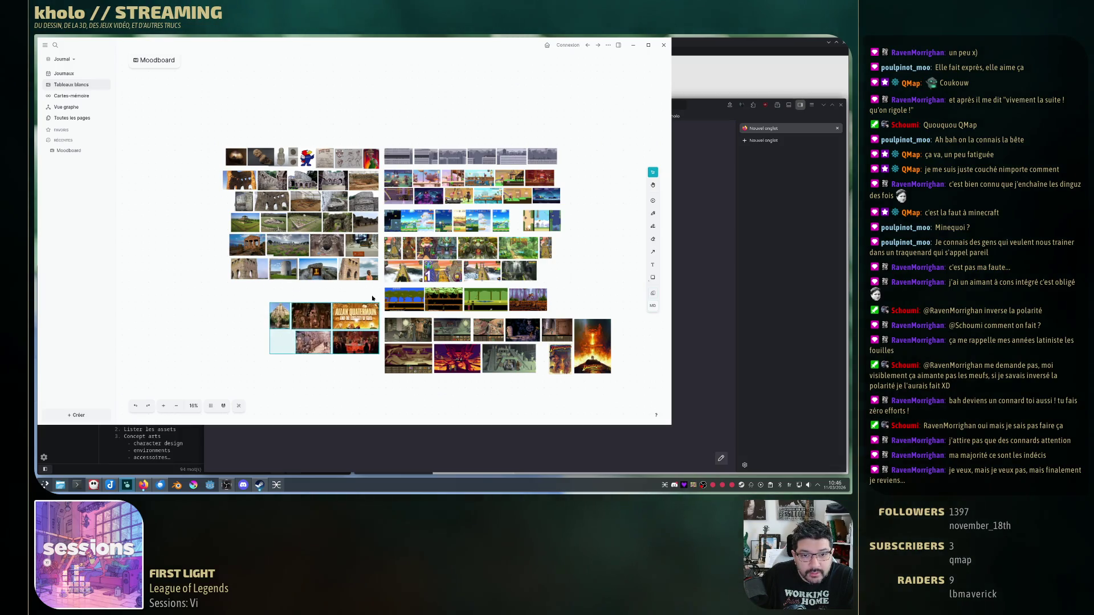
pyautogui.moveTo(373, 297); pyautogui.dragTo(224, 177)
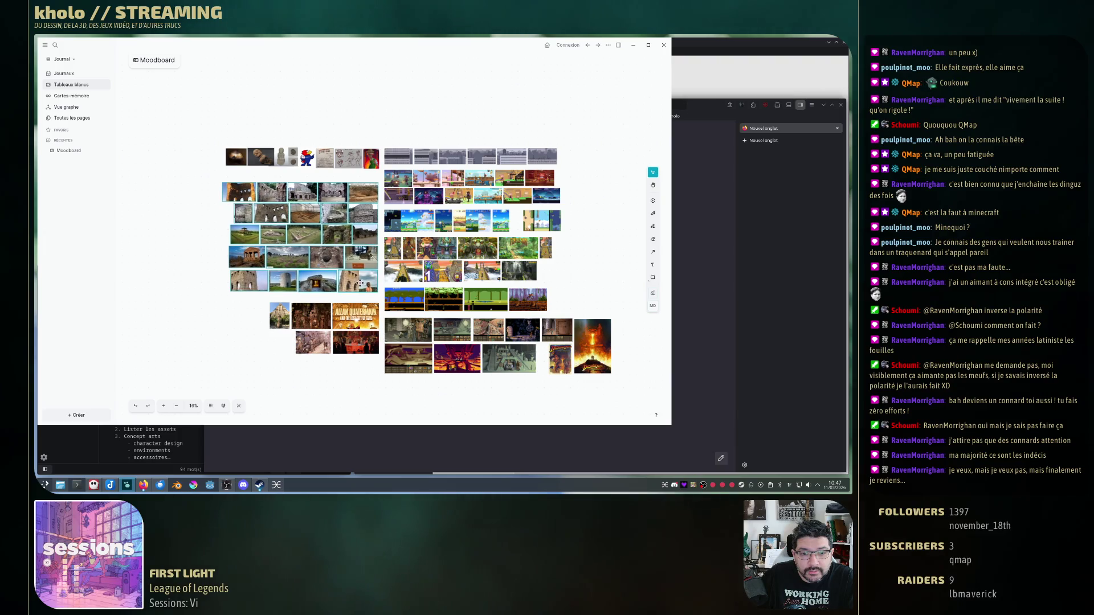
pyautogui.click(629, 361)
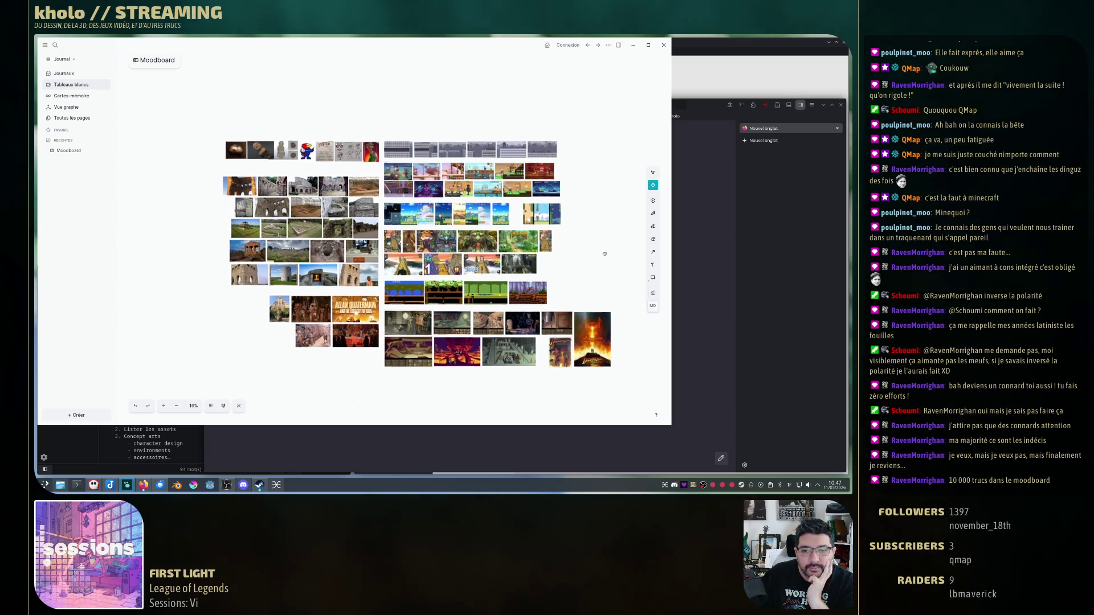
pyautogui.scroll(-1, 599, 246)
pyautogui.scroll(1, 335, 162)
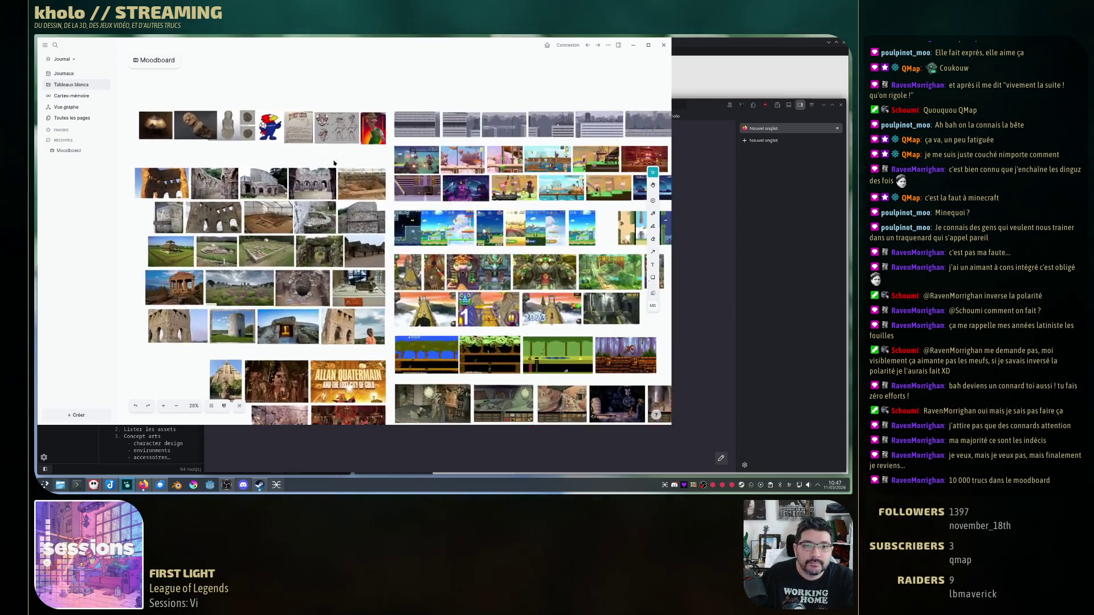
pyautogui.scroll(1, 342, 188)
pyautogui.scroll(1, 360, 231)
pyautogui.scroll(1, 376, 273)
pyautogui.scroll(1, 382, 295)
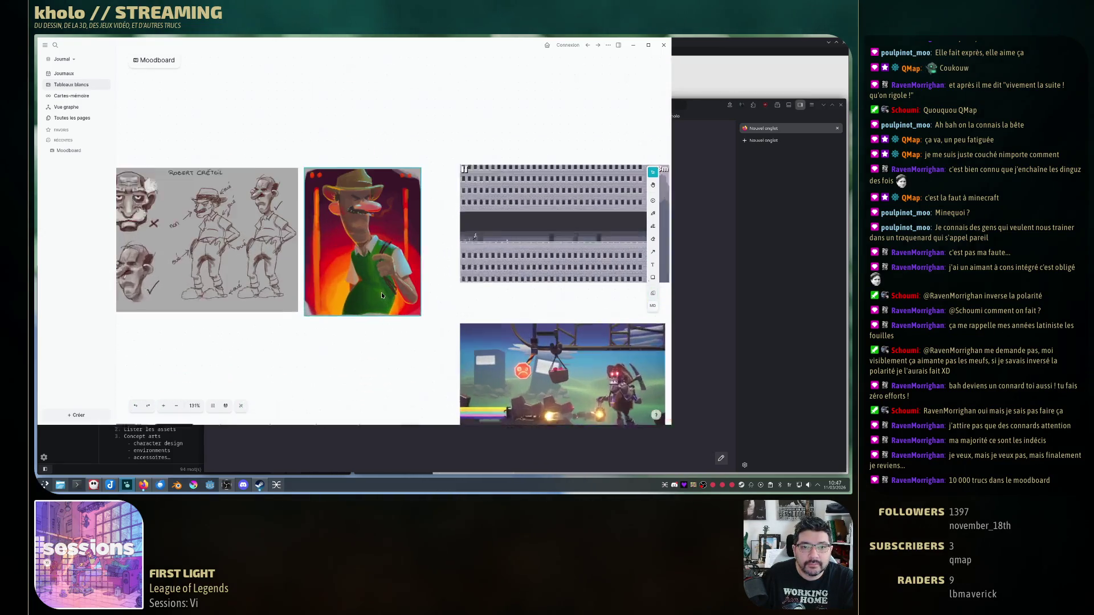
pyautogui.scroll(1, 382, 296)
pyautogui.scroll(-1, 427, 304)
pyautogui.hscroll(-3, 472, 317)
pyautogui.scroll(1, 350, 334)
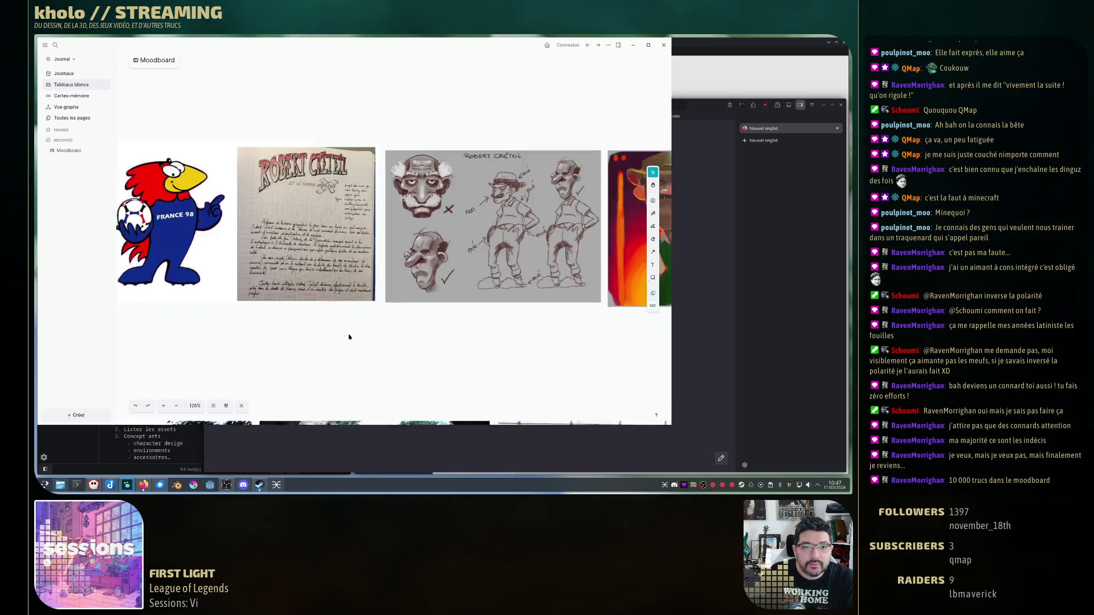
pyautogui.scroll(1, 376, 320)
pyautogui.scroll(1, 364, 330)
pyautogui.scroll(1, 385, 359)
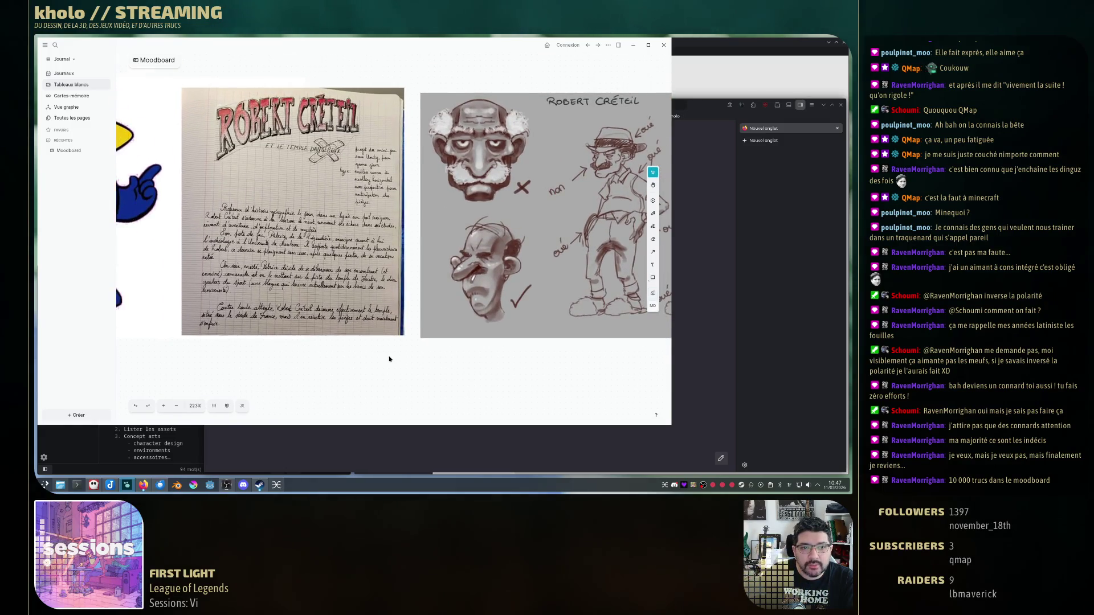
pyautogui.scroll(1, 386, 363)
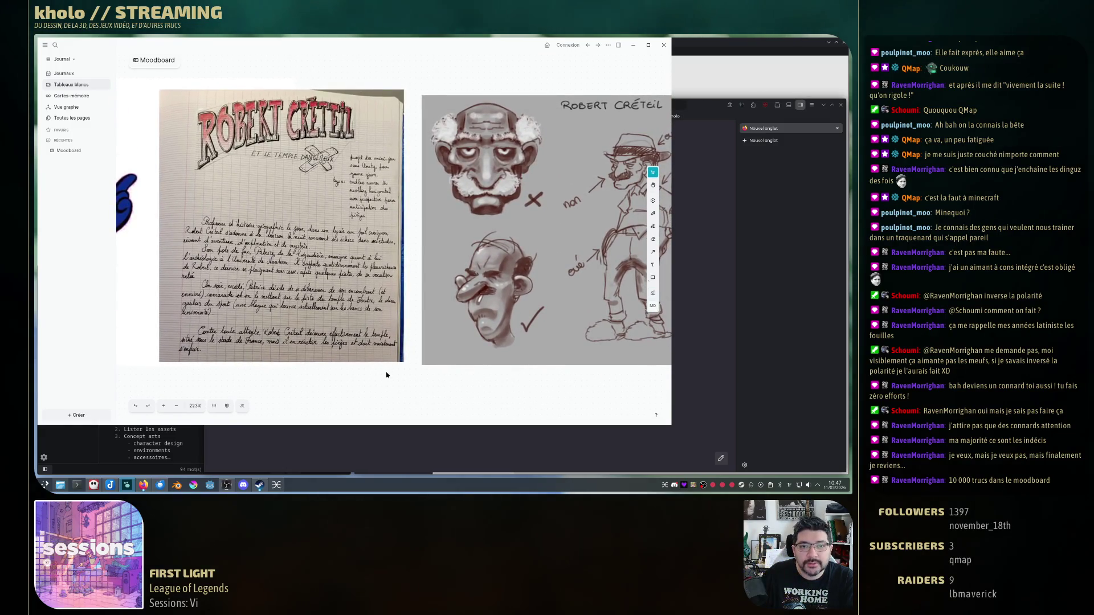
pyautogui.scroll(1, 394, 378)
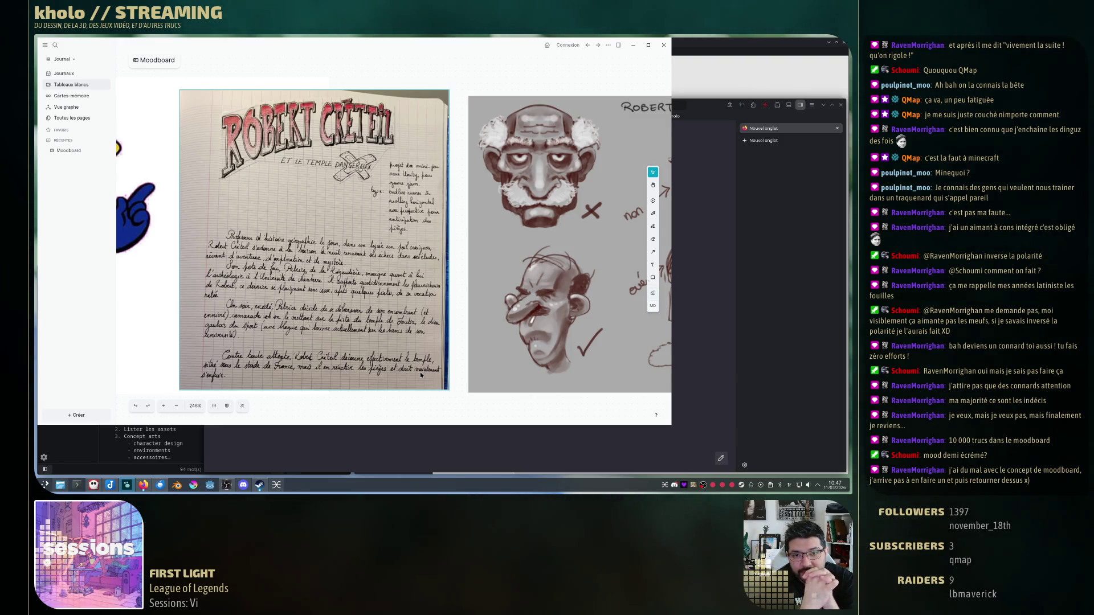
pyautogui.scroll(-3, 563, 319)
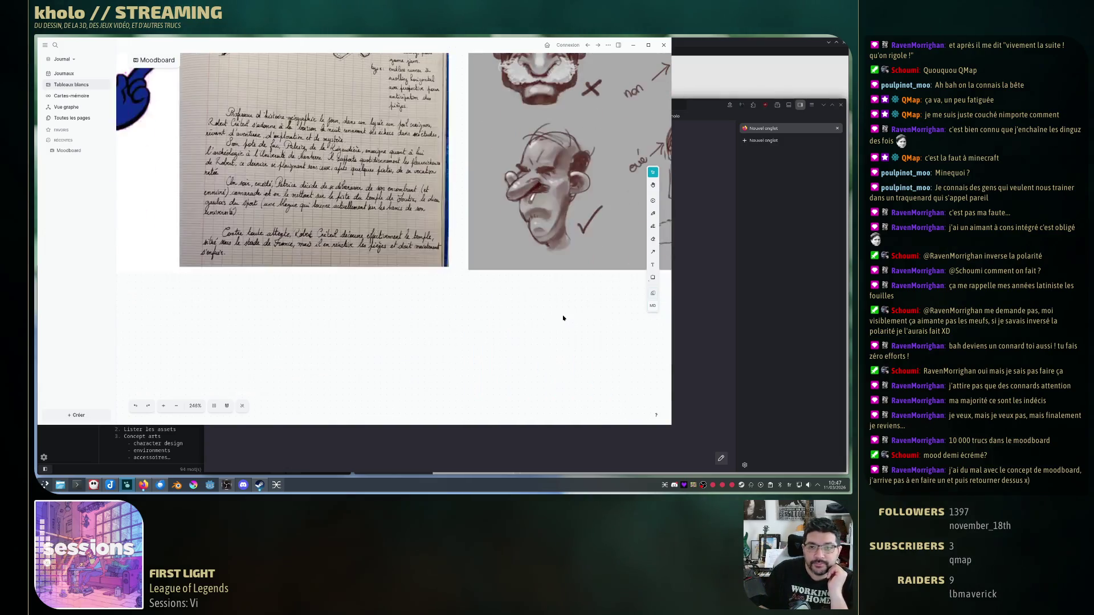
pyautogui.hscroll(3, 362, 334)
pyautogui.scroll(-3, 482, 310)
pyautogui.hscroll(3, 502, 287)
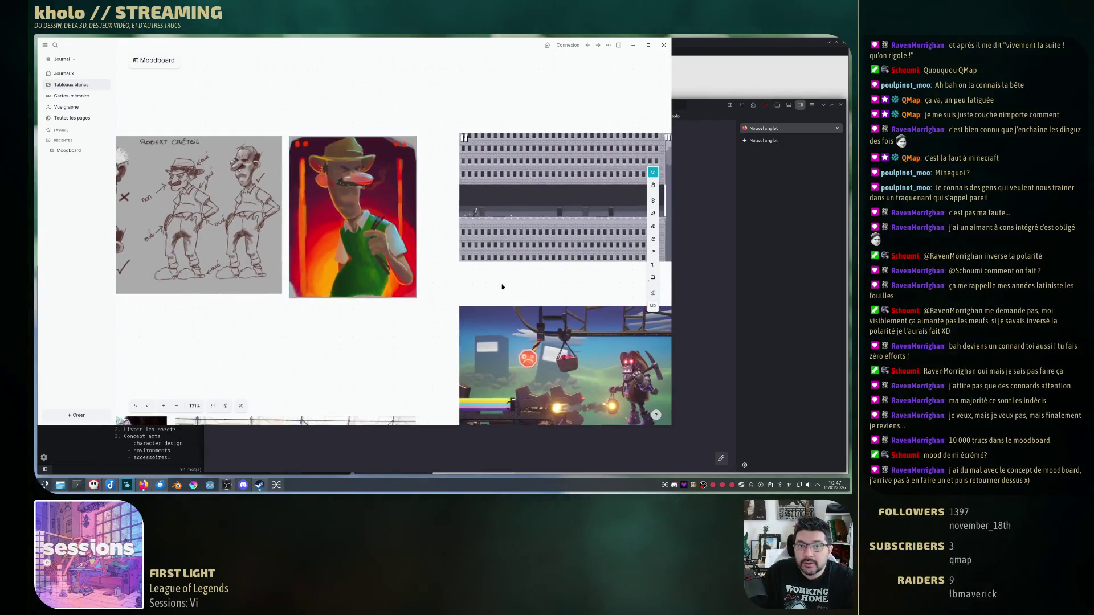
pyautogui.scroll(-2, 502, 286)
pyautogui.hscroll(3, 461, 257)
pyautogui.scroll(-1, 462, 256)
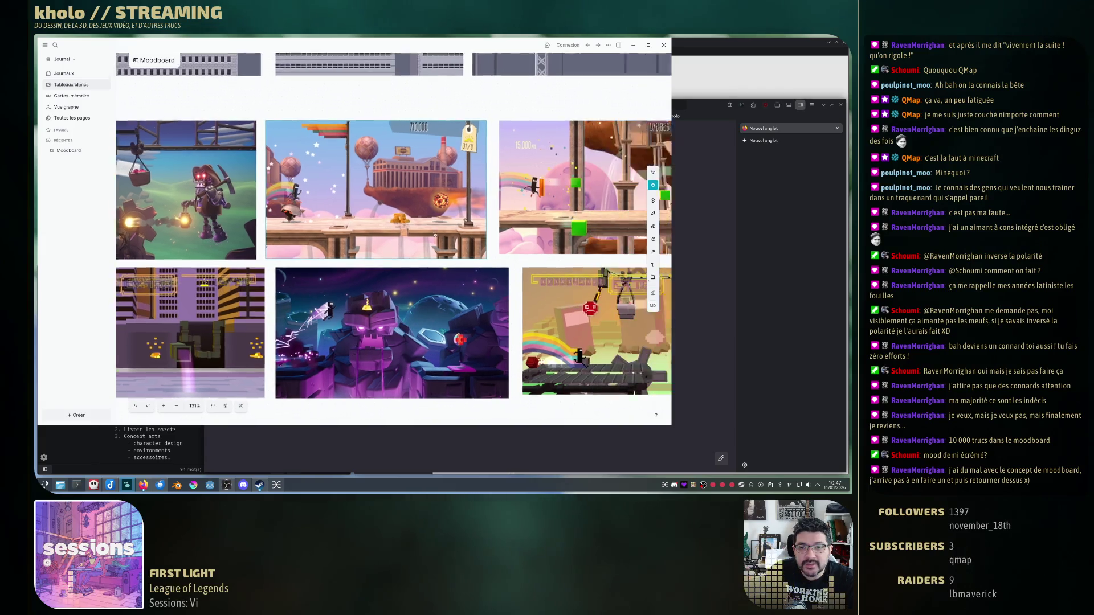
pyautogui.hscroll(2, 435, 235)
pyautogui.hscroll(2, 435, 235)
pyautogui.hscroll(2, 435, 236)
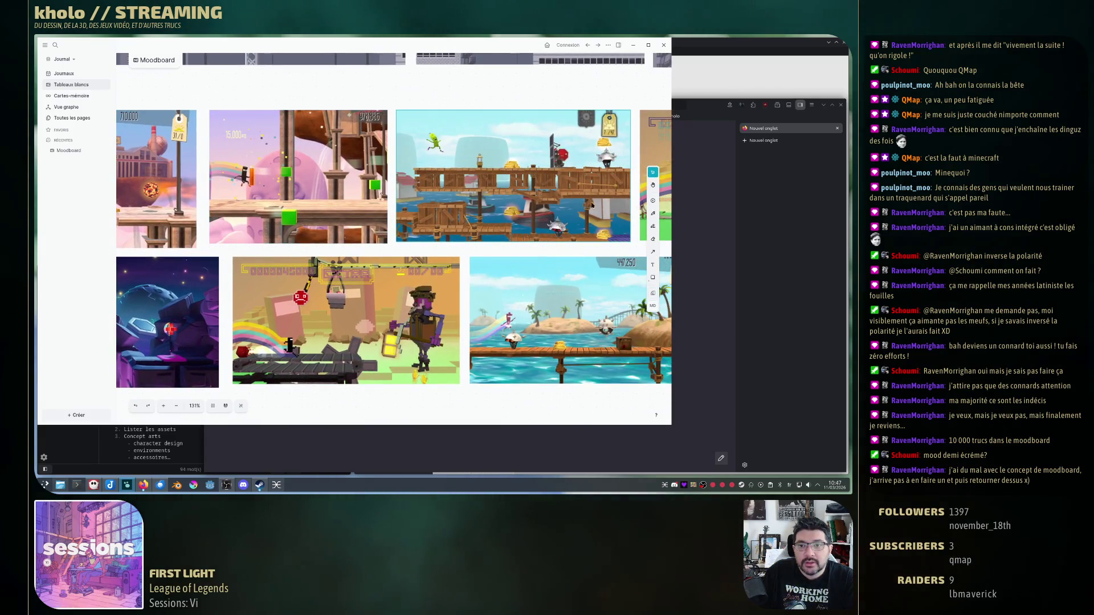
pyautogui.hscroll(2, 594, 317)
pyautogui.scroll(-1, 594, 316)
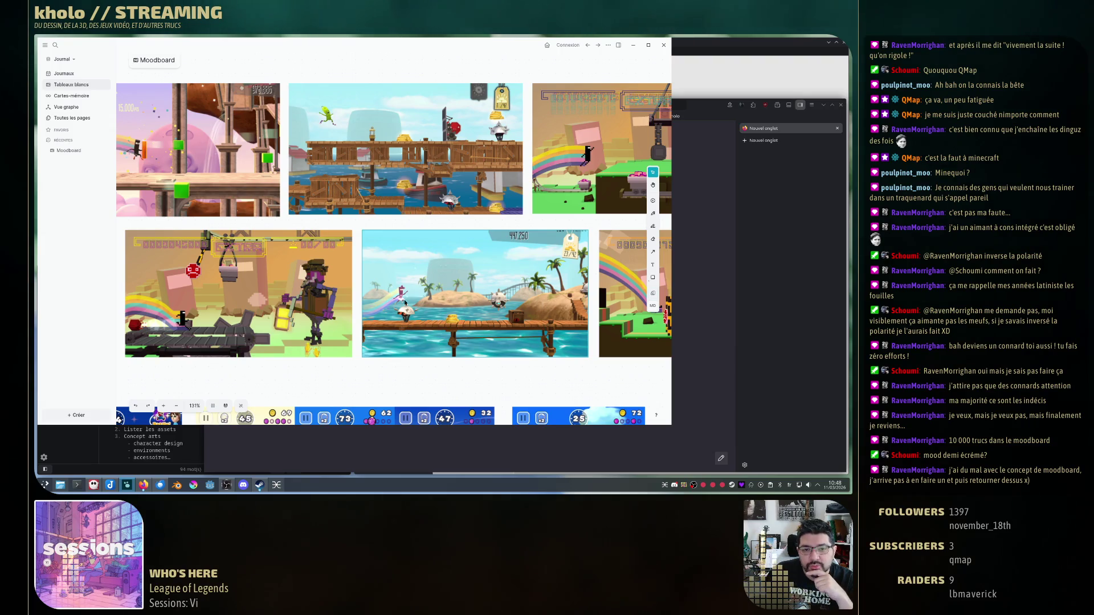
pyautogui.hscroll(-3, 376, 299)
pyautogui.hscroll(-3, 343, 250)
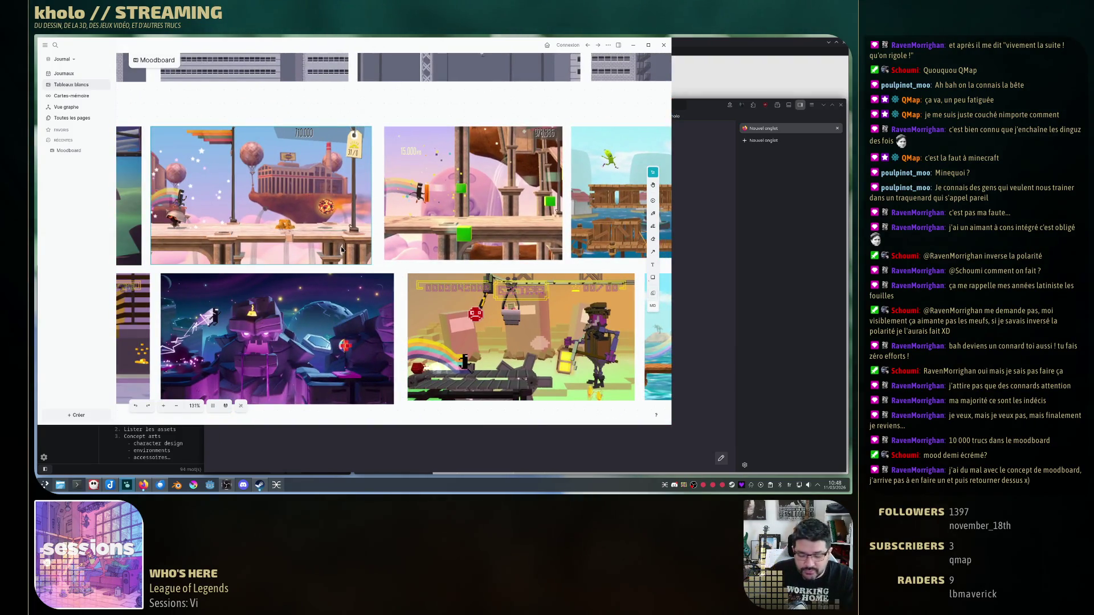
pyautogui.scroll(3, 342, 250)
pyautogui.scroll(3, 340, 239)
pyautogui.scroll(3, 340, 227)
pyautogui.scroll(3, 337, 210)
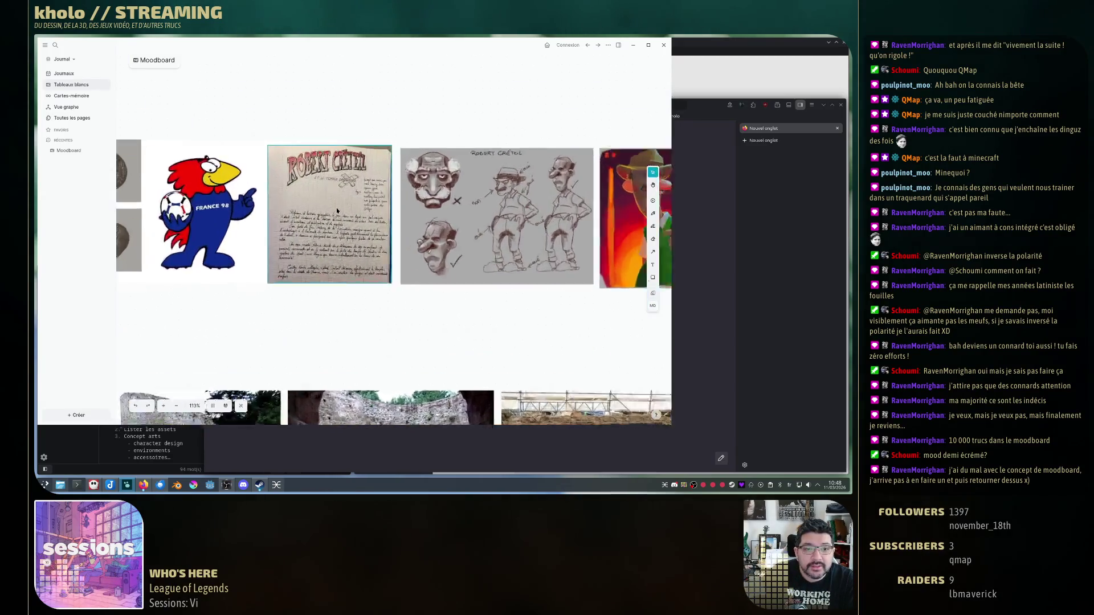
pyautogui.scroll(2, 336, 211)
pyautogui.scroll(2, 368, 244)
pyautogui.scroll(2, 394, 267)
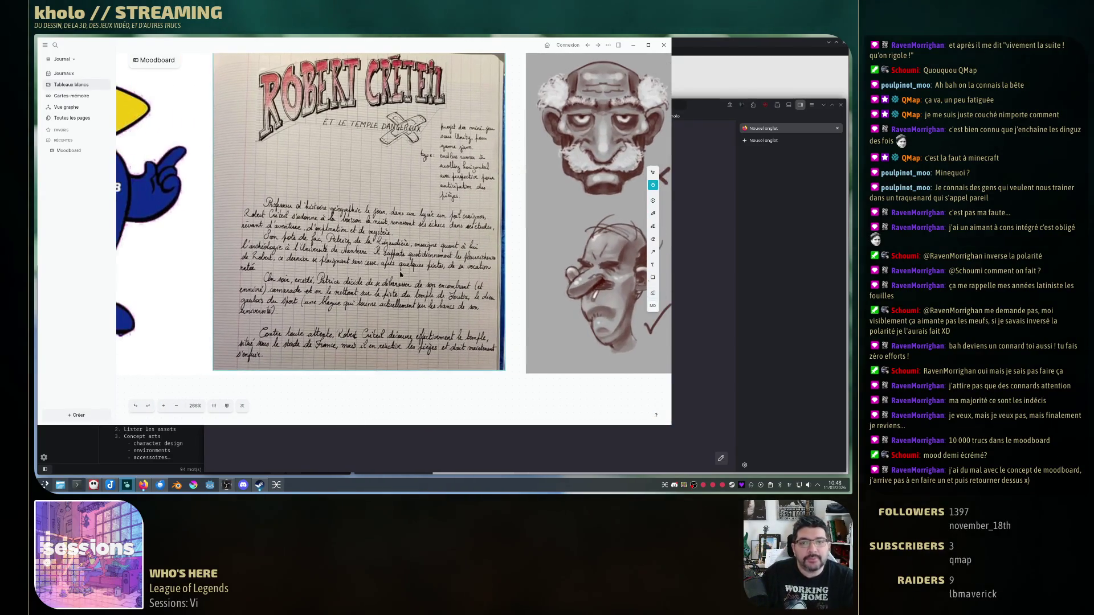
# Switch the whiteboard from the hand tool back to the select tool
pyautogui.press('1')
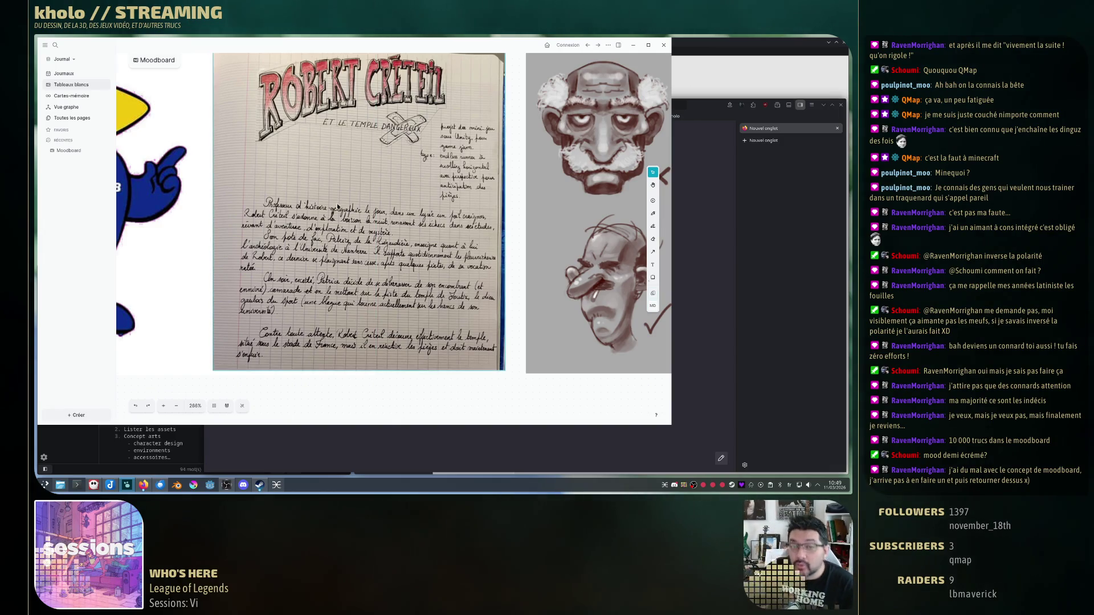
pyautogui.hscroll(3, 374, 242)
pyautogui.scroll(-3, 389, 322)
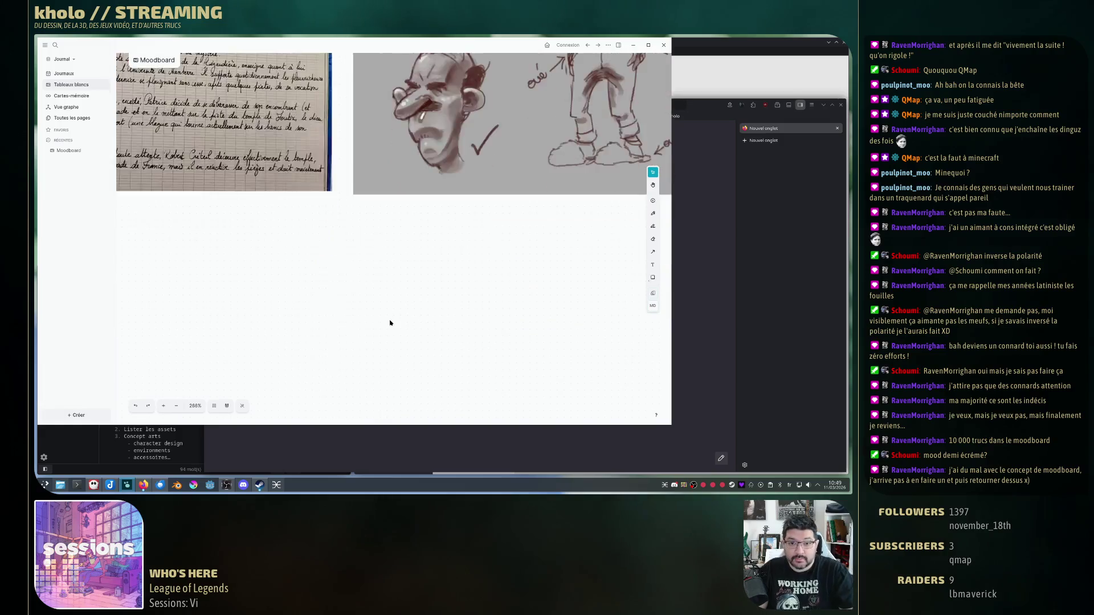
pyautogui.scroll(3, 392, 308)
pyautogui.keyDown('ctrl'); pyautogui.scroll(-3, 393, 305); pyautogui.keyUp('ctrl')
pyautogui.hscroll(3, 395, 317)
pyautogui.scroll(-1, 400, 325)
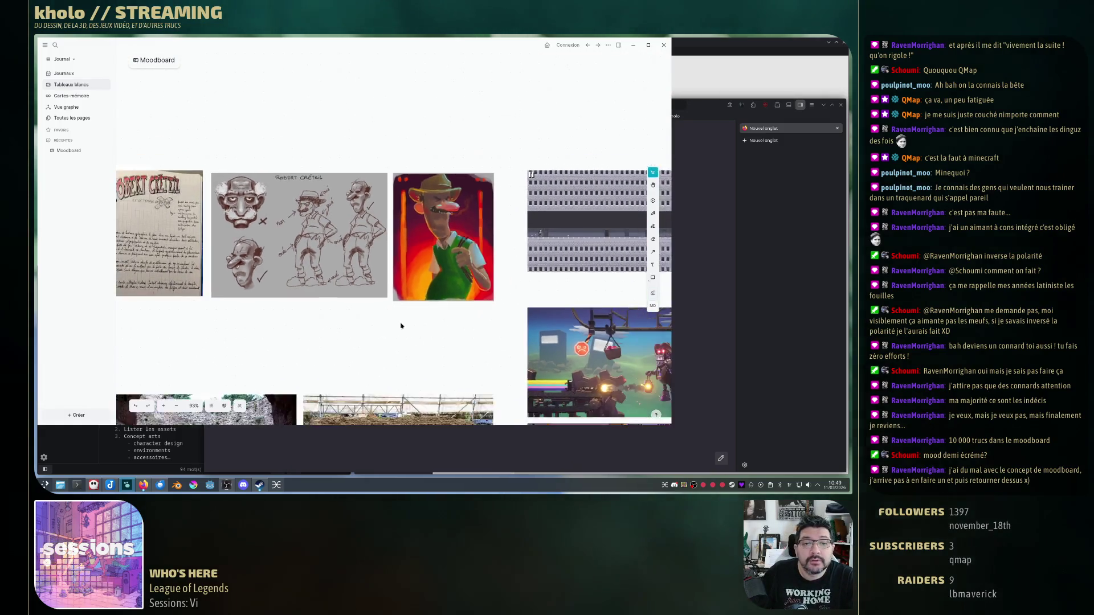
pyautogui.keyDown('ctrl'); pyautogui.scroll(-2, 398, 300); pyautogui.keyUp('ctrl')
pyautogui.keyDown('ctrl'); pyautogui.scroll(-2, 395, 274); pyautogui.keyUp('ctrl')
pyautogui.scroll(-2, 393, 249)
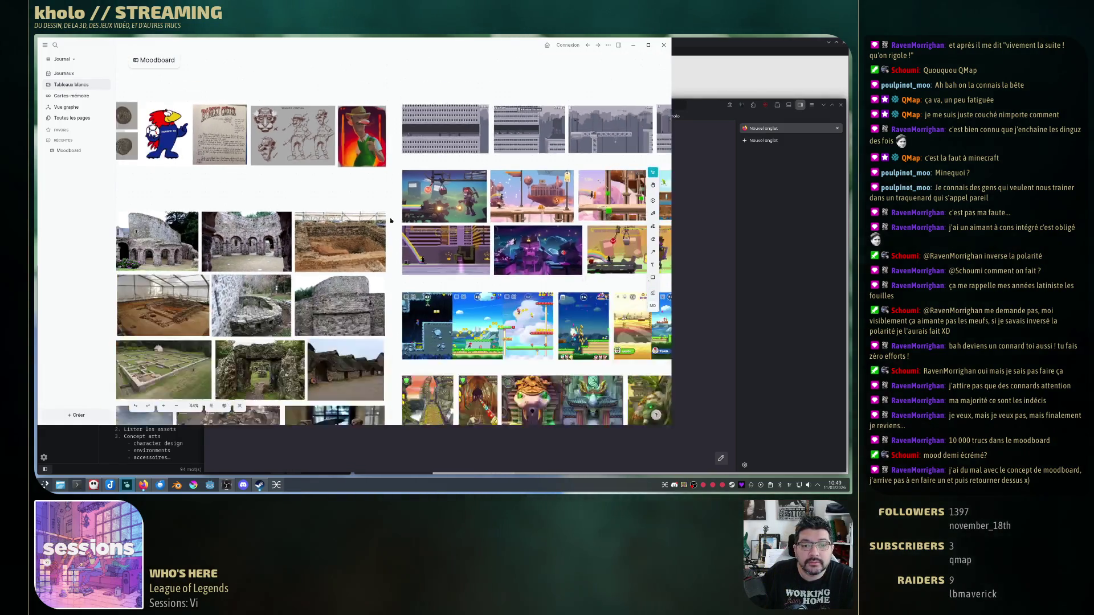
pyautogui.scroll(-2, 391, 220)
pyautogui.keyDown('ctrl'); pyautogui.scroll(-2, 391, 221); pyautogui.keyUp('ctrl')
pyautogui.scroll(-2, 391, 221)
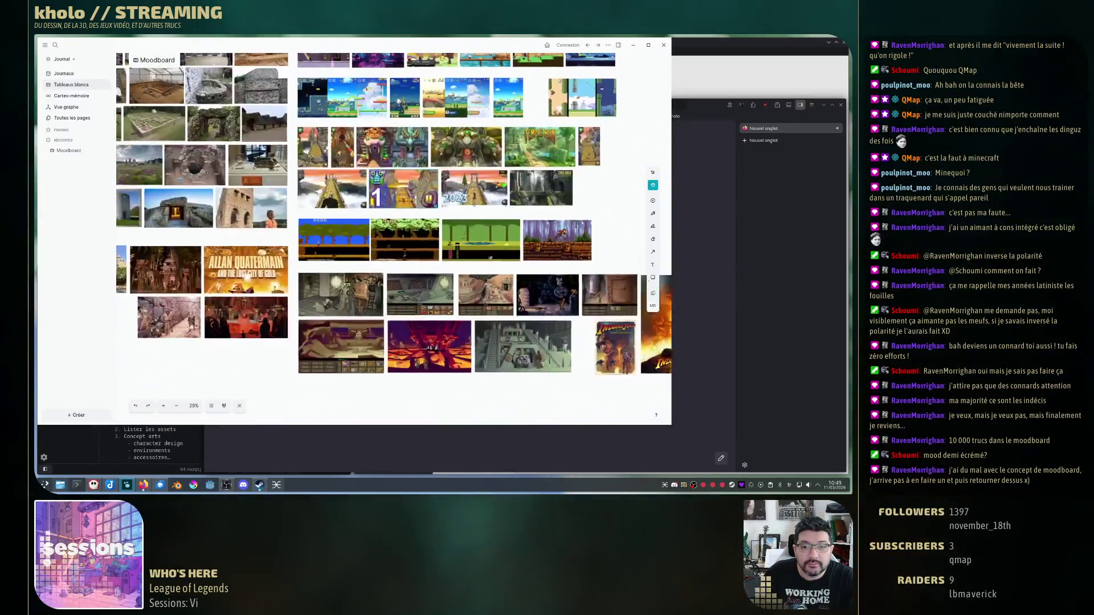
pyautogui.keyDown('ctrl'); pyautogui.scroll(-2, 548, 270); pyautogui.keyUp('ctrl')
pyautogui.scroll(2, 548, 270)
pyautogui.keyDown('ctrl'); pyautogui.scroll(1, 571, 271); pyautogui.keyUp('ctrl')
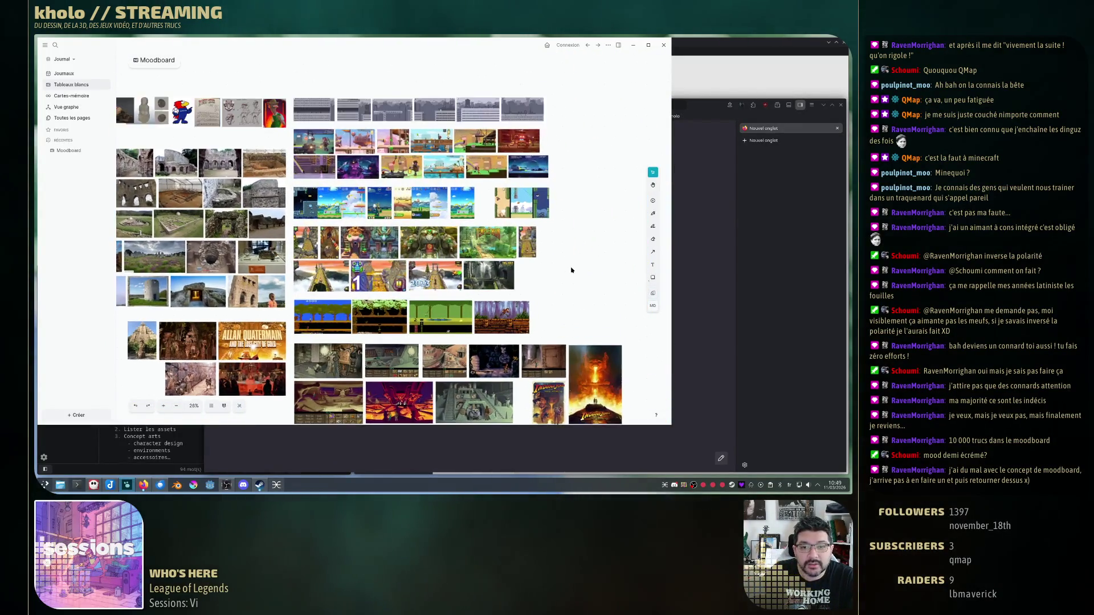
pyautogui.keyDown('ctrl'); pyautogui.scroll(1, 571, 272); pyautogui.keyUp('ctrl')
pyautogui.keyDown('ctrl'); pyautogui.scroll(1, 573, 273); pyautogui.keyUp('ctrl')
pyautogui.keyDown('ctrl'); pyautogui.scroll(1, 587, 274); pyautogui.keyUp('ctrl')
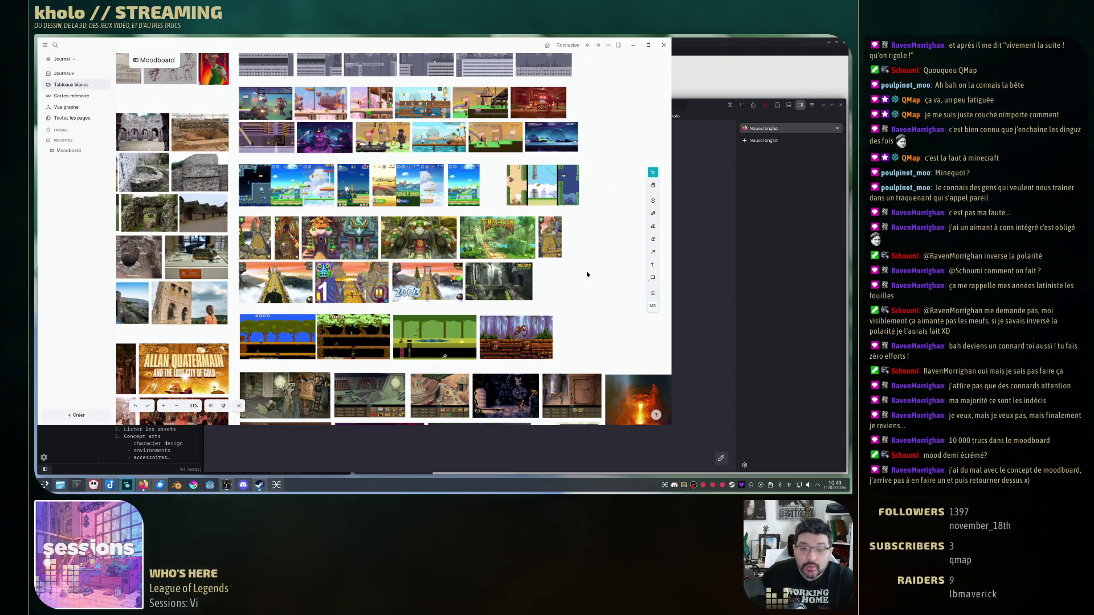
pyautogui.keyDown('ctrl'); pyautogui.scroll(-1, 390, 246); pyautogui.keyUp('ctrl')
pyautogui.keyDown('ctrl'); pyautogui.scroll(1, 389, 246); pyautogui.keyUp('ctrl')
pyautogui.keyDown('ctrl'); pyautogui.scroll(1, 342, 188); pyautogui.keyUp('ctrl')
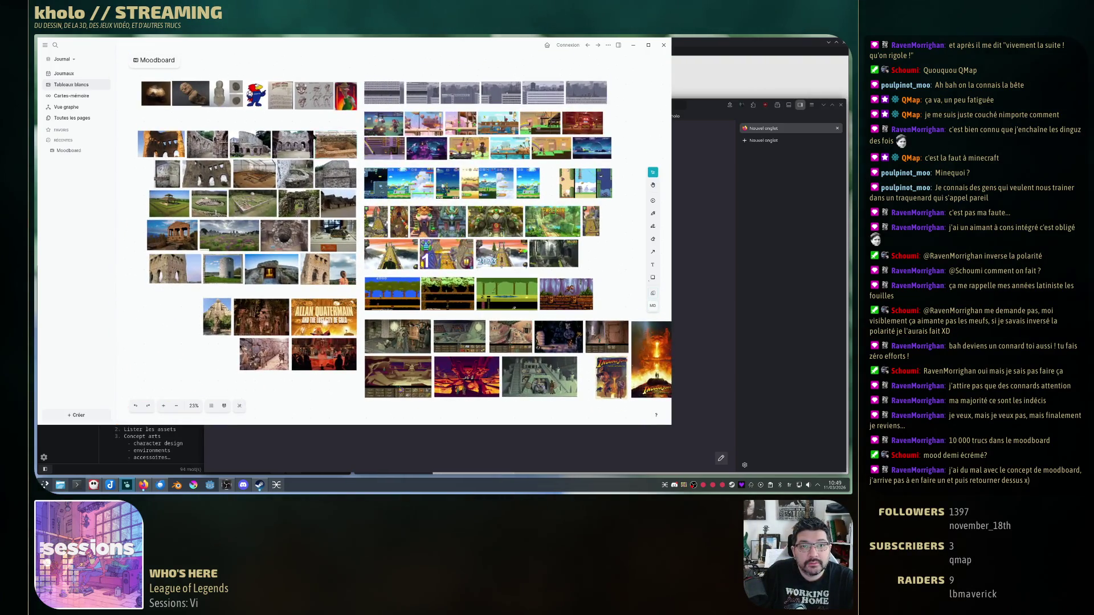
pyautogui.keyDown('ctrl'); pyautogui.scroll(1, 305, 128); pyautogui.keyUp('ctrl')
pyautogui.keyDown('ctrl'); pyautogui.scroll(1, 325, 163); pyautogui.keyUp('ctrl')
pyautogui.keyDown('ctrl'); pyautogui.scroll(2, 351, 197); pyautogui.keyUp('ctrl')
pyautogui.keyDown('ctrl'); pyautogui.scroll(2, 376, 231); pyautogui.keyUp('ctrl')
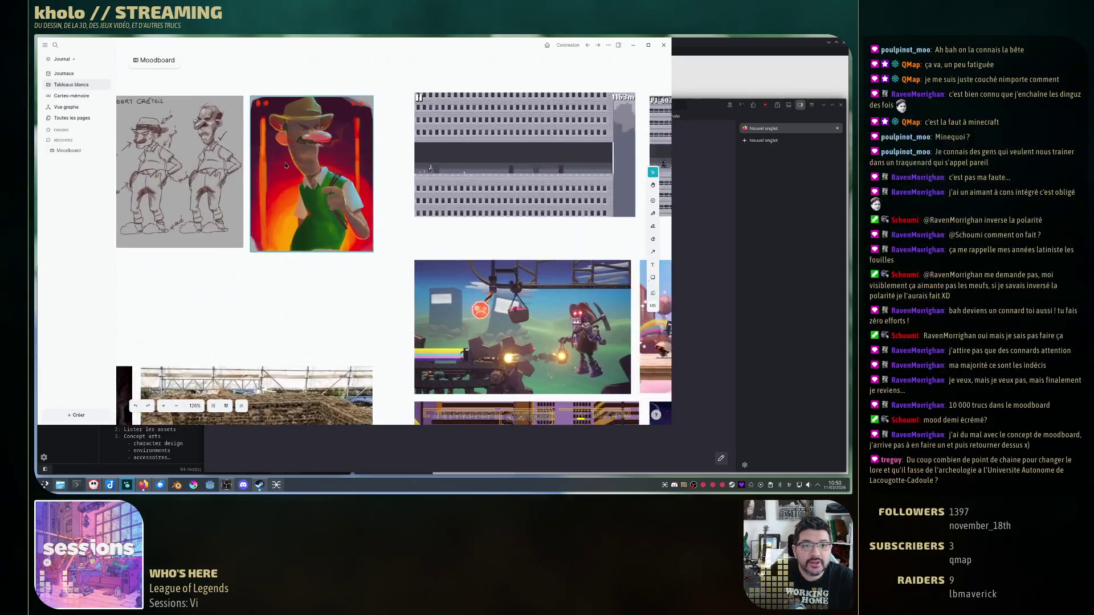
pyautogui.keyDown('ctrl'); pyautogui.scroll(1, 391, 255); pyautogui.keyUp('ctrl')
pyautogui.keyDown('ctrl'); pyautogui.scroll(2, 394, 231); pyautogui.keyUp('ctrl')
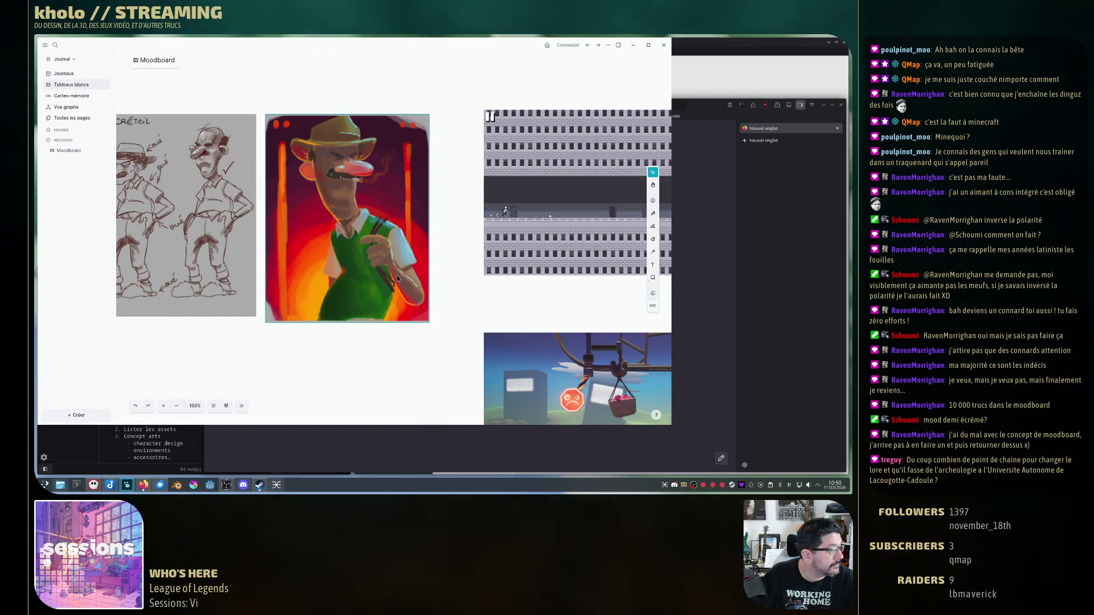
pyautogui.click(403, 352)
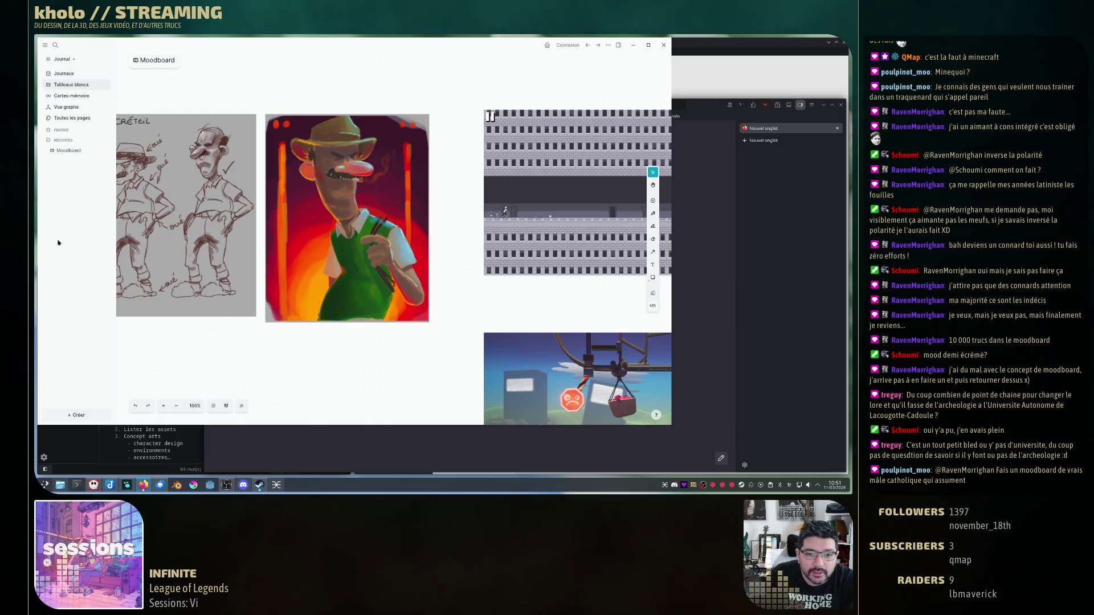
pyautogui.scroll(-2, 366, 342)
pyautogui.scroll(-2, 331, 240)
pyautogui.scroll(-2, 334, 311)
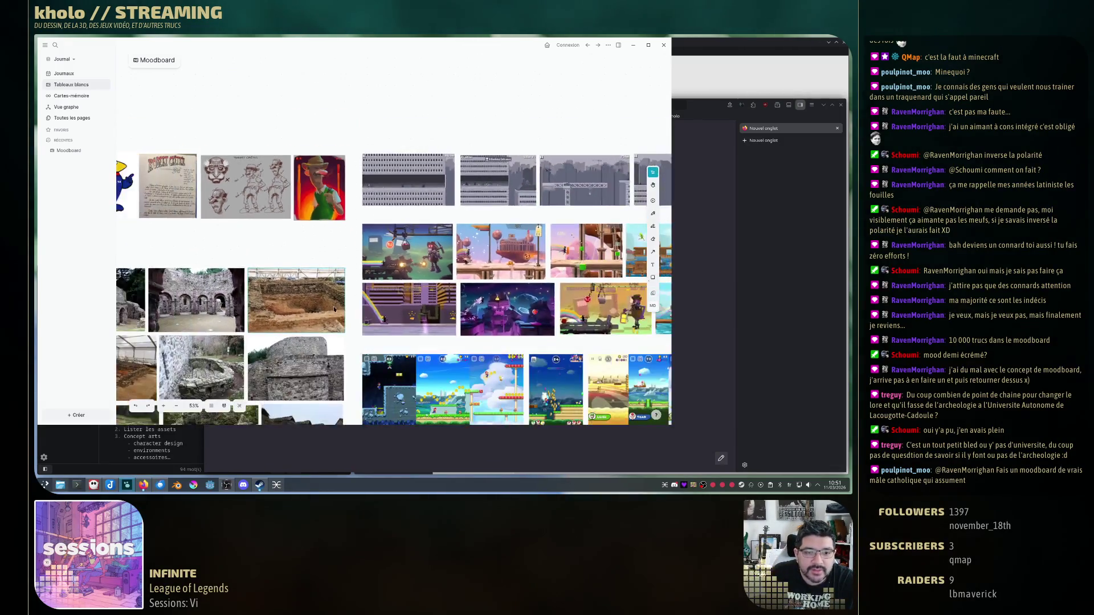
pyautogui.scroll(-2, 335, 311)
pyautogui.scroll(-2, 334, 311)
pyautogui.scroll(-2, 334, 312)
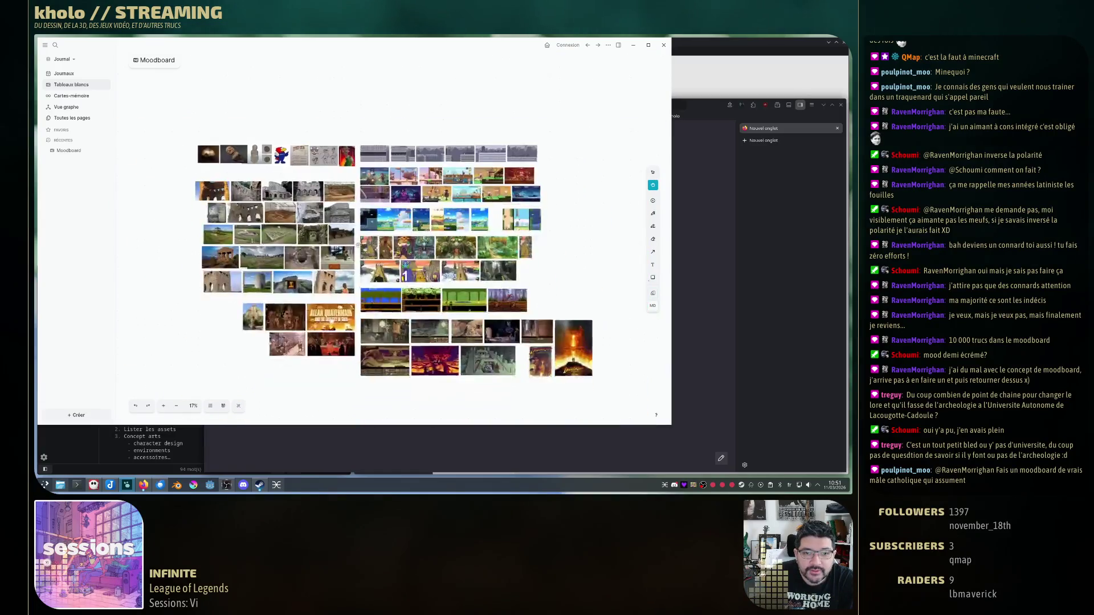
pyautogui.scroll(-1, 358, 245)
# Select the Allan Quatermain image group and shift it slightly down into alignment
pyautogui.press('h')
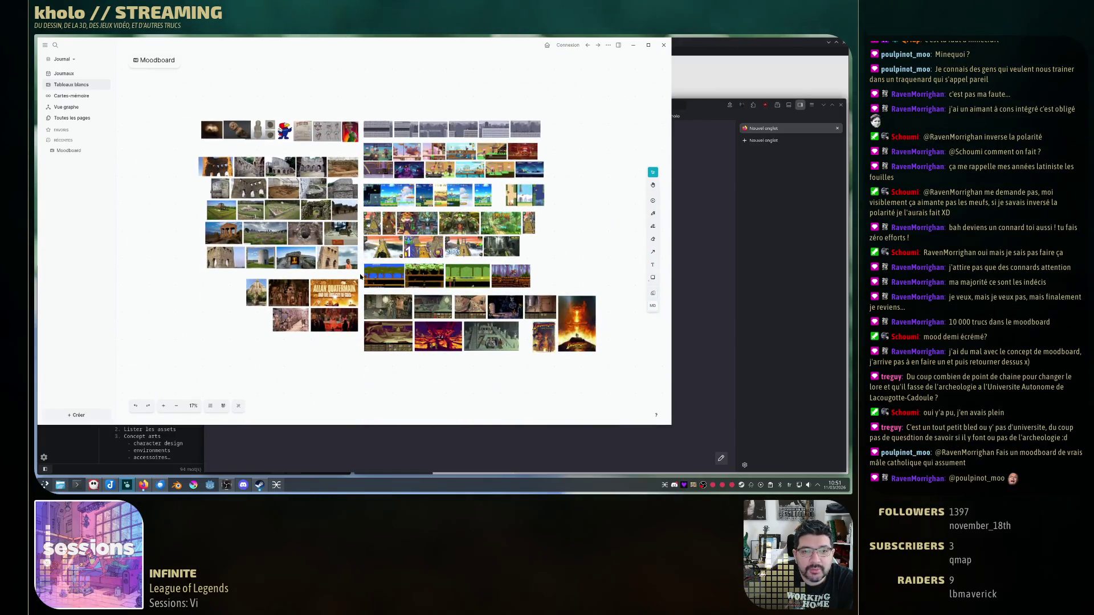
pyautogui.moveTo(354, 152); pyautogui.dragTo(197, 272)
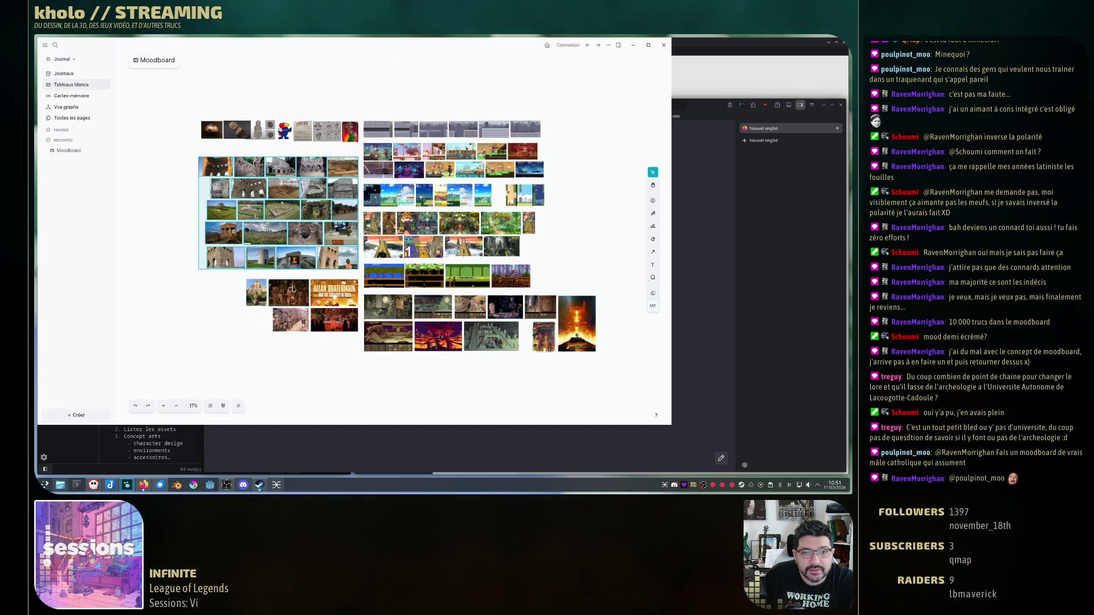
pyautogui.moveTo(348, 275); pyautogui.dragTo(310, 326)
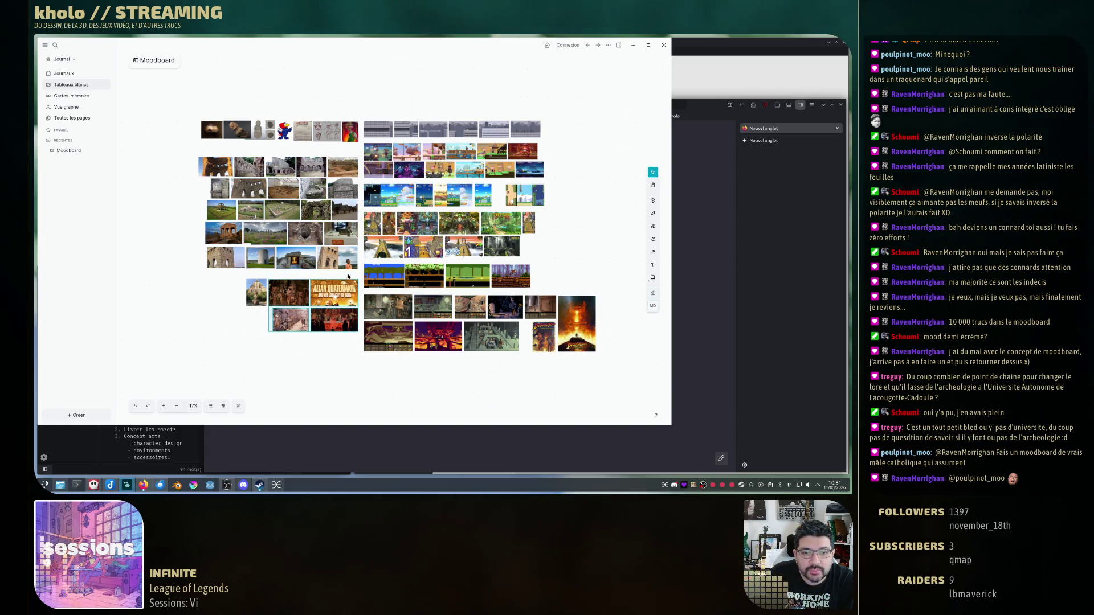
pyautogui.moveTo(348, 275); pyautogui.dragTo(248, 348)
pyautogui.moveTo(340, 322); pyautogui.dragTo(341, 335)
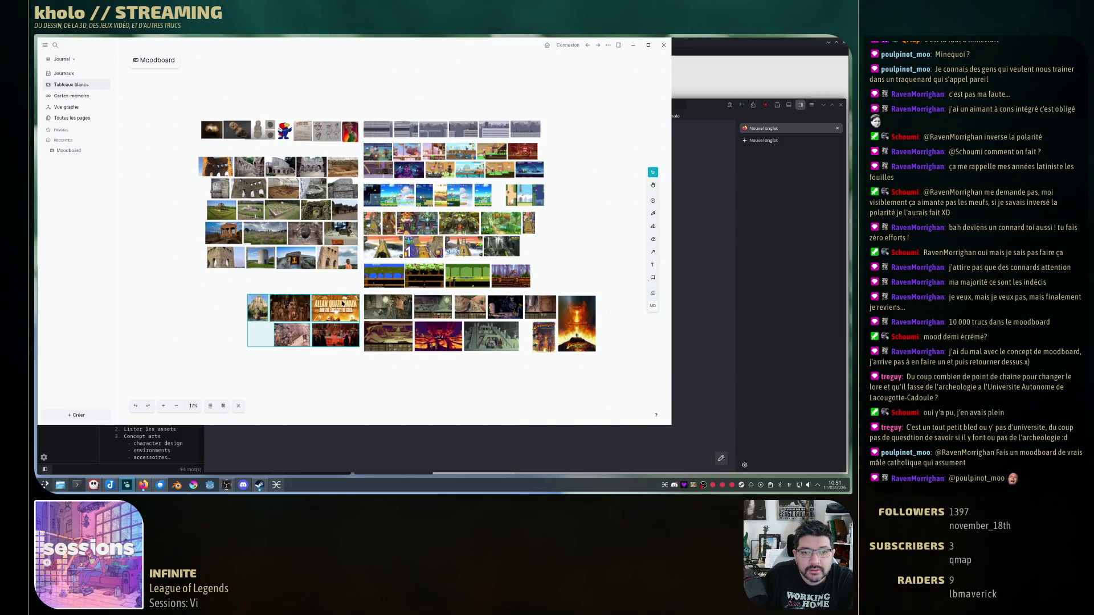
# Nudge the left ruin photo block and its five lower images into line
pyautogui.click(212, 162)
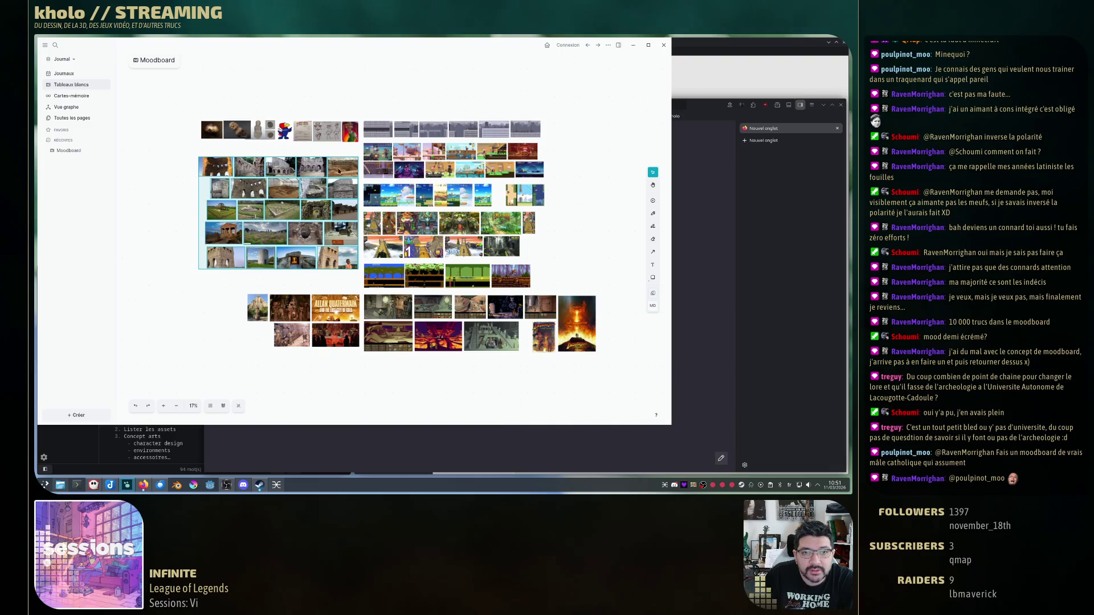
pyautogui.moveTo(211, 161); pyautogui.dragTo(343, 170)
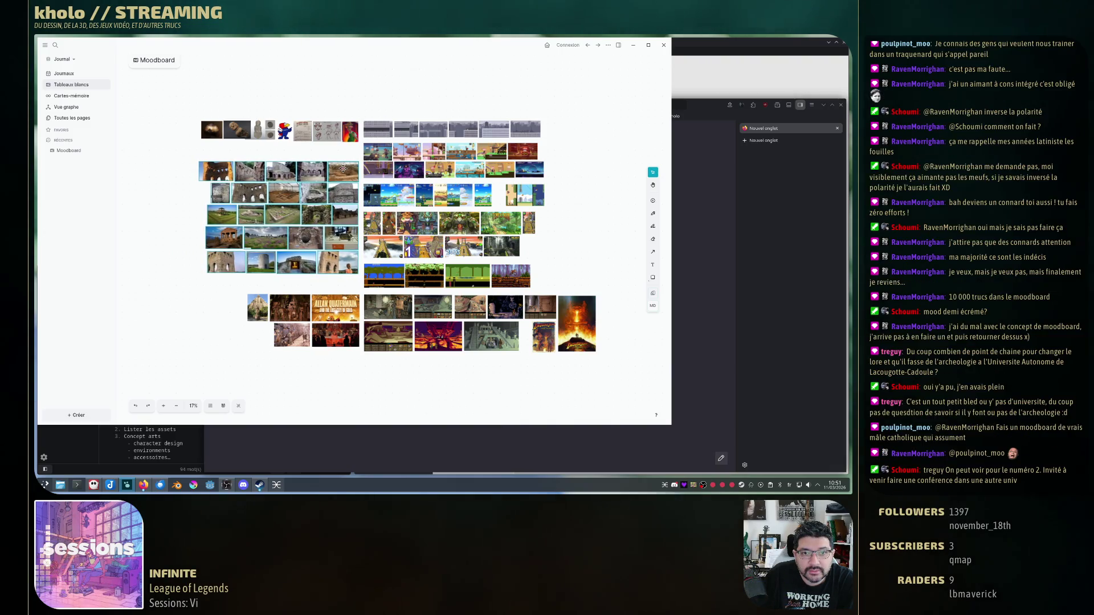
pyautogui.click(348, 207)
pyautogui.moveTo(350, 288); pyautogui.dragTo(238, 386)
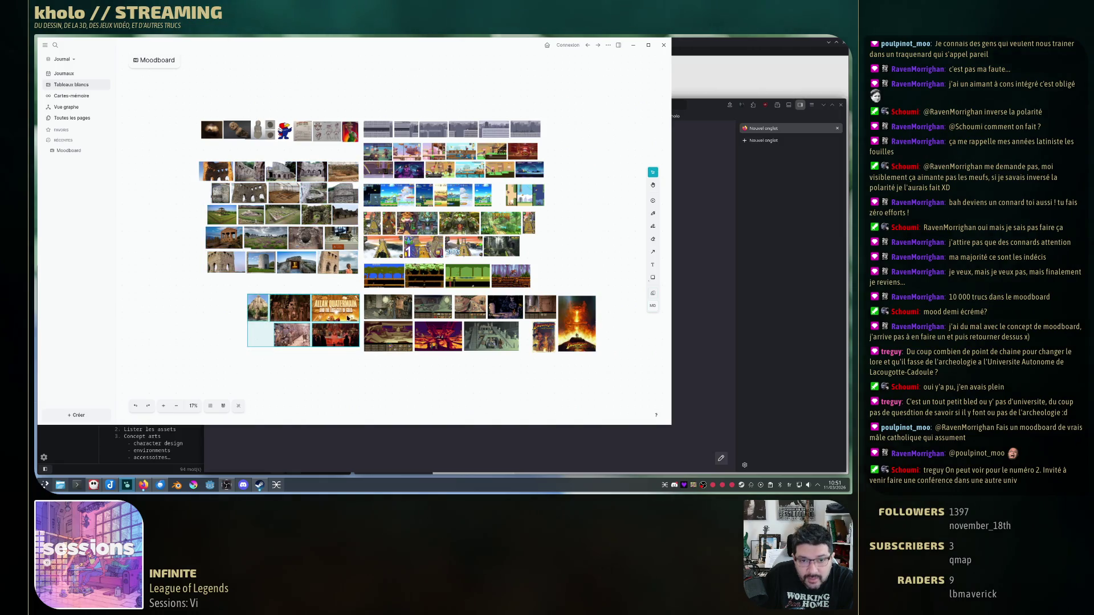
pyautogui.moveTo(348, 315); pyautogui.dragTo(346, 316)
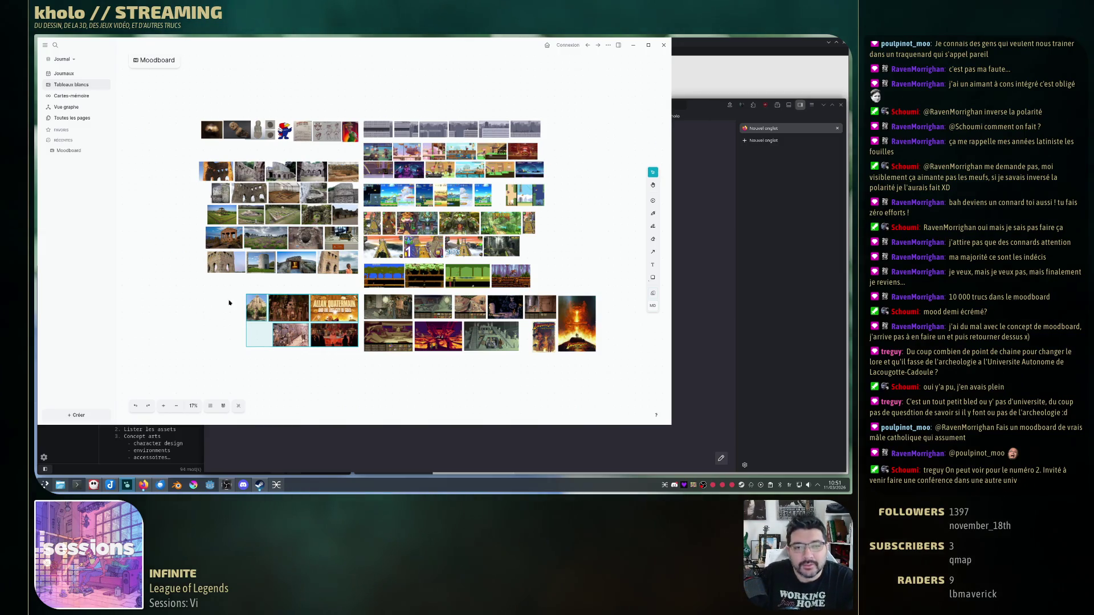
# Leave the Moodboard and switch to the Journaux view showing the Mar 10th, 2026 notes
pyautogui.click(276, 288)
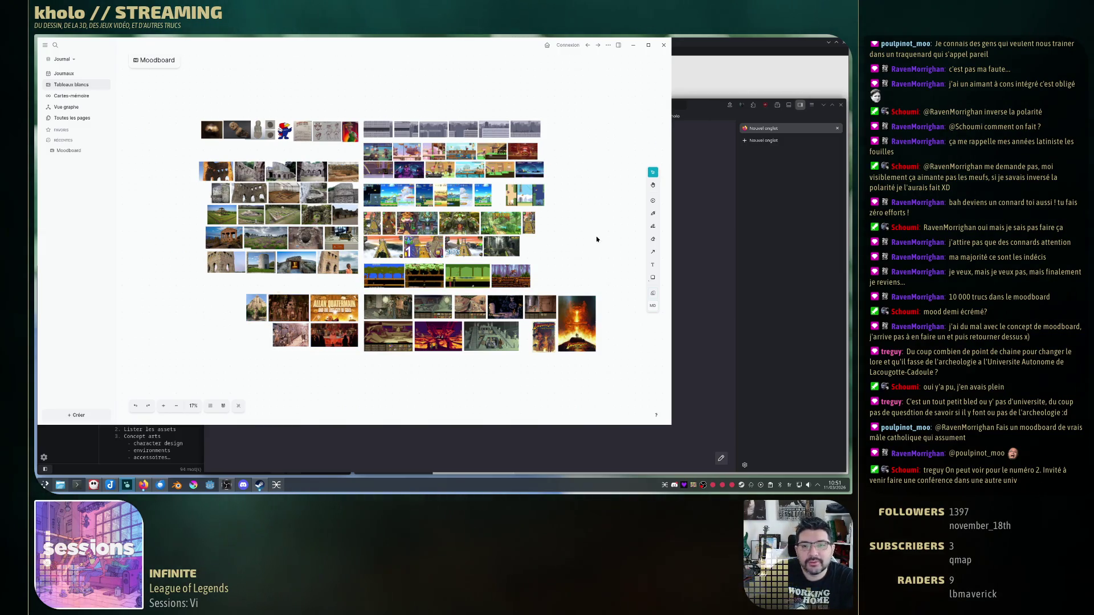
pyautogui.scroll(2, 484, 210)
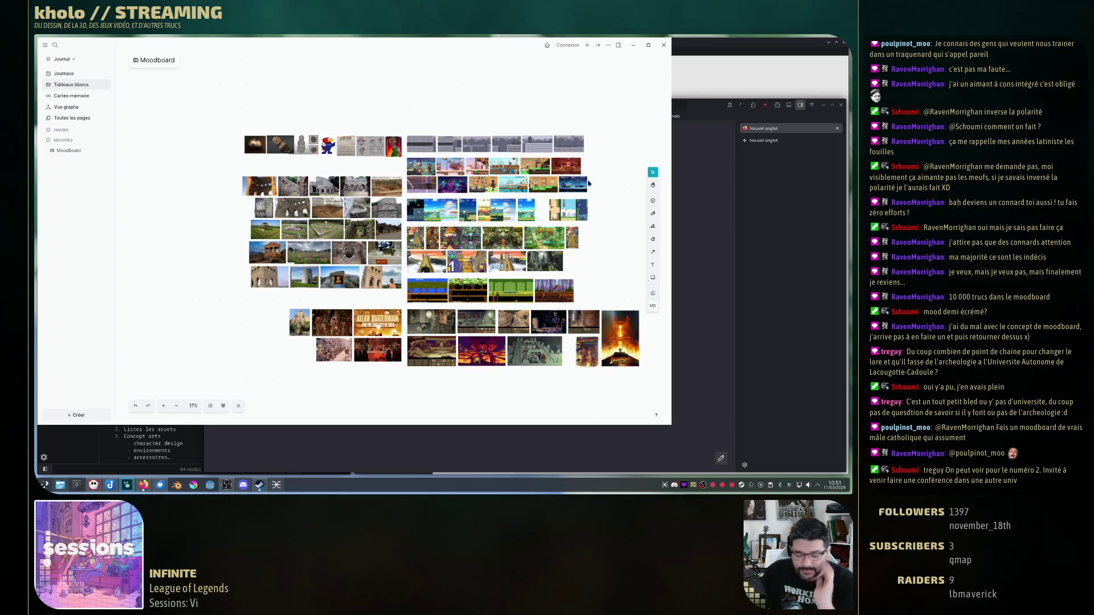
pyautogui.scroll(1, 497, 208)
pyautogui.scroll(1, 497, 208)
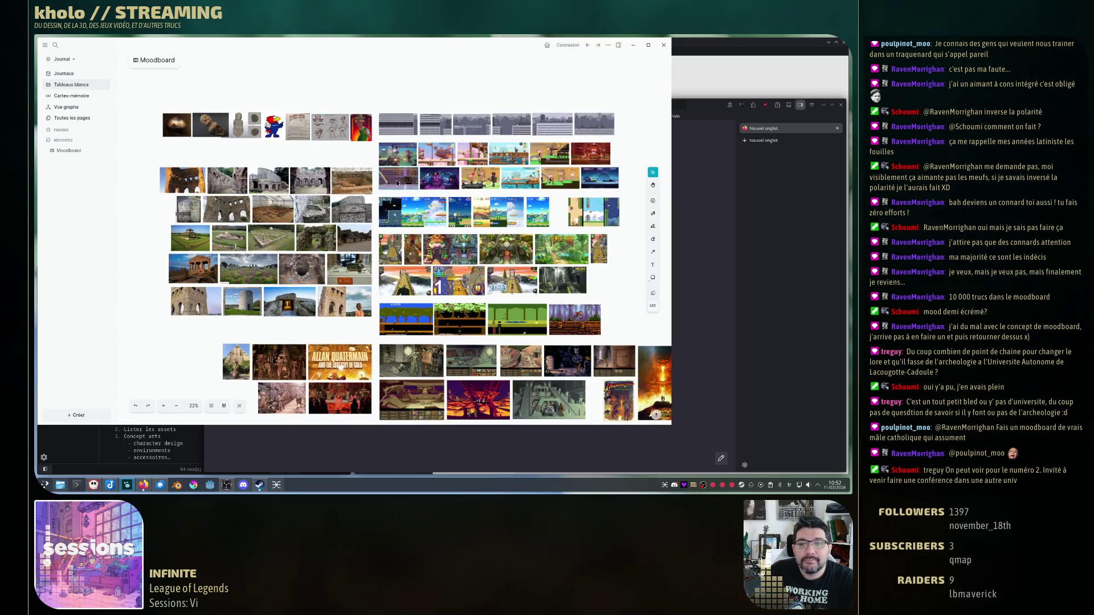
pyautogui.scroll(1, 386, 166)
pyautogui.scroll(1, 355, 128)
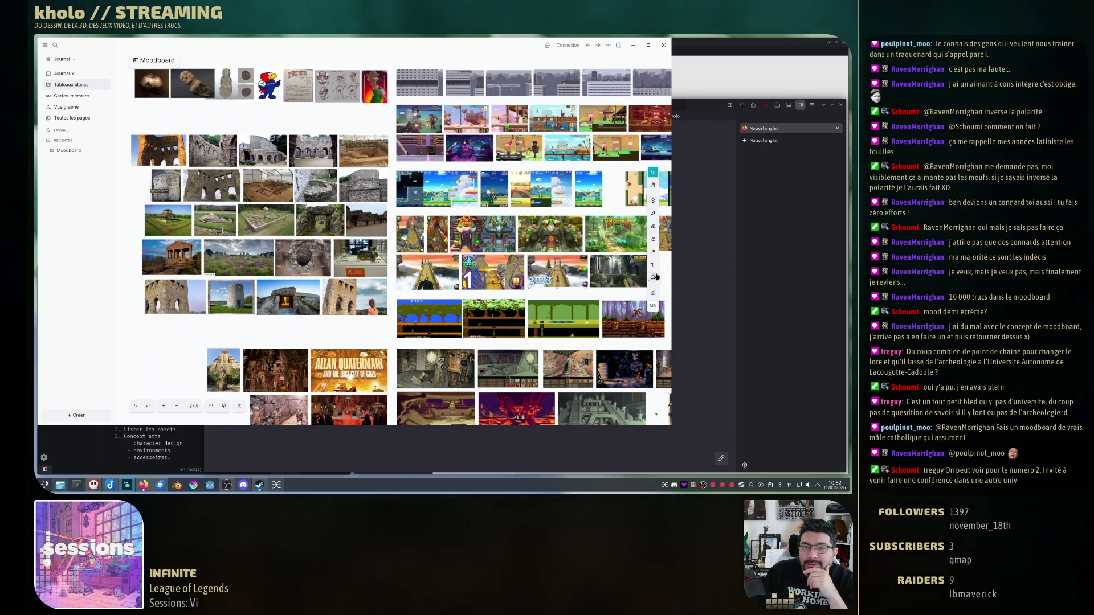
pyautogui.hscroll(2, 655, 275)
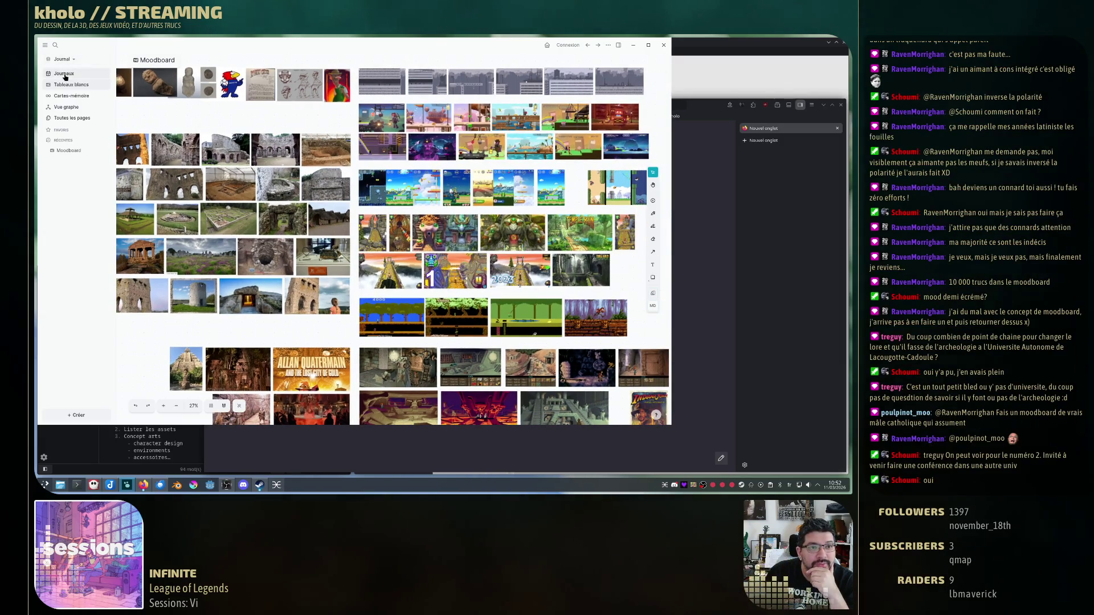
pyautogui.hscroll(3, 551, 205)
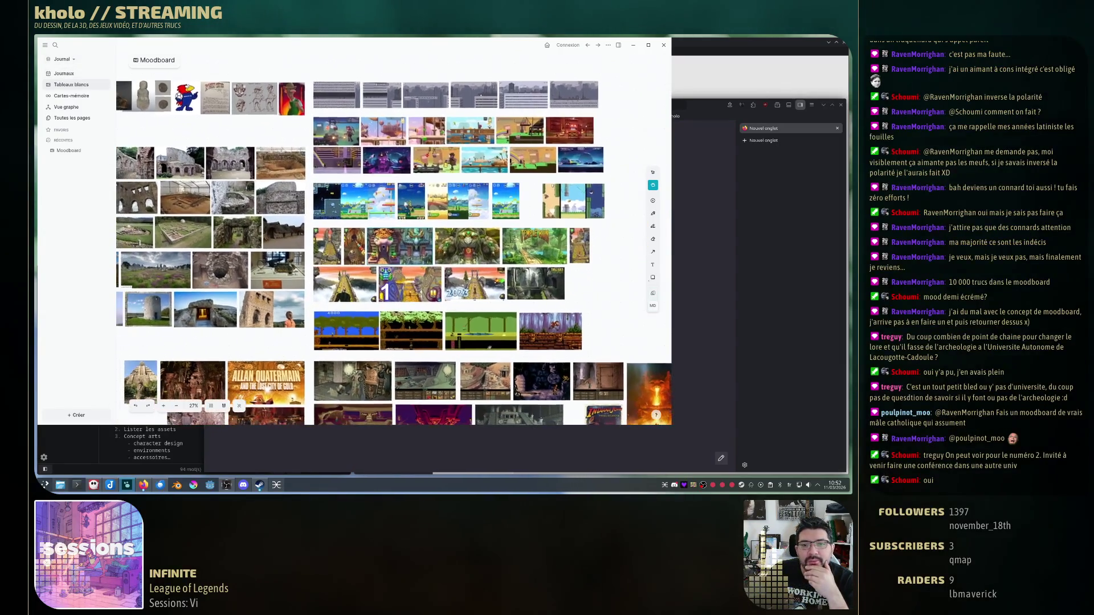
pyautogui.click(70, 74)
pyautogui.scroll(1, 327, 231)
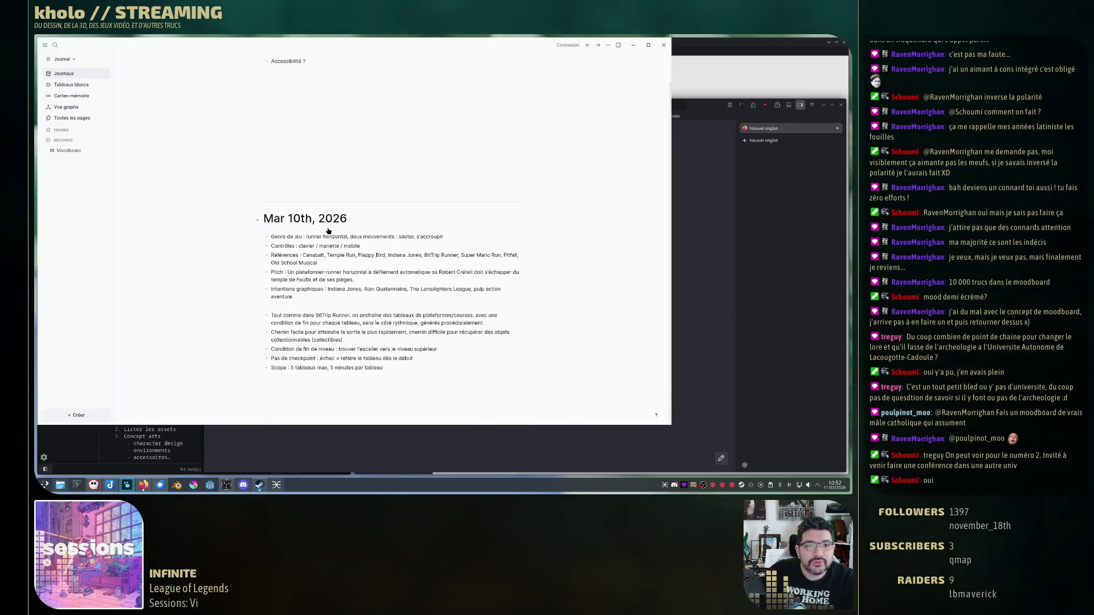
# Focus the Pitch block in the journal, then bring the Firefox window to the front
pyautogui.click(346, 276)
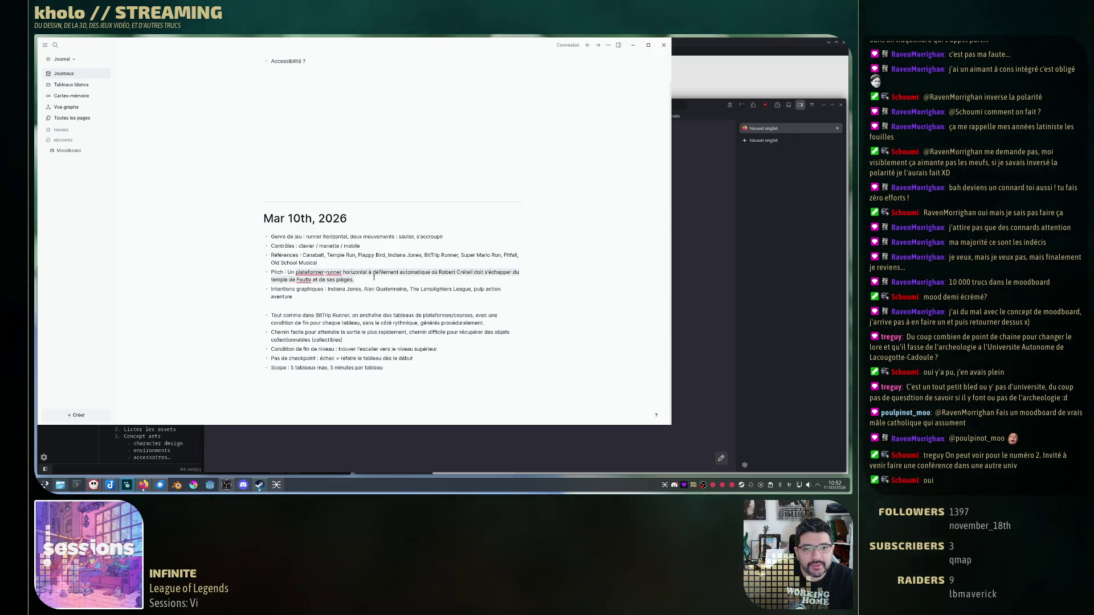
pyautogui.click(316, 271)
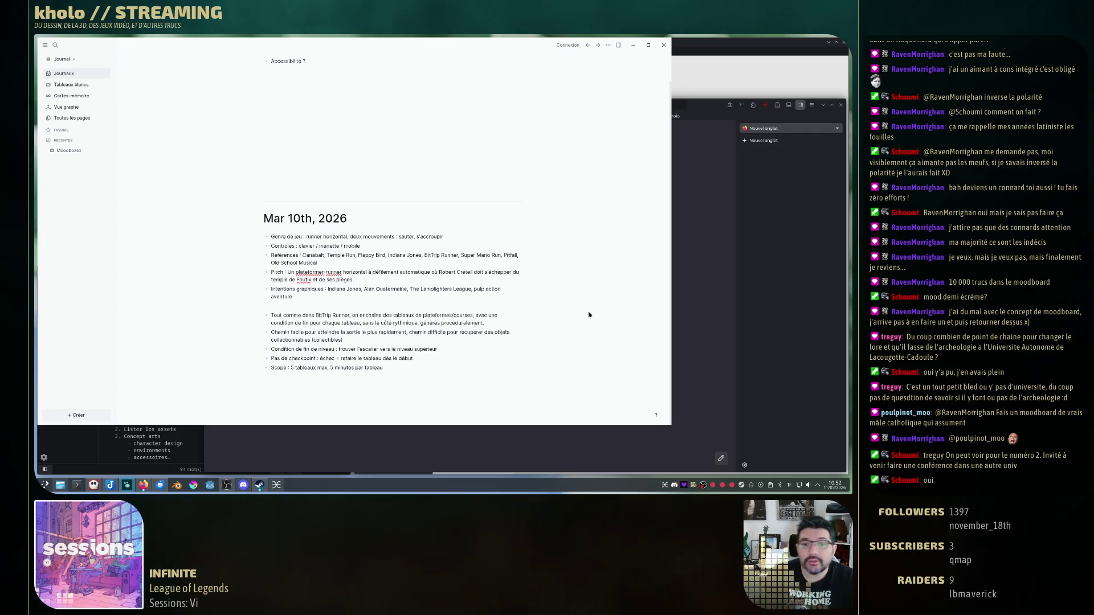
pyautogui.click(786, 239)
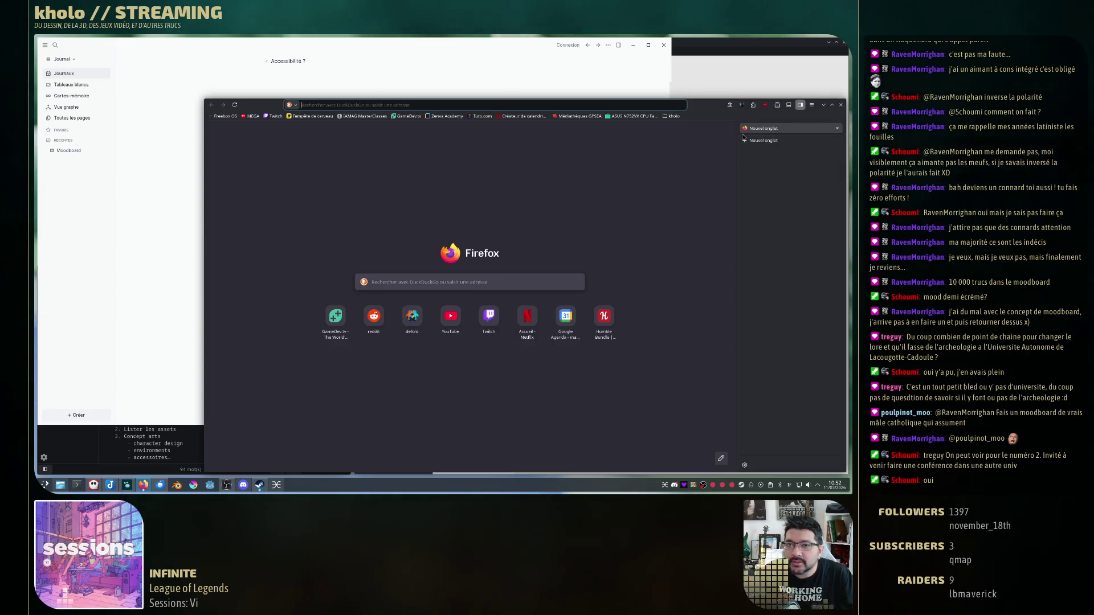
# Search the web for 'the lamplighters league' and open its Steam store result
pyautogui.click(492, 105)
pyautogui.write('the lamp')
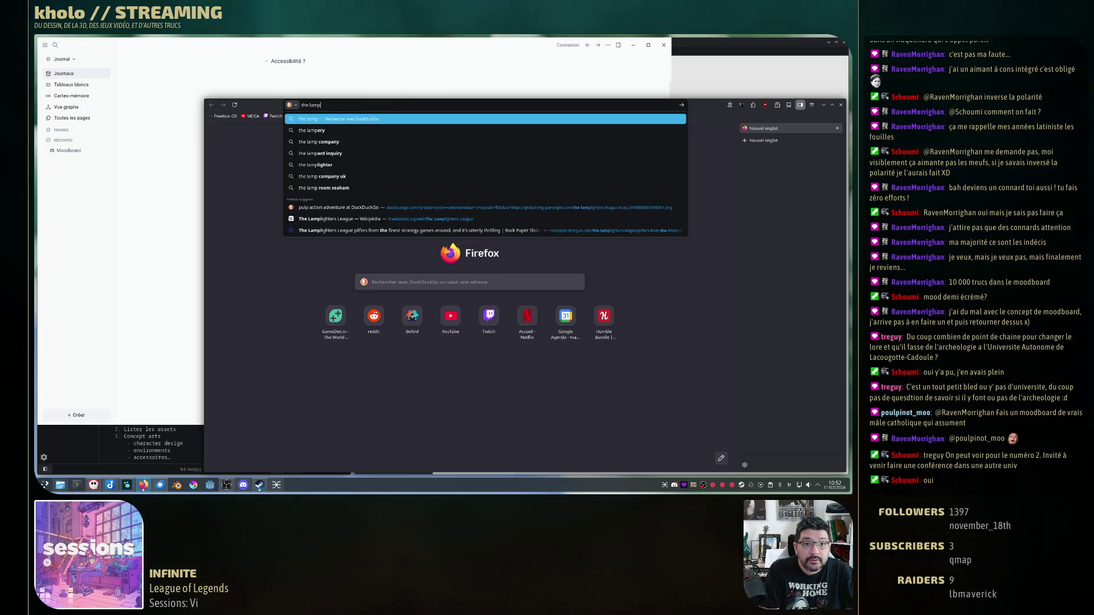
pyautogui.write('lighters')
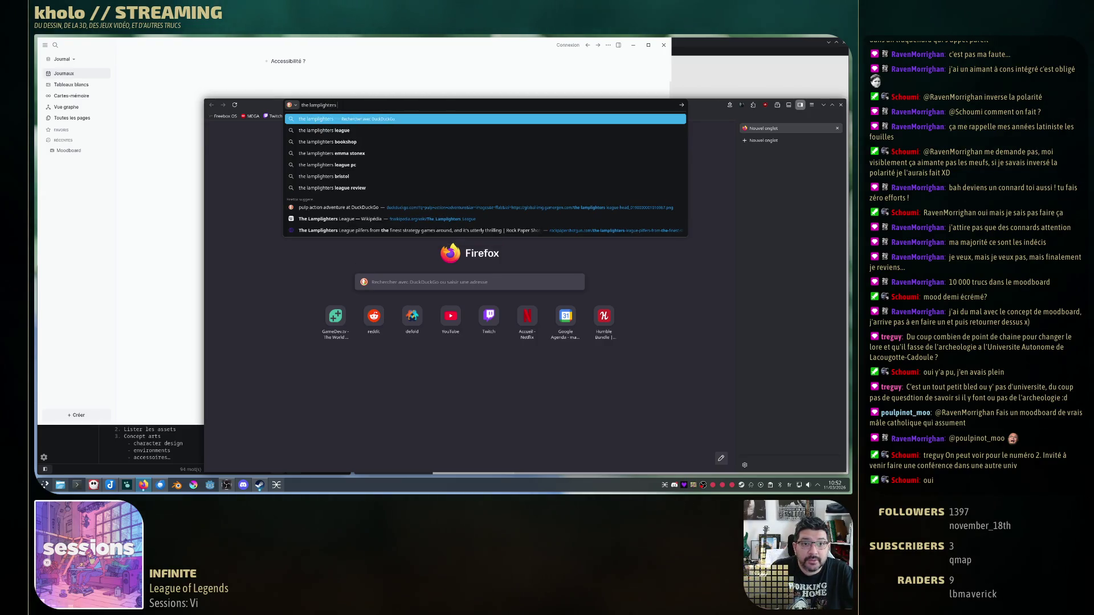
pyautogui.write(' league')
pyautogui.press('Return')
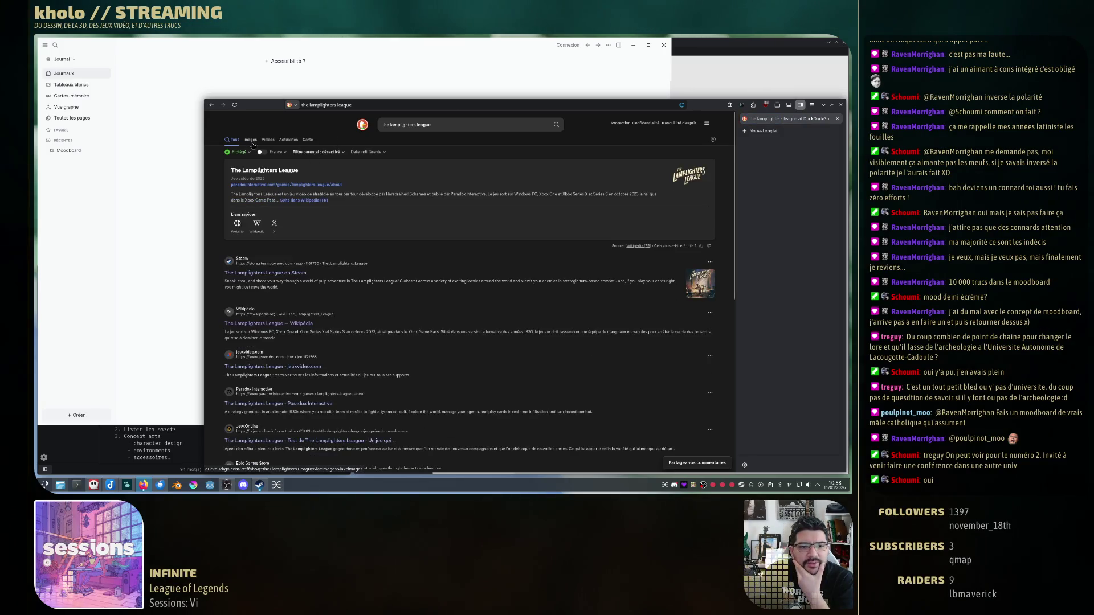
pyautogui.click(286, 273)
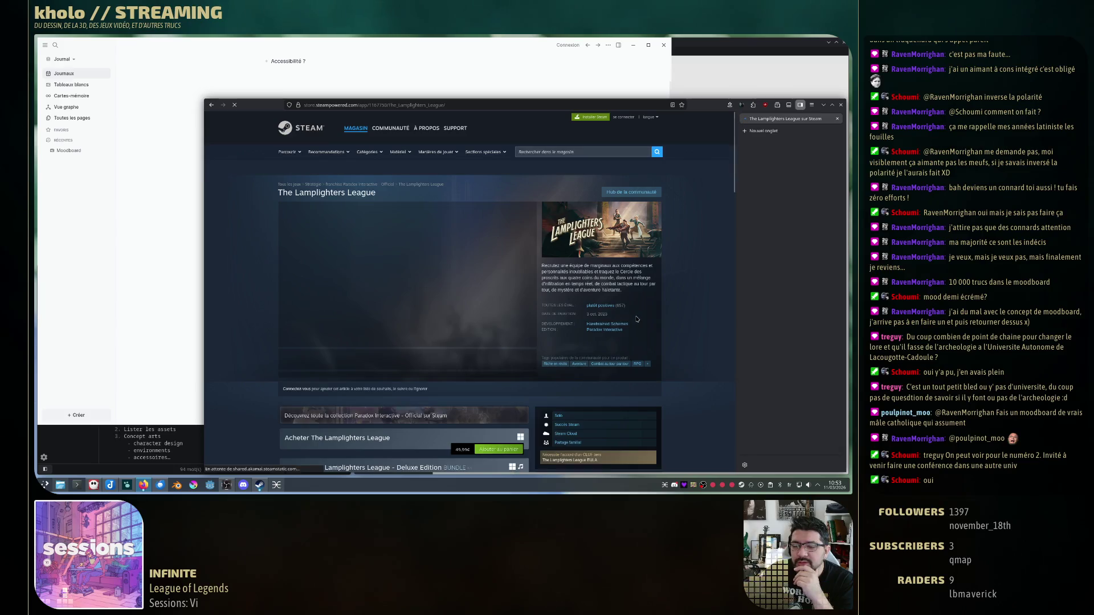
pyautogui.scroll(-5, 608, 318)
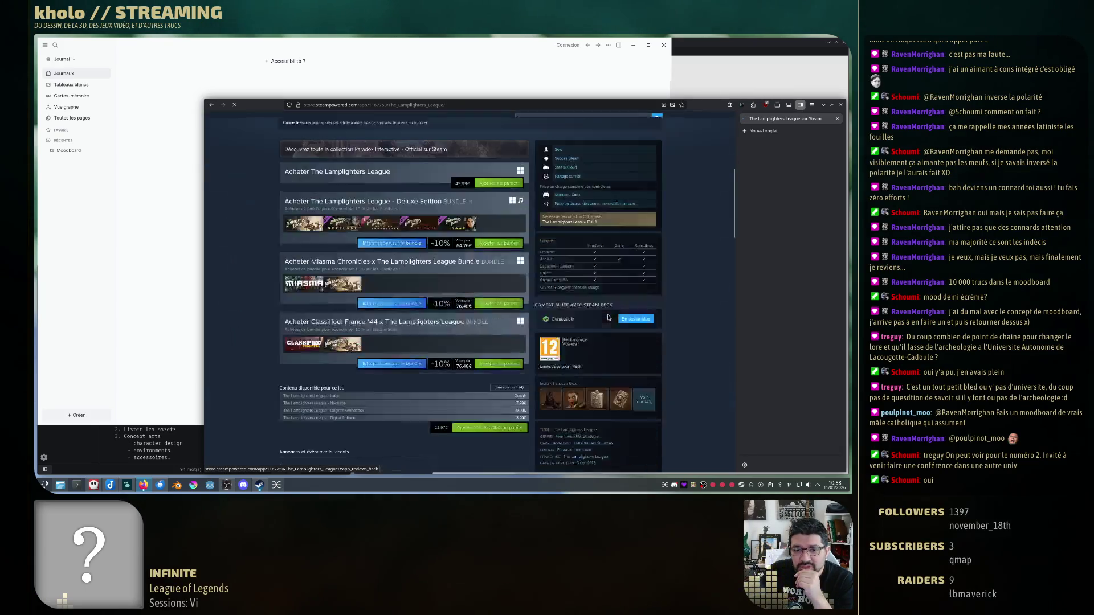
pyautogui.scroll(-3, 607, 318)
pyautogui.scroll(-3, 609, 318)
pyautogui.scroll(-3, 609, 318)
pyautogui.scroll(-3, 610, 318)
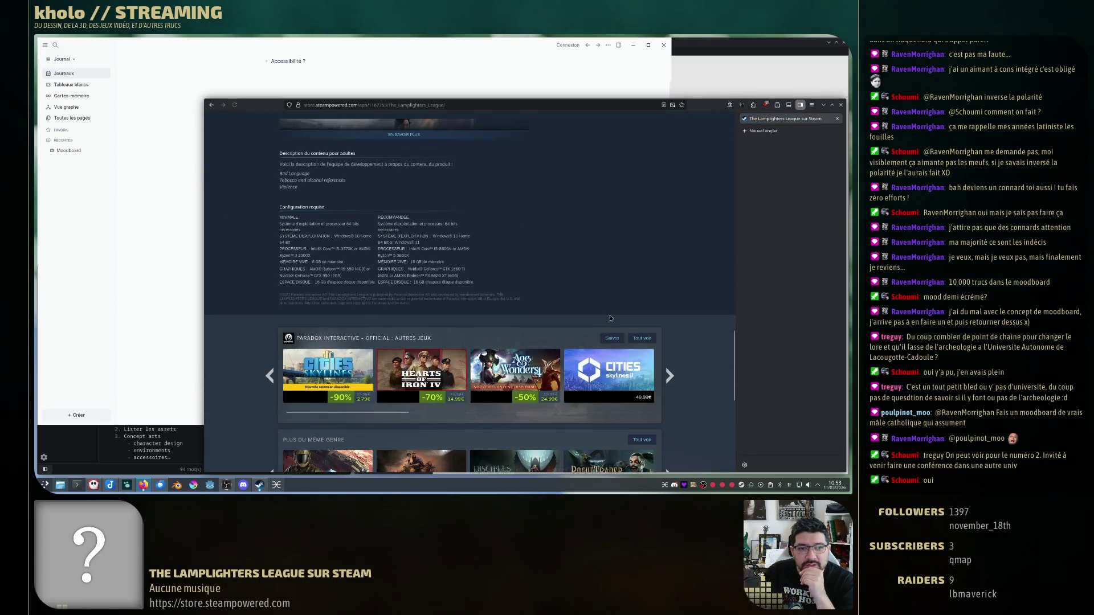
pyautogui.scroll(-5, 610, 318)
pyautogui.scroll(-5, 610, 318)
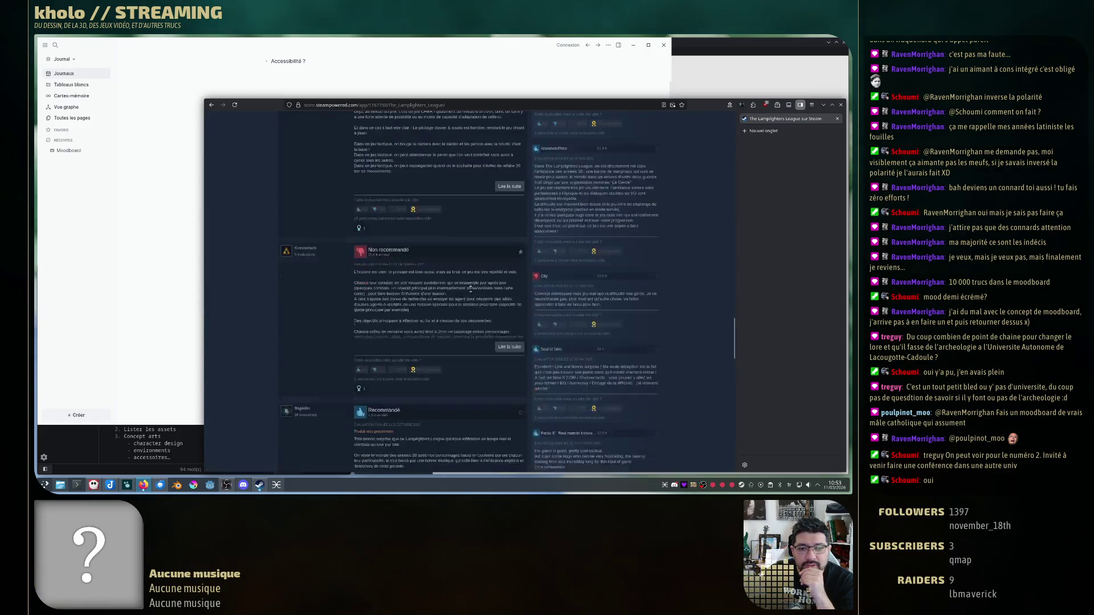
pyautogui.scroll(-1, 422, 293)
pyautogui.scroll(-1, 468, 370)
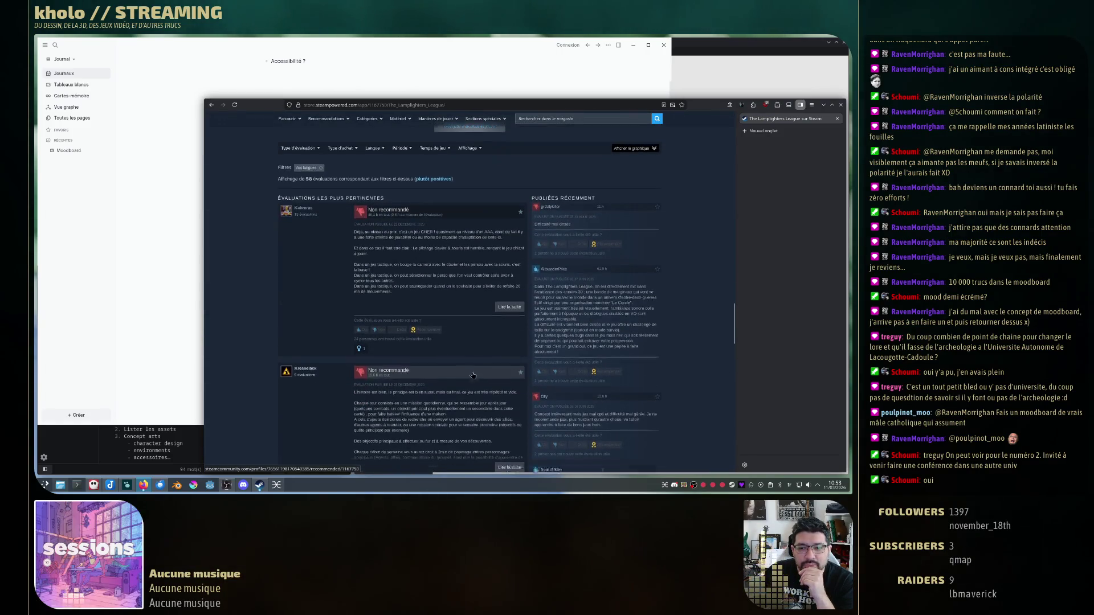
pyautogui.scroll(5, 467, 370)
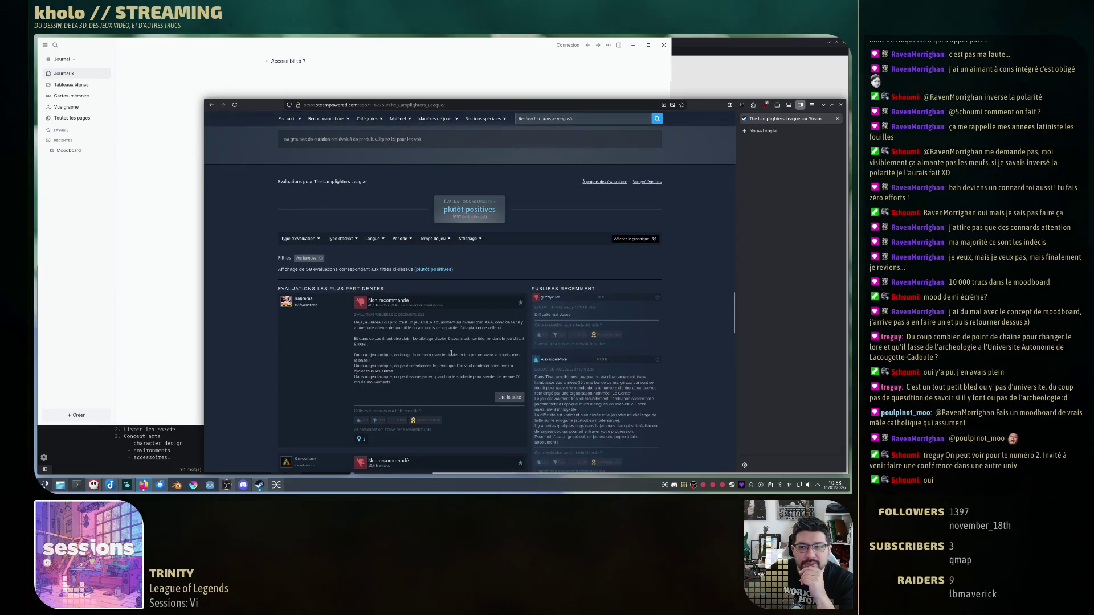
pyautogui.scroll(-2, 451, 352)
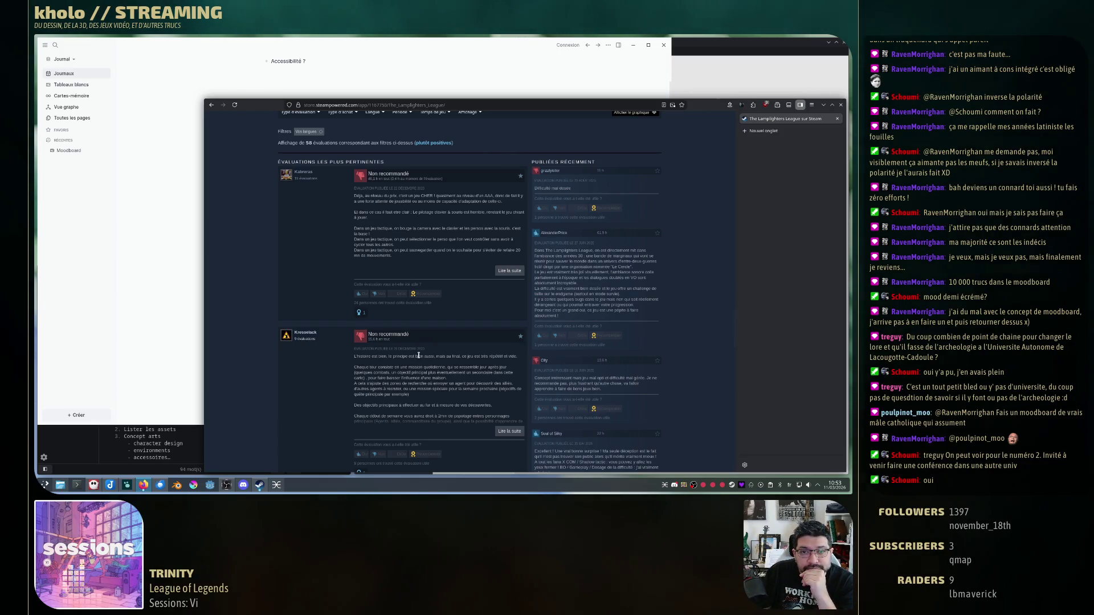
pyautogui.scroll(5, 418, 356)
pyautogui.scroll(4, 419, 358)
pyautogui.scroll(-5, 423, 361)
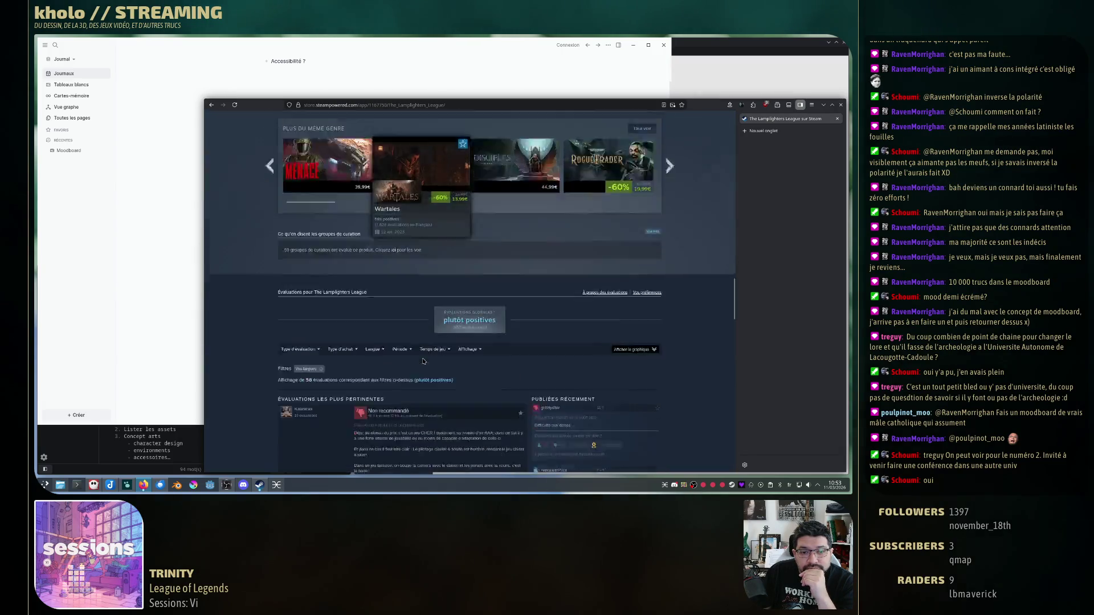
pyautogui.scroll(-4, 423, 361)
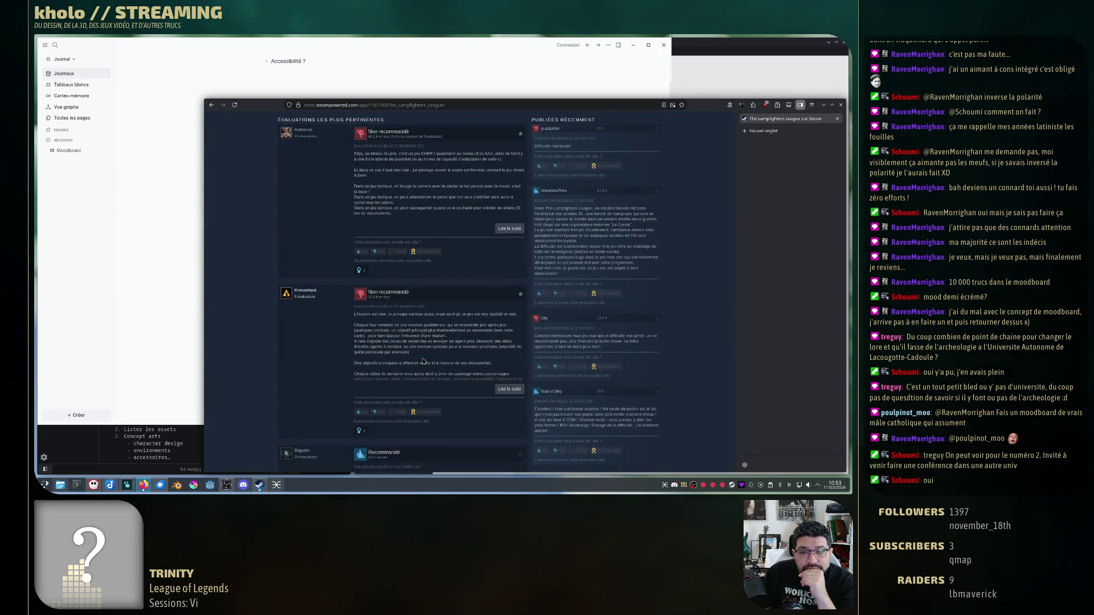
pyautogui.scroll(-1, 422, 361)
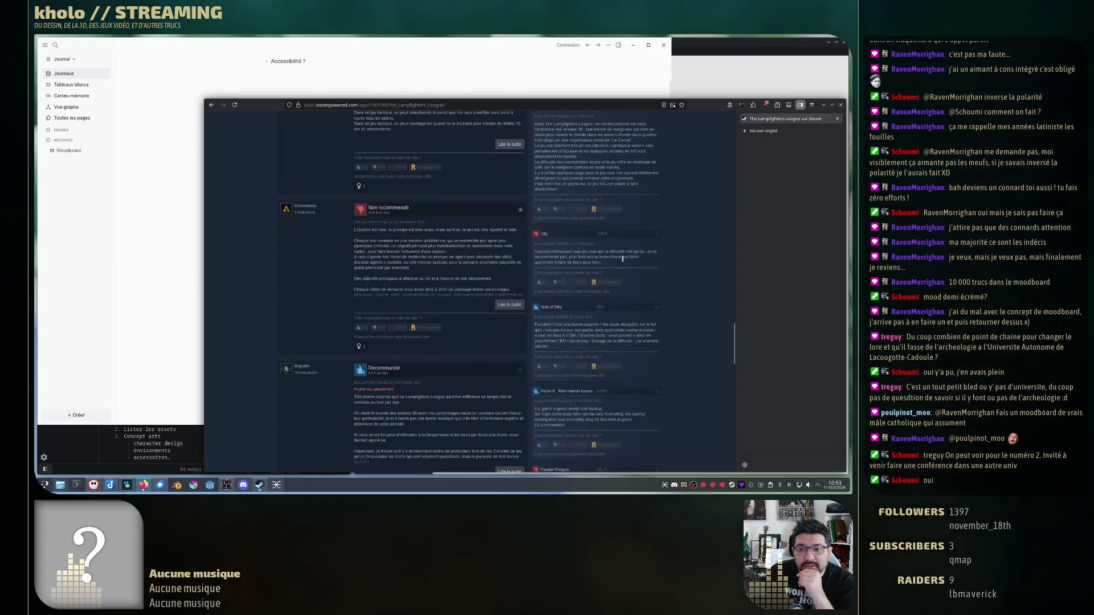
pyautogui.scroll(-1, 703, 281)
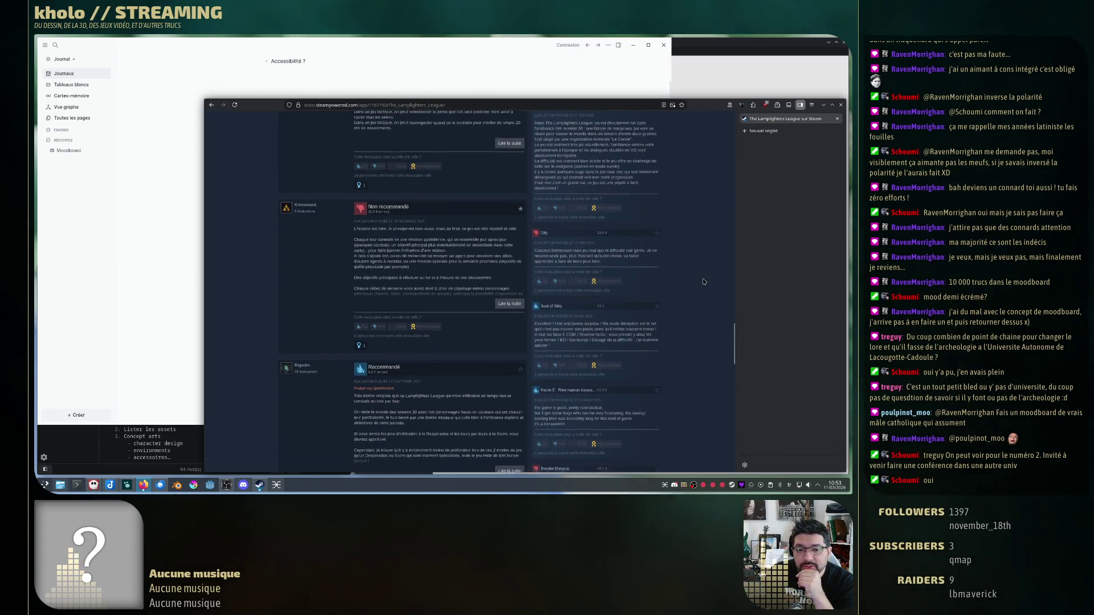
pyautogui.scroll(-1, 704, 280)
pyautogui.scroll(-1, 704, 283)
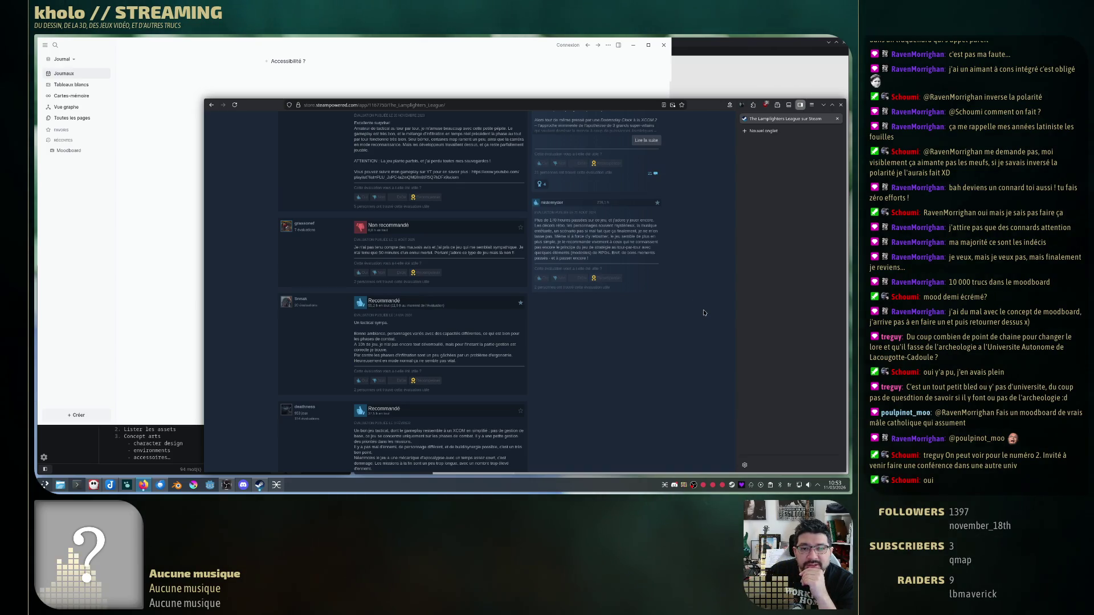
pyautogui.scroll(5, 703, 312)
pyautogui.scroll(5, 704, 310)
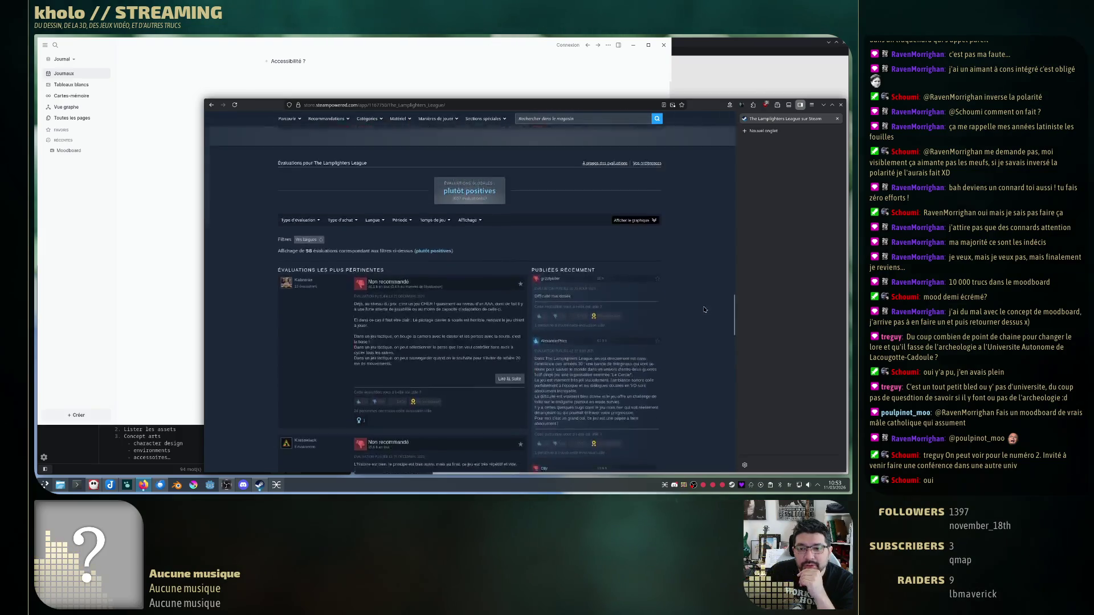
pyautogui.scroll(5, 704, 309)
pyautogui.scroll(5, 704, 308)
pyautogui.scroll(5, 705, 308)
pyautogui.scroll(3, 706, 308)
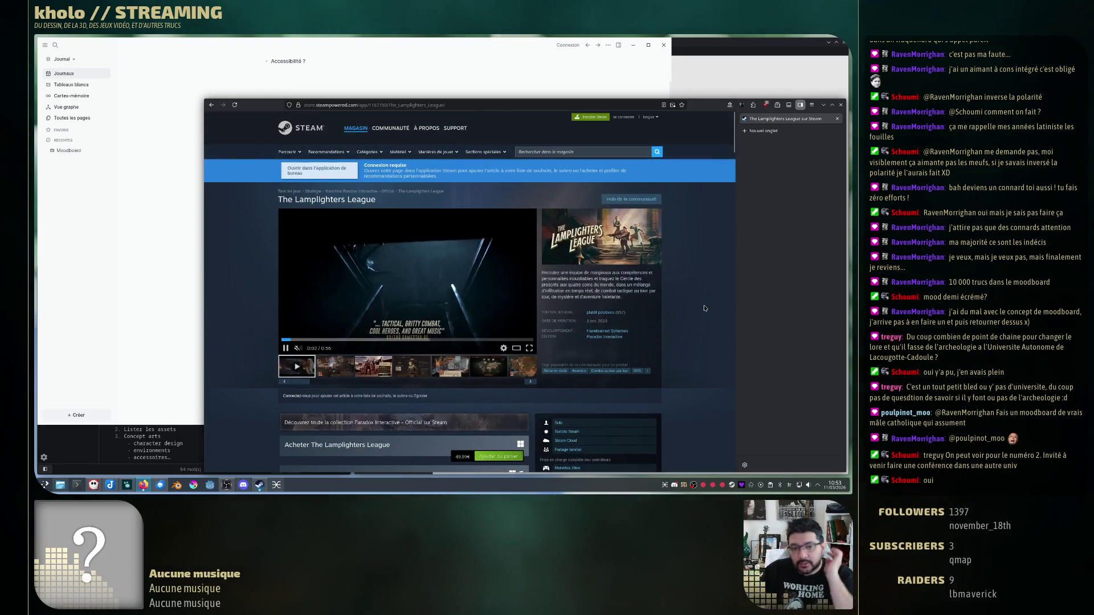
# Maximize the browser and open the tether combat screenshot in the Steam gallery lightbox
pyautogui.click(335, 366)
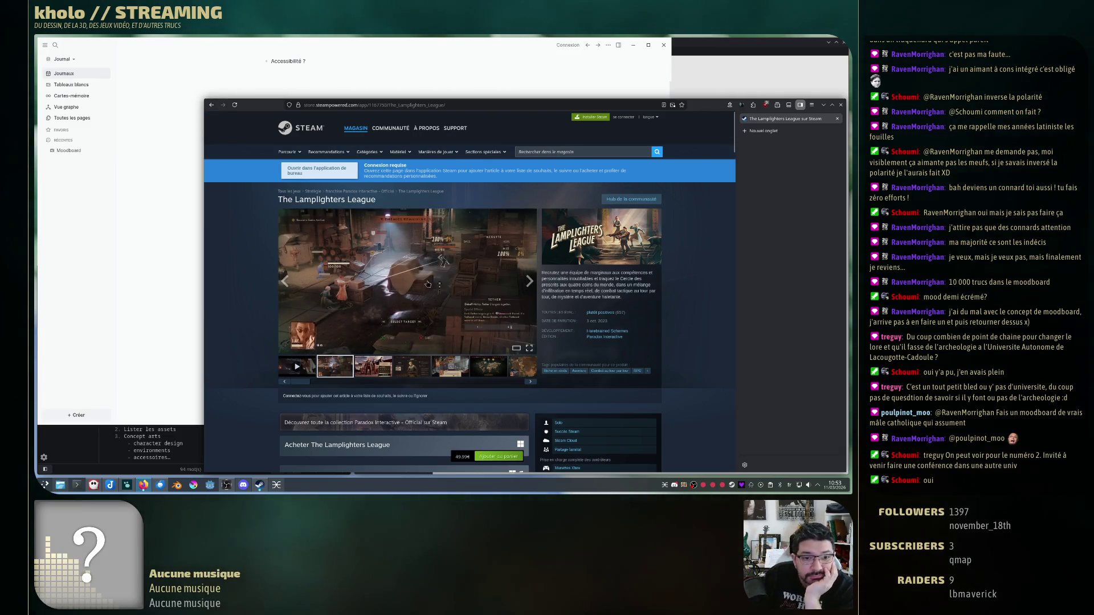
pyautogui.click(832, 106)
pyautogui.click(304, 255)
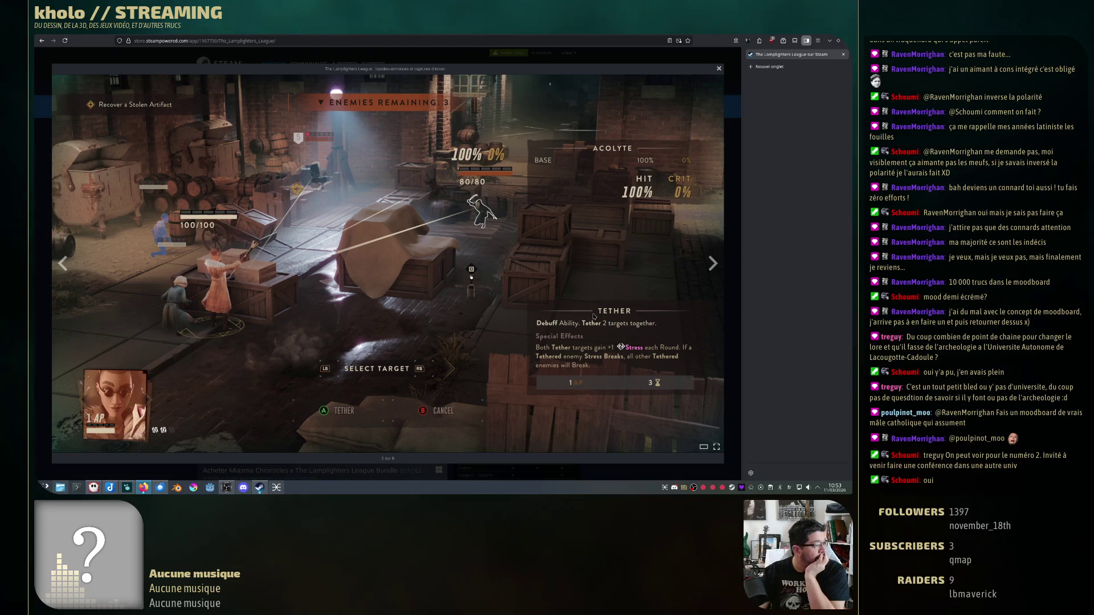
# Open the combat, Weaponsmith recruitment and Locke dialogue screenshots each in a new tab
pyautogui.rightClick(376, 272)
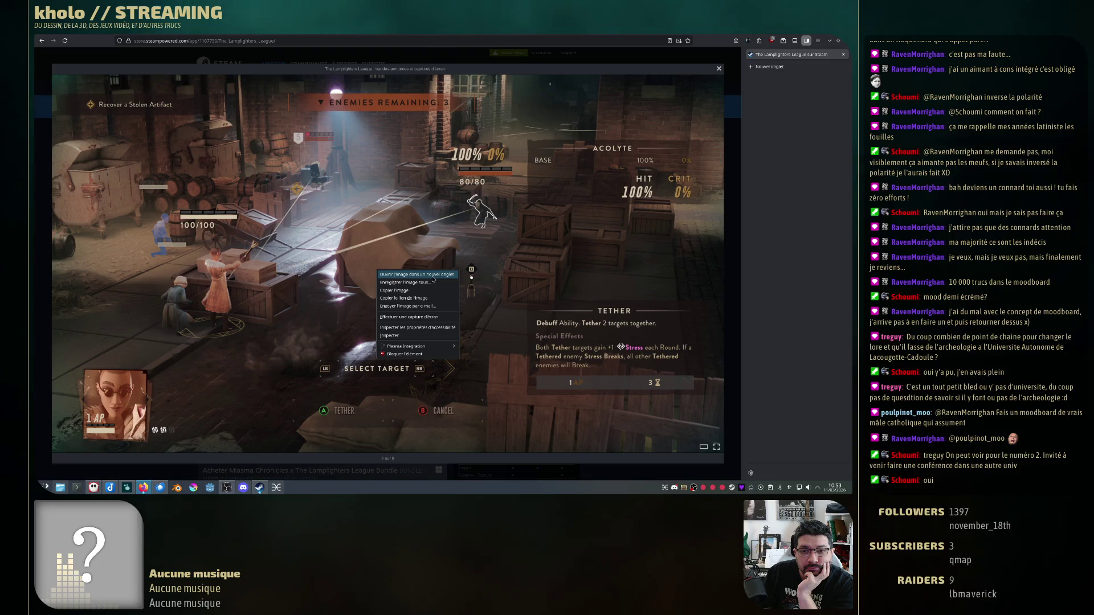
pyautogui.click(434, 278)
pyautogui.click(712, 263)
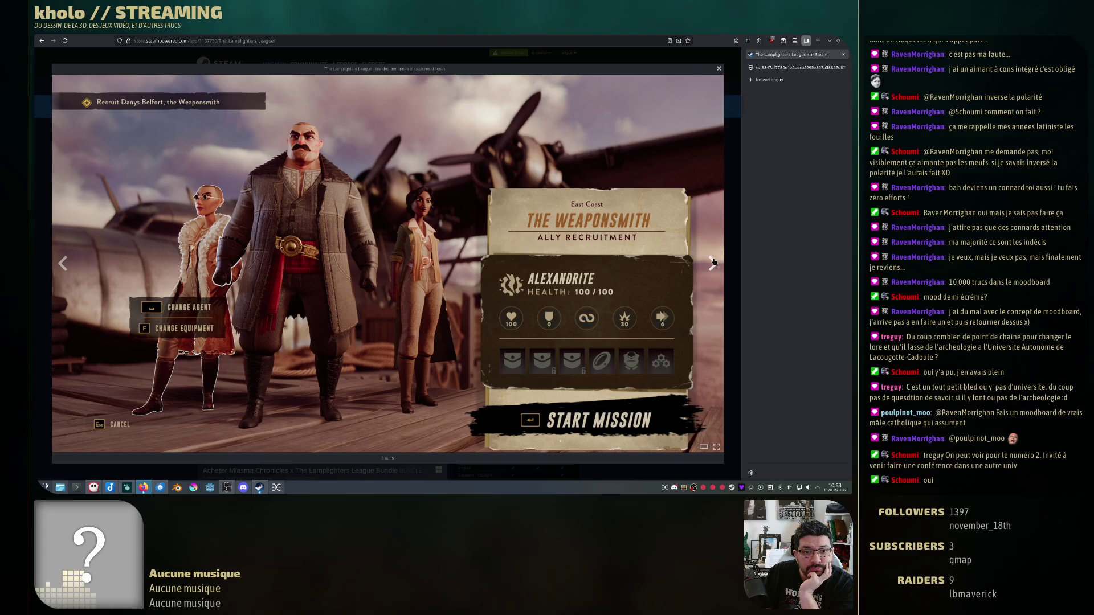
pyautogui.rightClick(470, 249)
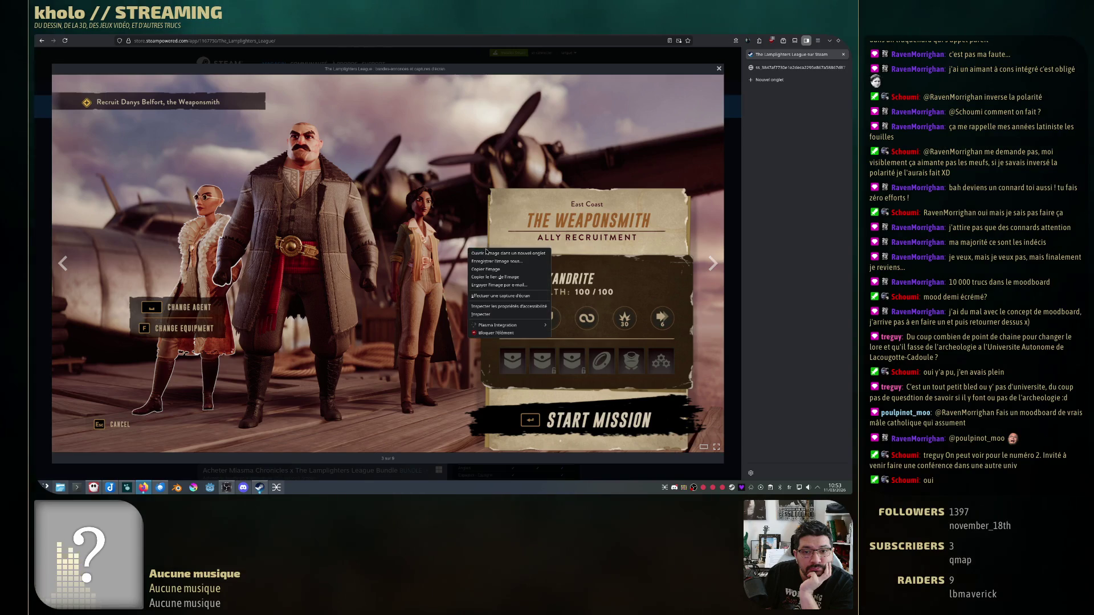
pyautogui.click(530, 253)
pyautogui.click(714, 264)
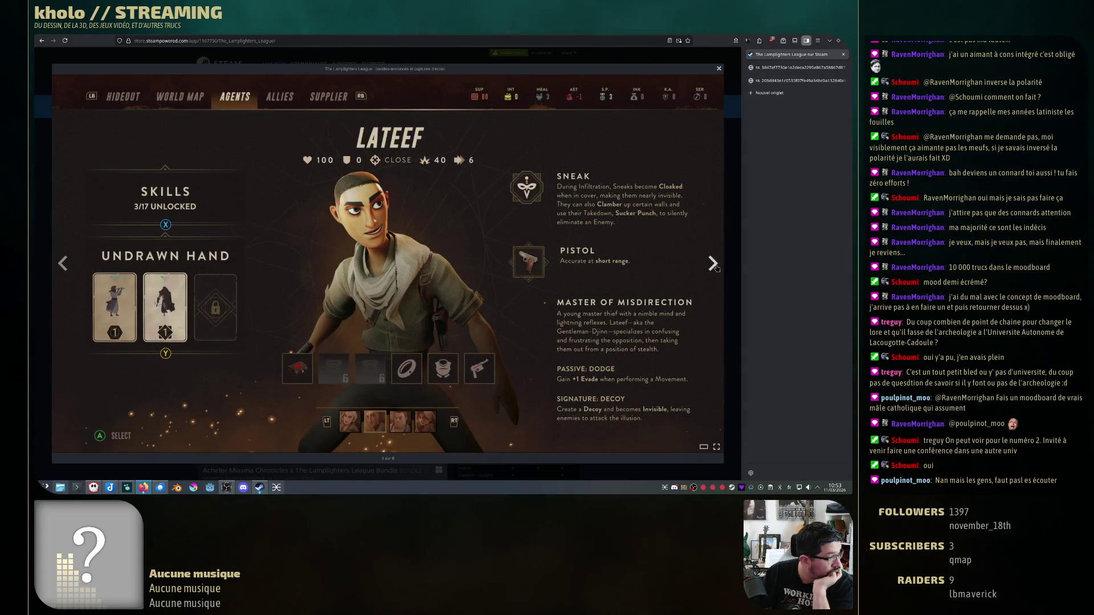
pyautogui.click(714, 264)
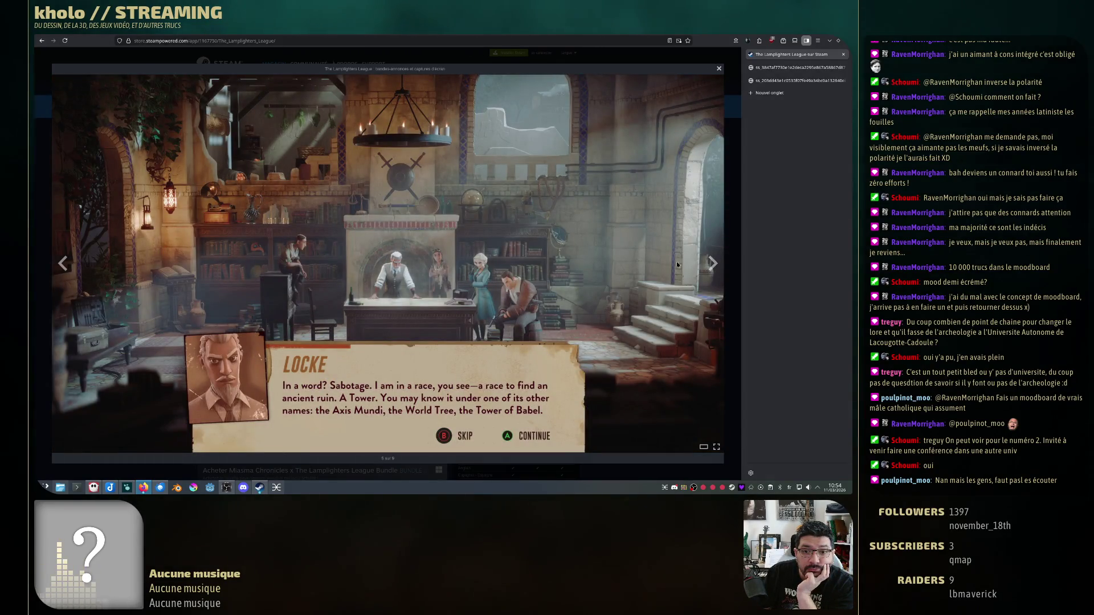
pyautogui.rightClick(527, 242)
pyautogui.click(570, 250)
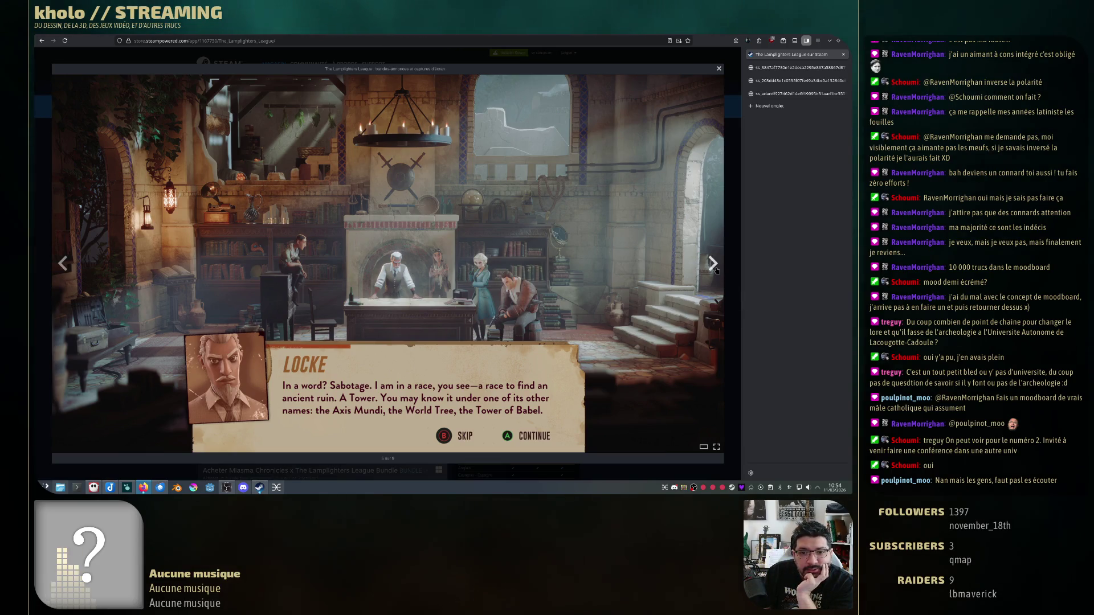
# Browse to the desert combat and jungle bridge screenshots, open the bridge one in a tab, then close the store page and restore the window
pyautogui.click(714, 265)
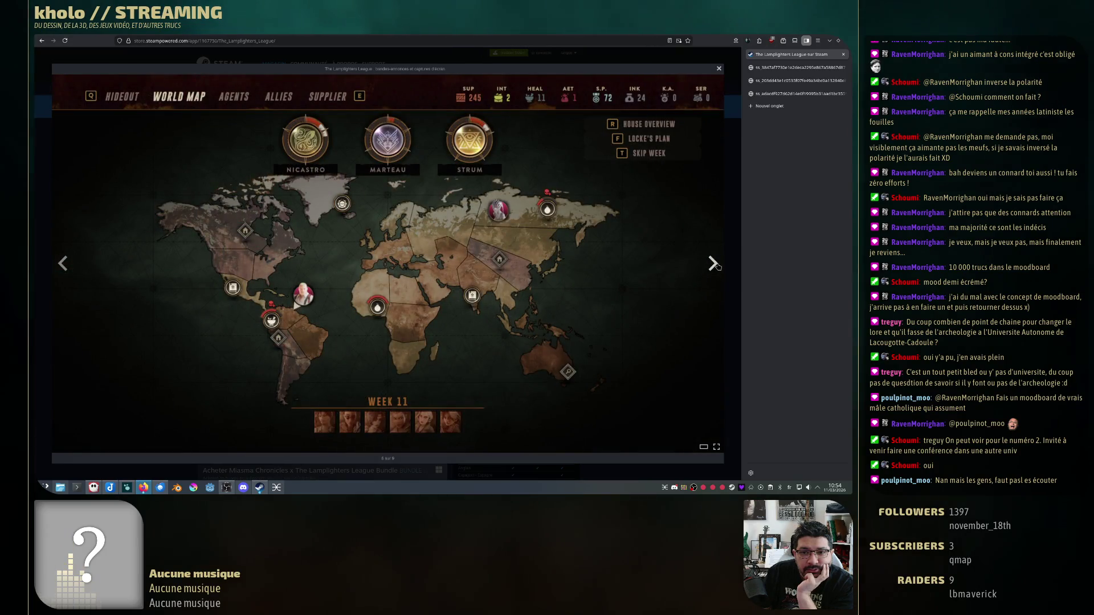
pyautogui.click(715, 266)
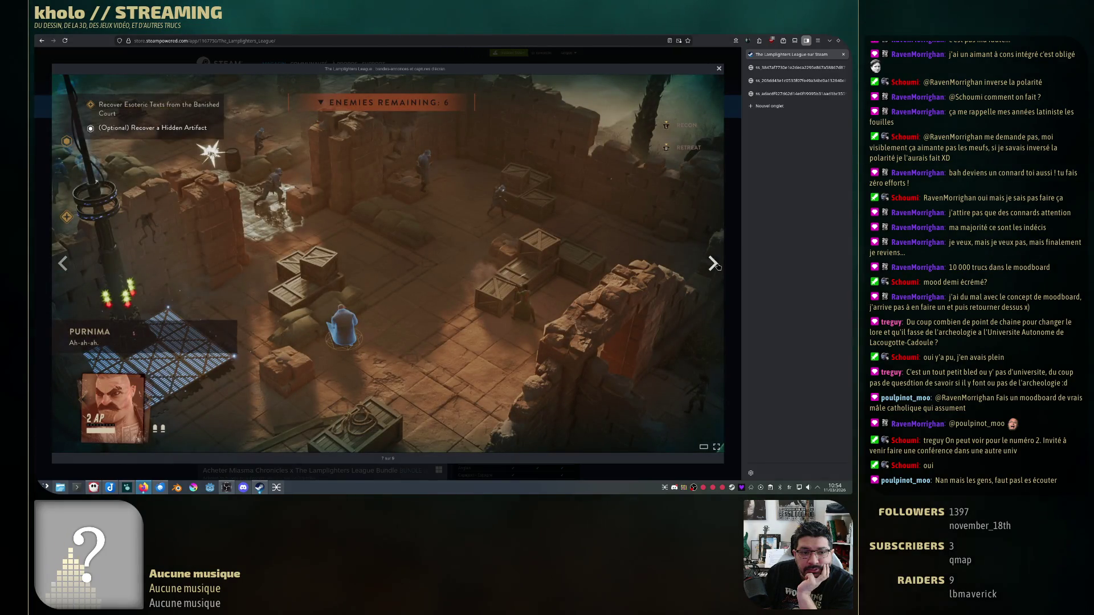
pyautogui.rightClick(431, 255)
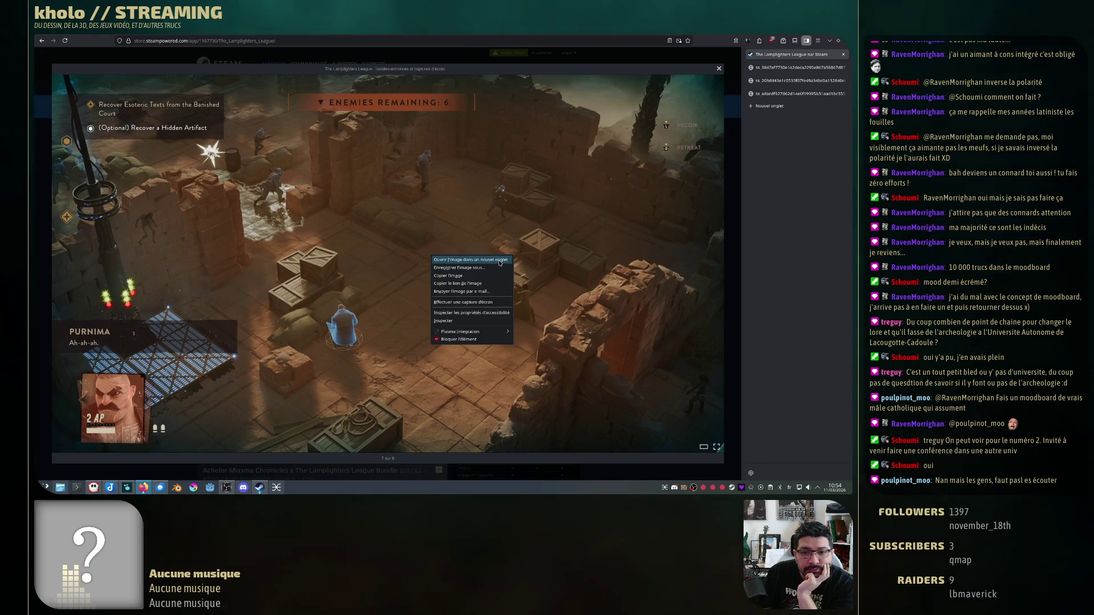
pyautogui.press('Escape')
pyautogui.click(714, 265)
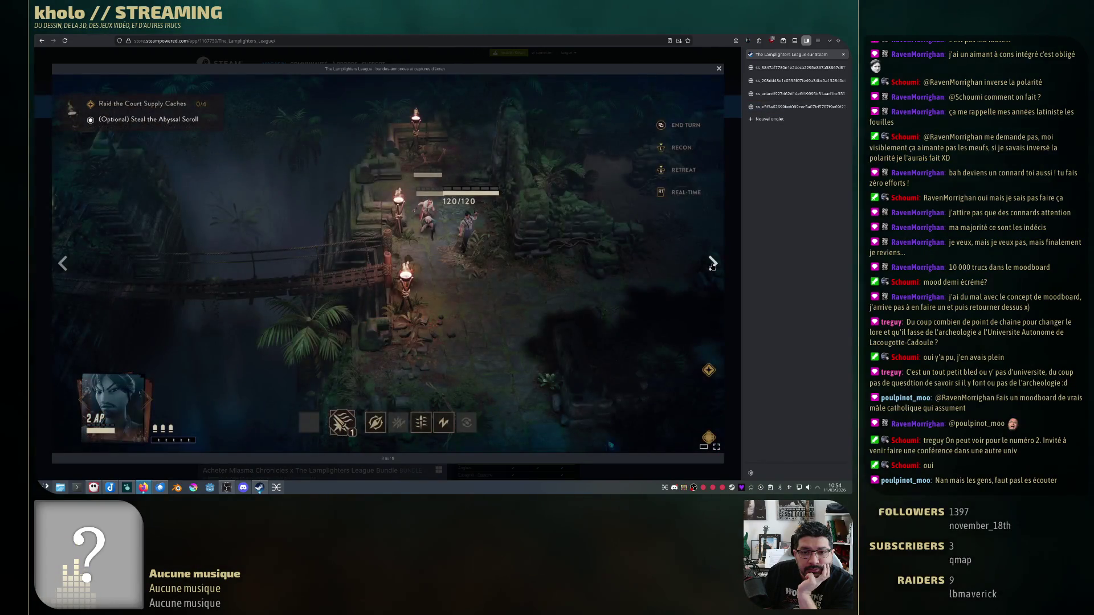
pyautogui.rightClick(455, 255)
pyautogui.click(479, 262)
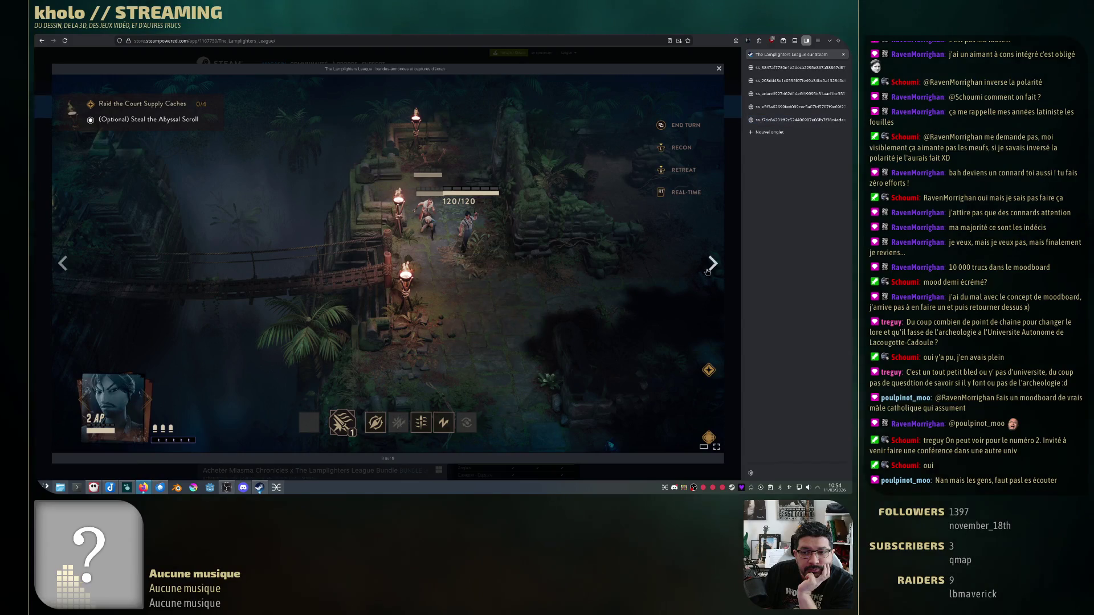
pyautogui.click(710, 268)
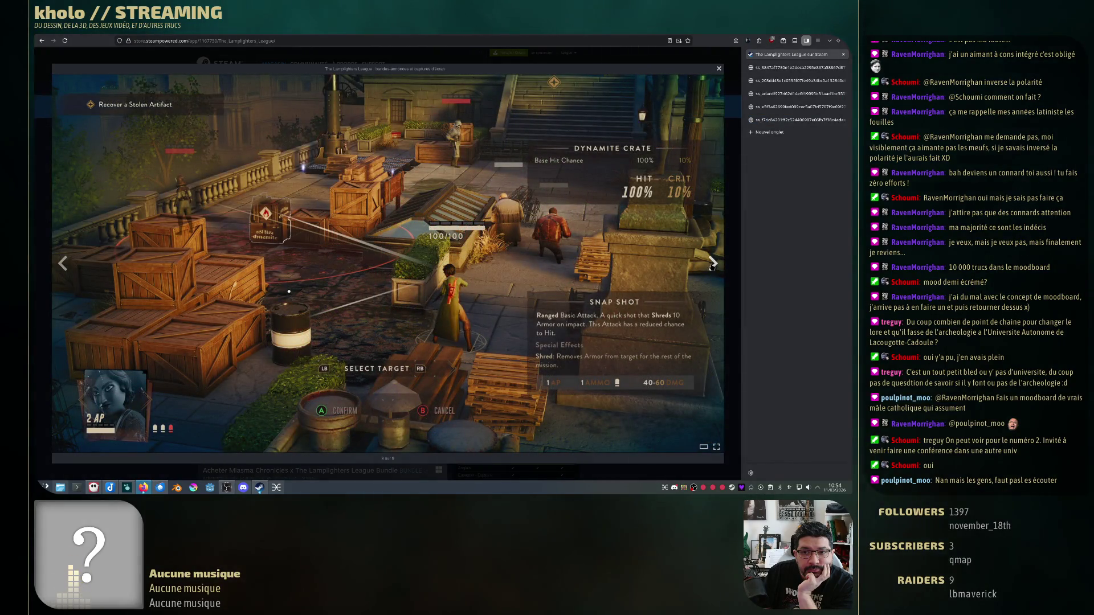
pyautogui.click(712, 265)
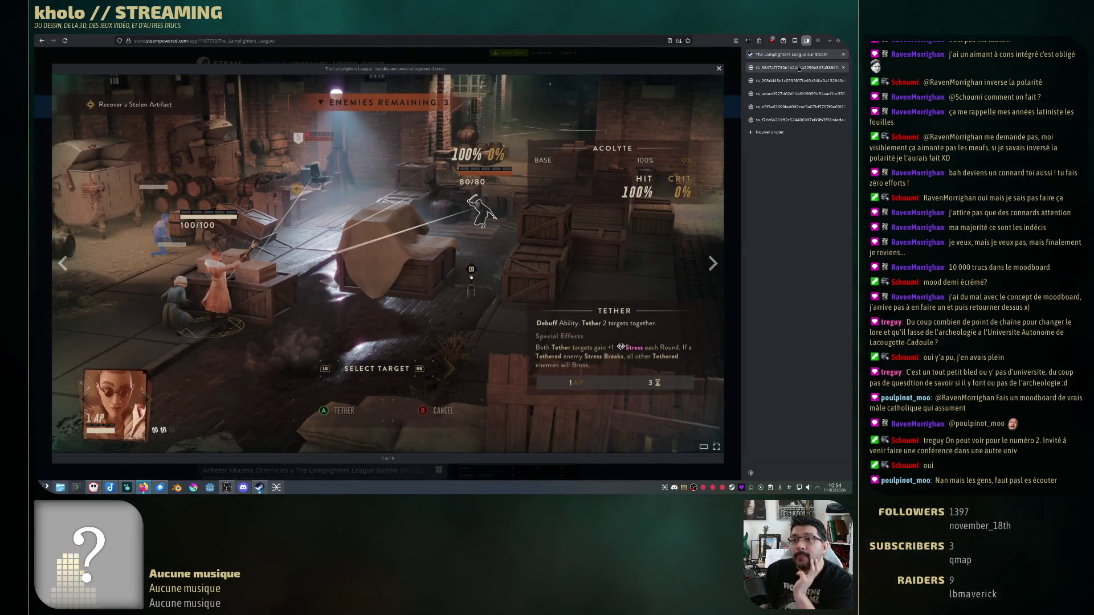
pyautogui.click(843, 54)
pyautogui.moveTo(735, 40)
pyautogui.mouseDown()
pyautogui.moveTo(708, 82)
pyautogui.moveTo(735, 105)
pyautogui.mouseUp()
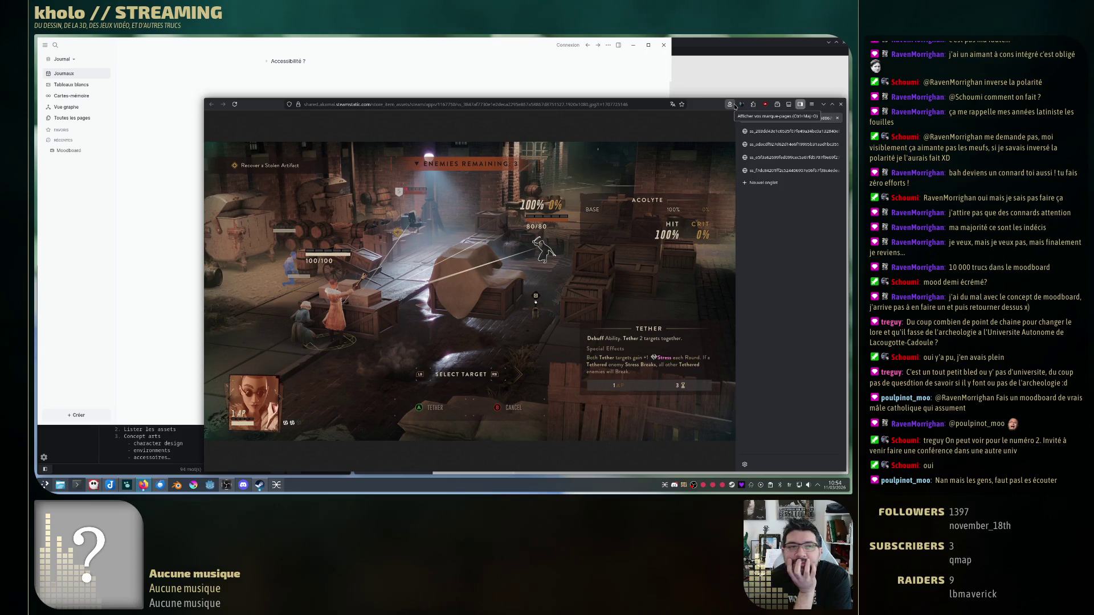
# Bring the Logseq window with the Mar 10th, 2026 journal back in front of Firefox
pyautogui.click(430, 48)
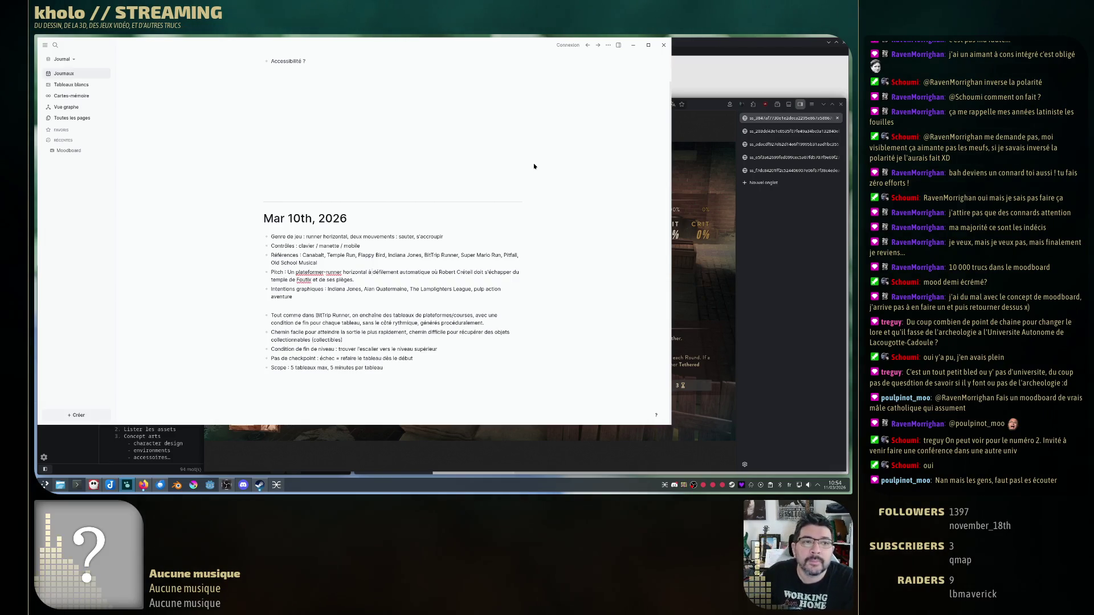
# From Tableaux blancs, reopen the Moodboard whiteboard of reference images
pyautogui.click(70, 85)
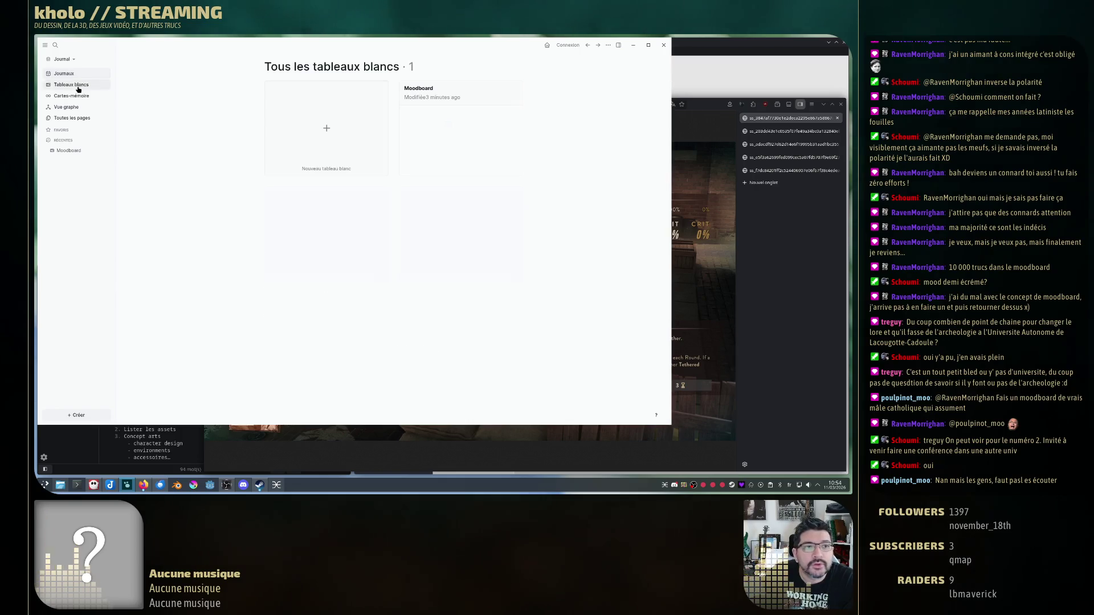
pyautogui.click(462, 112)
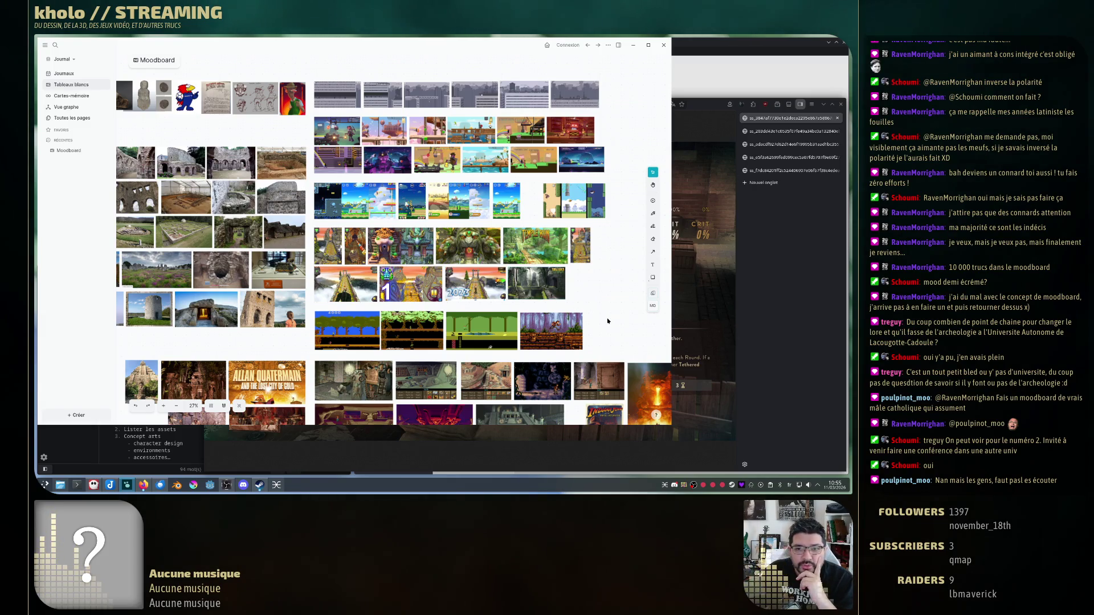
pyautogui.scroll(1, 582, 308)
pyautogui.scroll(1, 462, 252)
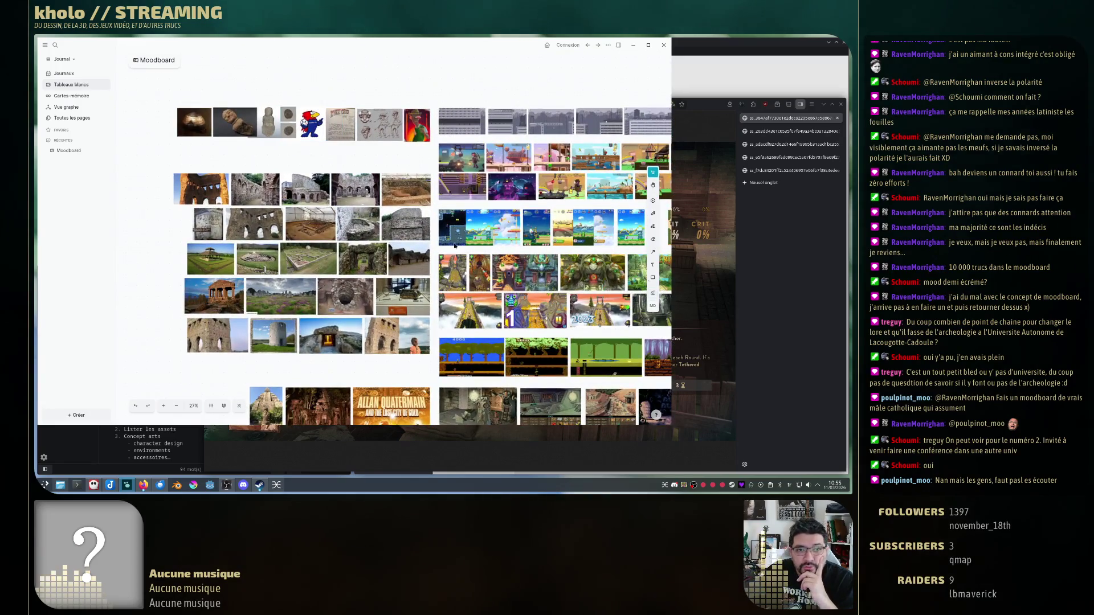
pyautogui.scroll(-3, 645, 251)
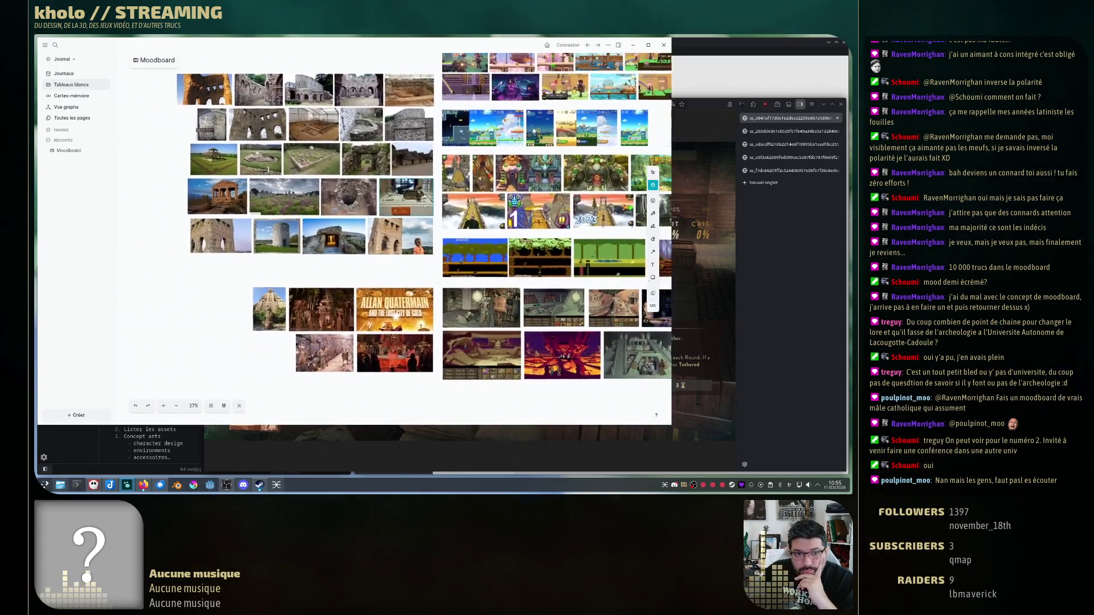
pyautogui.scroll(-1, 389, 256)
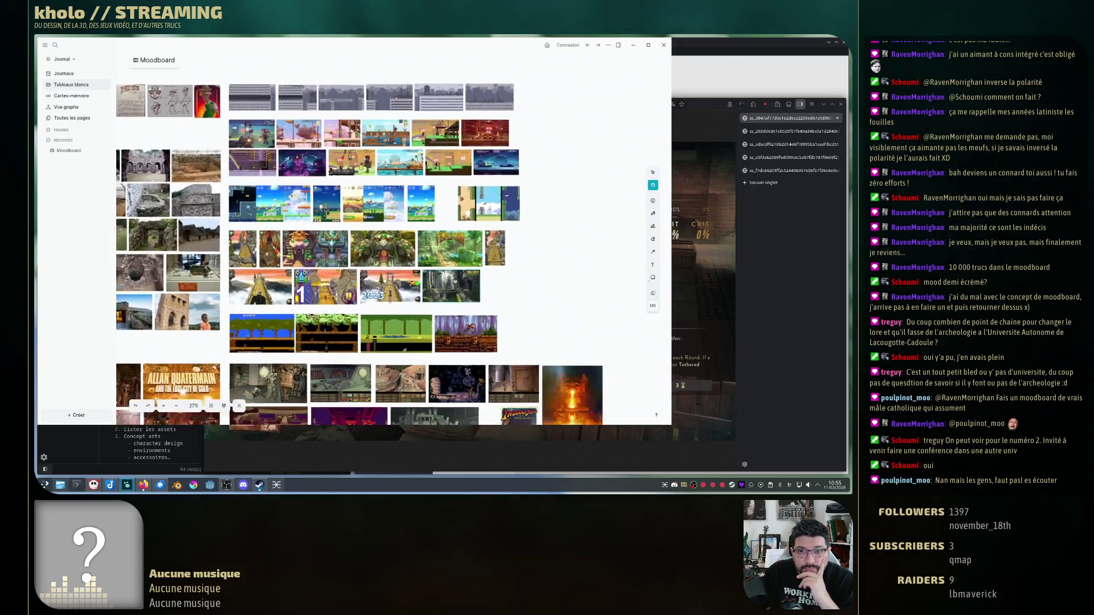
pyautogui.scroll(-1, 390, 257)
pyautogui.scroll(-1, 389, 256)
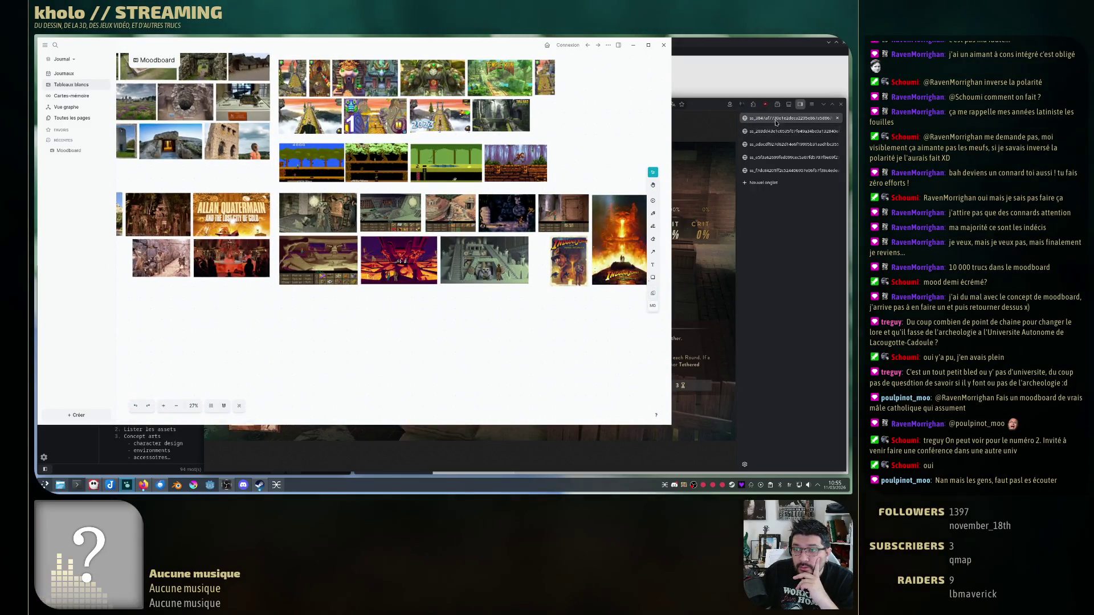
# Copy the first two game screenshots from Firefox and paste them as the start of a new bottom row on the Moodboard
pyautogui.rightClick(718, 216)
pyautogui.click(744, 227)
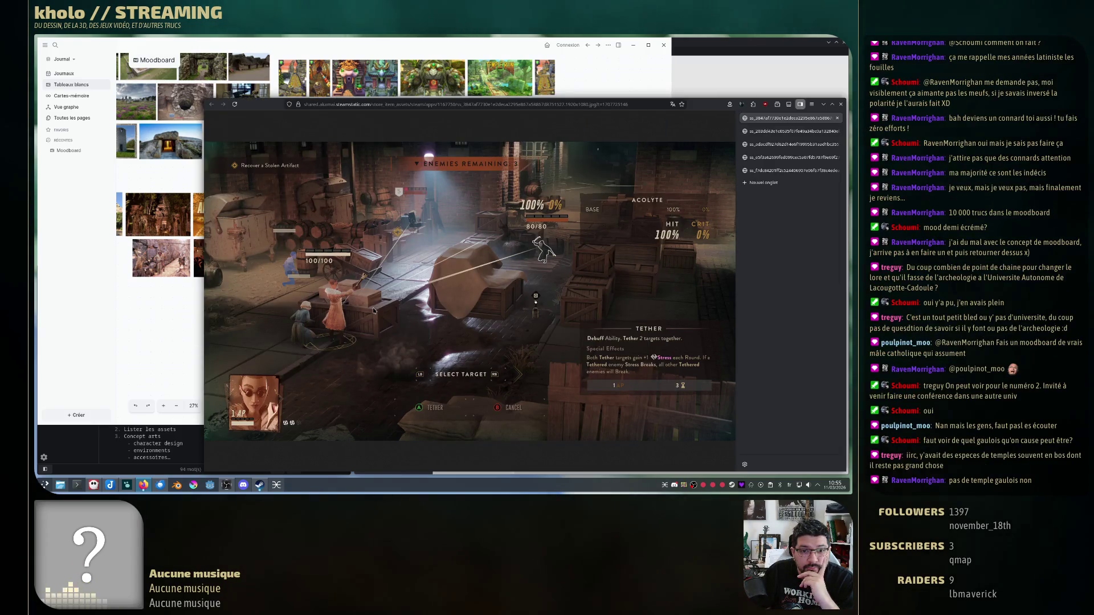
pyautogui.click(181, 343)
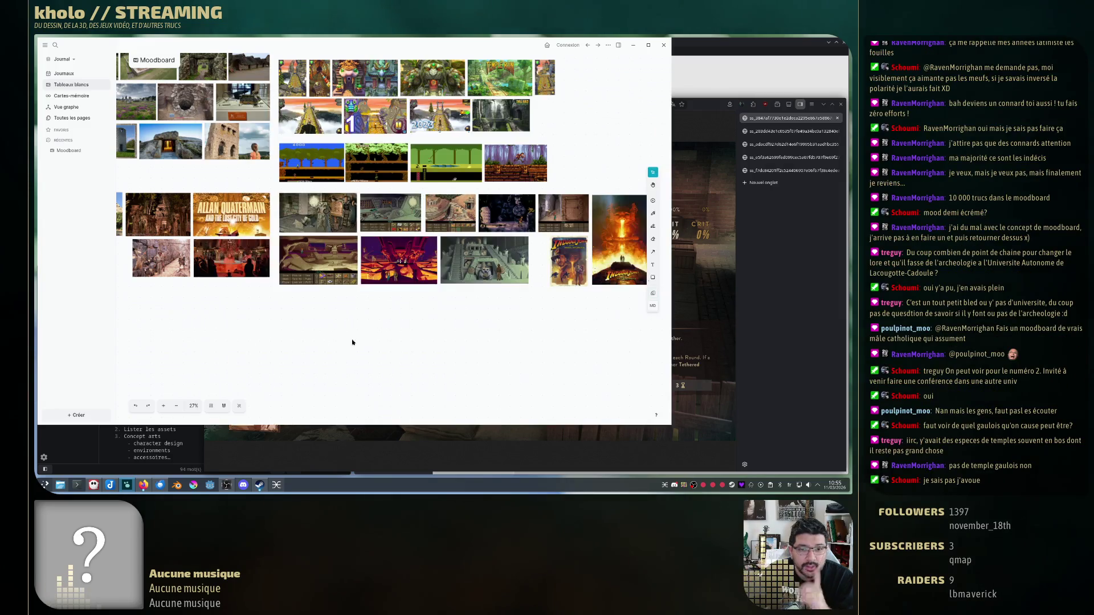
pyautogui.hotkey('ctrl', 'v')
pyautogui.hscroll(3, 480, 333)
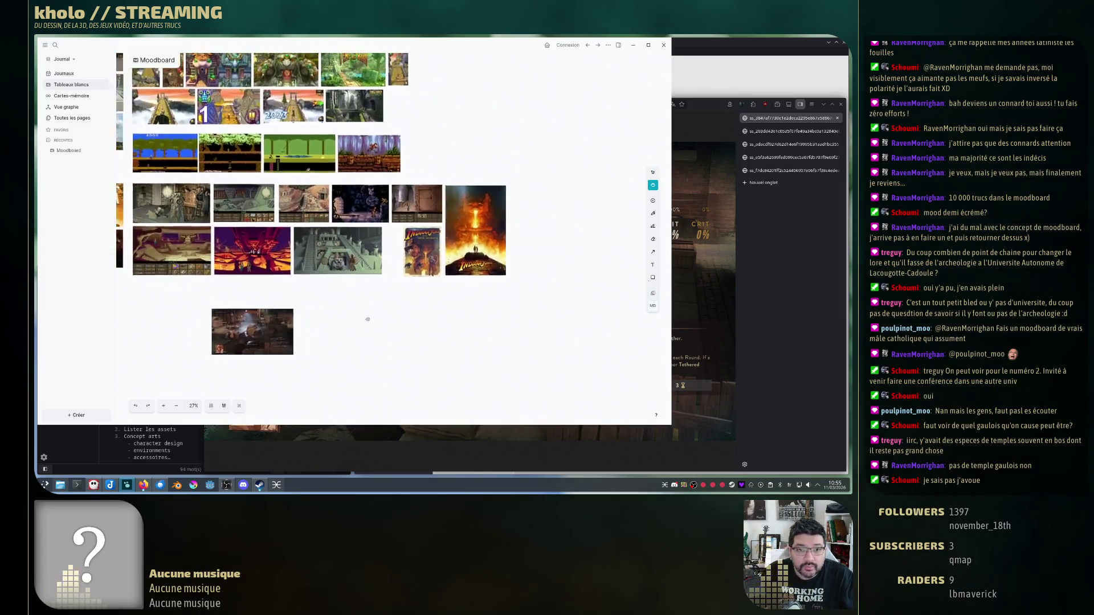
pyautogui.hscroll(-5, 572, 341)
pyautogui.moveTo(472, 346); pyautogui.dragTo(394, 323)
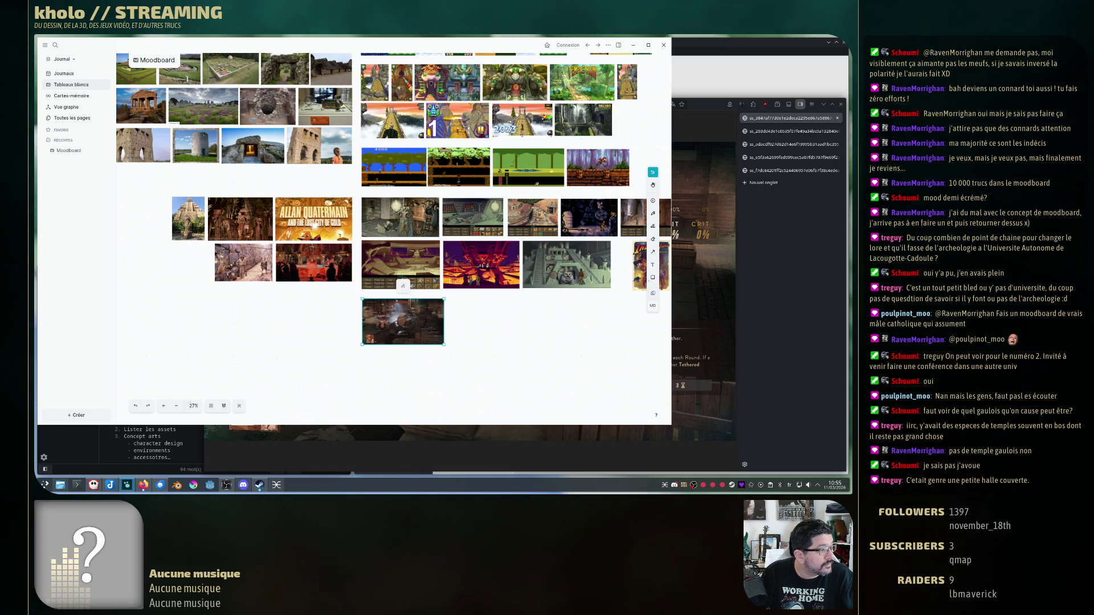
pyautogui.click(798, 127)
pyautogui.rightClick(479, 215)
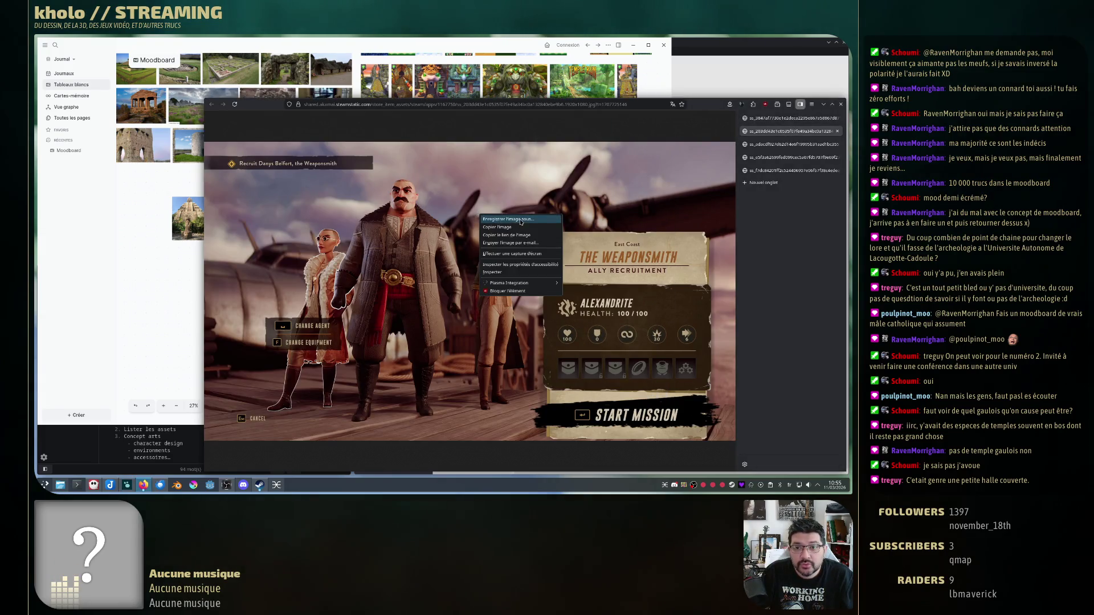
pyautogui.click(522, 227)
pyautogui.click(196, 349)
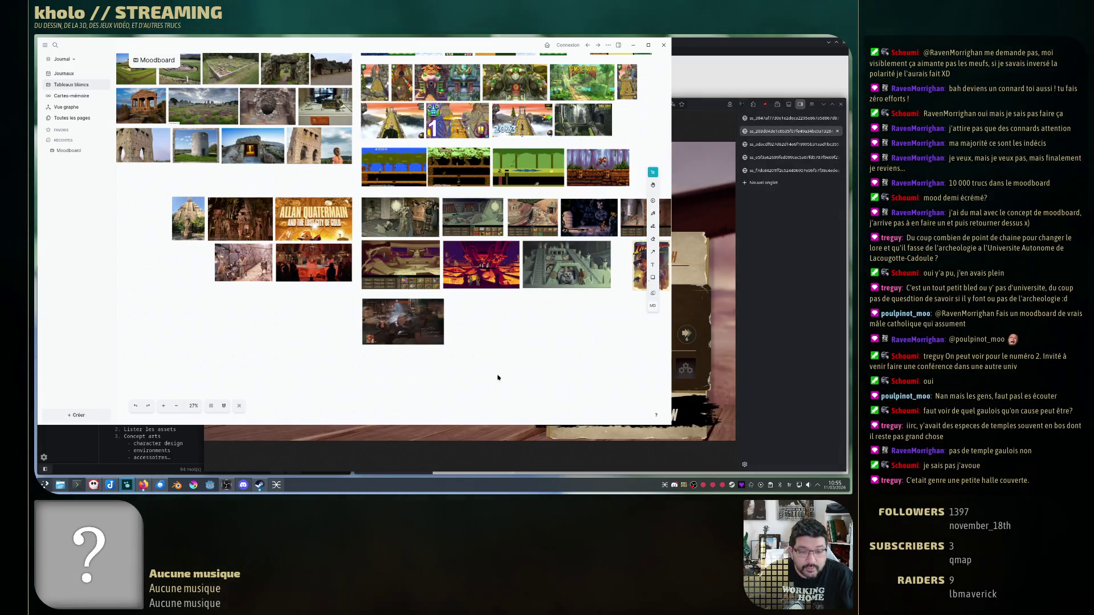
pyautogui.hotkey('ctrl', 'v')
pyautogui.moveTo(497, 377); pyautogui.dragTo(497, 322)
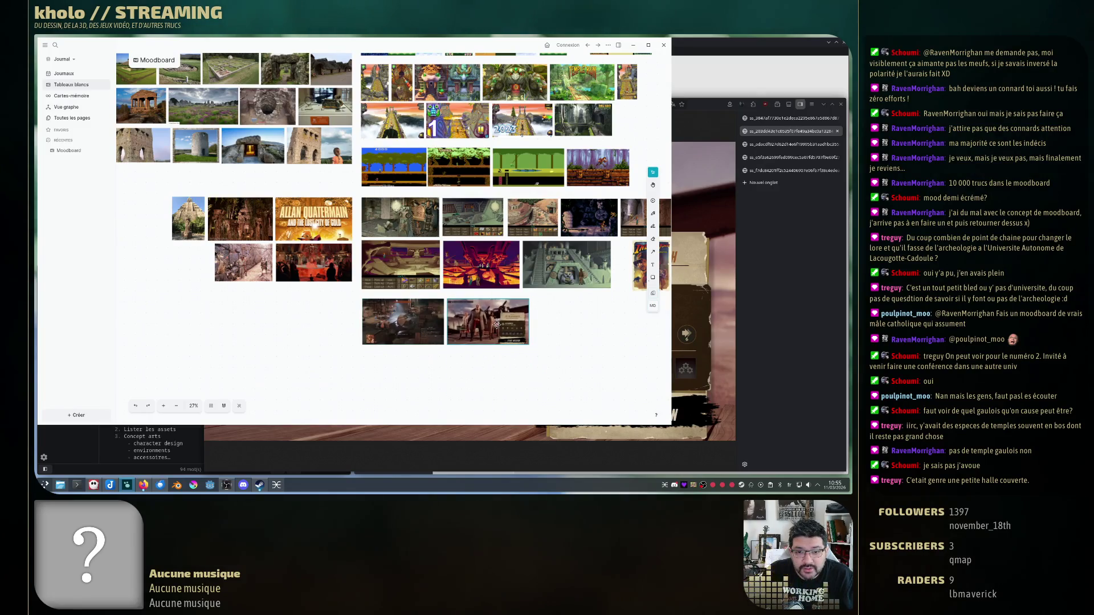
# Copy and paste the third and fourth screenshots, lining them up along the bottom row
pyautogui.click(497, 325)
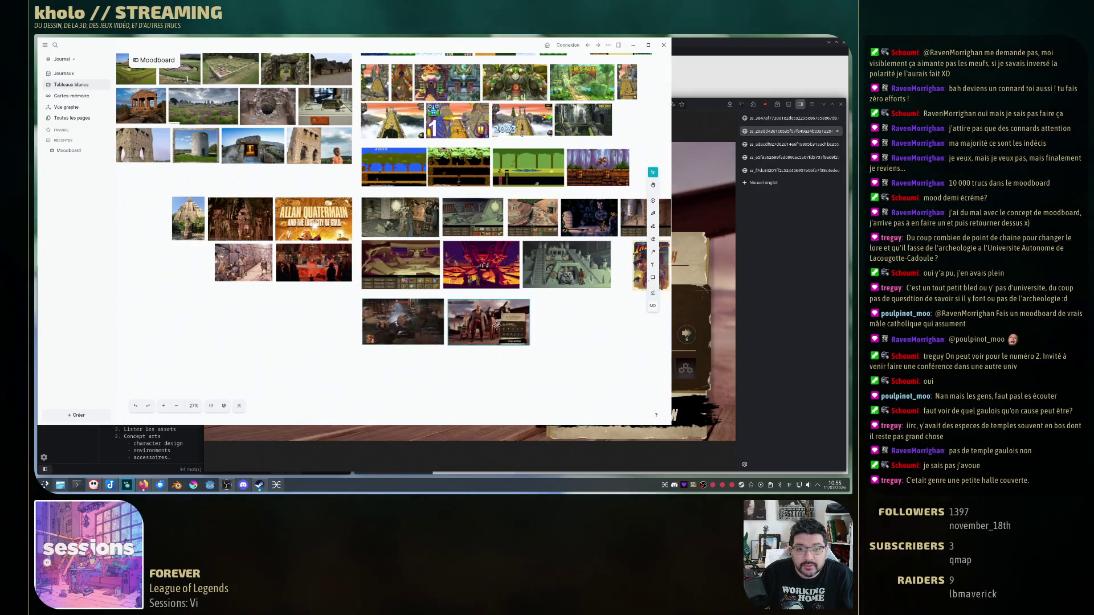
pyautogui.rightClick(448, 286)
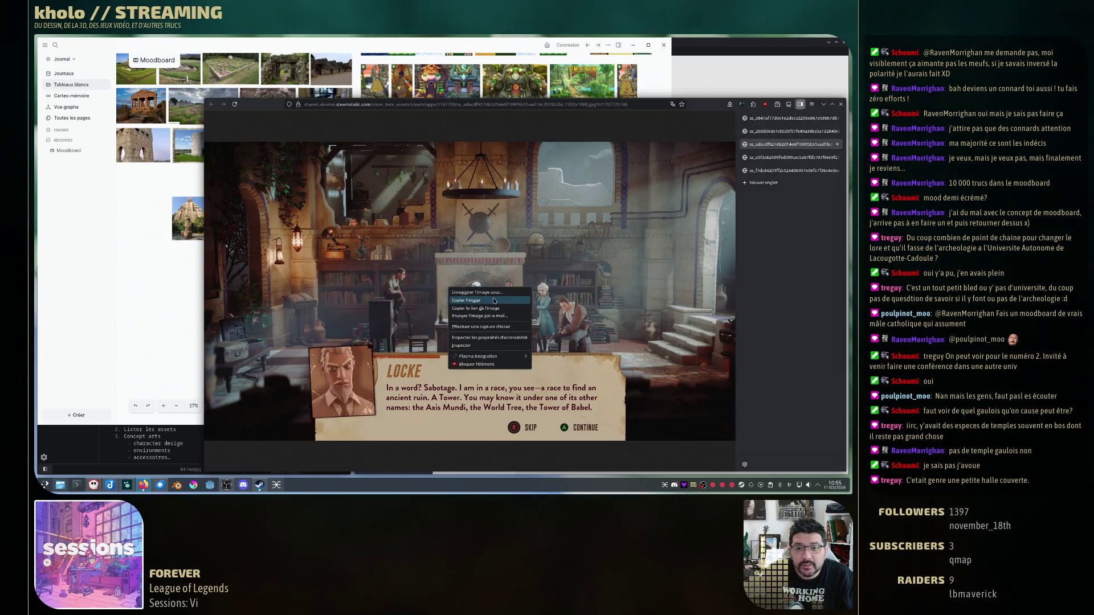
pyautogui.click(493, 304)
pyautogui.click(205, 336)
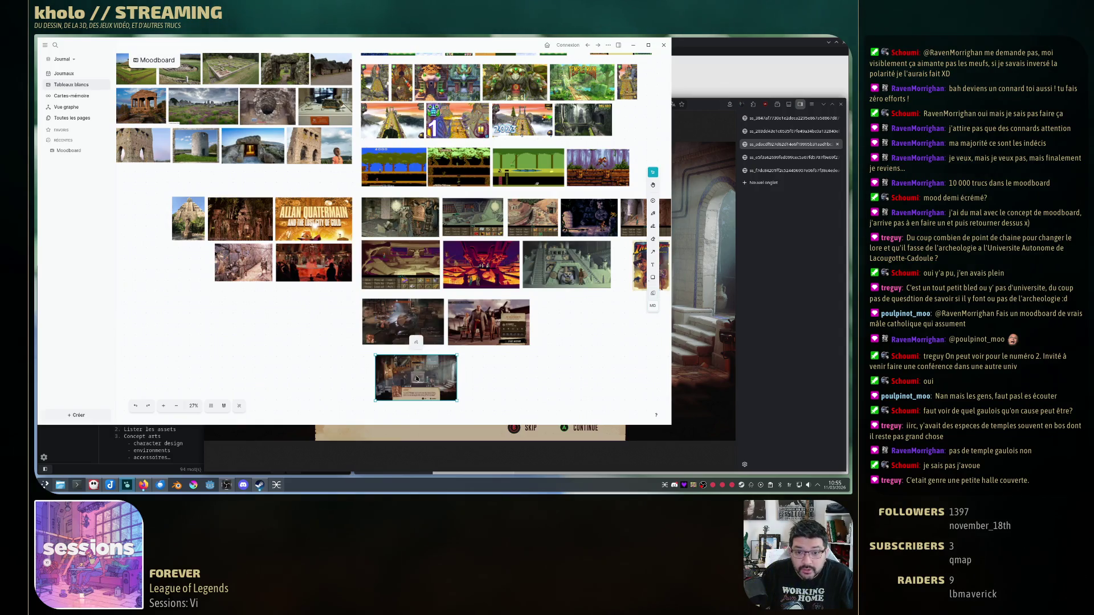
pyautogui.hotkey('ctrl', 'v')
pyautogui.moveTo(558, 319); pyautogui.dragTo(556, 318)
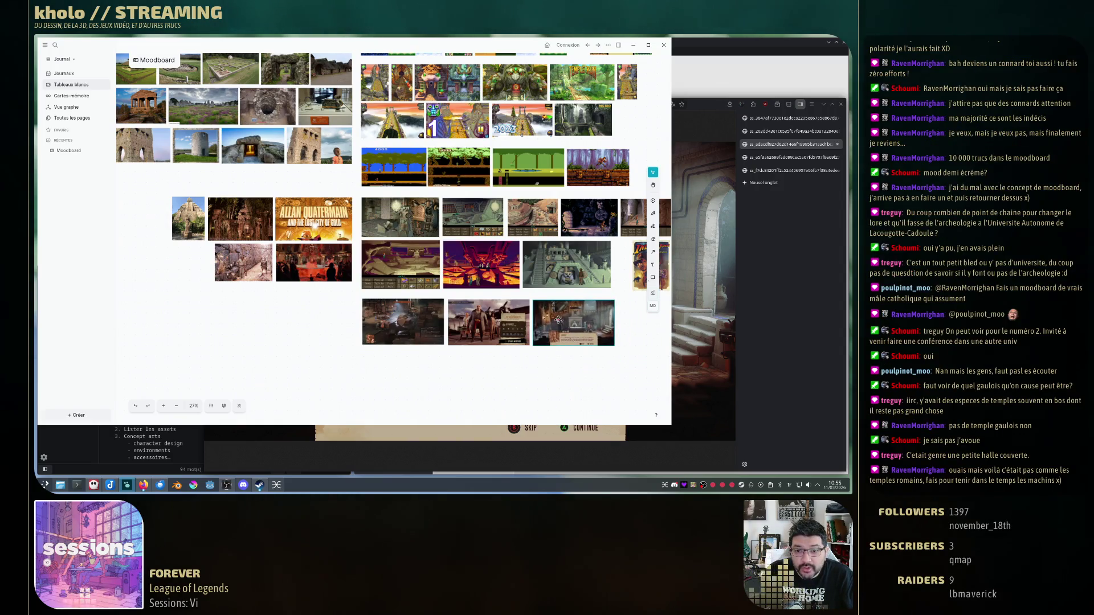
pyautogui.hscroll(5, 542, 342)
pyautogui.hscroll(5, 542, 338)
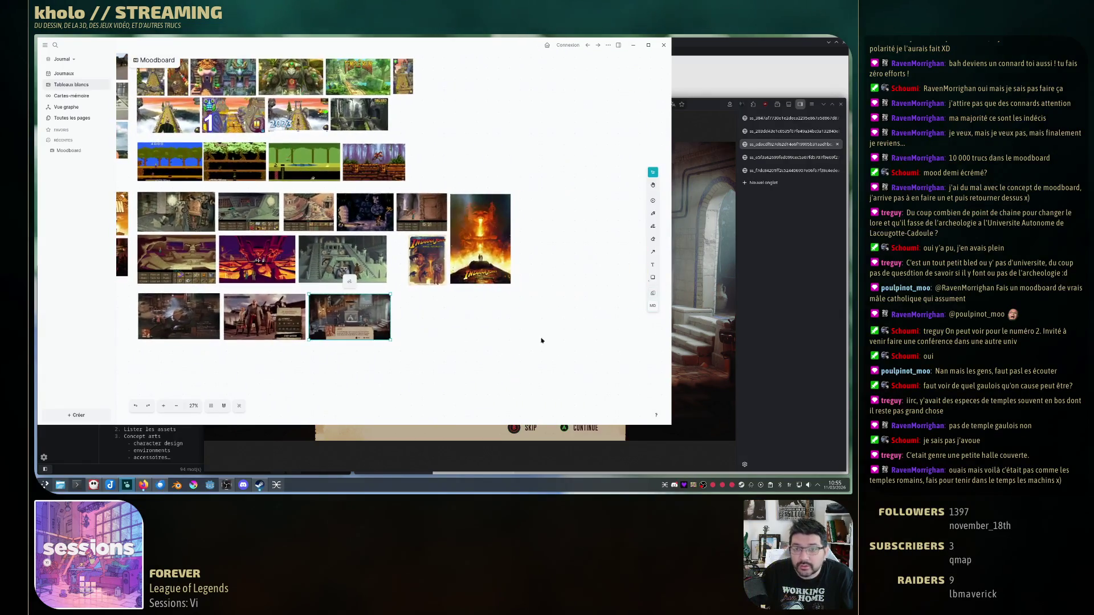
pyautogui.click(791, 158)
pyautogui.rightClick(367, 247)
pyautogui.click(376, 272)
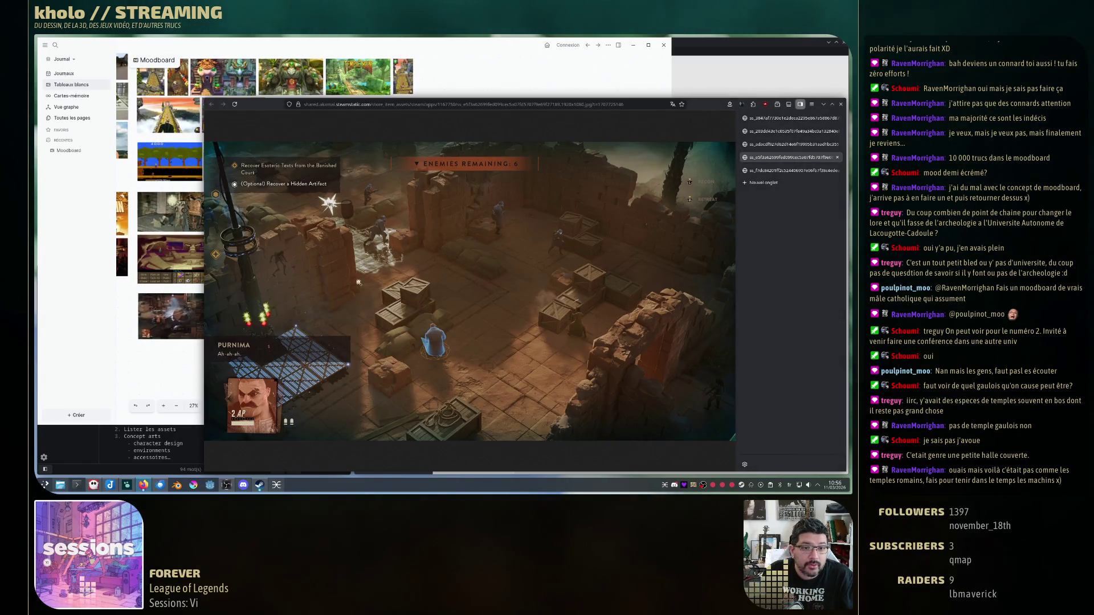
pyautogui.click(197, 374)
pyautogui.hotkey('ctrl', 'v')
pyautogui.moveTo(507, 339); pyautogui.dragTo(430, 310)
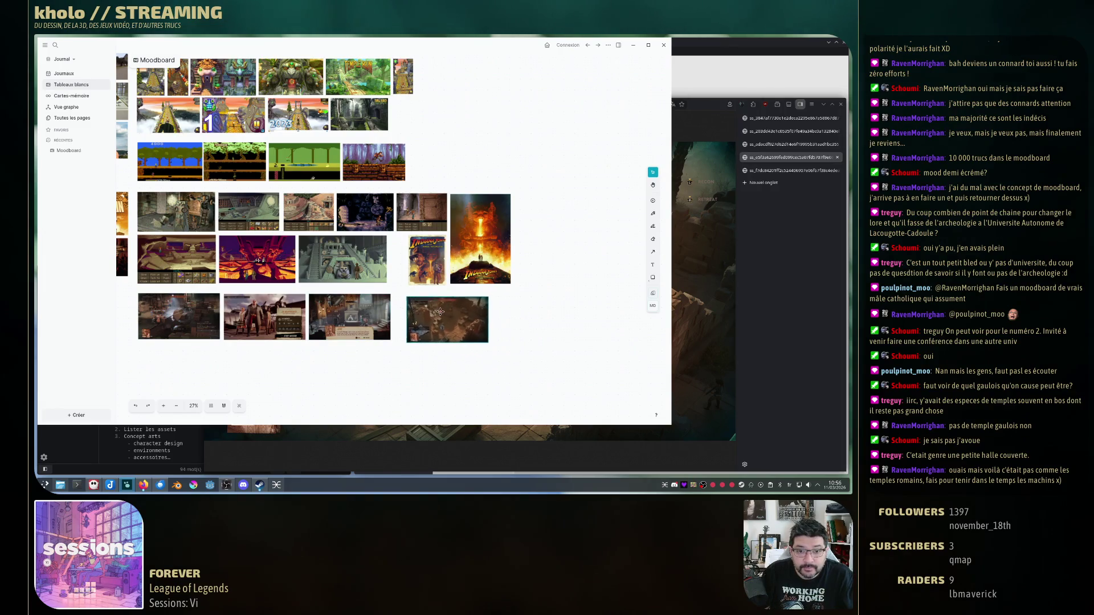
# Paste the last screenshot at the end of the bottom row and leave Firefox on a blank new tab
pyautogui.click(790, 170)
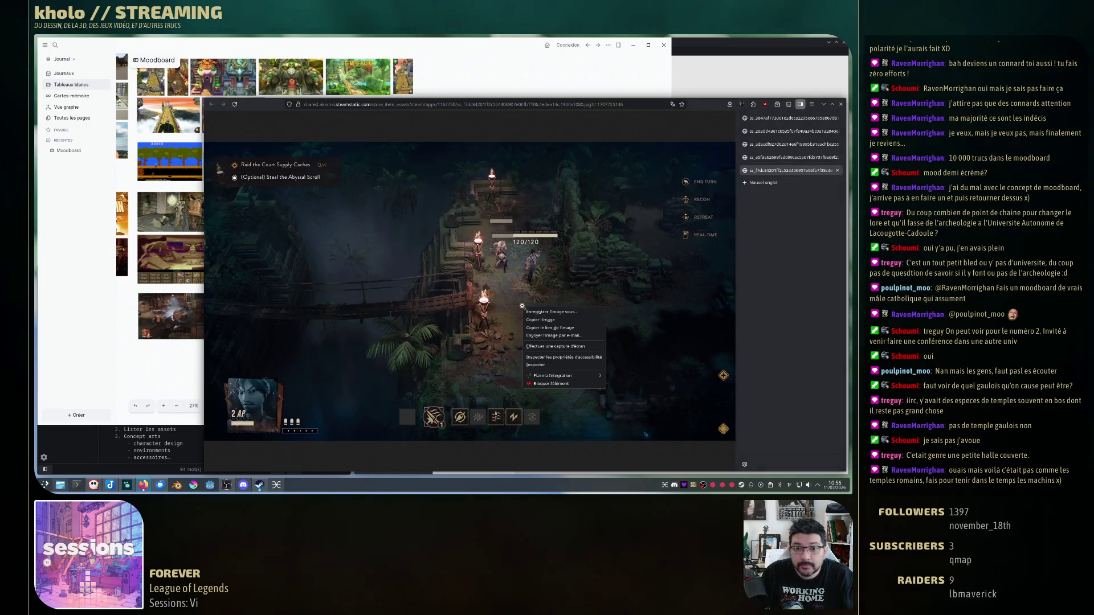
pyautogui.click(186, 365)
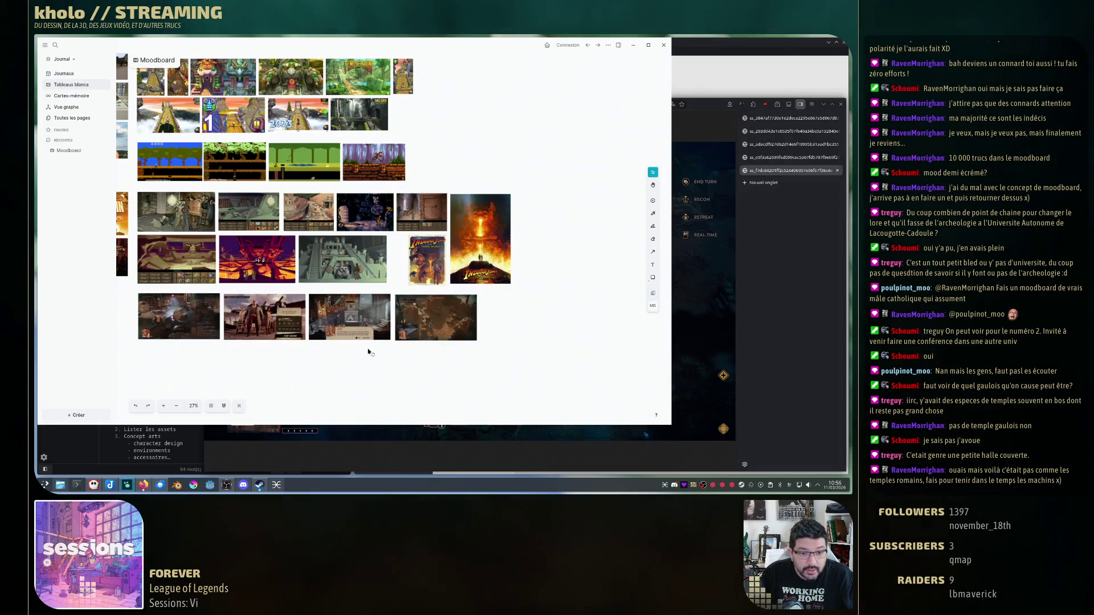
pyautogui.hotkey('ctrl', 'v')
pyautogui.moveTo(442, 322); pyautogui.dragTo(514, 312)
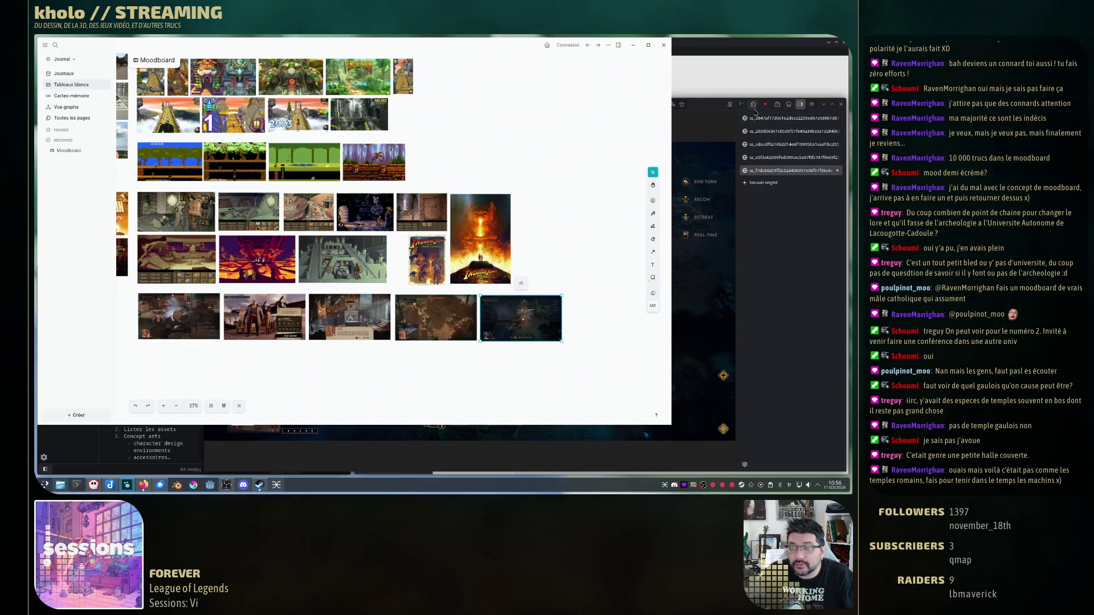
pyautogui.click(760, 182)
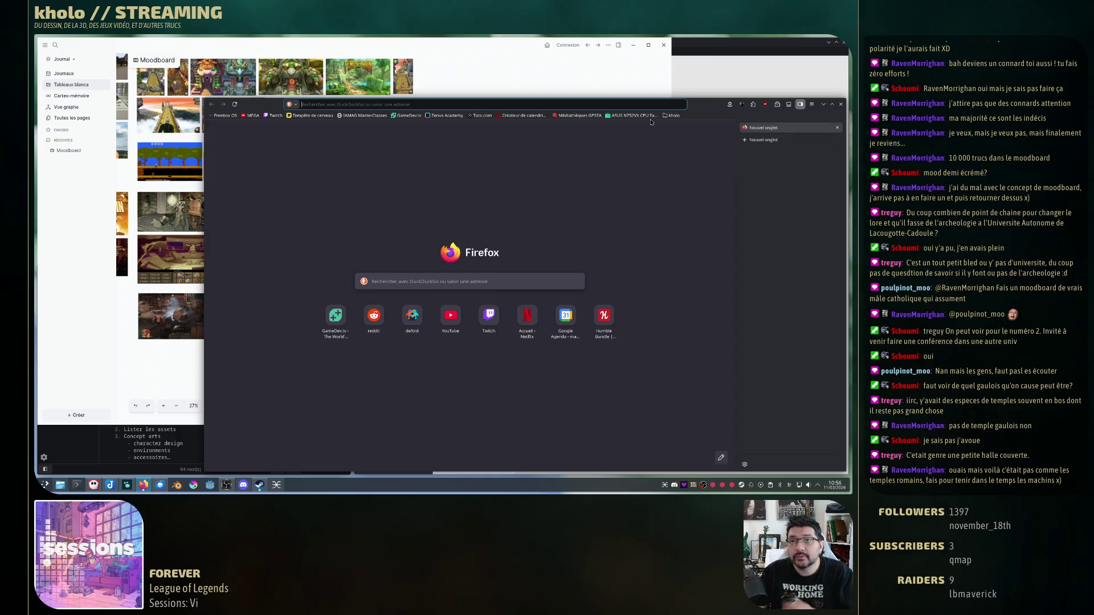
# Return to the moodboard, then Alt+Tab to the DuckDuckGo 'pathway video game' image results
pyautogui.click(455, 64)
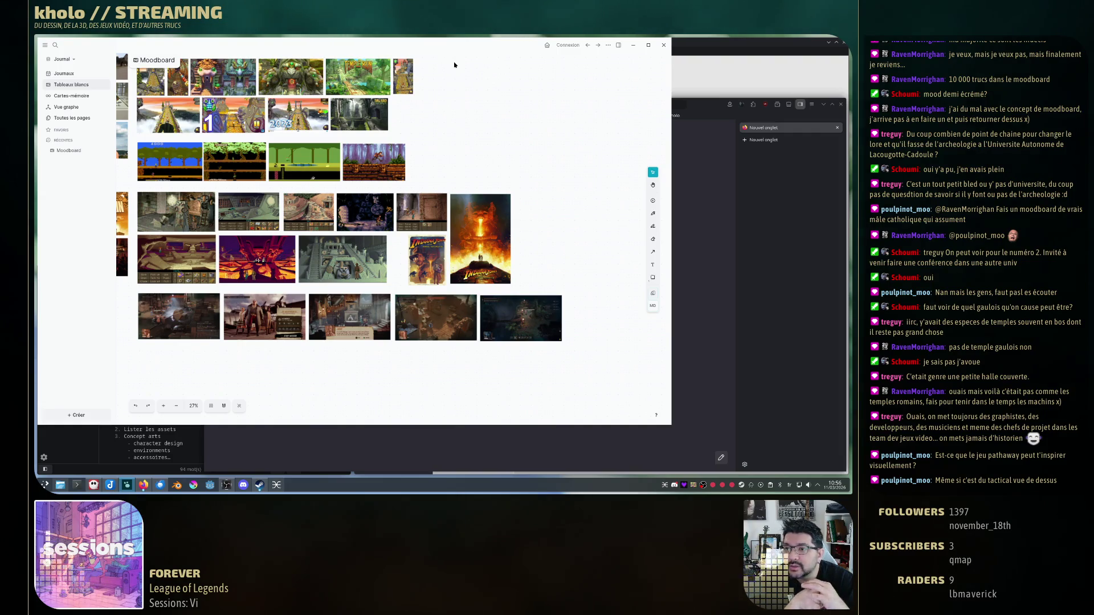
pyautogui.hotkey('alt', 'Tab')
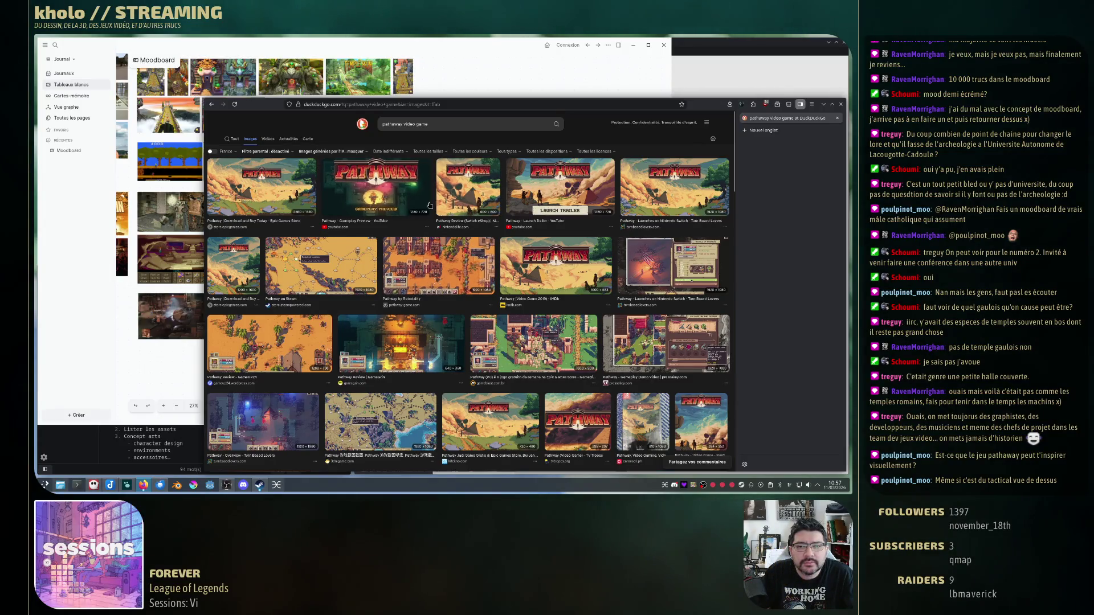
# Rerun the pathway video game image search and open the Pathway launch trailer page and its full-size image in new tabs
pyautogui.click(398, 125)
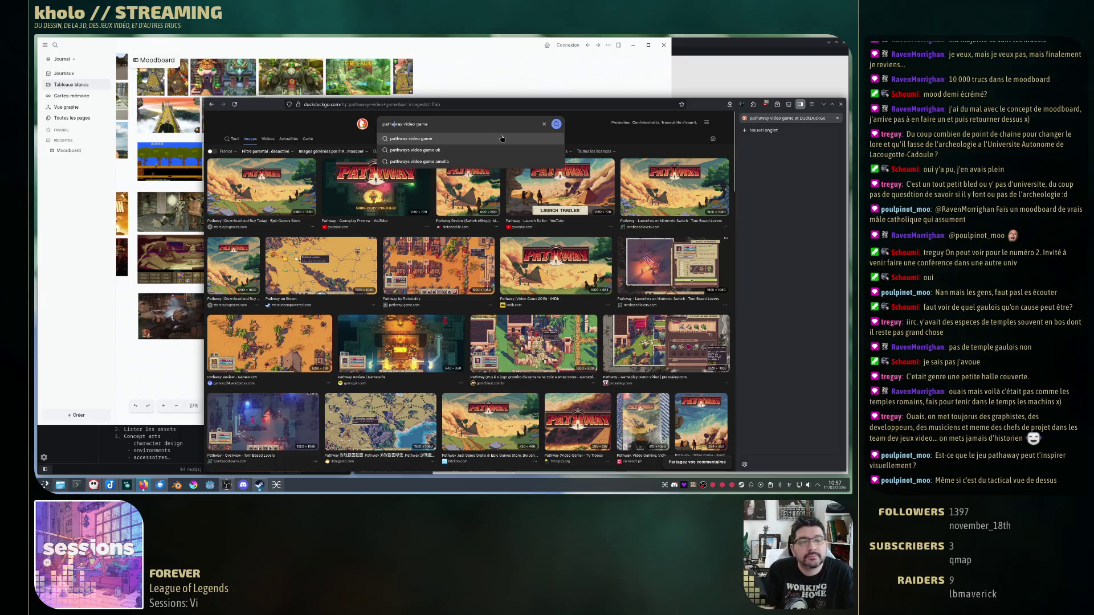
pyautogui.click(502, 138)
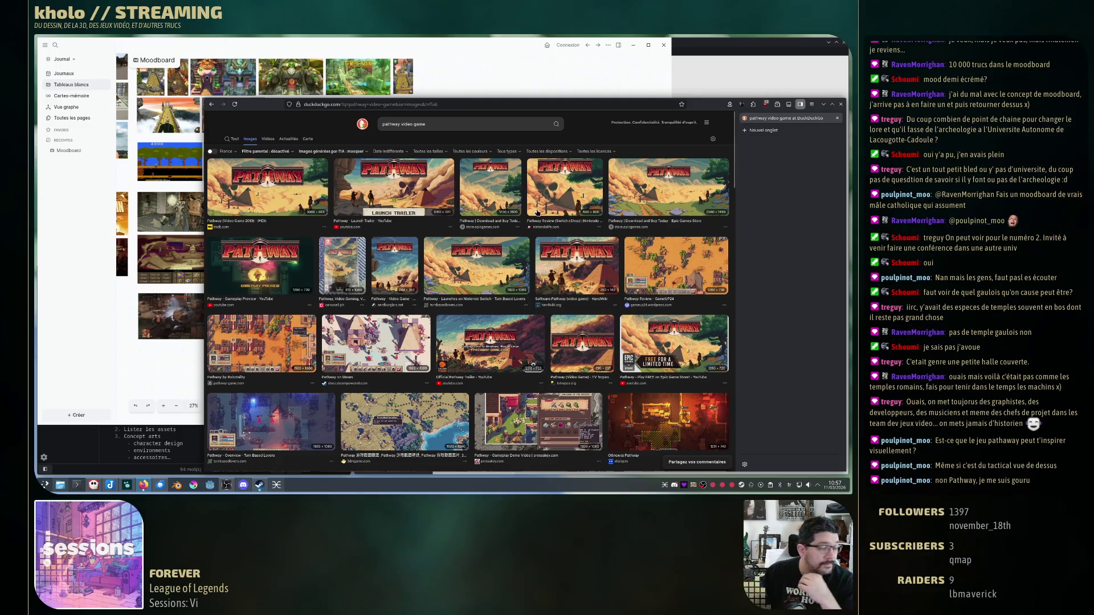
pyautogui.click(313, 196)
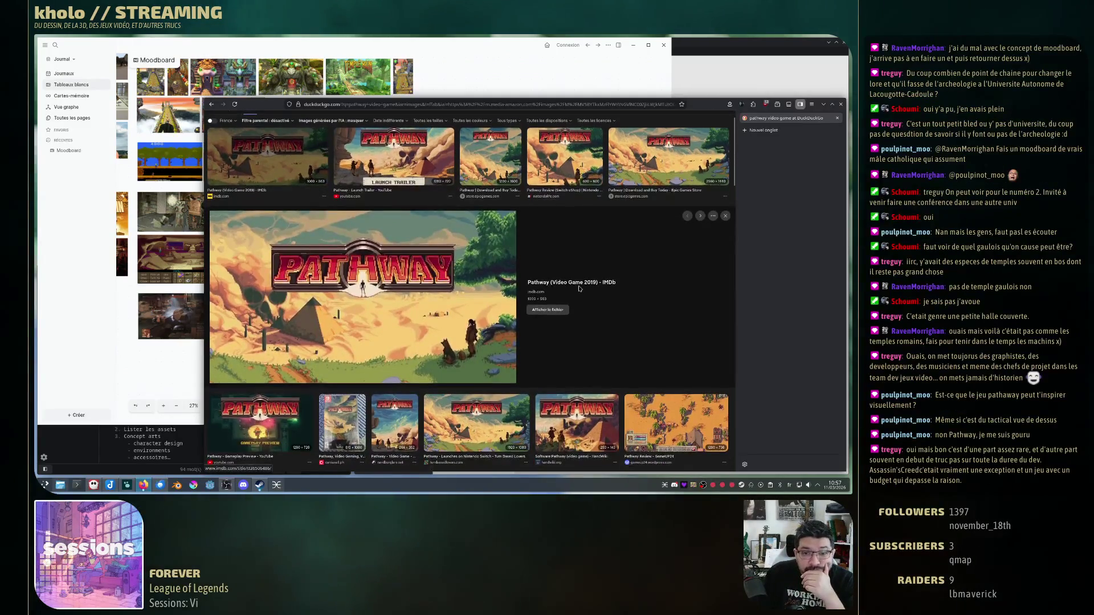
pyautogui.click(394, 158)
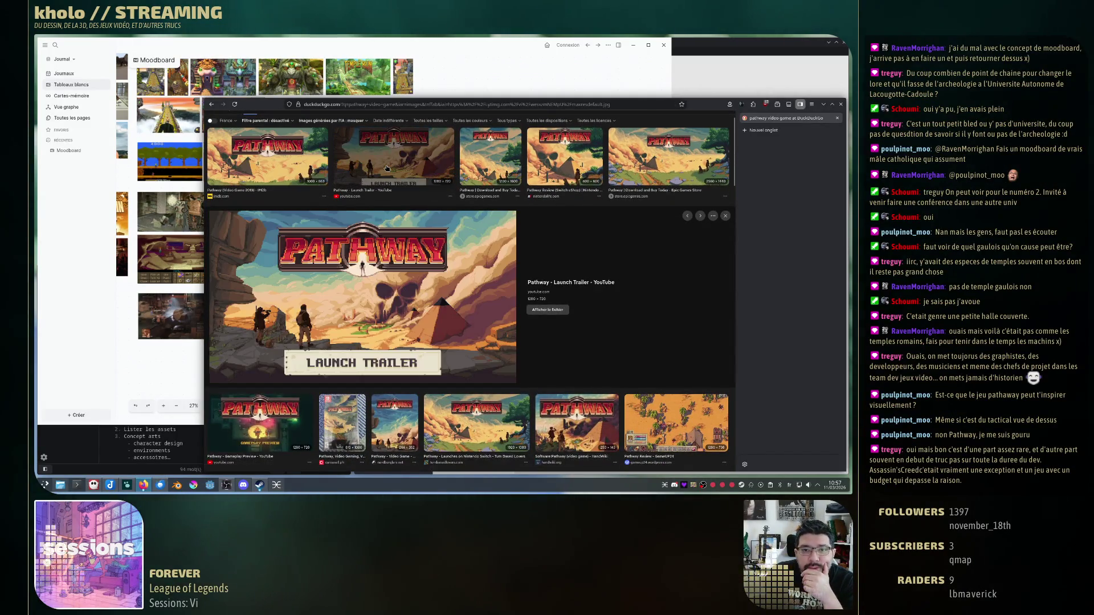
pyautogui.middleClick(471, 287)
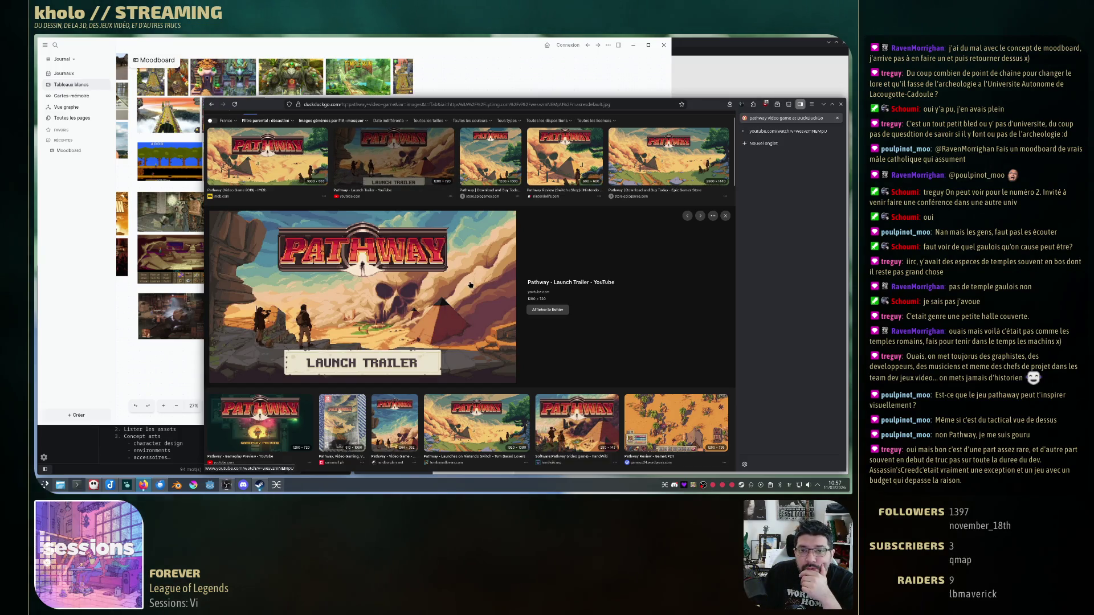
pyautogui.rightClick(414, 299)
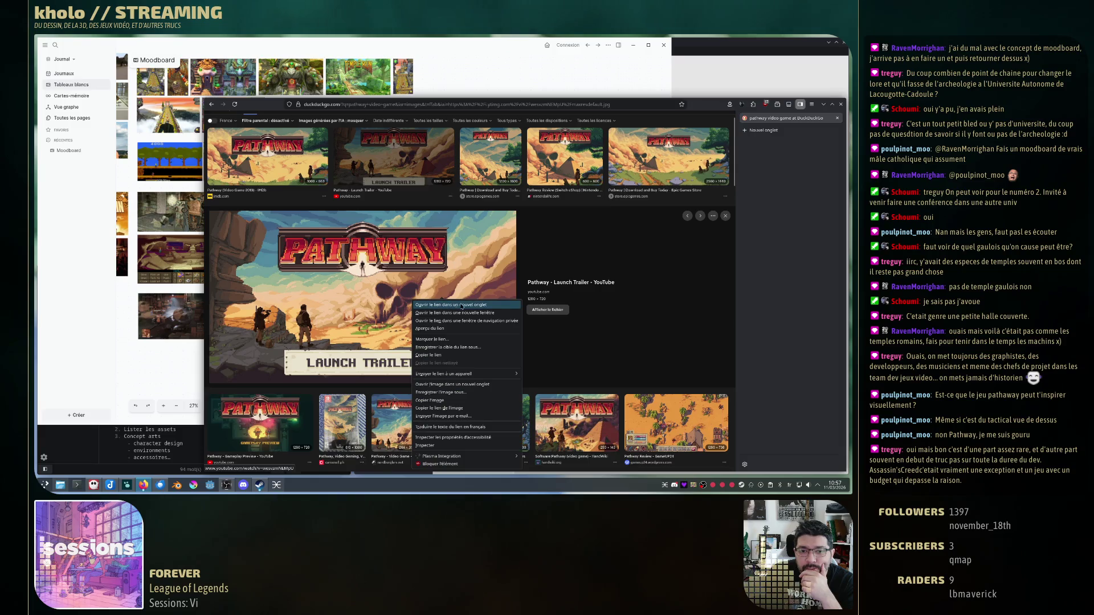
pyautogui.click(470, 384)
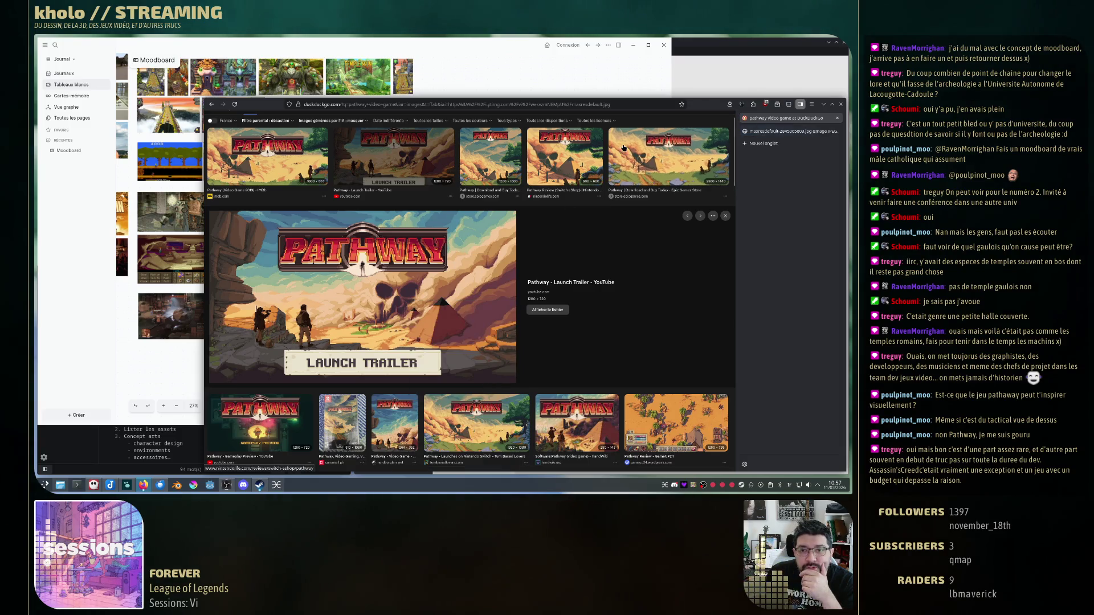
# Preview the Epic Games, Robotality and Steam Pathway images and open the Steam one full-size in a new tab
pyautogui.click(493, 169)
pyautogui.scroll(-3, 390, 375)
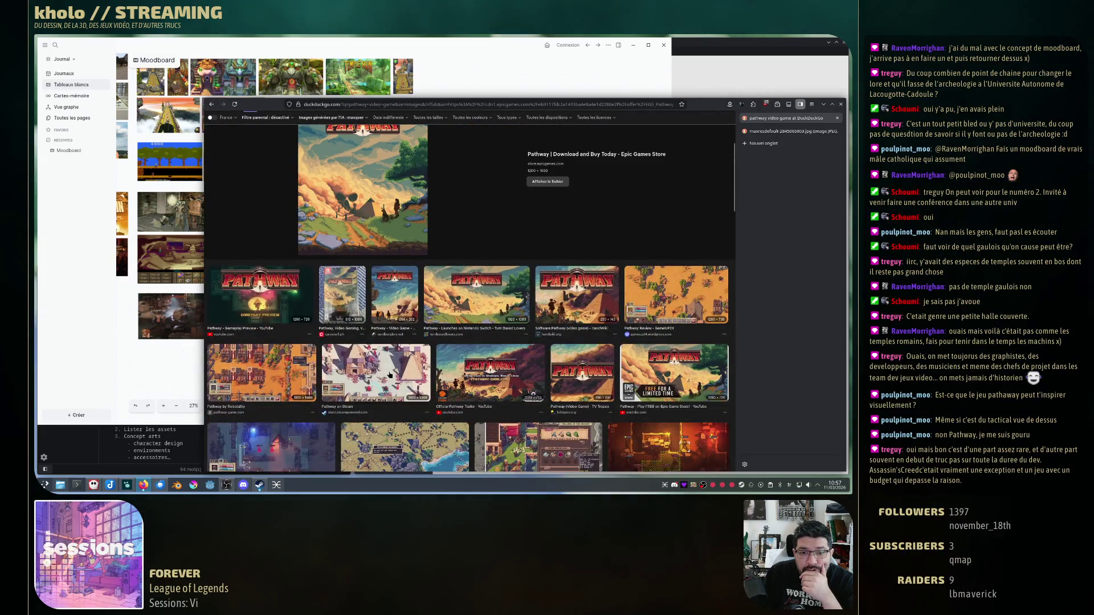
pyautogui.click(261, 374)
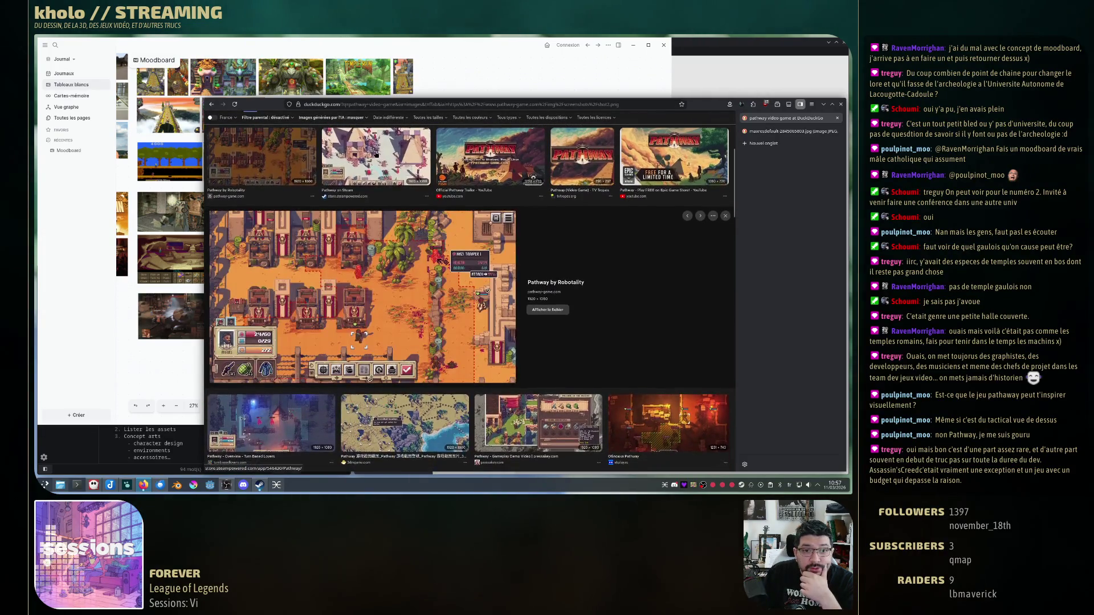
pyautogui.click(376, 155)
pyautogui.rightClick(389, 278)
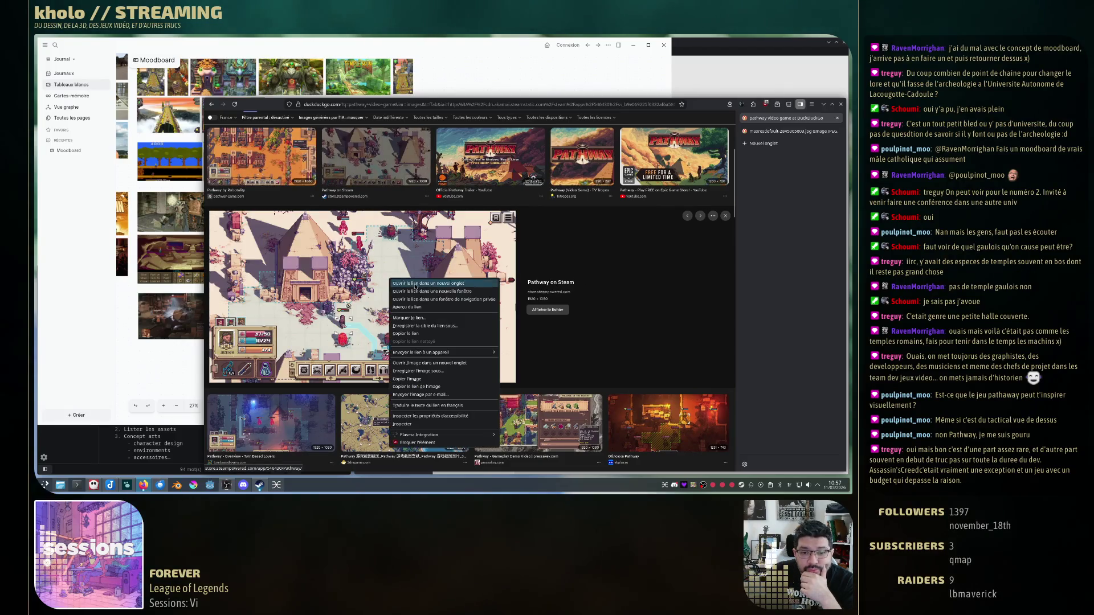
pyautogui.click(466, 364)
pyautogui.scroll(-5, 360, 230)
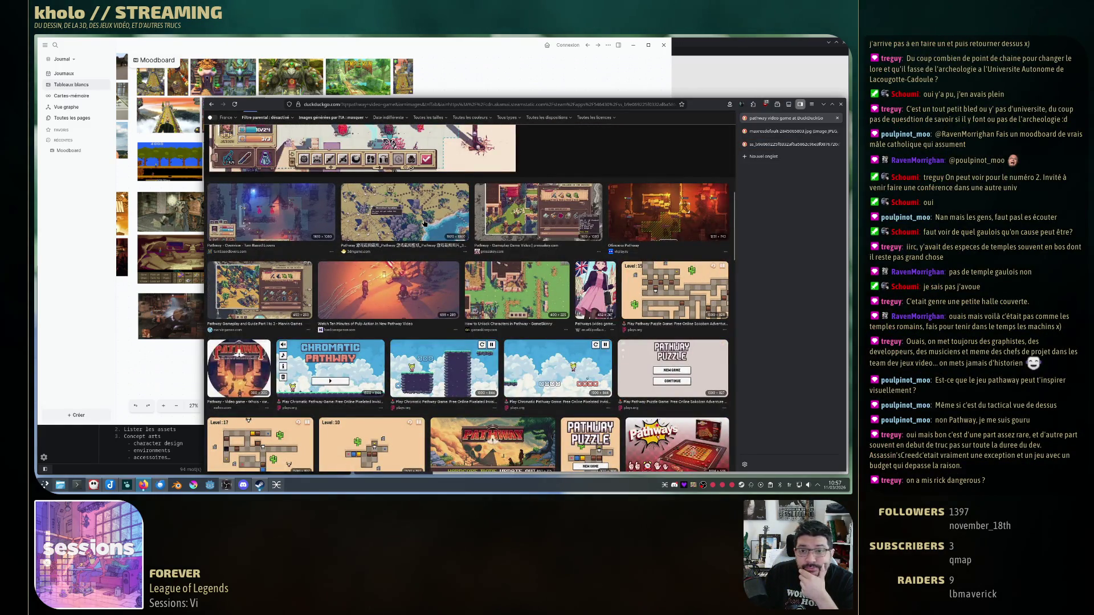
# Open the Pathway gameplay demo and Обложка Pathway images each in a new tab
pyautogui.rightClick(509, 214)
pyautogui.press('Escape')
pyautogui.click(495, 227)
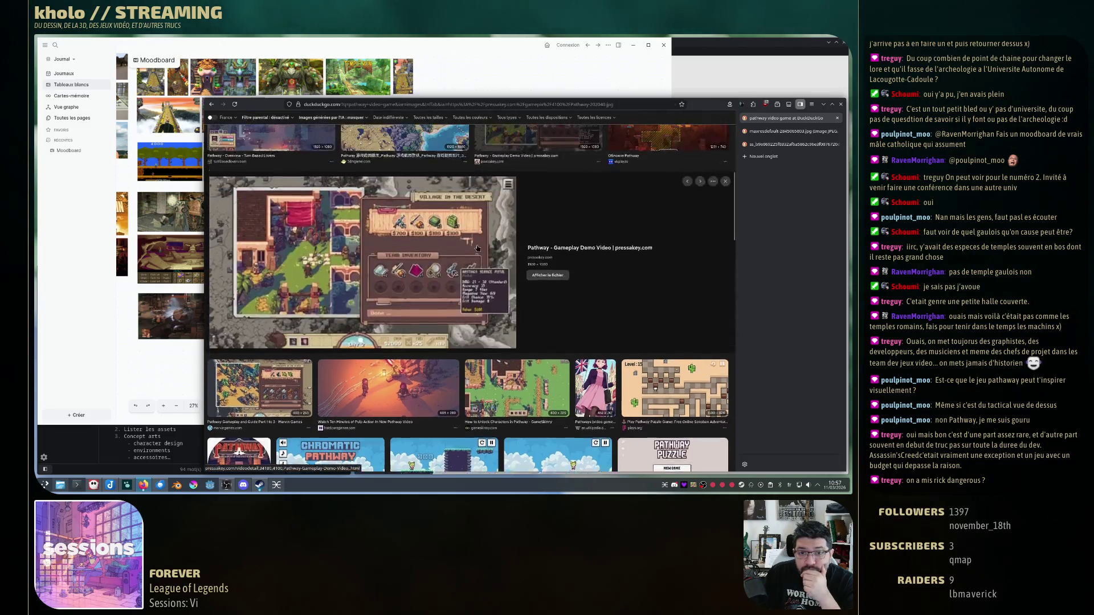
pyautogui.scroll(1, 357, 247)
pyautogui.rightClick(336, 280)
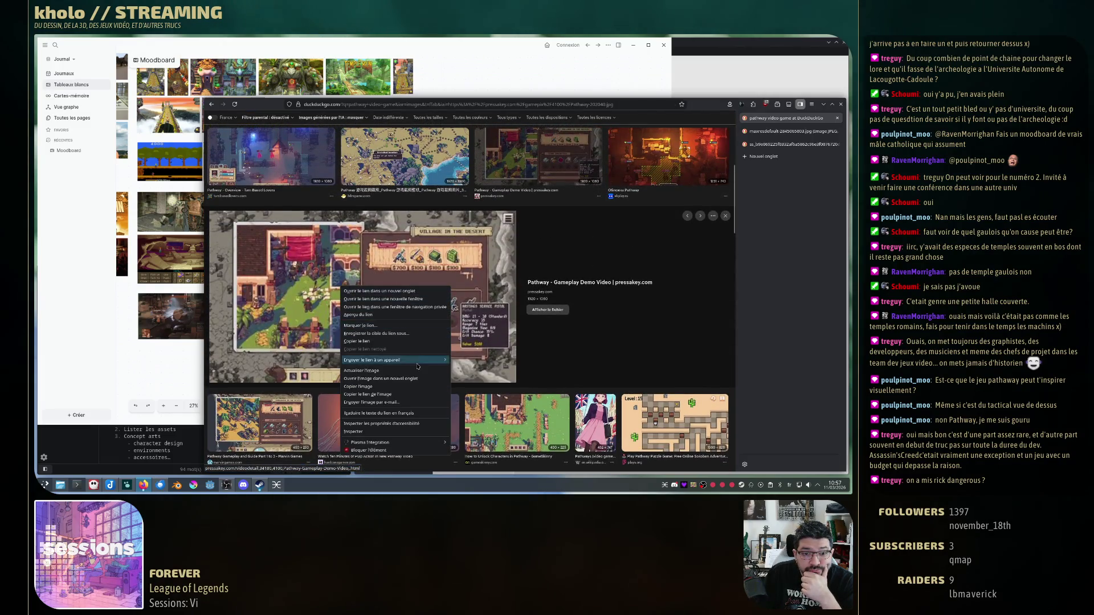
pyautogui.click(394, 382)
pyautogui.click(710, 144)
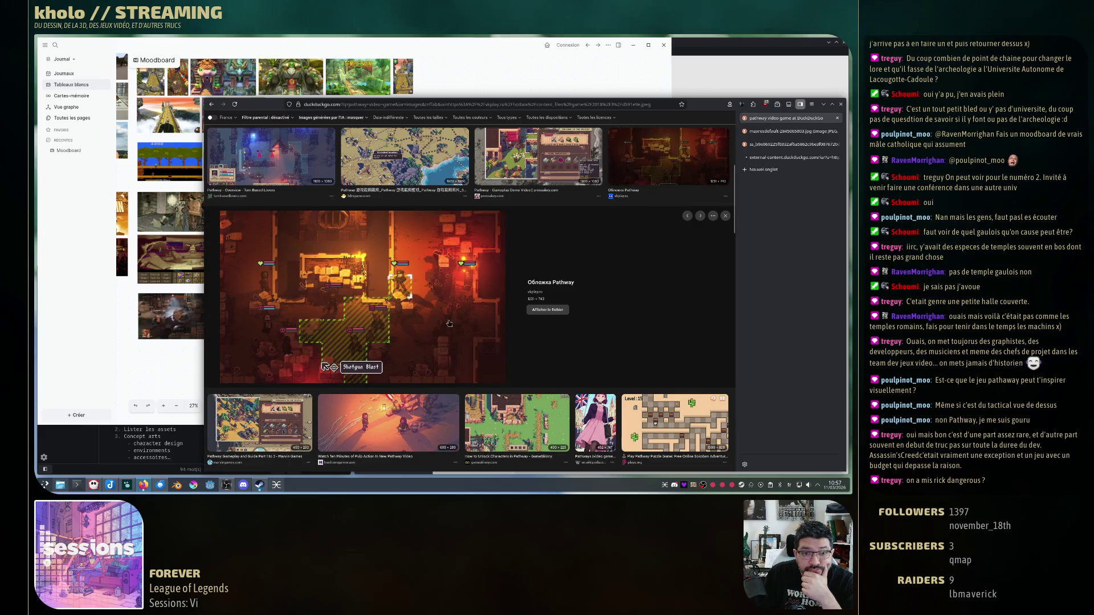
pyautogui.scroll(-3, 426, 304)
pyautogui.scroll(2, 423, 291)
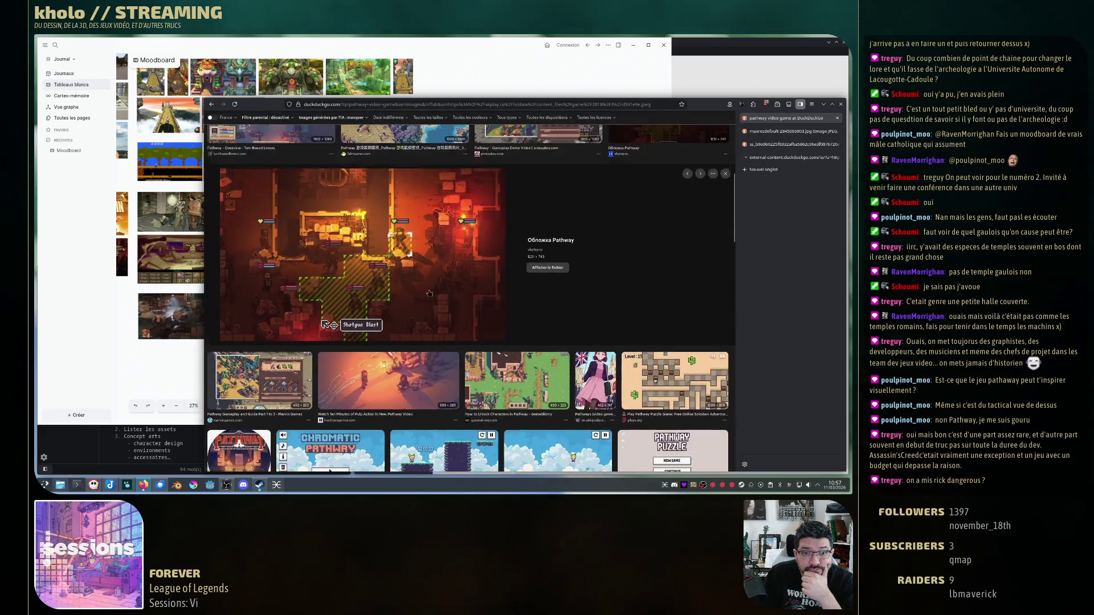
pyautogui.rightClick(418, 272)
pyautogui.click(493, 356)
pyautogui.scroll(-4, 505, 257)
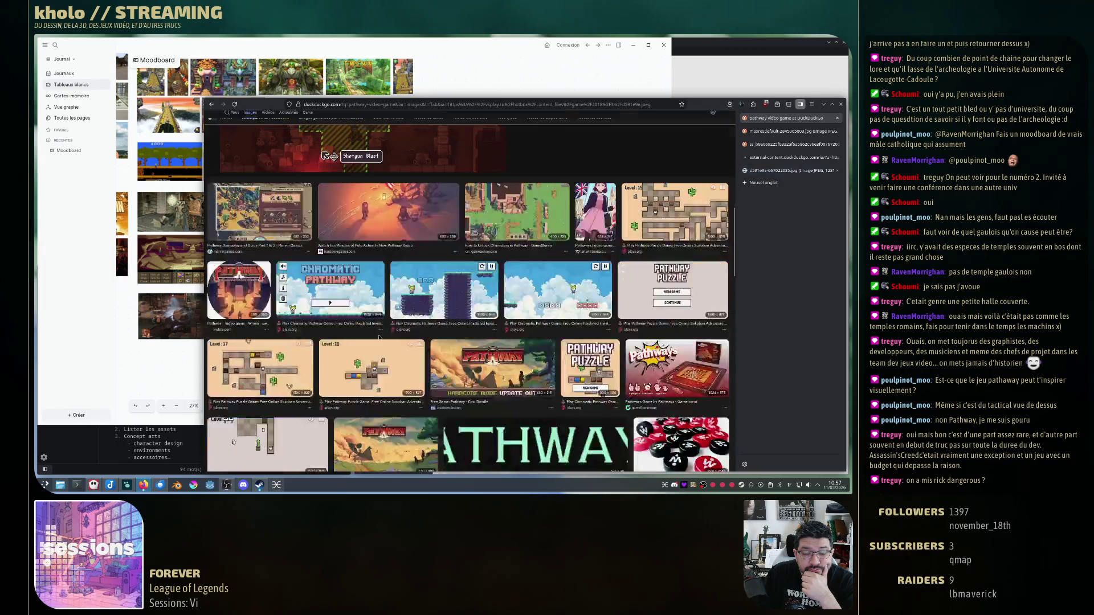
# Open the GameSkinny characters image and the jungle Ancient Pathway Battle Map in new tabs
pyautogui.click(513, 213)
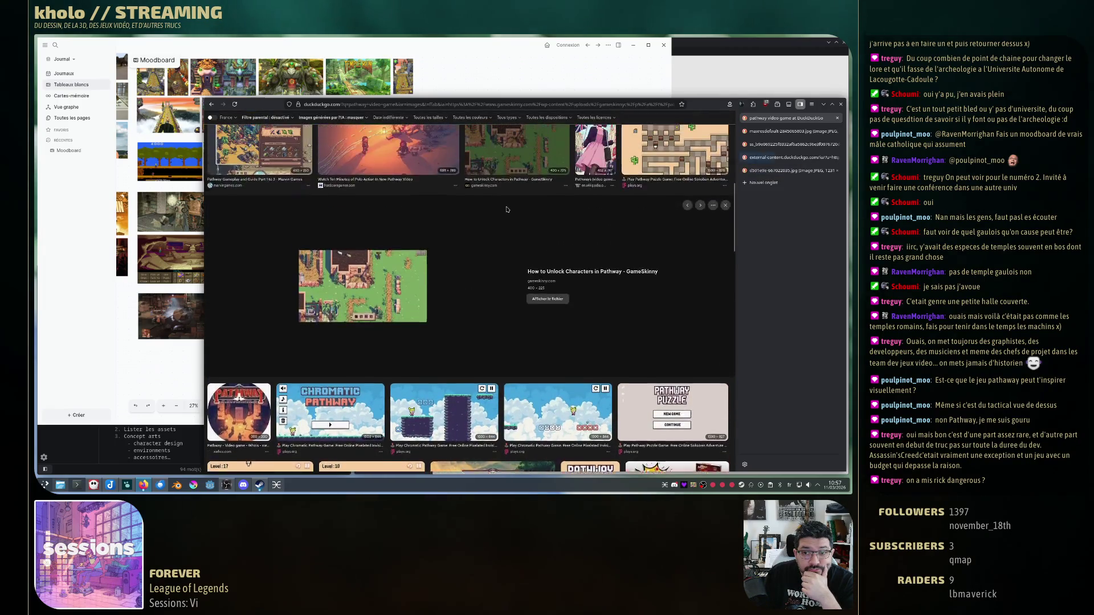
pyautogui.rightClick(394, 298)
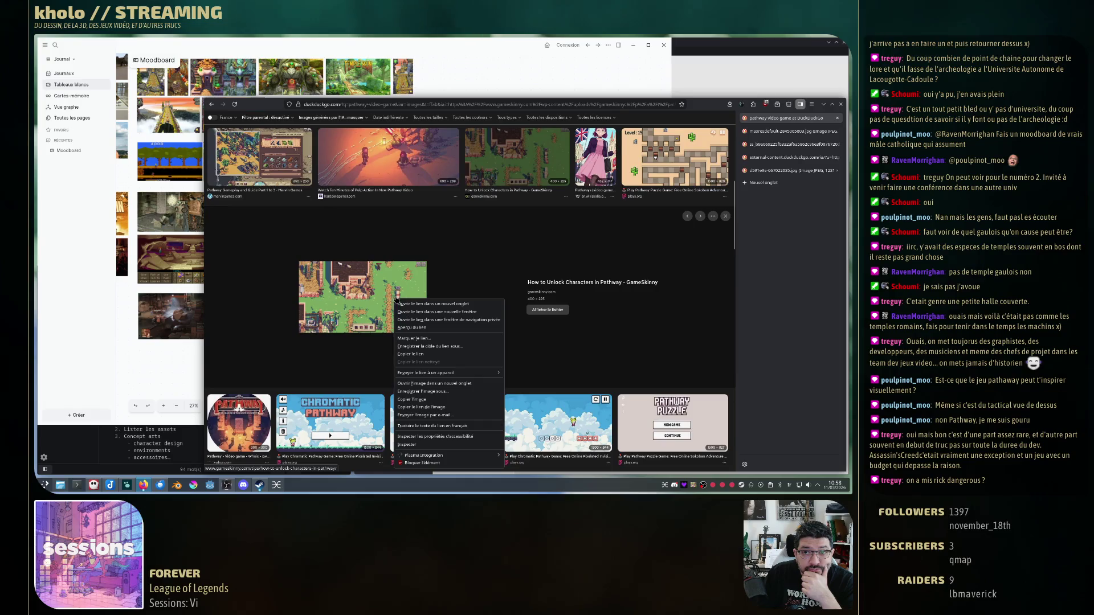
pyautogui.click(472, 384)
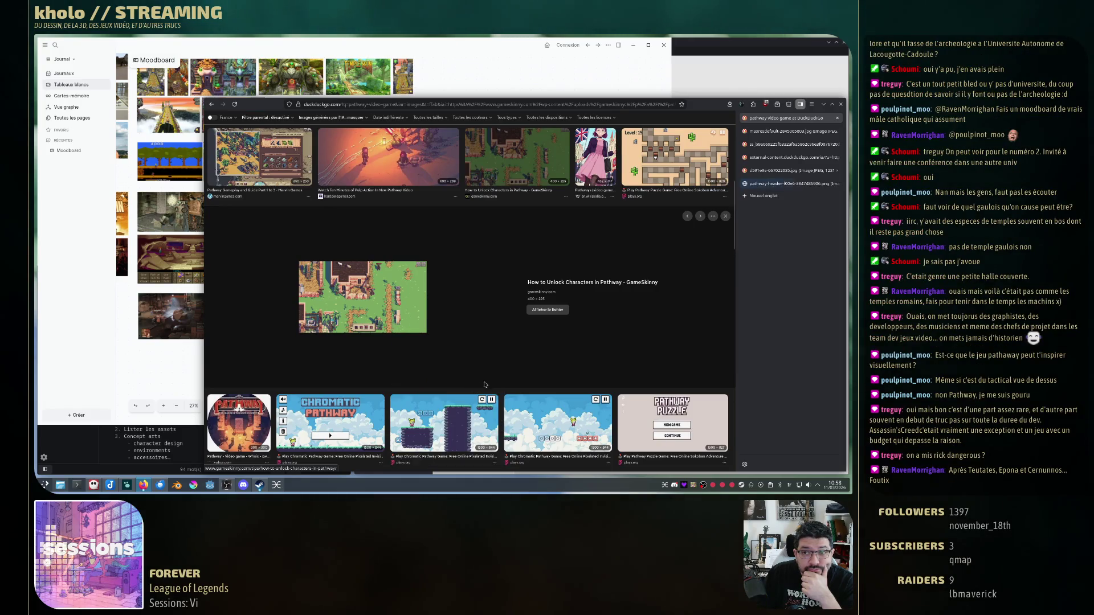
pyautogui.scroll(-5, 505, 359)
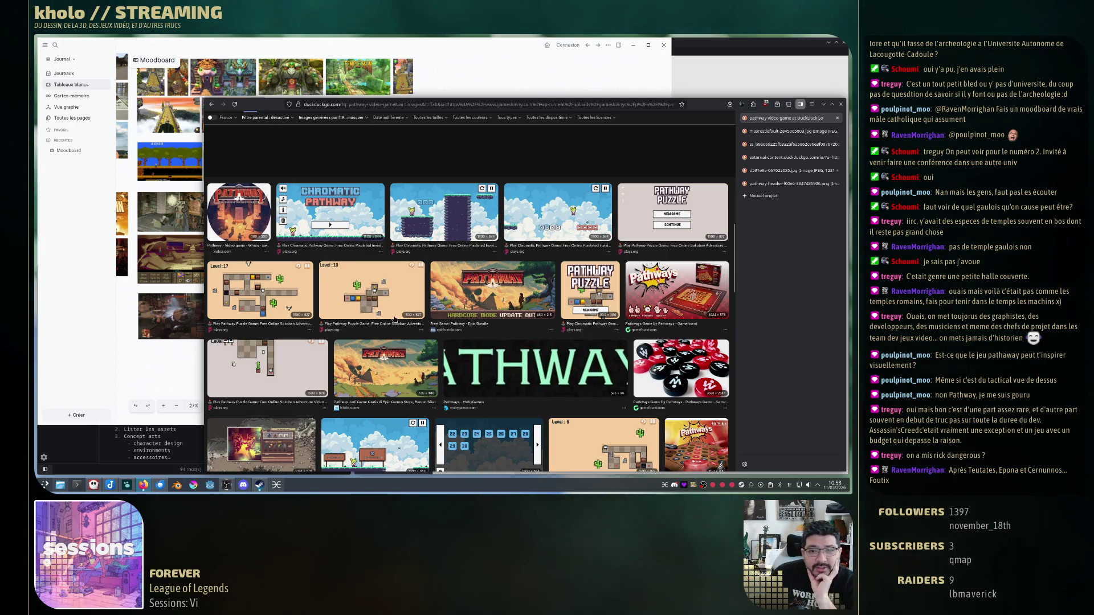
pyautogui.scroll(-1, 447, 326)
pyautogui.scroll(-3, 447, 325)
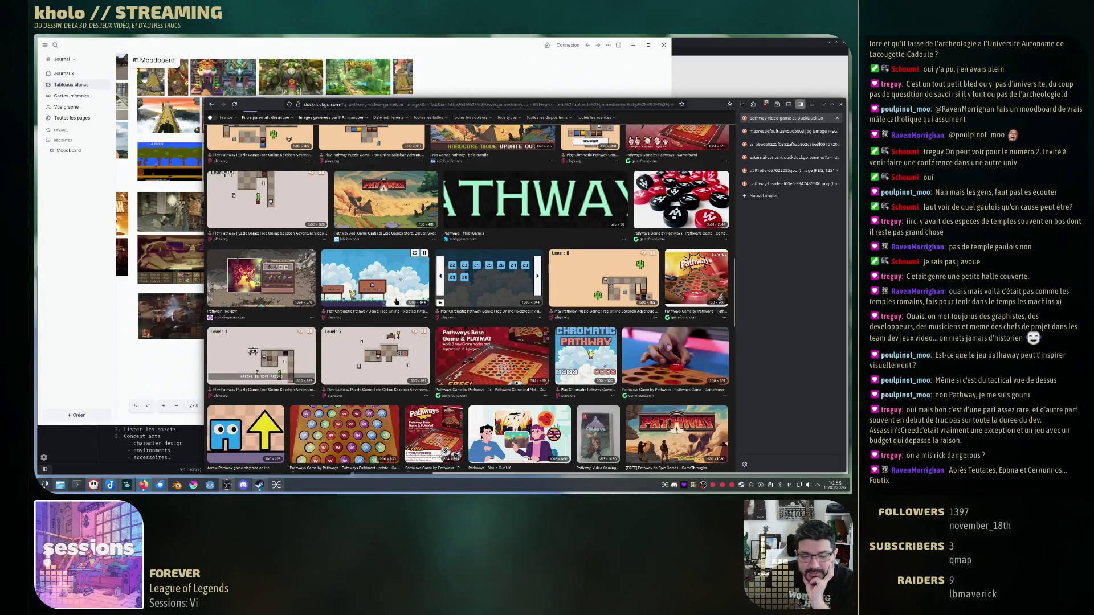
pyautogui.scroll(-4, 394, 303)
pyautogui.scroll(-1, 425, 314)
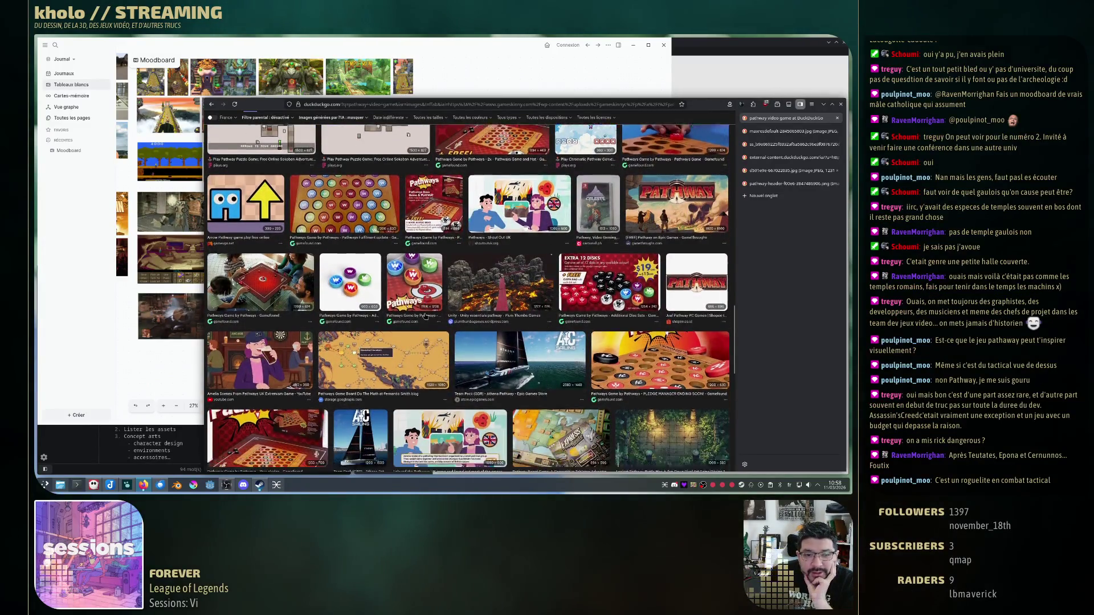
pyautogui.scroll(-2, 425, 313)
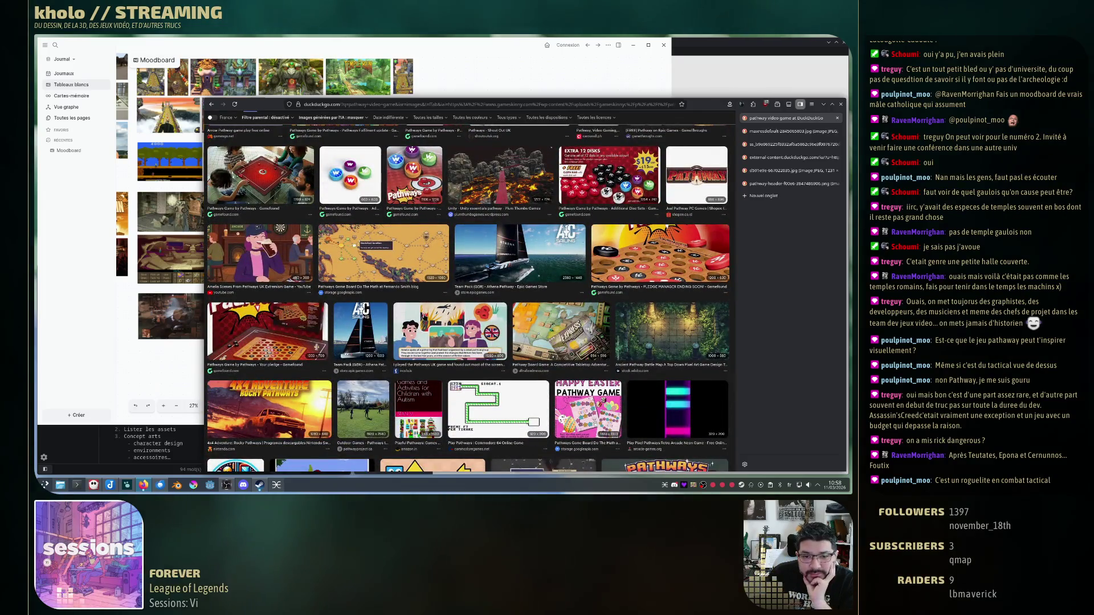
pyautogui.scroll(-3, 422, 314)
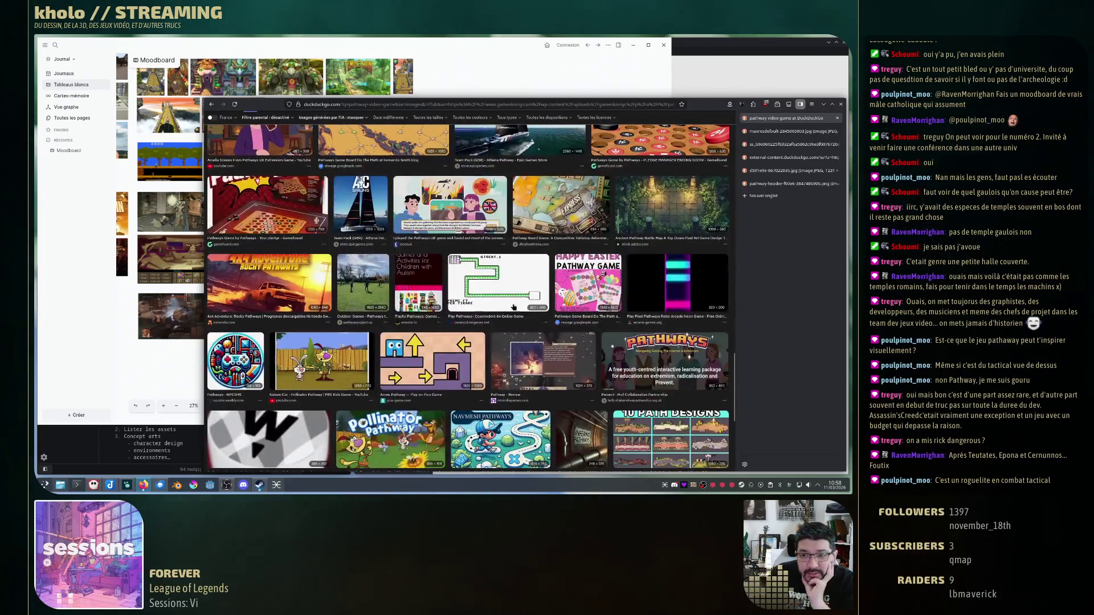
pyautogui.click(661, 201)
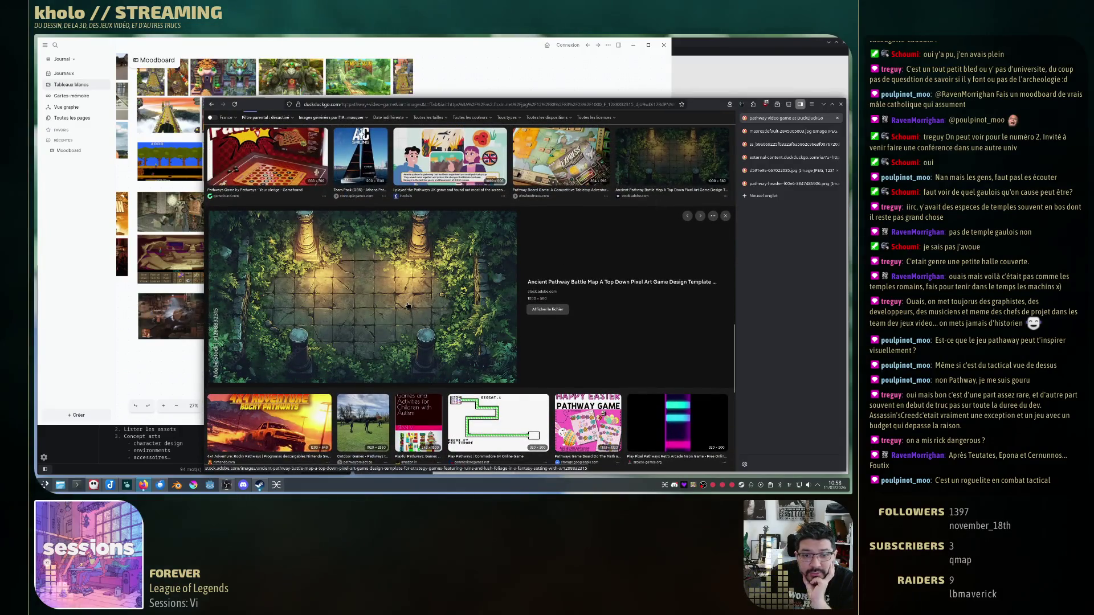
pyautogui.rightClick(409, 305)
pyautogui.click(505, 389)
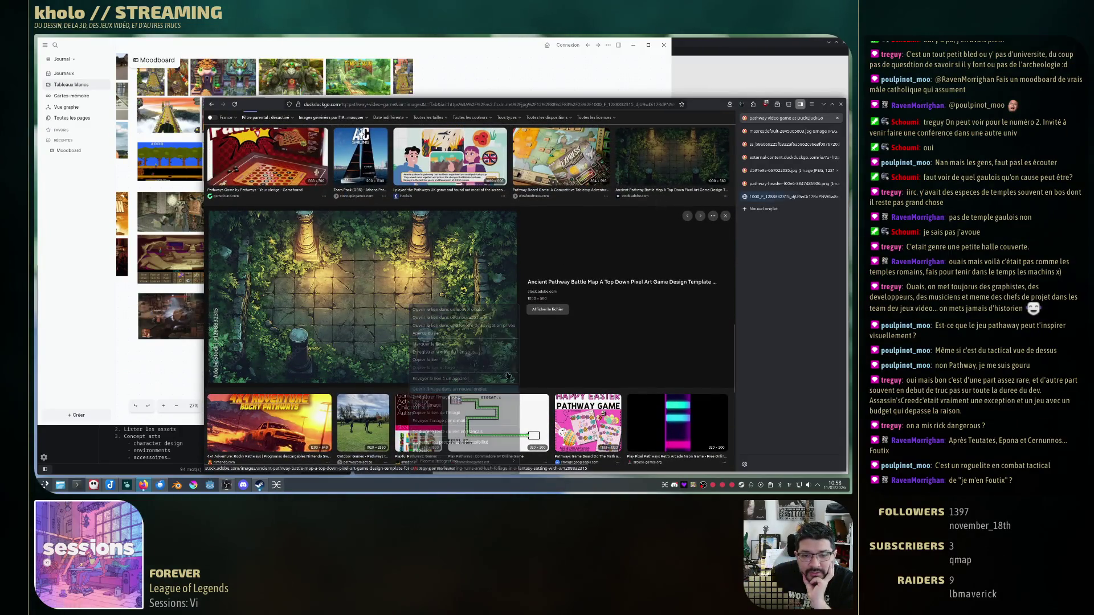
pyautogui.scroll(-4, 508, 376)
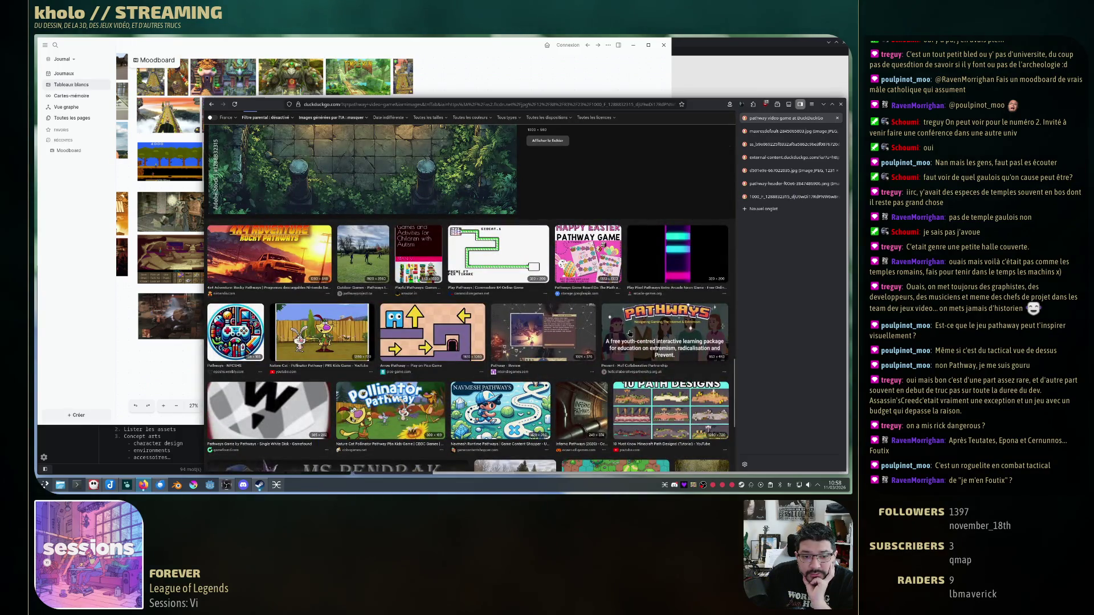
pyautogui.scroll(-3, 633, 335)
pyautogui.scroll(3, 634, 342)
pyautogui.scroll(5, 635, 346)
pyautogui.scroll(5, 636, 351)
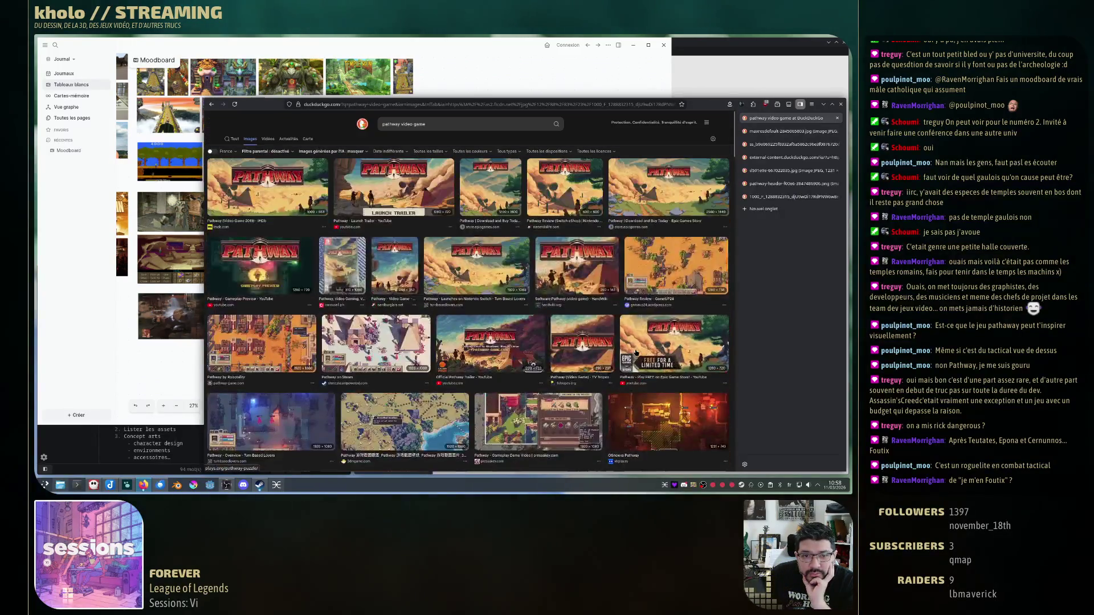
pyautogui.scroll(-5, 636, 352)
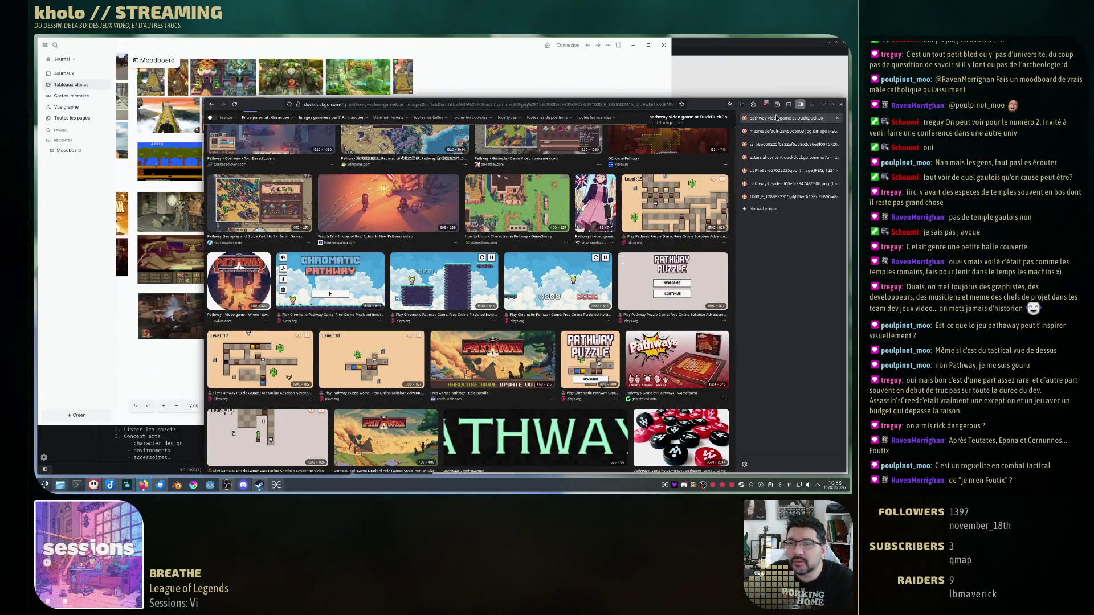
# Copy the Pathway launch trailer image from the browser and place it, enlarged, below the bottom row
pyautogui.click(775, 131)
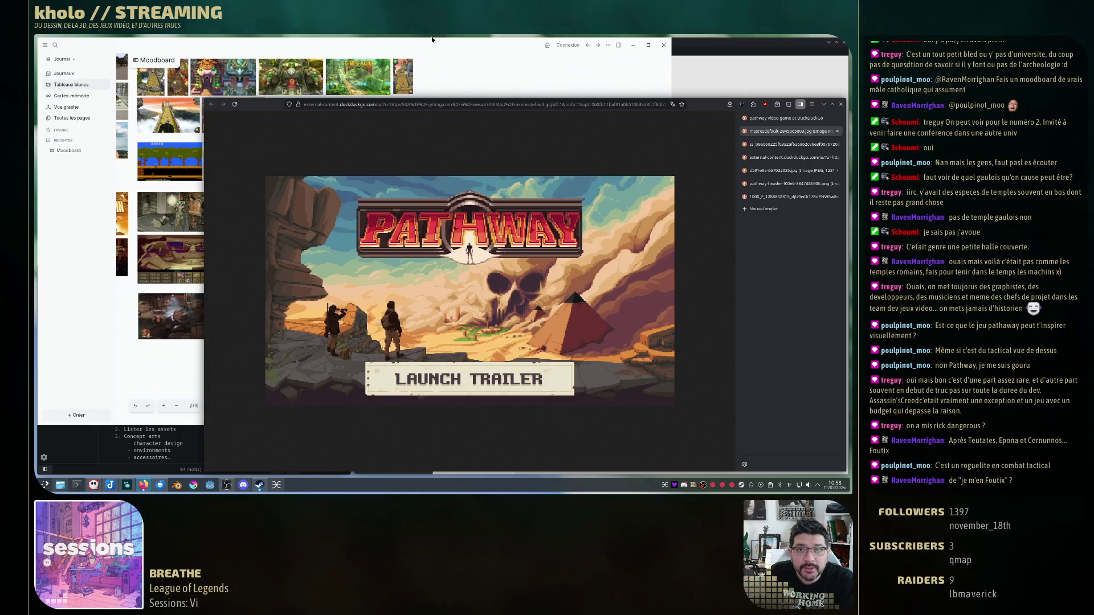
pyautogui.click(822, 104)
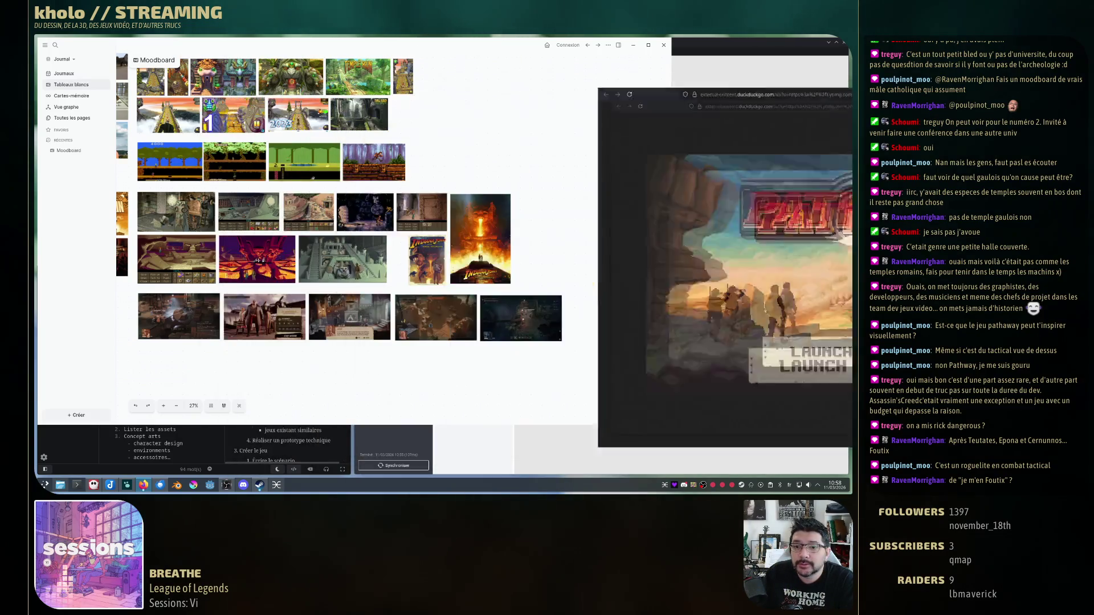
pyautogui.hotkey('alt', 'Tab')
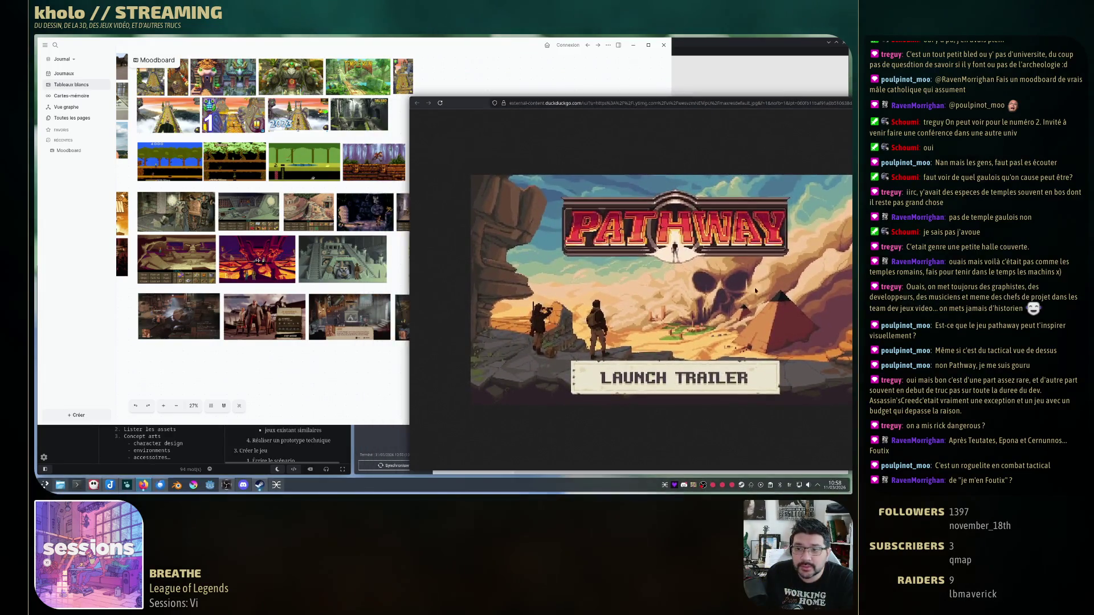
pyautogui.rightClick(613, 319)
pyautogui.click(633, 323)
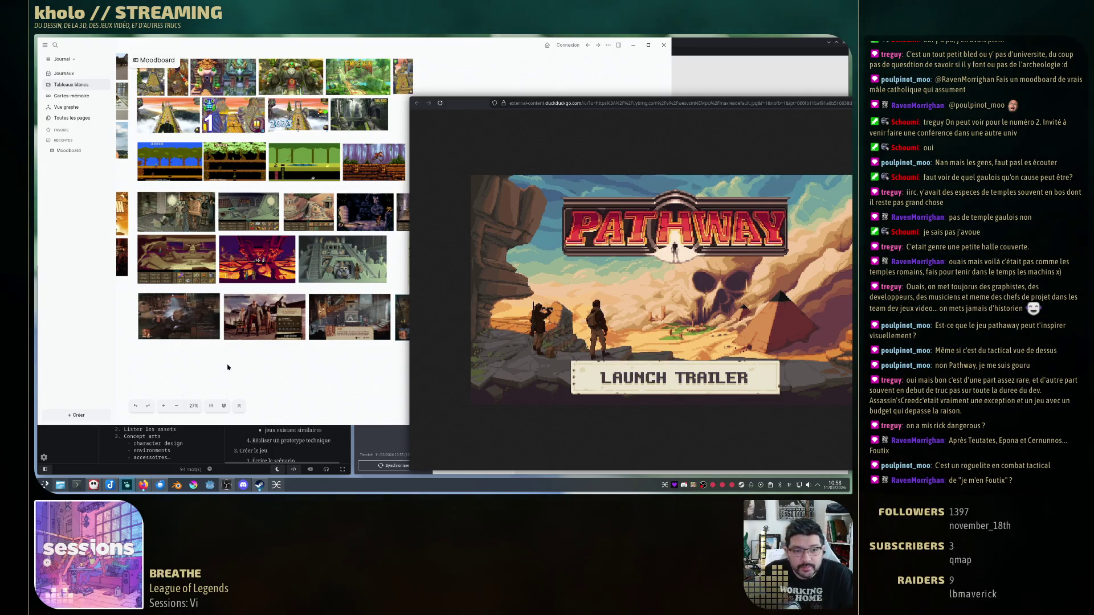
pyautogui.click(290, 369)
pyautogui.hotkey('ctrl', 'v')
pyautogui.moveTo(291, 369); pyautogui.dragTo(168, 356)
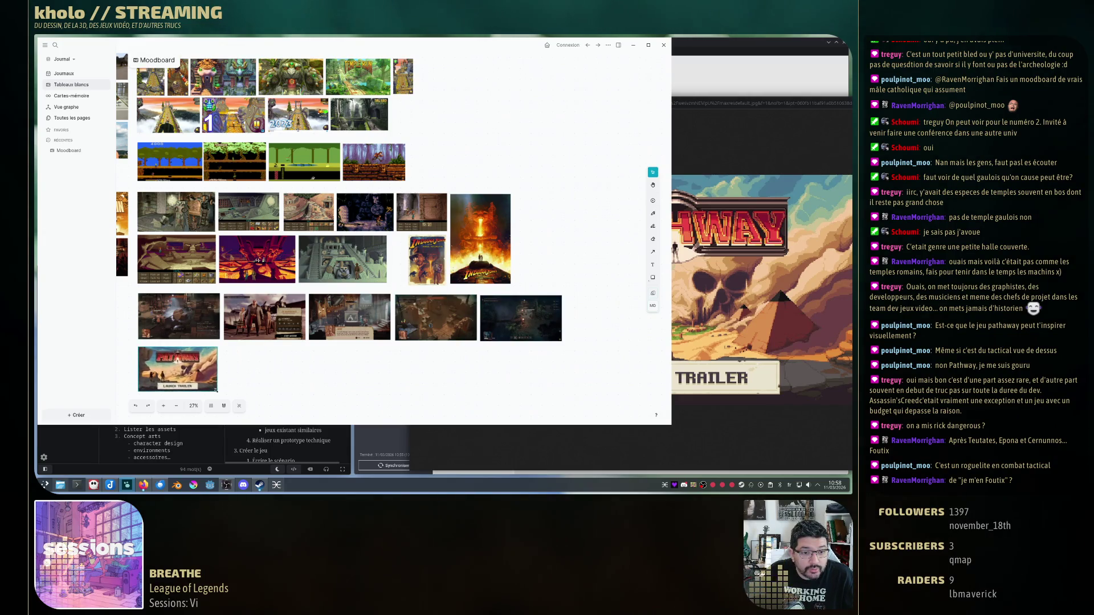
pyautogui.moveTo(192, 377); pyautogui.dragTo(219, 392)
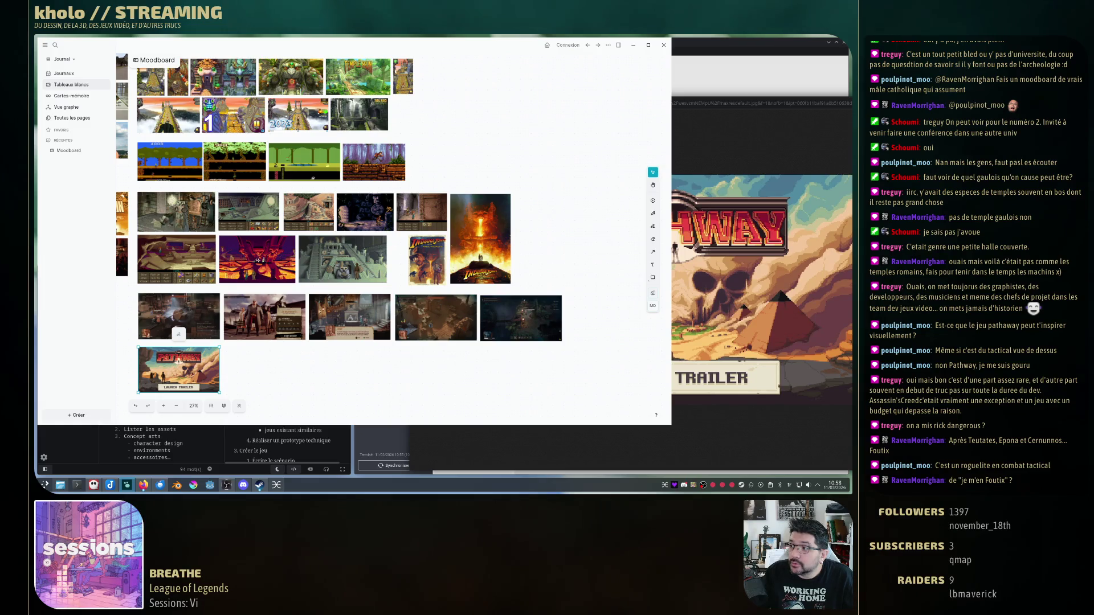
# Copy the Pathway pyramid gameplay image and paste it beside the trailer image
pyautogui.click(752, 282)
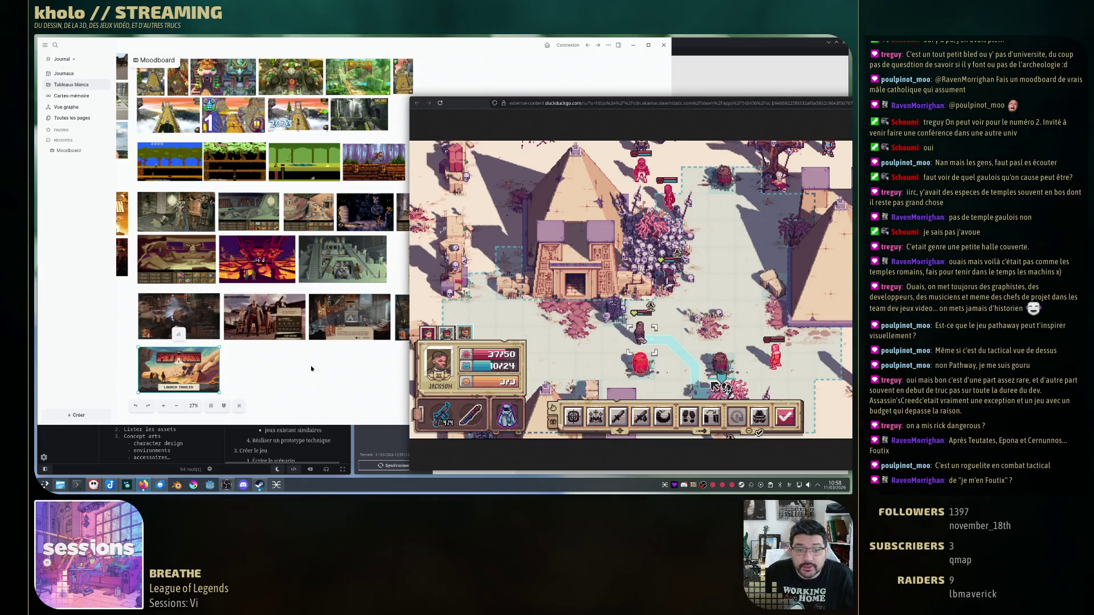
pyautogui.rightClick(299, 368)
pyautogui.click(259, 368)
pyautogui.hotkey('ctrl', 'v')
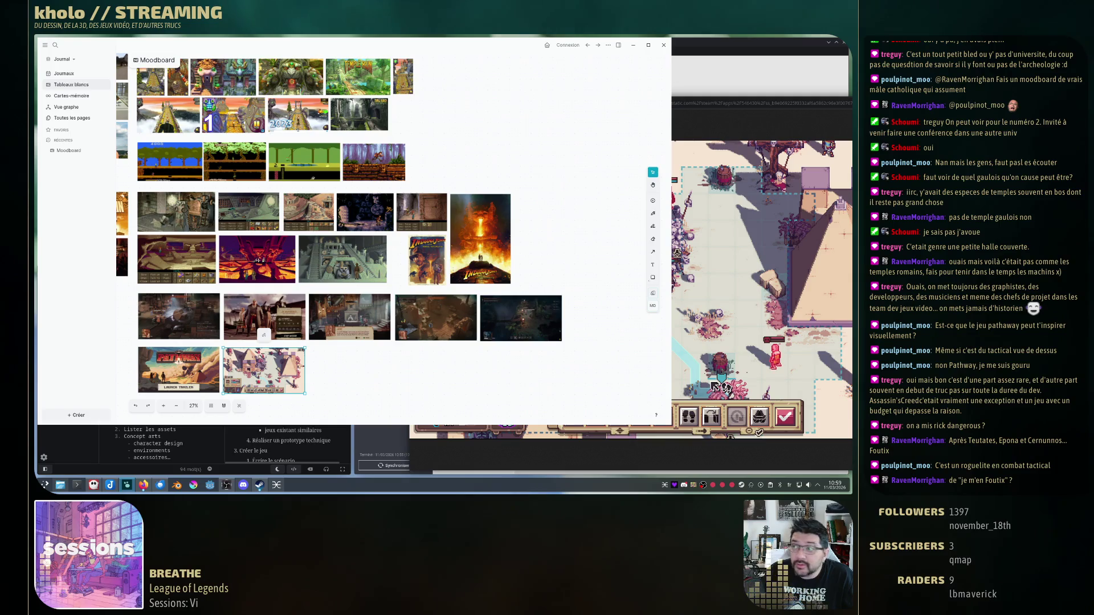
# Copy the dark Shotgun Blast dungeon screenshot, discard a stray text box, and add it slightly enlarged to the row
pyautogui.click(716, 386)
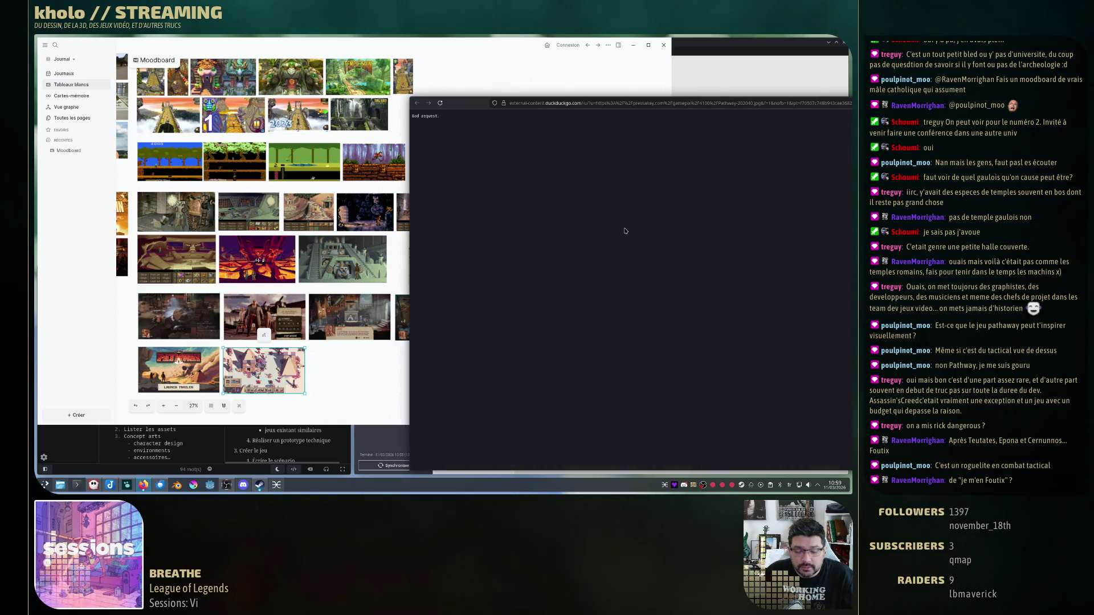
pyautogui.press('F5')
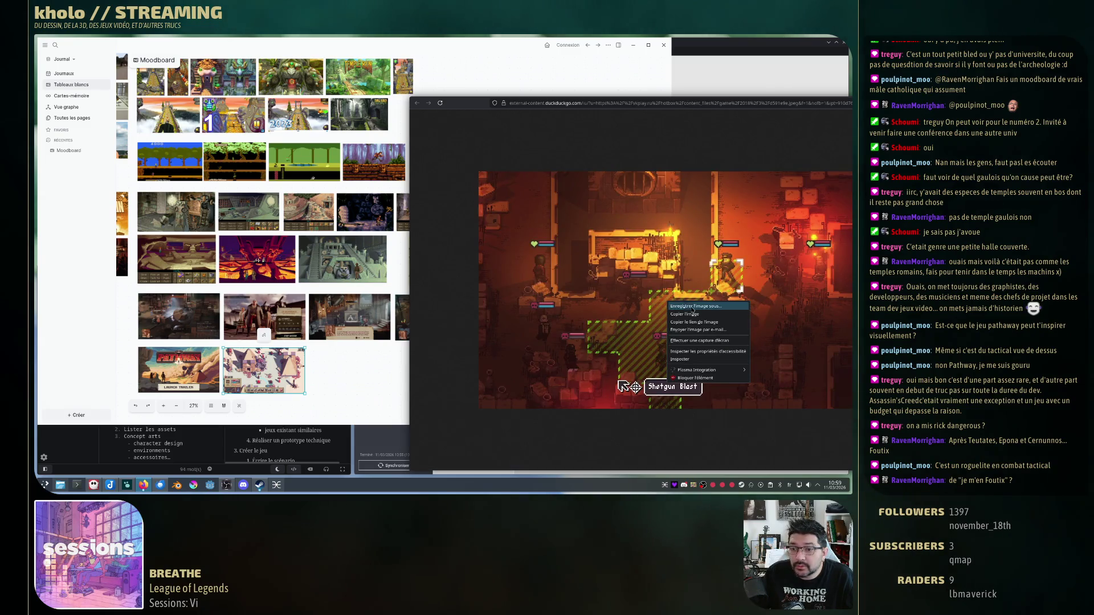
pyautogui.click(344, 375)
pyautogui.doubleClick(354, 369)
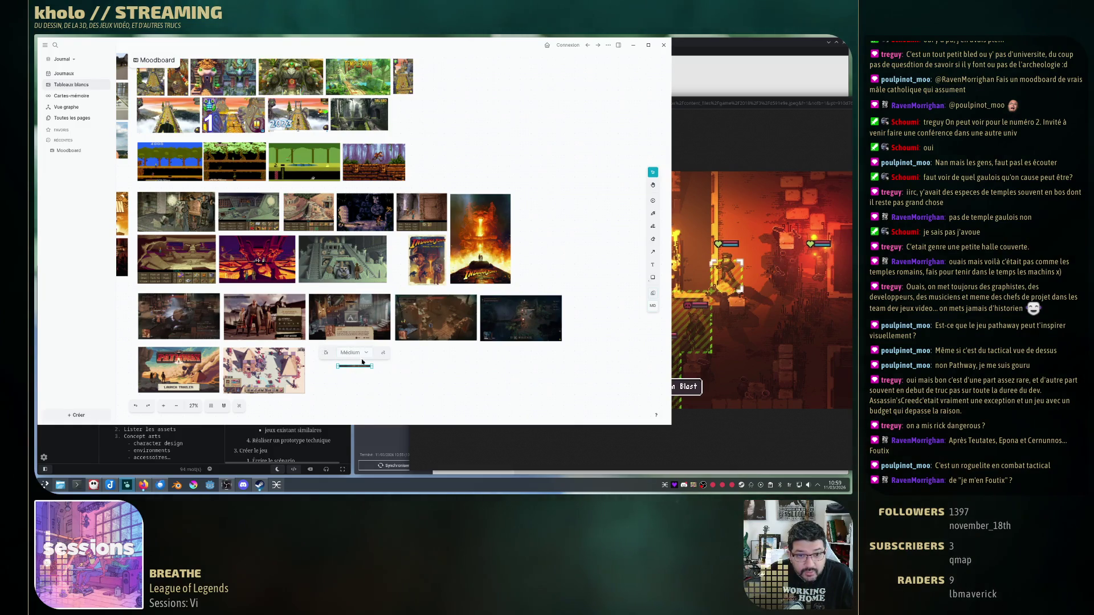
pyautogui.click(360, 382)
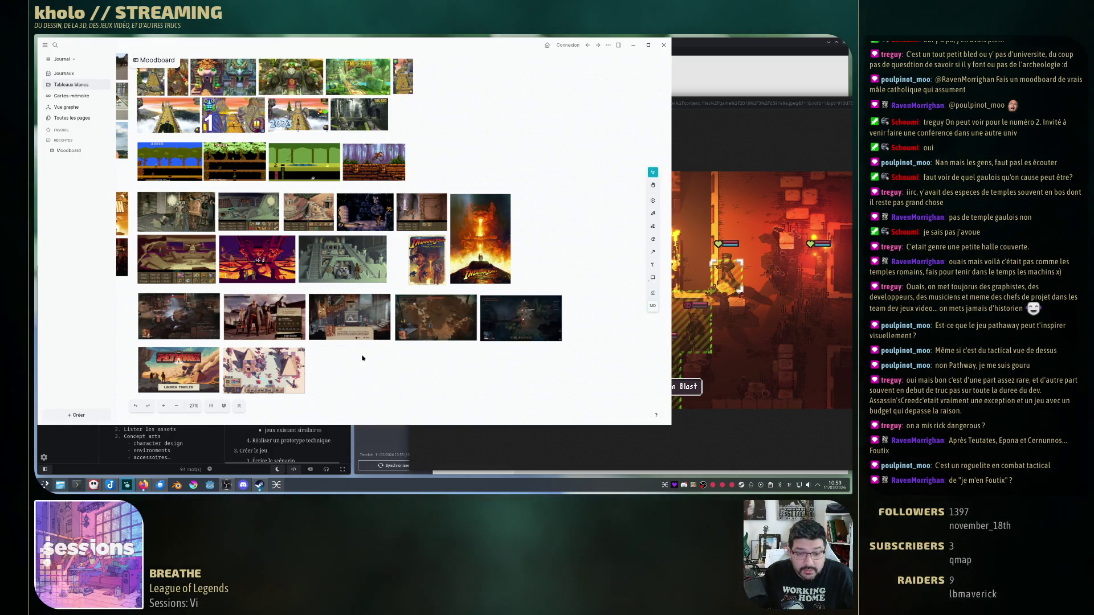
pyautogui.doubleClick(359, 362)
pyautogui.click(345, 372)
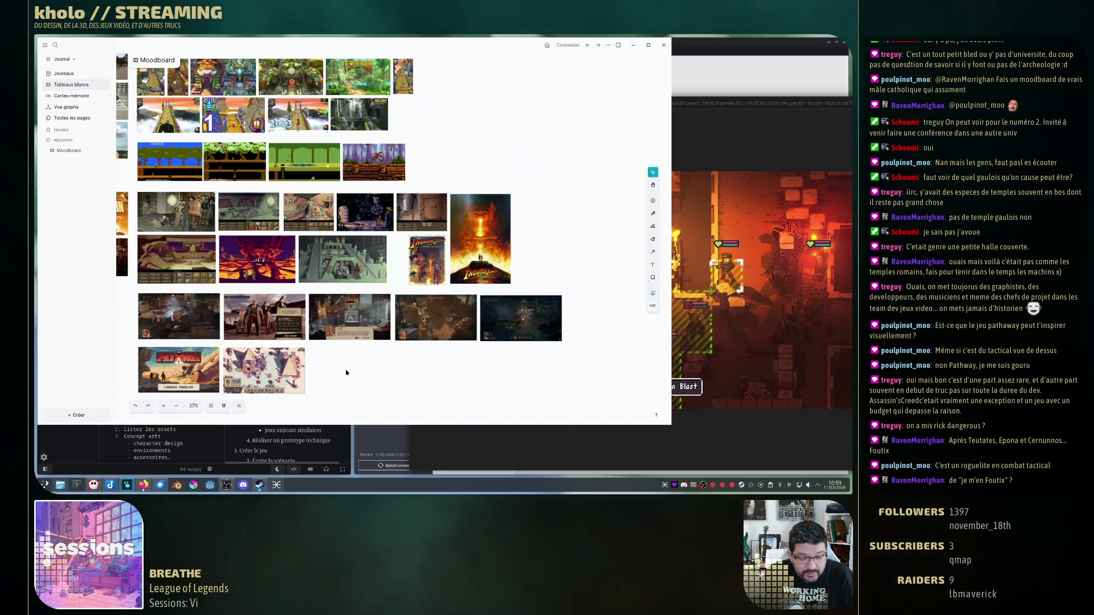
pyautogui.hotkey('ctrl', 'v')
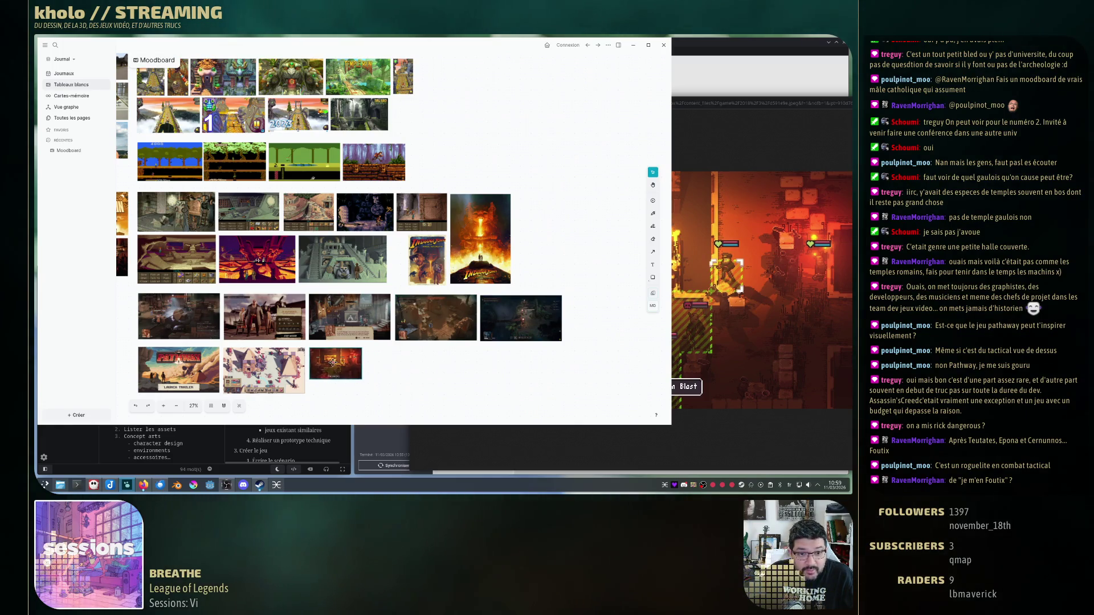
pyautogui.moveTo(361, 381); pyautogui.dragTo(386, 394)
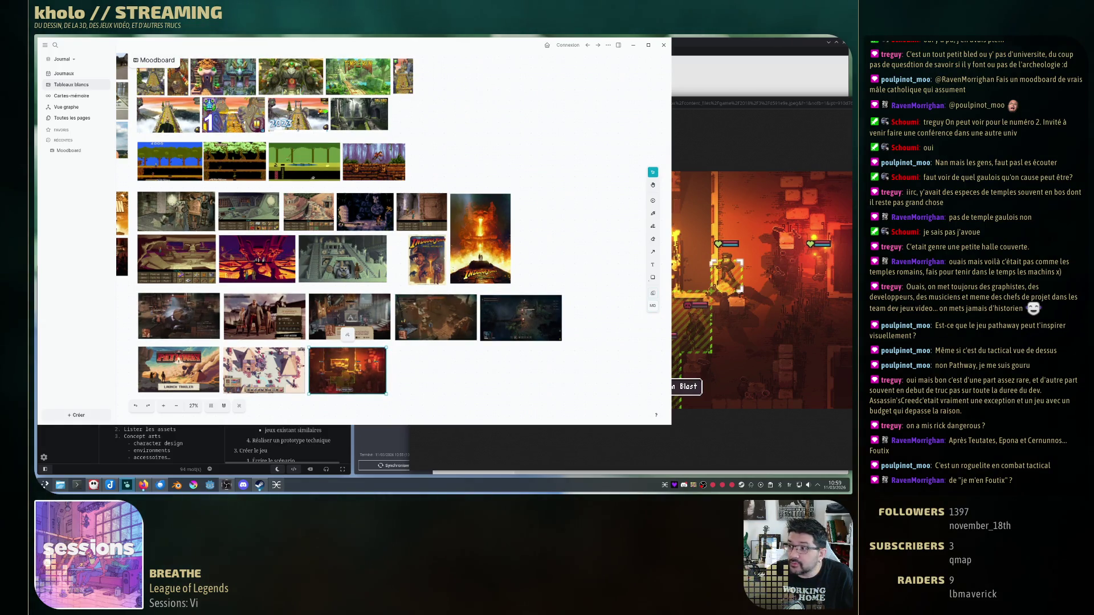
# Copy the green pixel-art map from the browser and fit it, enlarged, at the end of the bottom row
pyautogui.hotkey('alt', 'Tab')
pyautogui.hotkey('alt', 'Left')
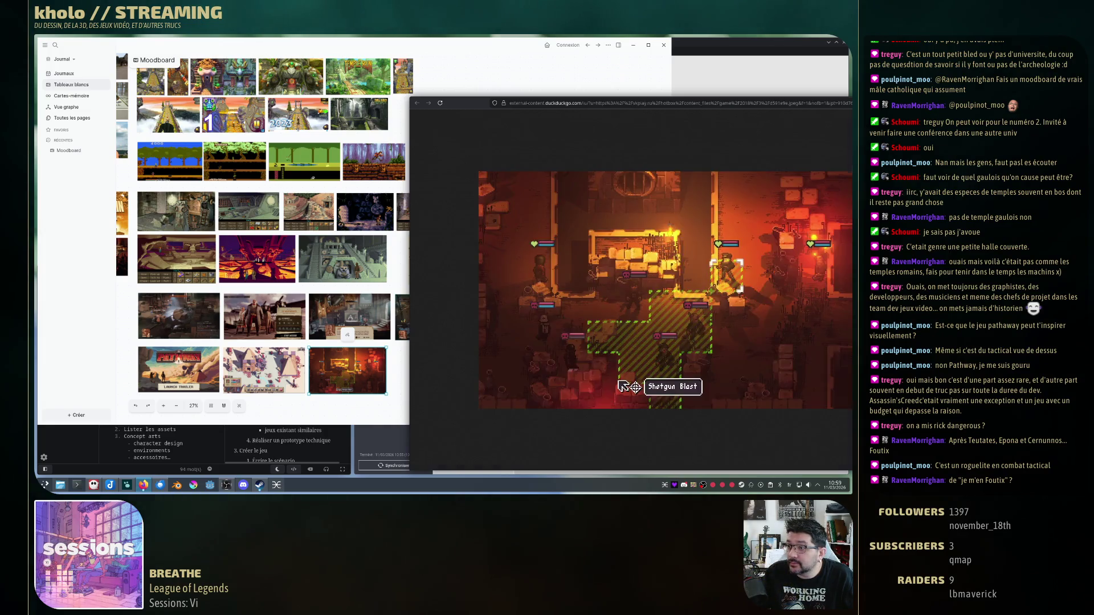
pyautogui.hotkey('alt', 'Left')
pyautogui.rightClick(631, 267)
pyautogui.click(651, 274)
pyautogui.hotkey('alt', 'Tab')
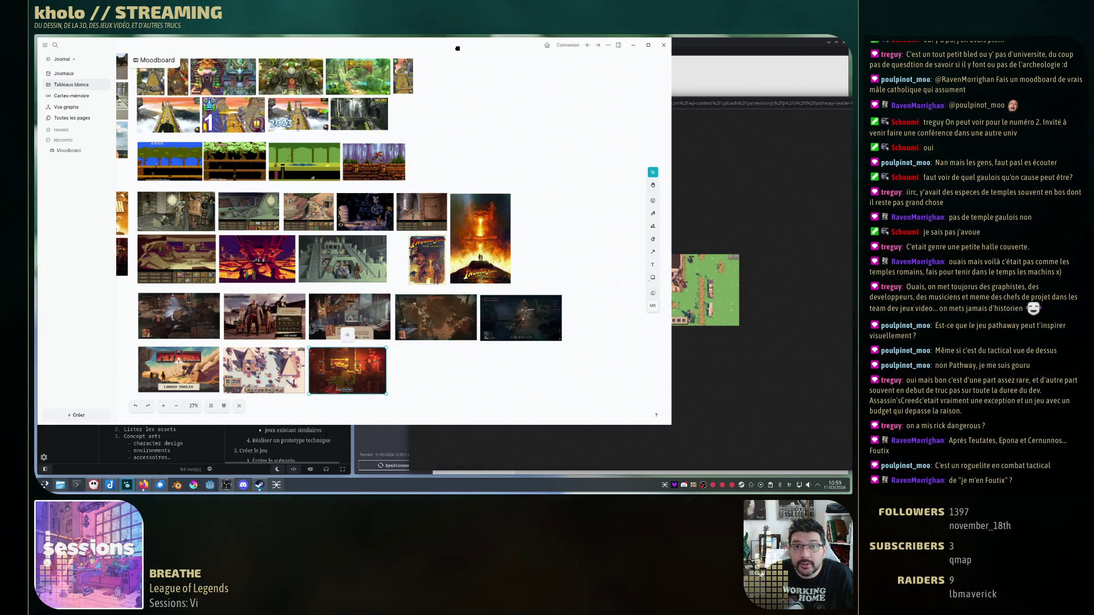
pyautogui.hotkey('ctrl', 'v')
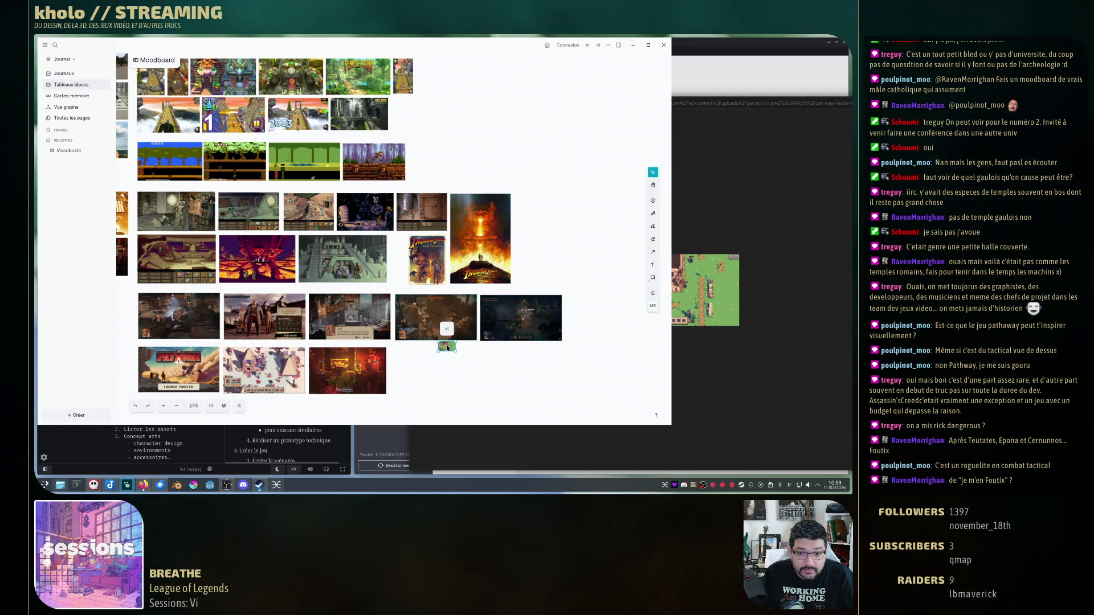
pyautogui.moveTo(447, 345); pyautogui.dragTo(397, 353)
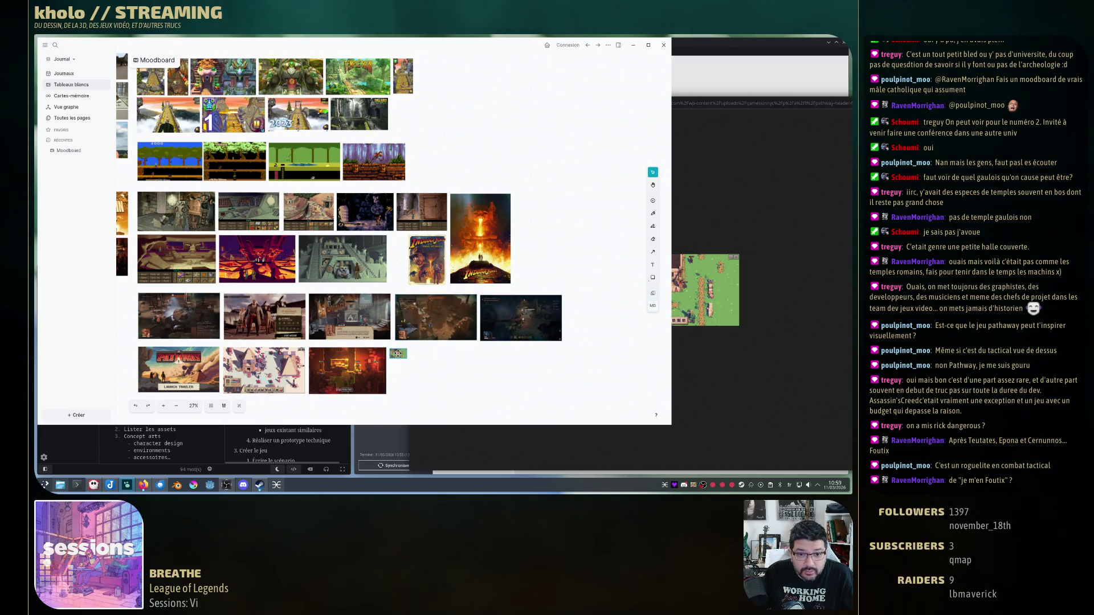
pyautogui.click(397, 354)
pyautogui.moveTo(444, 385); pyautogui.dragTo(444, 385)
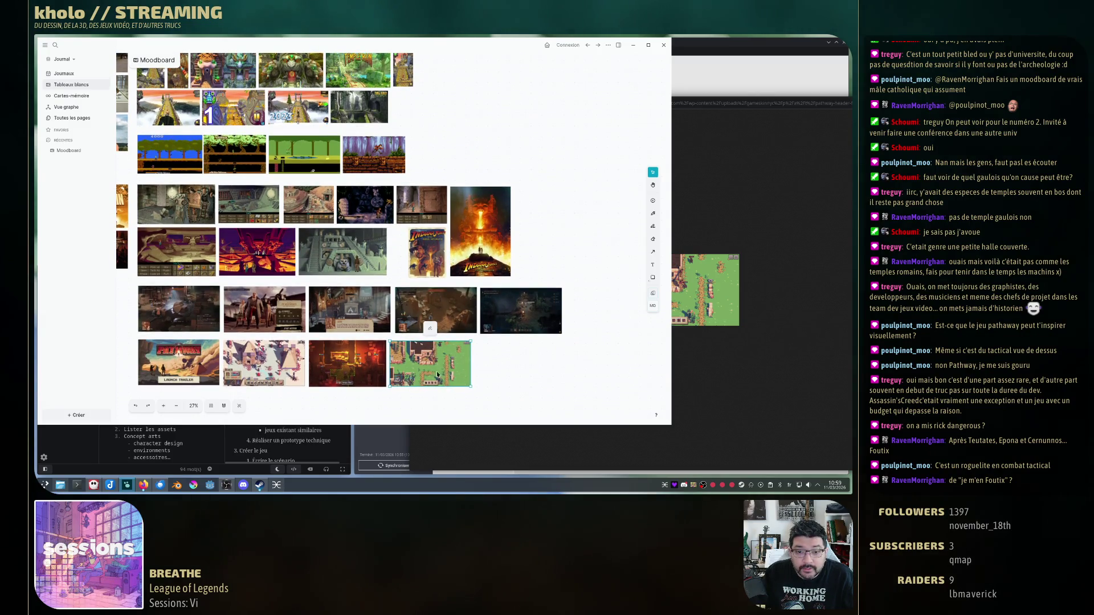
pyautogui.scroll(3, 436, 371)
pyautogui.scroll(3, 445, 376)
pyautogui.scroll(3, 450, 379)
pyautogui.scroll(-3, 453, 380)
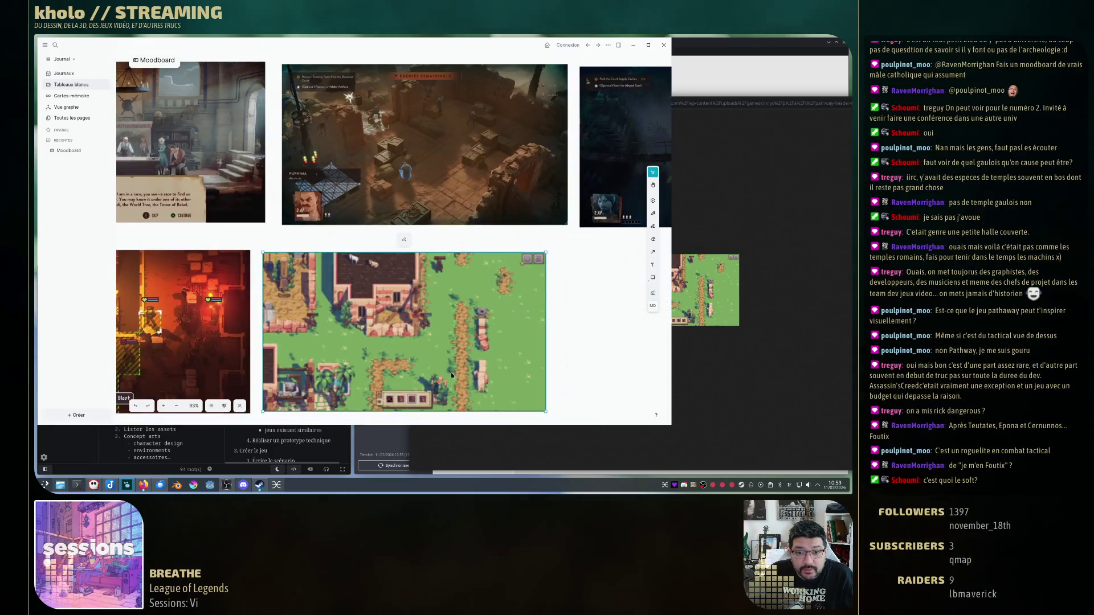
pyautogui.scroll(-3, 454, 370)
pyautogui.scroll(-3, 460, 369)
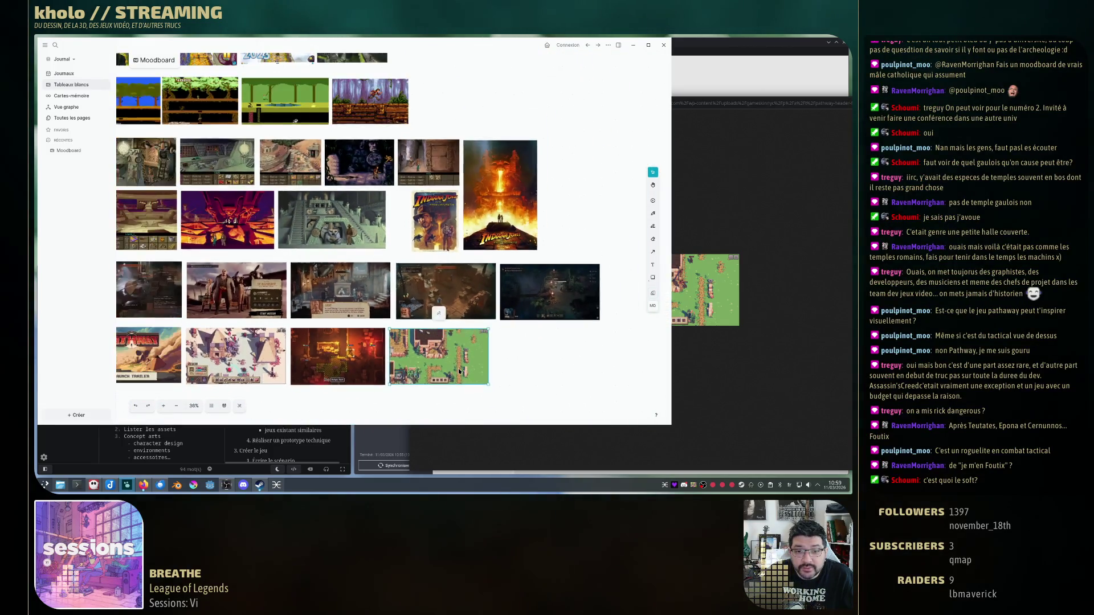
pyautogui.scroll(2, 458, 369)
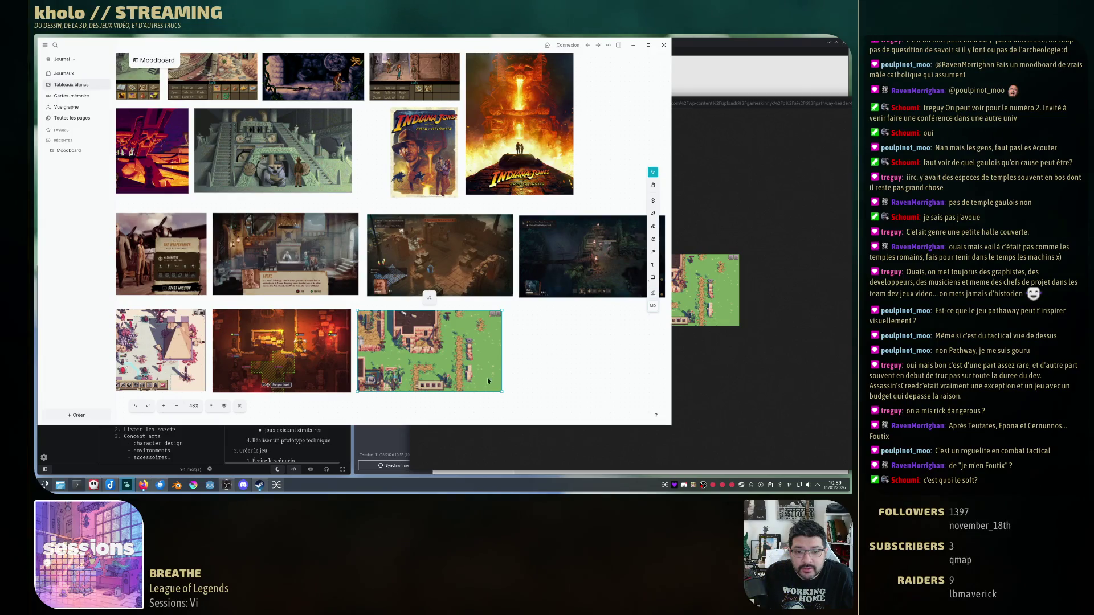
pyautogui.scroll(2, 468, 384)
pyautogui.scroll(-2, 468, 383)
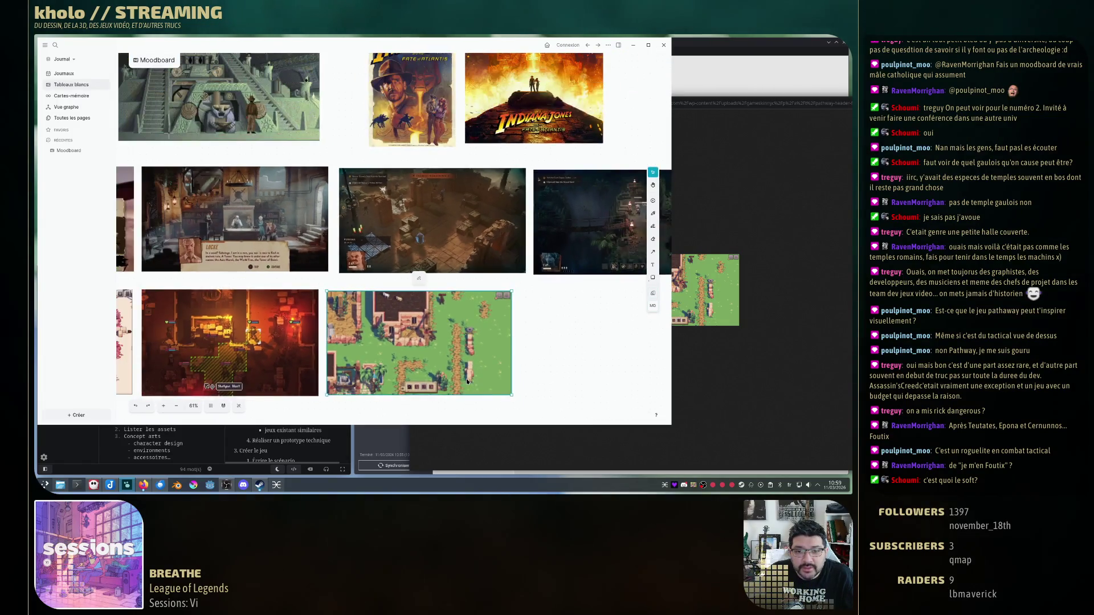
pyautogui.scroll(1, 467, 382)
pyautogui.scroll(-2, 466, 383)
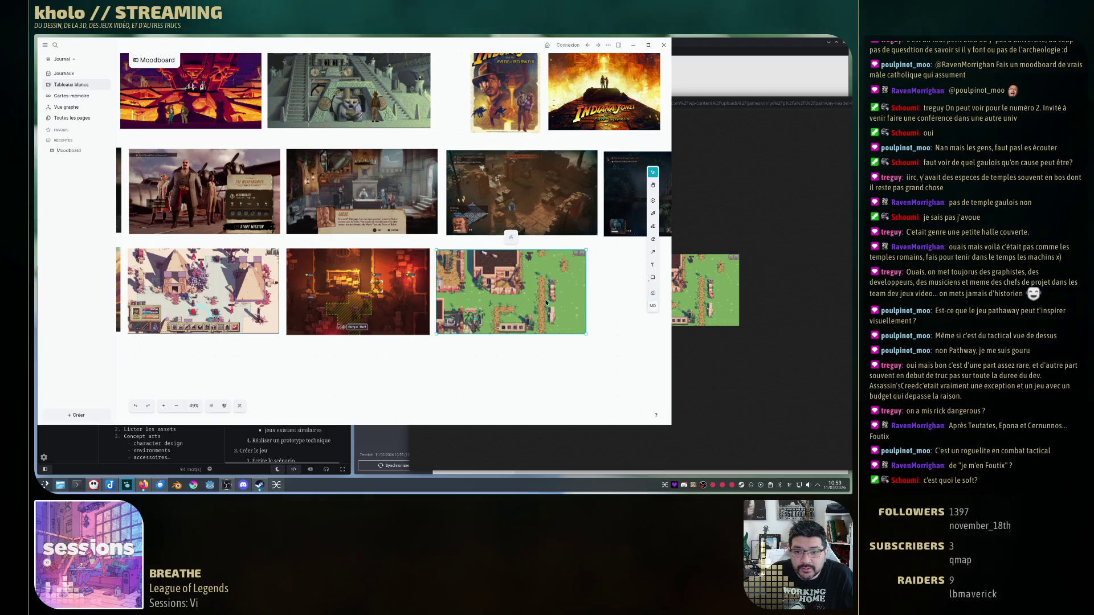
pyautogui.scroll(1, 547, 302)
pyautogui.scroll(1, 547, 302)
pyautogui.scroll(1, 531, 301)
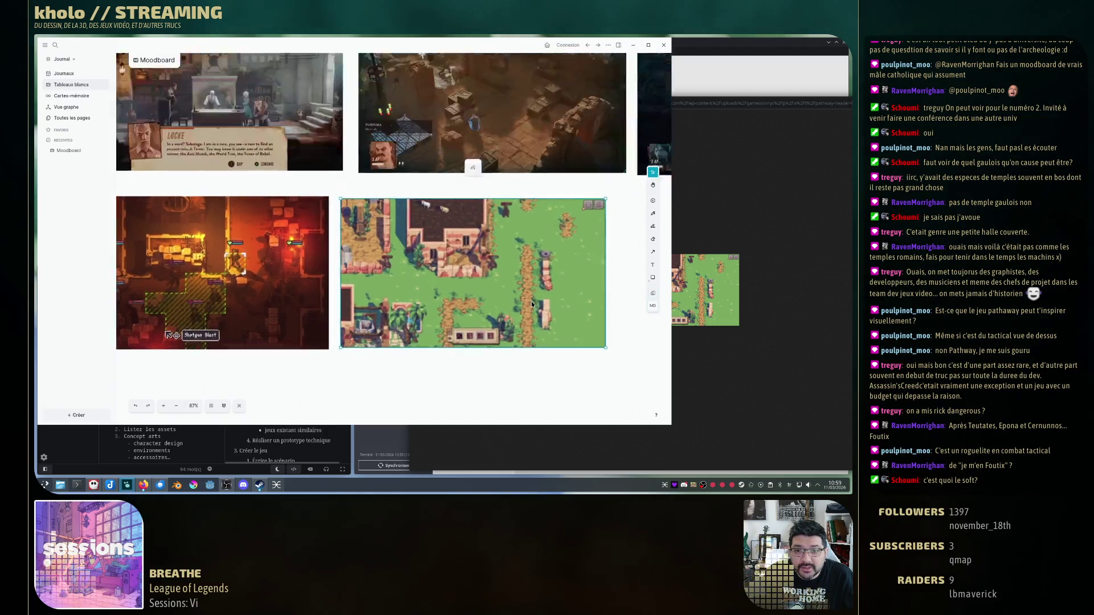
pyautogui.scroll(2, 530, 301)
pyautogui.scroll(-3, 539, 306)
pyautogui.scroll(-2, 546, 309)
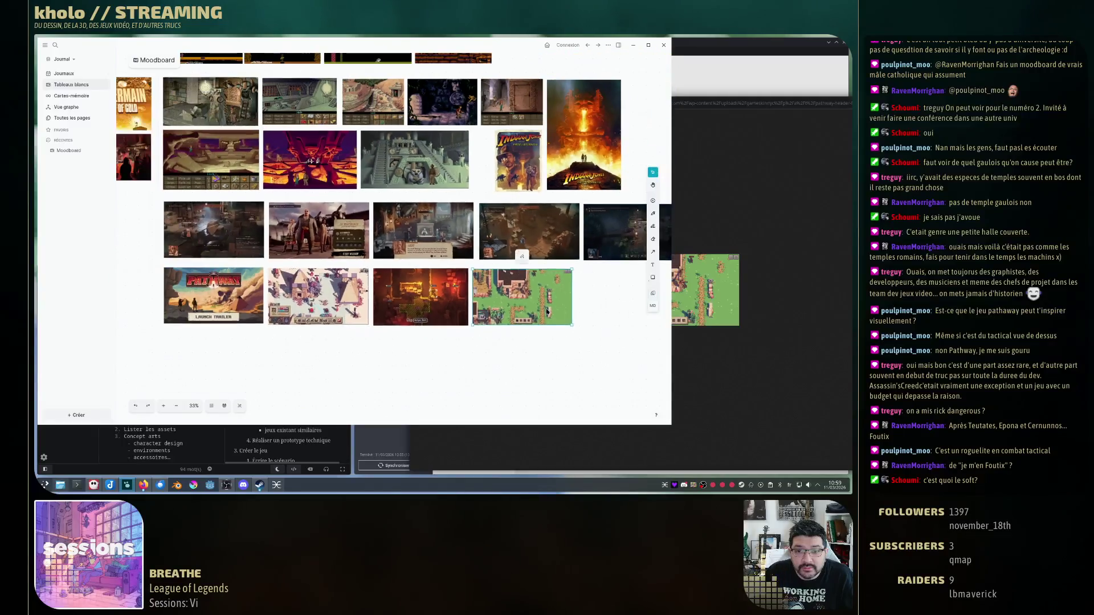
# Copy the jungle temple map from Firefox and place it enlarged beneath the Quatermain image group
pyautogui.hotkey('alt', 'Tab')
pyautogui.rightClick(561, 265)
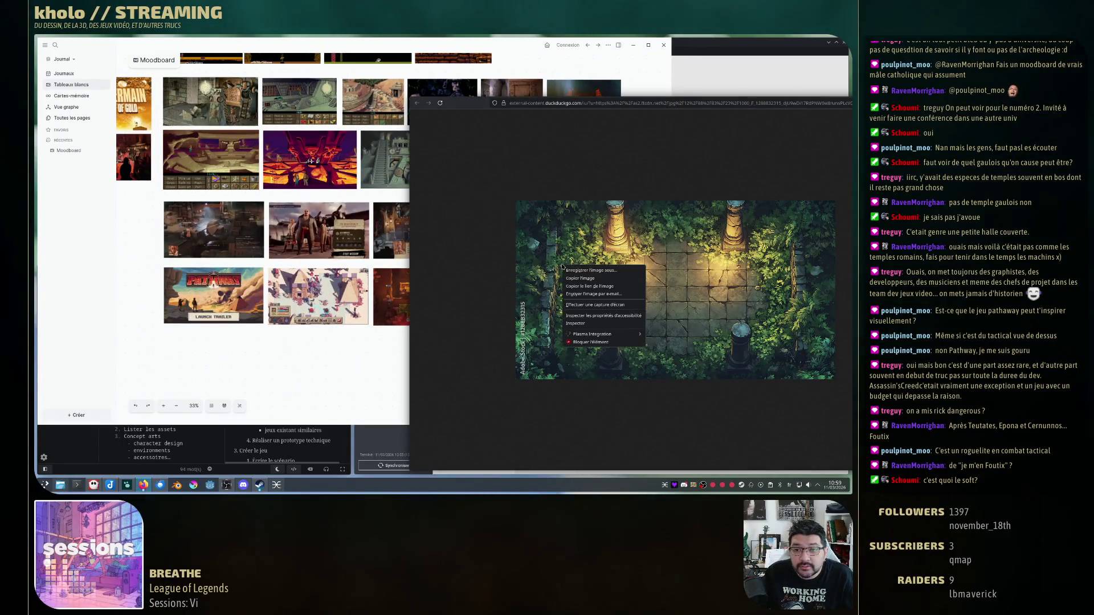
pyautogui.click(581, 278)
pyautogui.hotkey('alt', 'Tab')
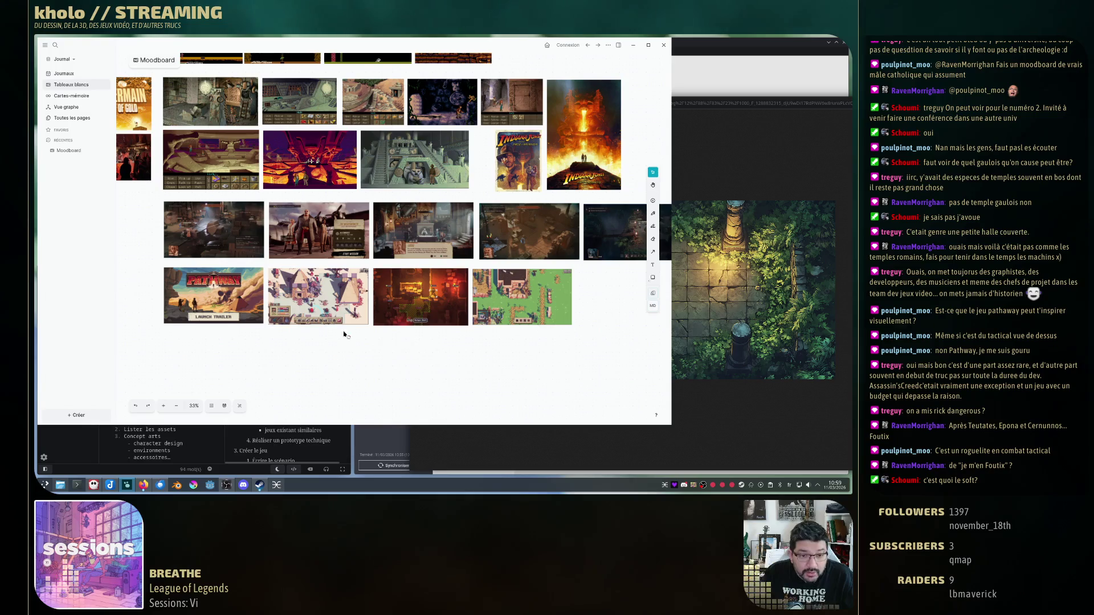
pyautogui.hotkey('ctrl', 'v')
pyautogui.moveTo(402, 346)
pyautogui.mouseDown()
pyautogui.moveTo(613, 283)
pyautogui.moveTo(204, 347)
pyautogui.moveTo(141, 202)
pyautogui.moveTo(154, 212)
pyautogui.mouseUp()
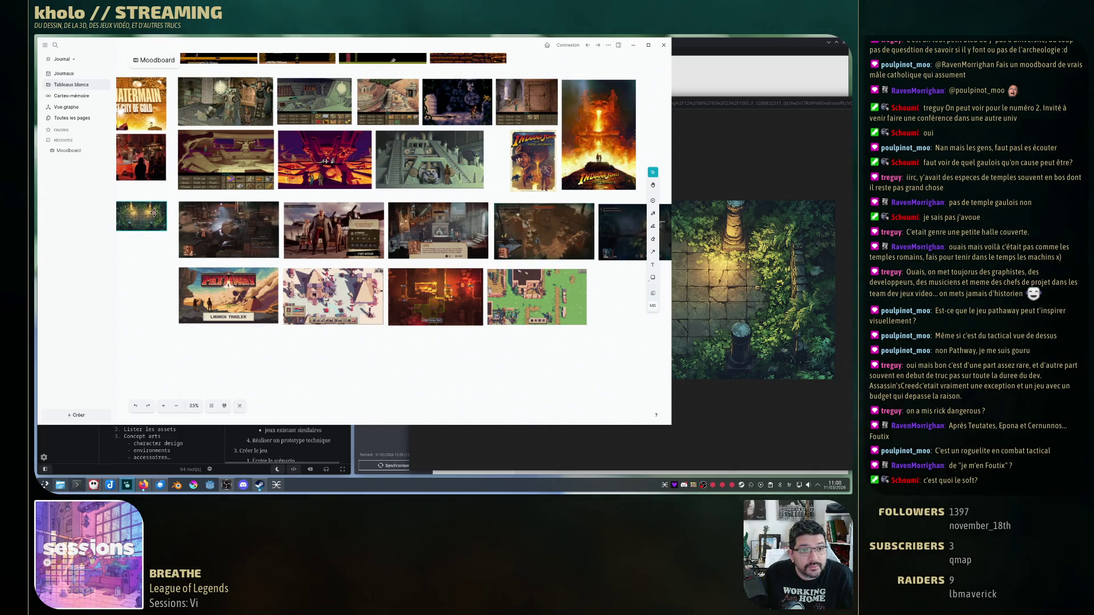
pyautogui.hscroll(-5, 378, 237)
pyautogui.moveTo(381, 236); pyautogui.dragTo(330, 264)
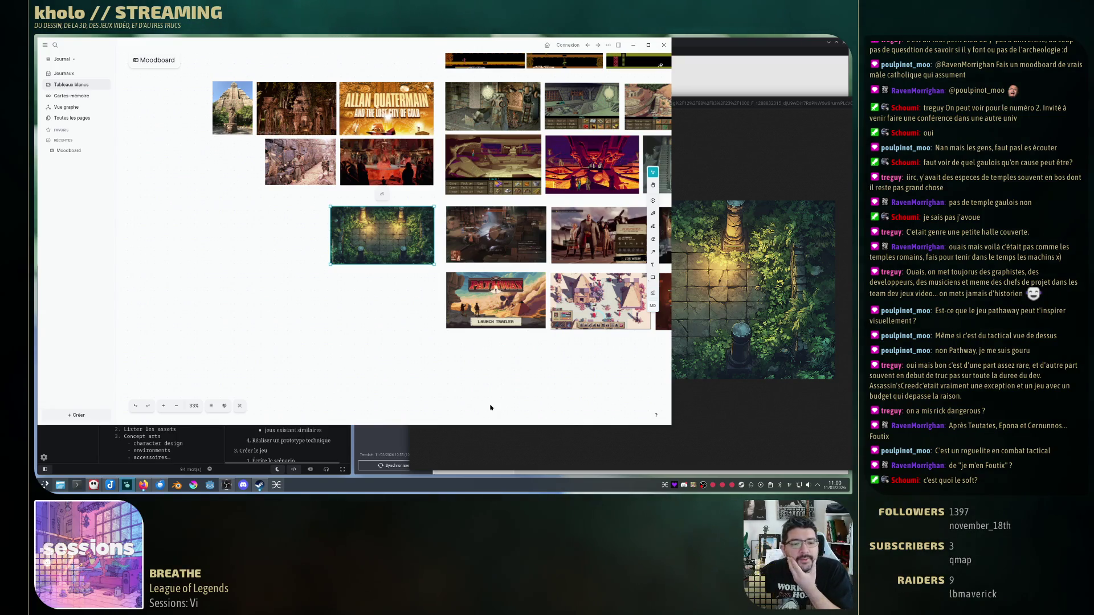
pyautogui.hotkey('alt', 'Tab')
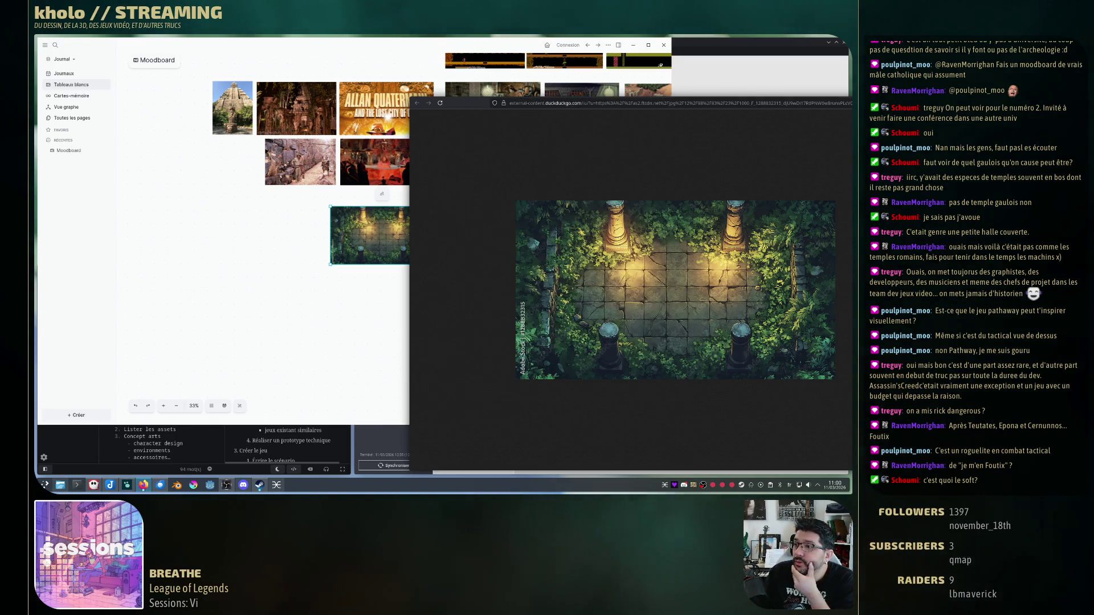
pyautogui.moveTo(543, 103); pyautogui.dragTo(292, 83)
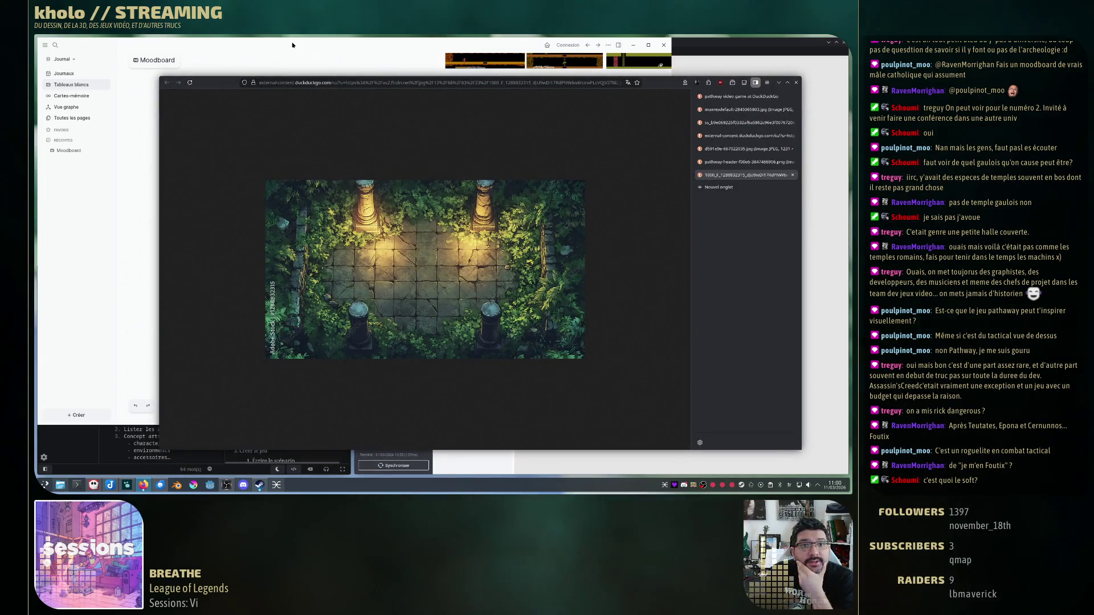
# Bring Logseq forward and show the Journaux pages with the Mar 11th and Mar 10th, 2026 entries
pyautogui.click(292, 45)
pyautogui.click(63, 73)
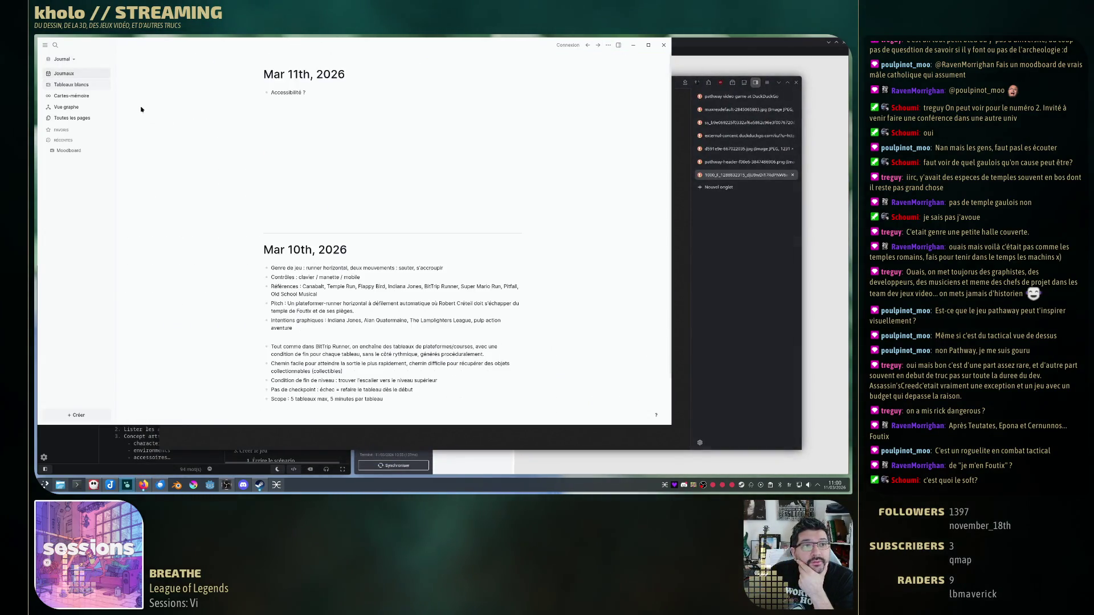
pyautogui.scroll(-2, 410, 174)
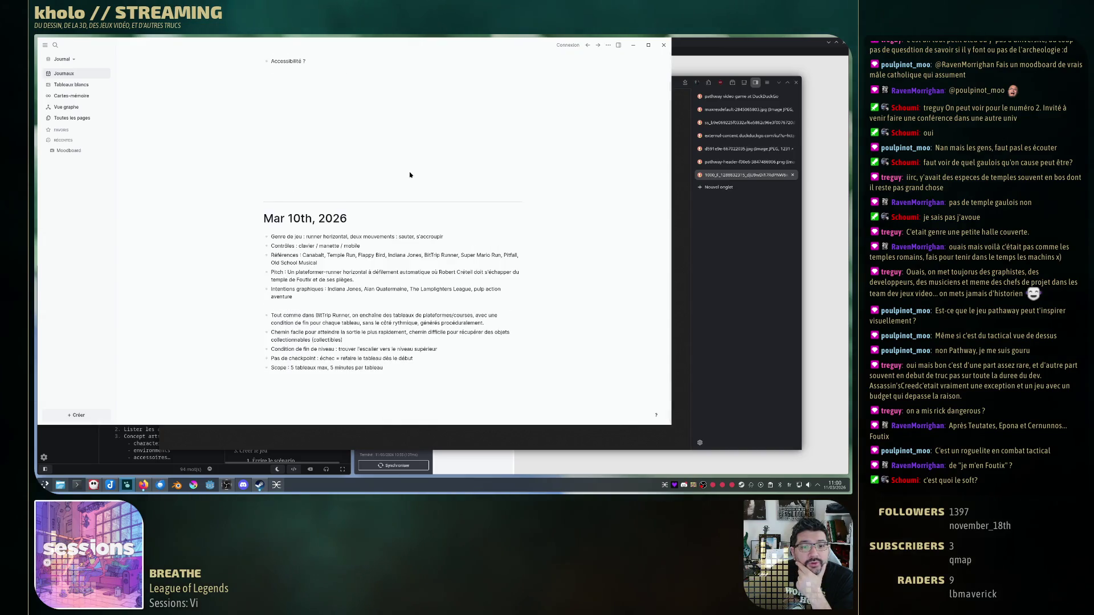
pyautogui.scroll(2, 410, 175)
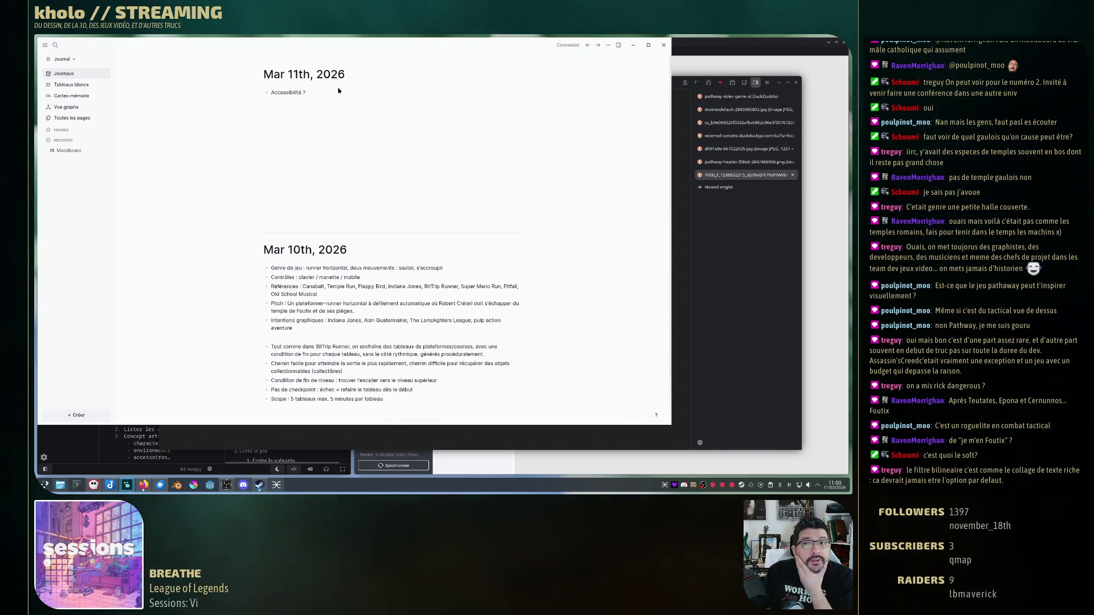
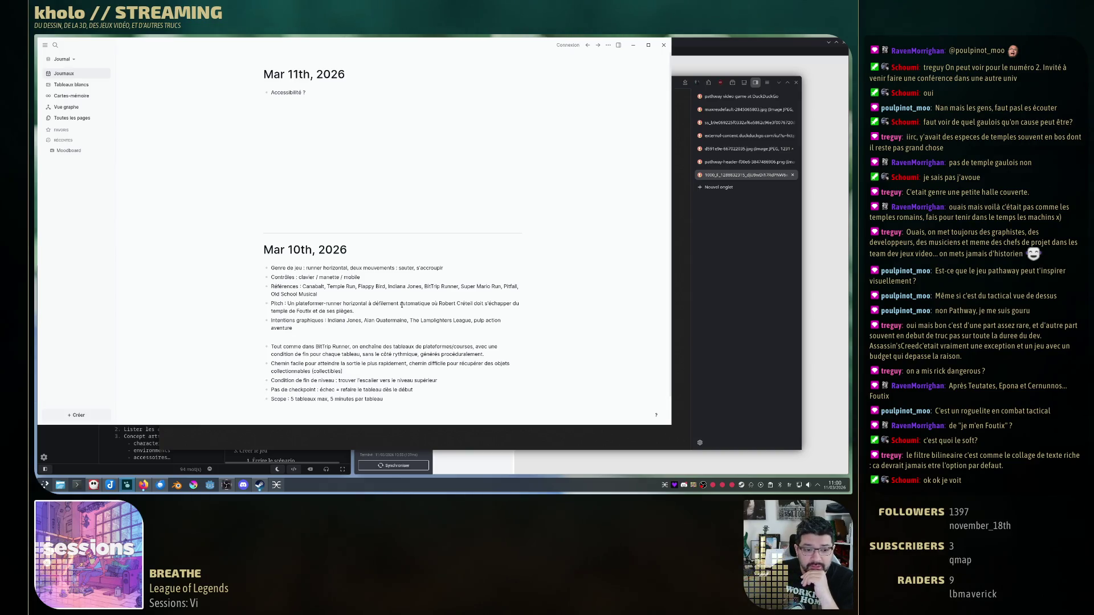
# Browse the whiteboards list and graph view, then render 'runner horizontal' as a page link in the Mar 10th journal
pyautogui.click(70, 85)
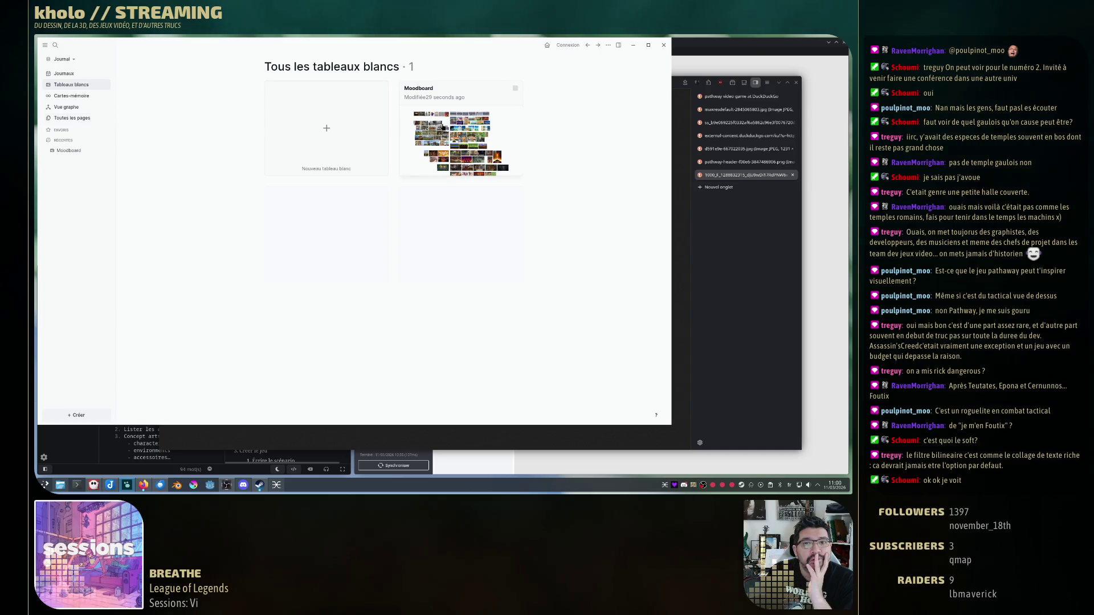
pyautogui.click(65, 109)
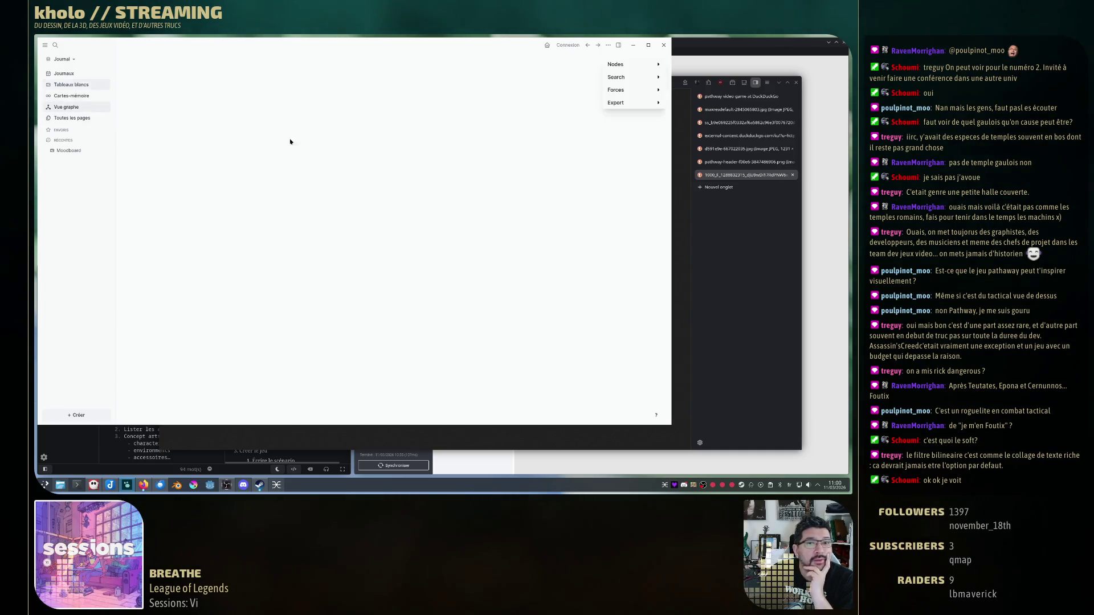
pyautogui.click(63, 76)
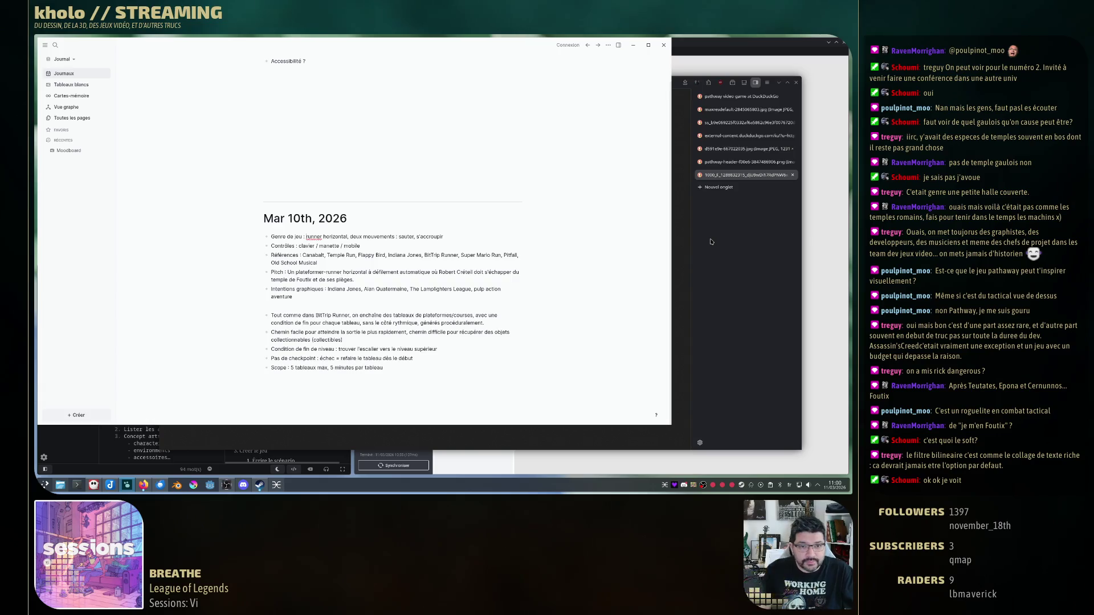
pyautogui.write('[[')
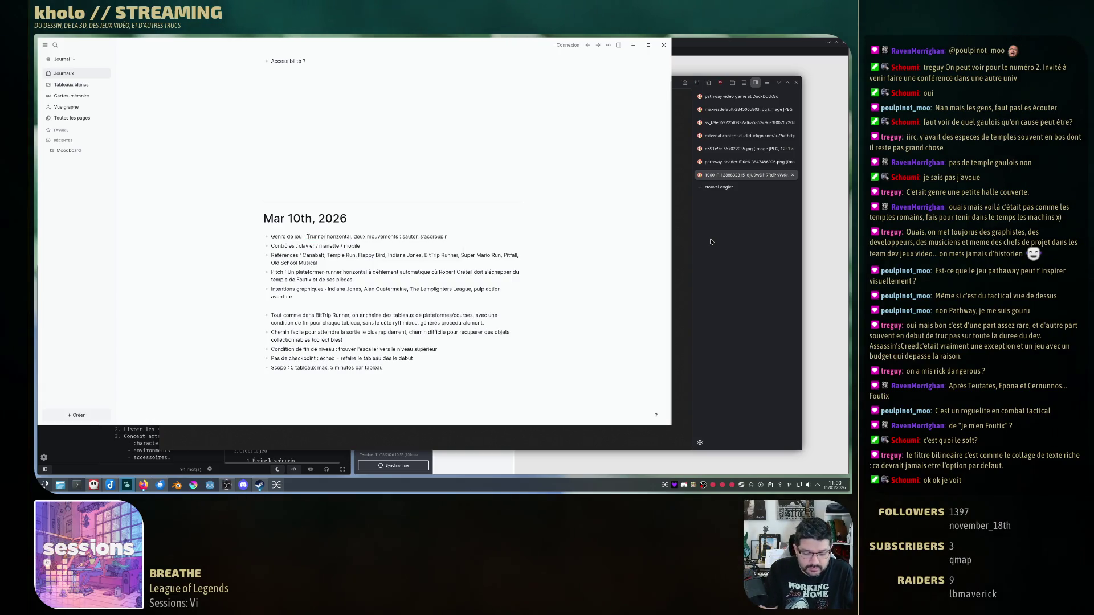
pyautogui.write(']]')
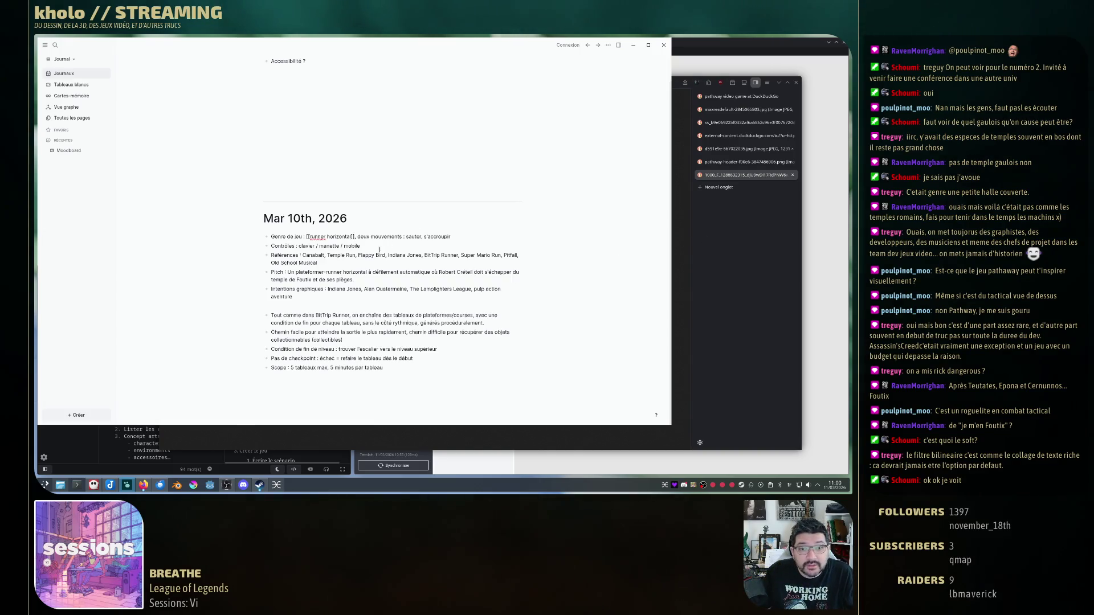
pyautogui.click(379, 249)
pyautogui.click(330, 238)
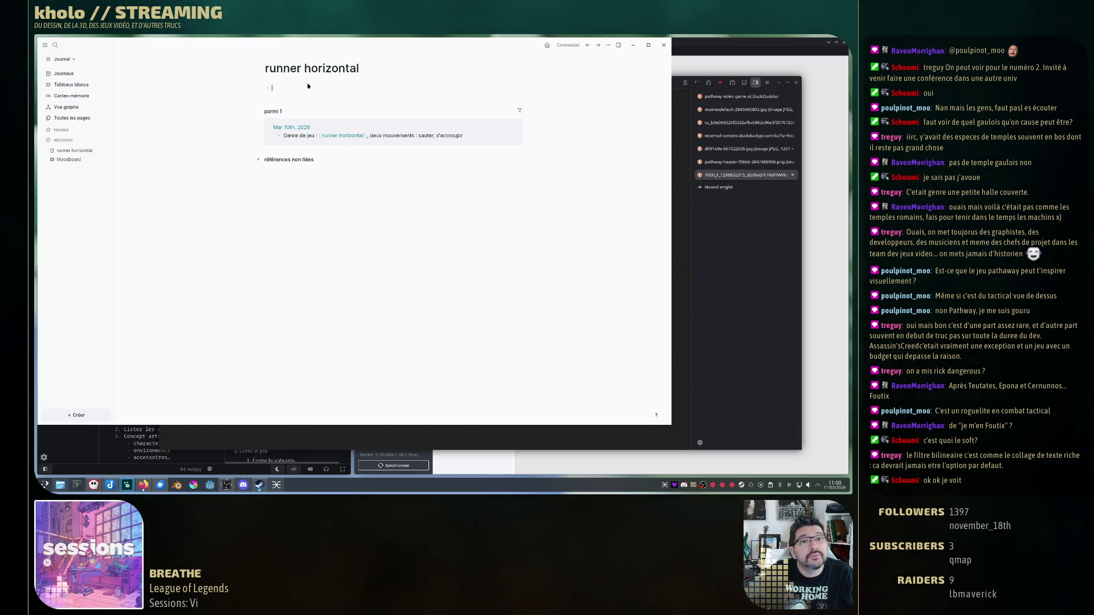
pyautogui.click(69, 74)
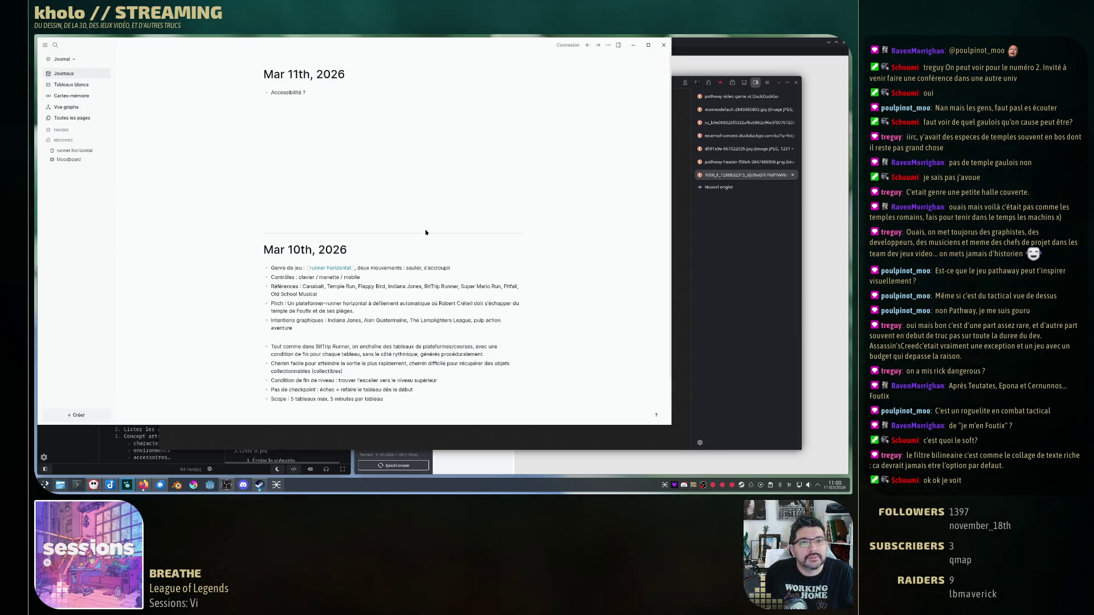
pyautogui.click(69, 107)
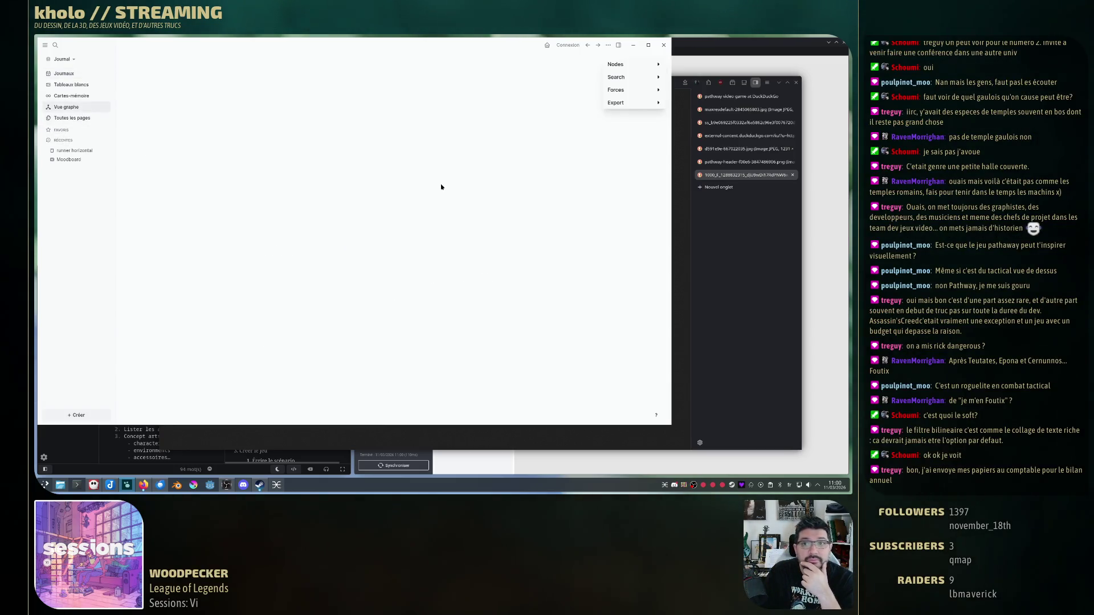
pyautogui.click(616, 65)
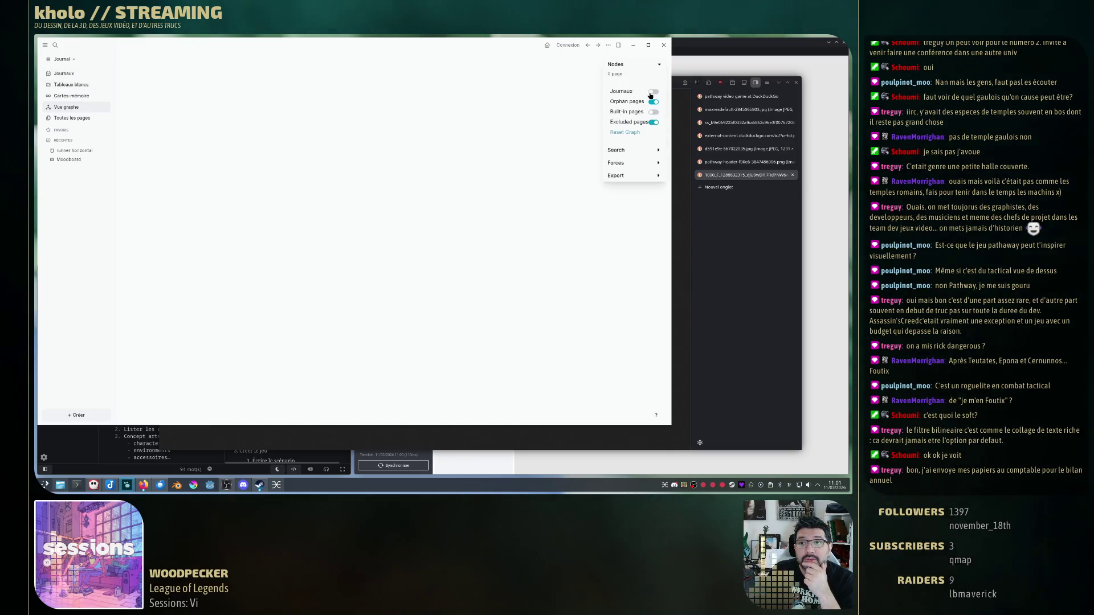
pyautogui.click(417, 216)
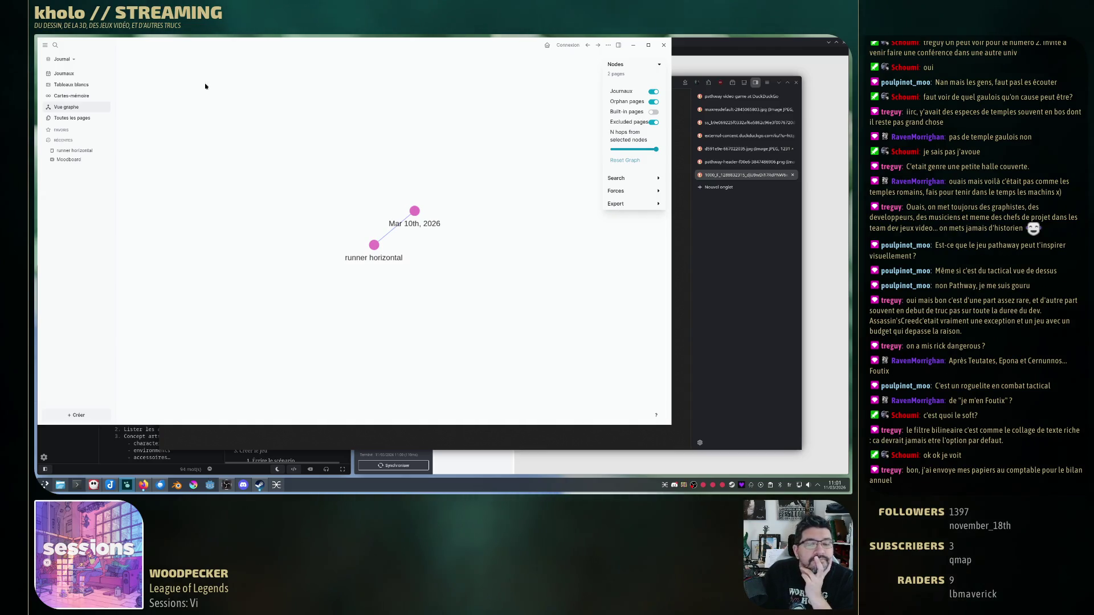
pyautogui.click(63, 74)
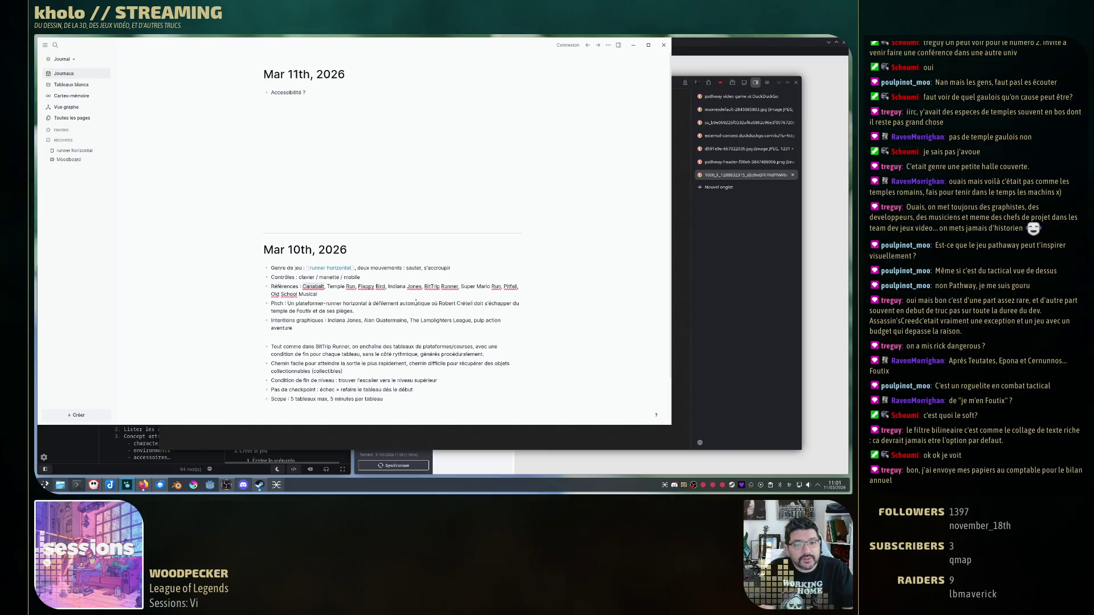
pyautogui.write('[[')
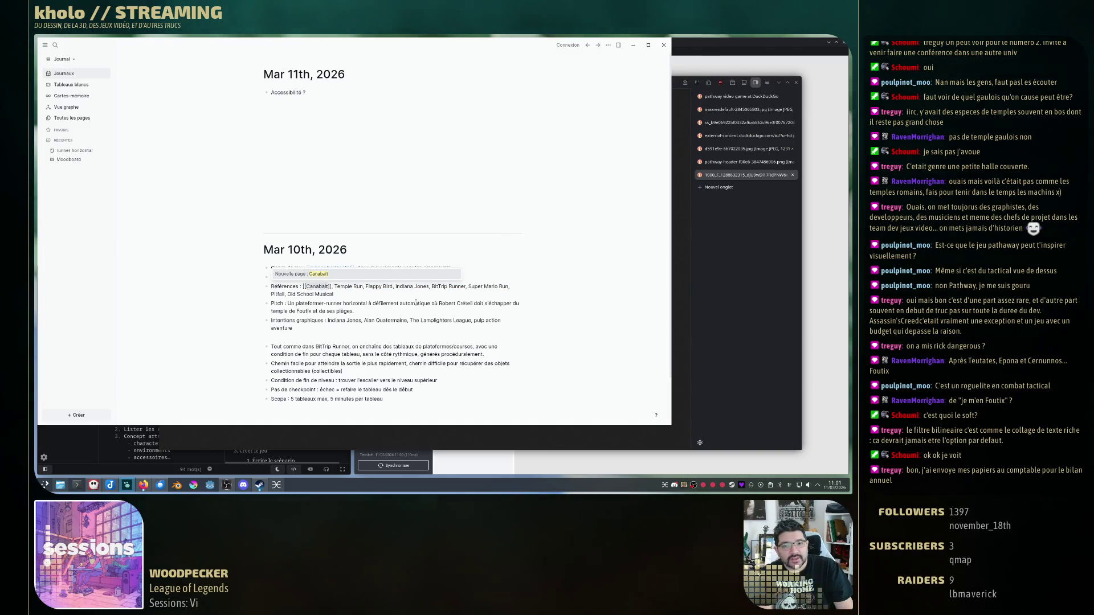
# Link Canabalt and Flappy Bird in the Mar 10th references line, dismissing the new-page suggestions
pyautogui.click(340, 293)
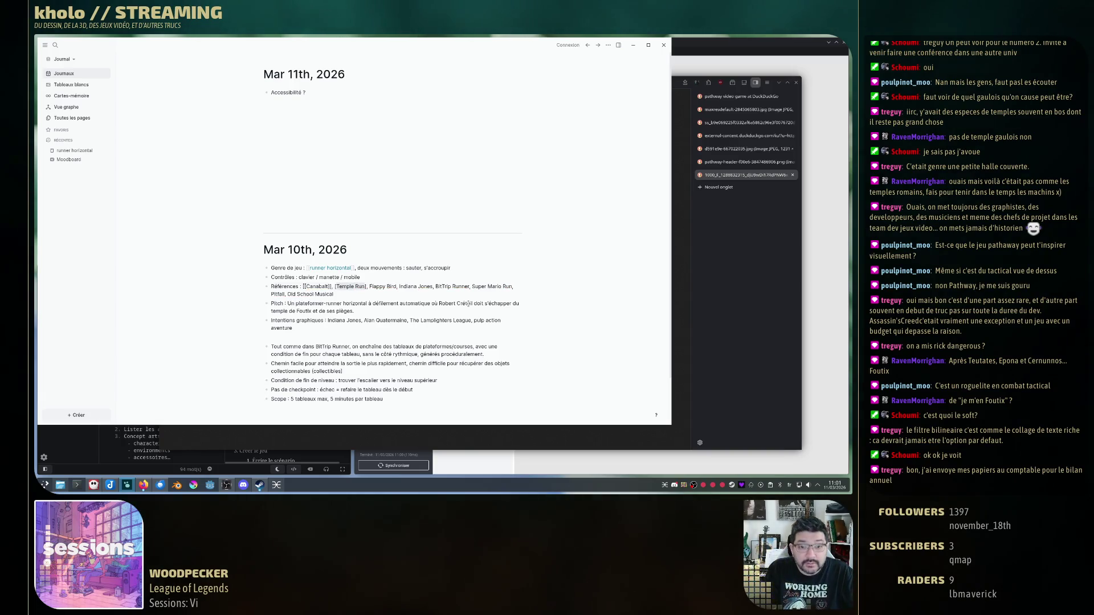
pyautogui.write('[[')
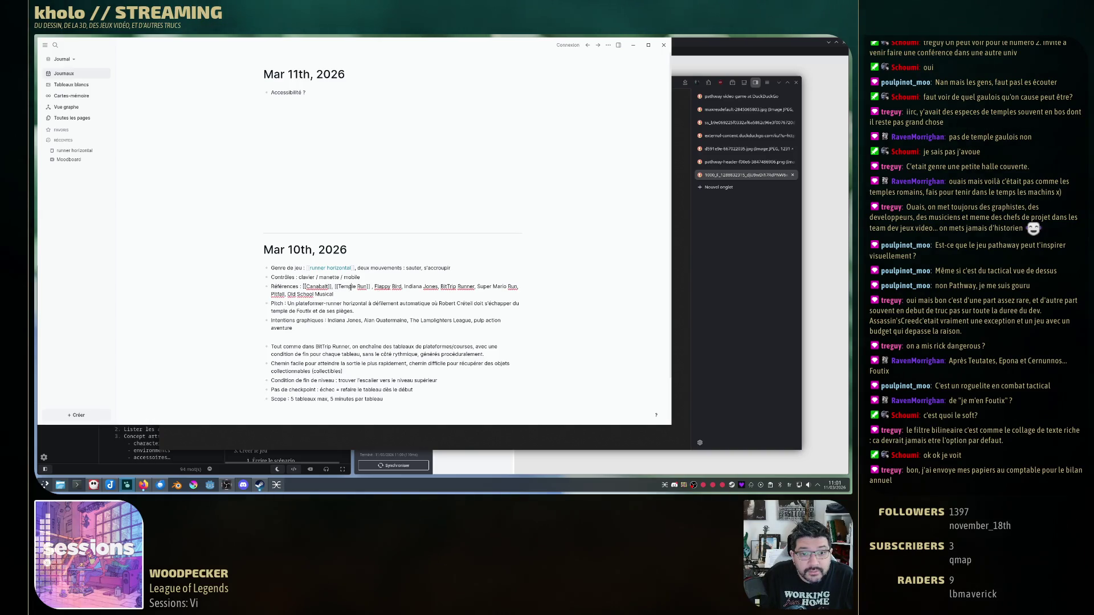
pyautogui.press('Escape')
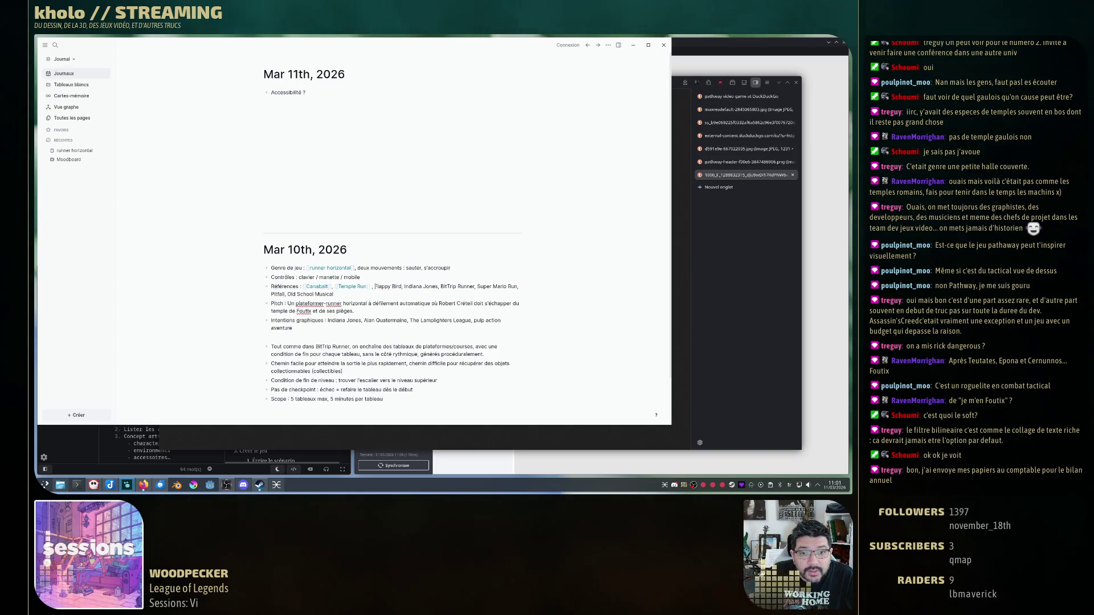
pyautogui.moveTo(375, 287); pyautogui.dragTo(392, 287)
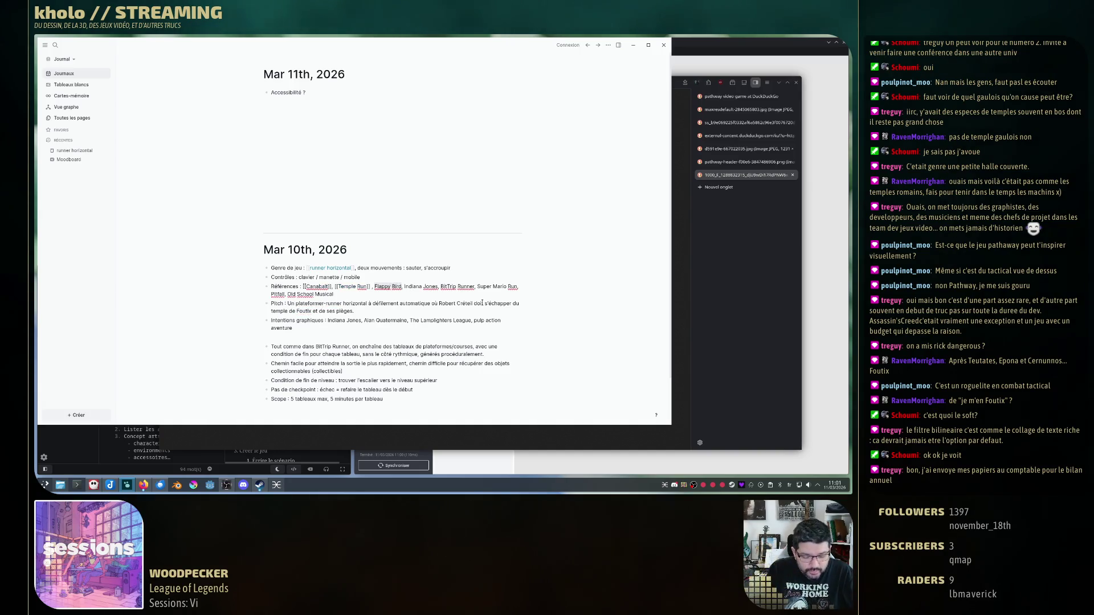
pyautogui.write('[[')
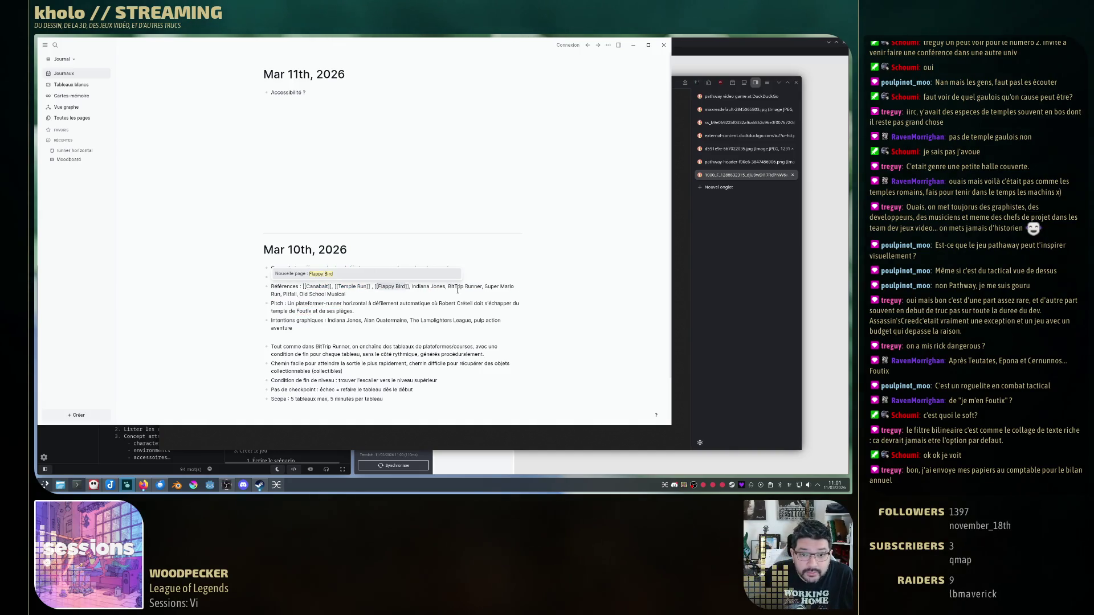
pyautogui.click(407, 303)
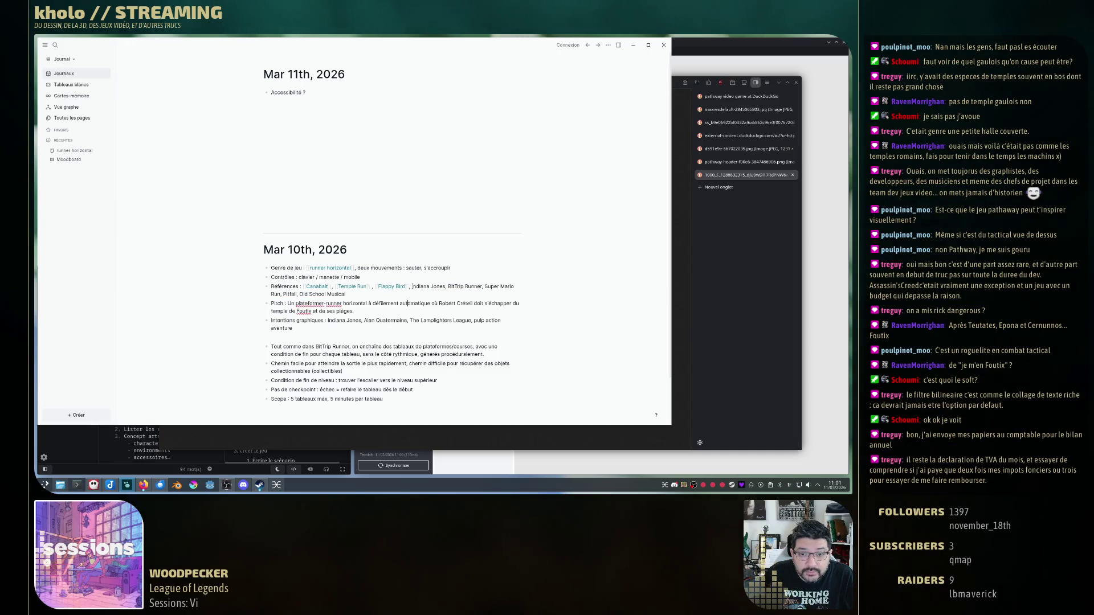
pyautogui.click(450, 287)
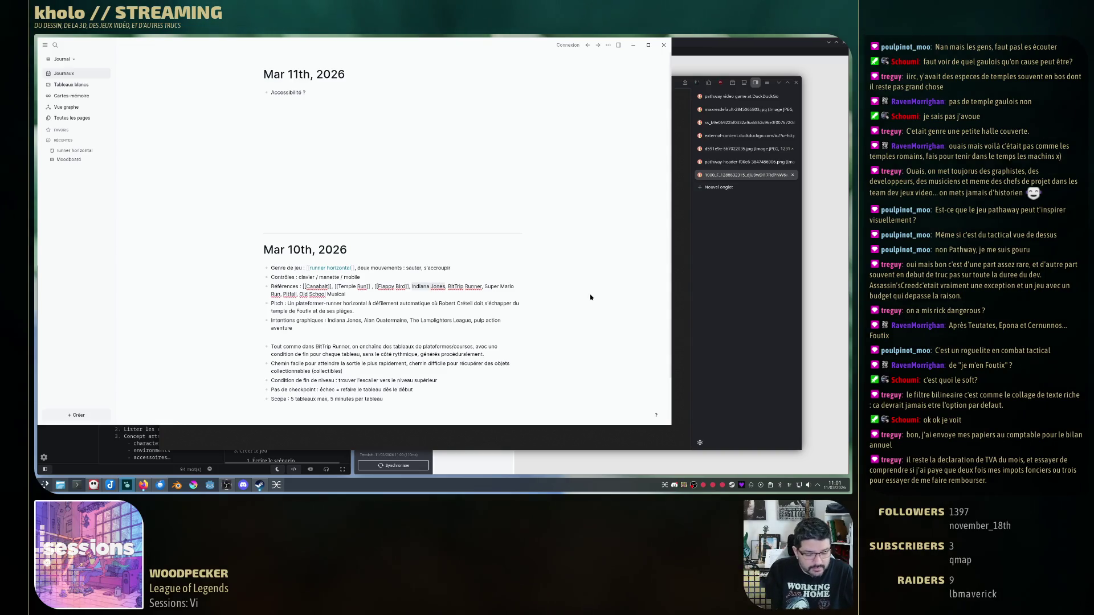
pyautogui.write('[[')
pyautogui.press('Escape')
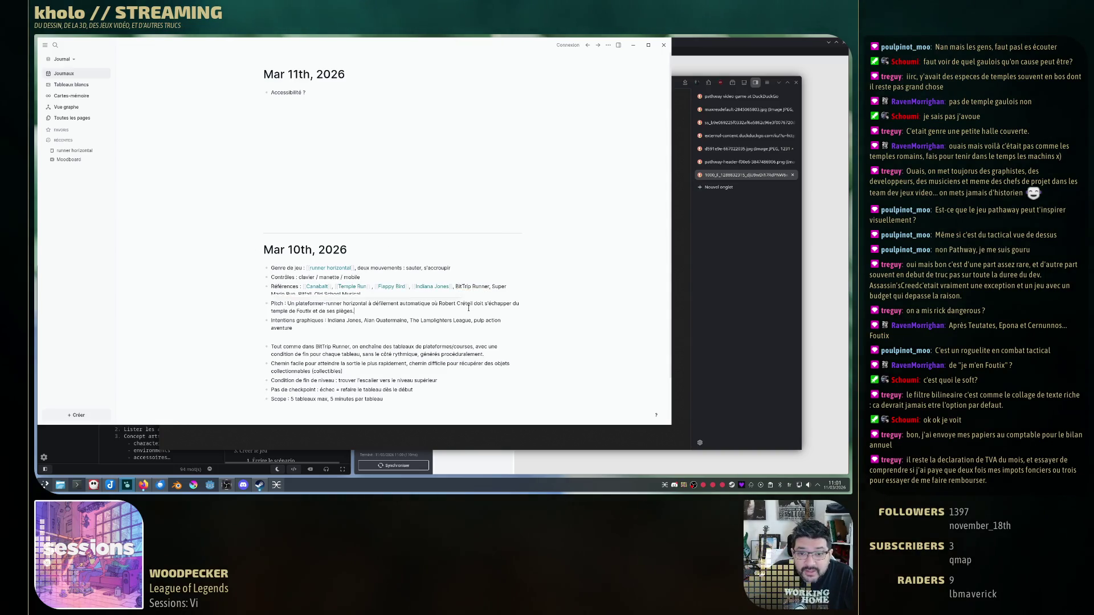
# Link BitTrip Runner, Pitfall and Old School Musical as pages in the references line
pyautogui.click(456, 287)
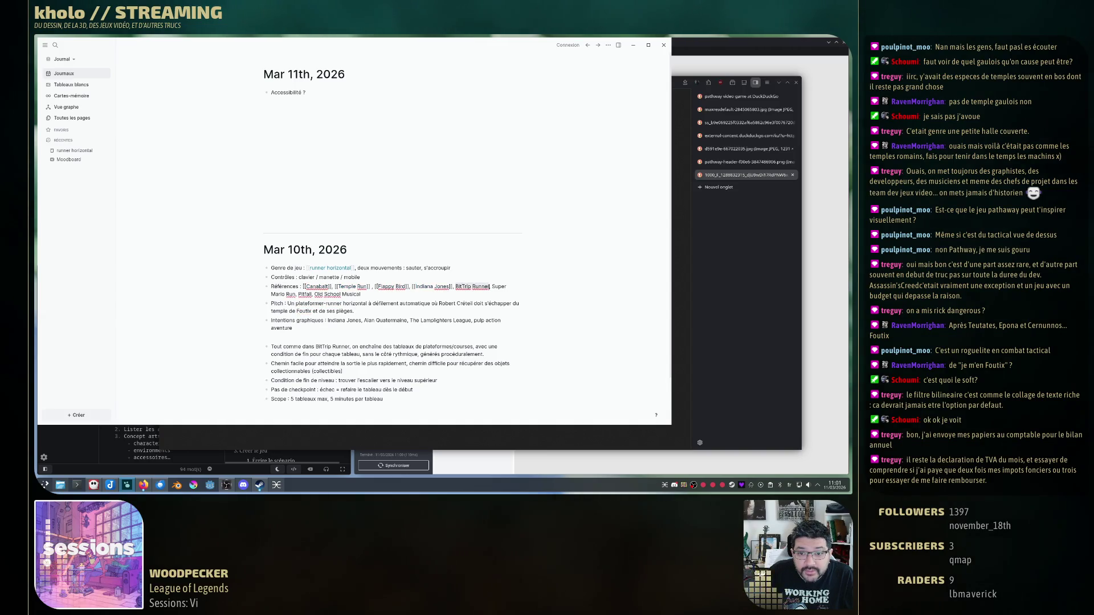
pyautogui.write('[[')
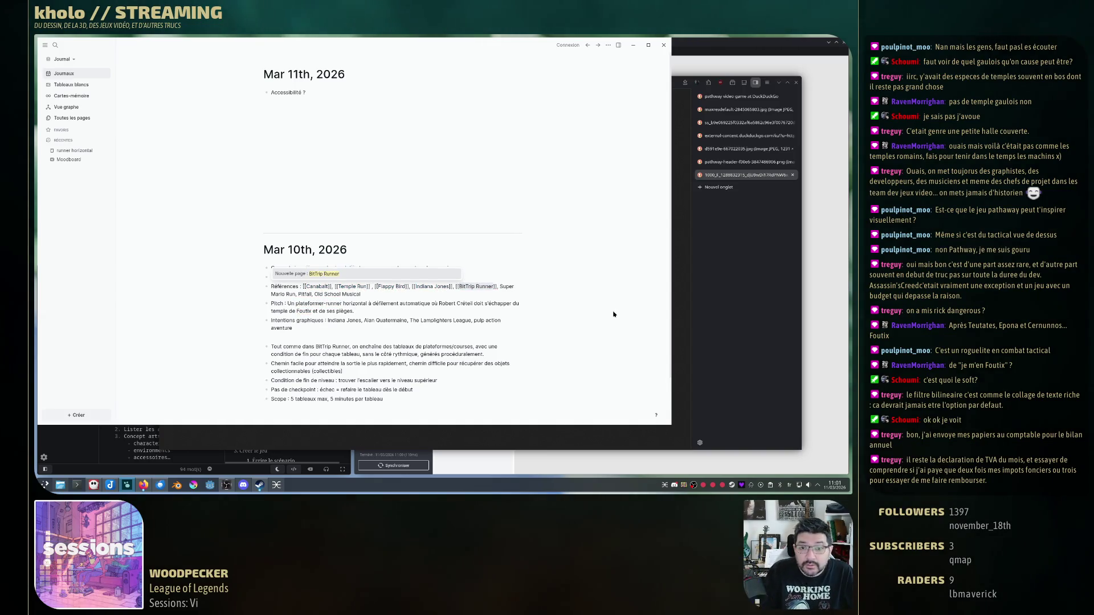
pyautogui.press('Right')
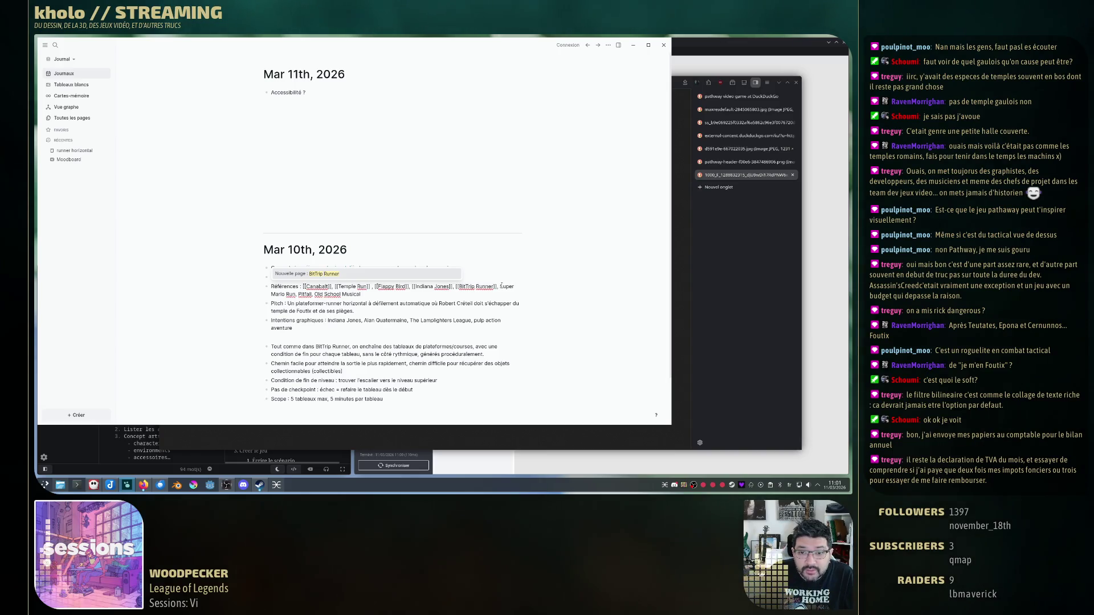
pyautogui.press('Escape')
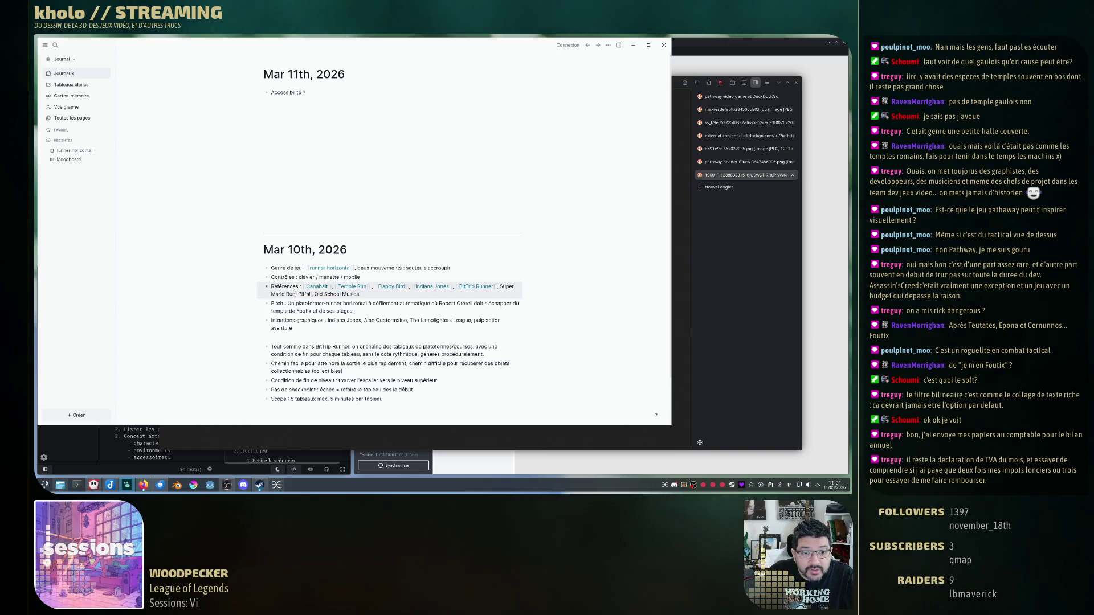
pyautogui.click(525, 288)
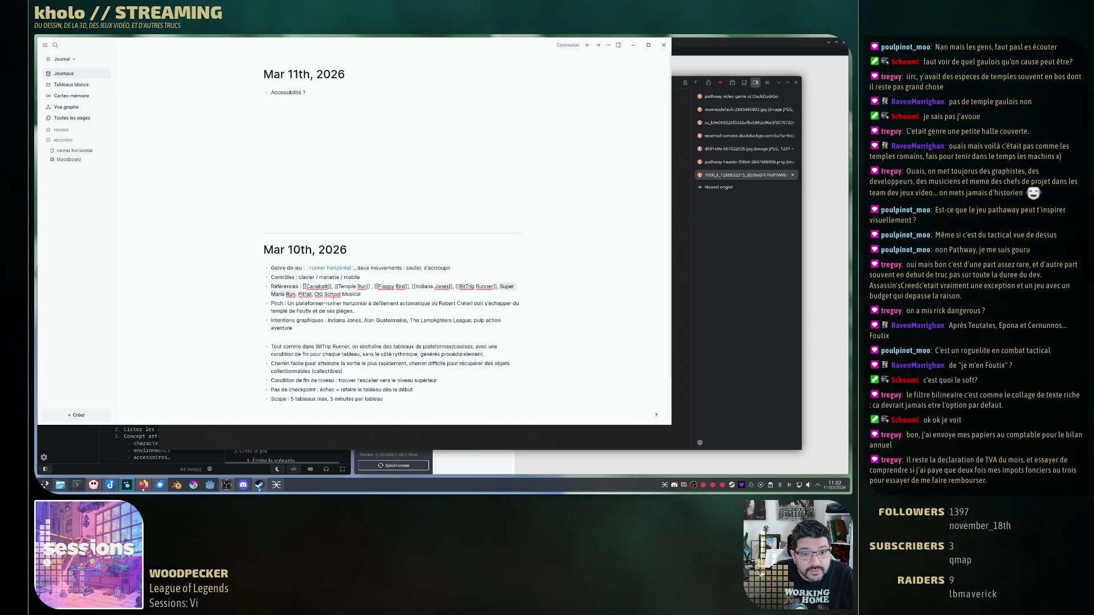
pyautogui.write('[[')
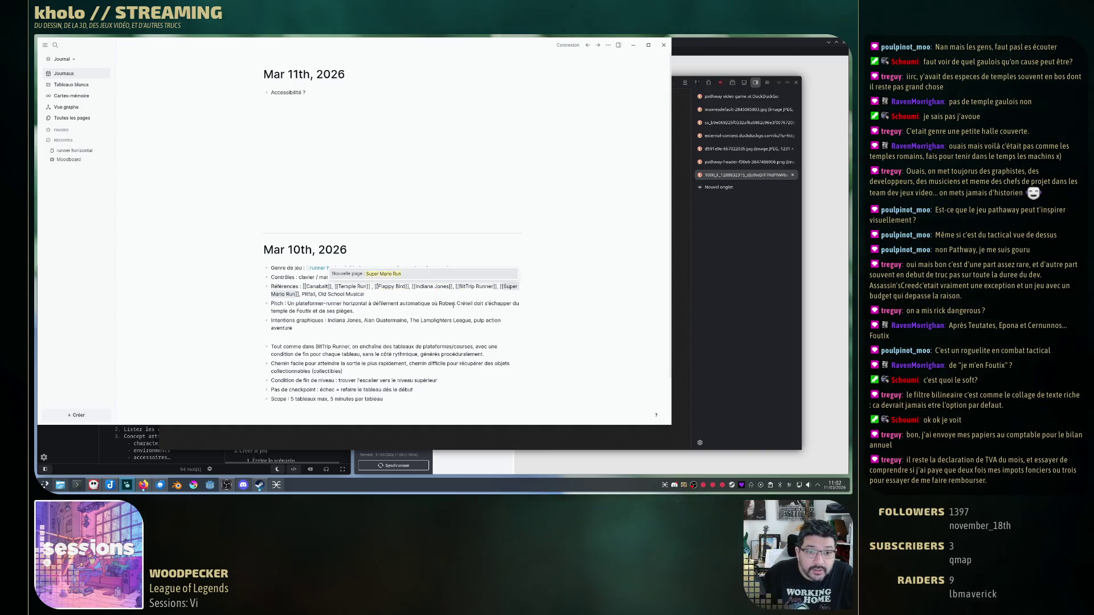
pyautogui.doubleClick(309, 295)
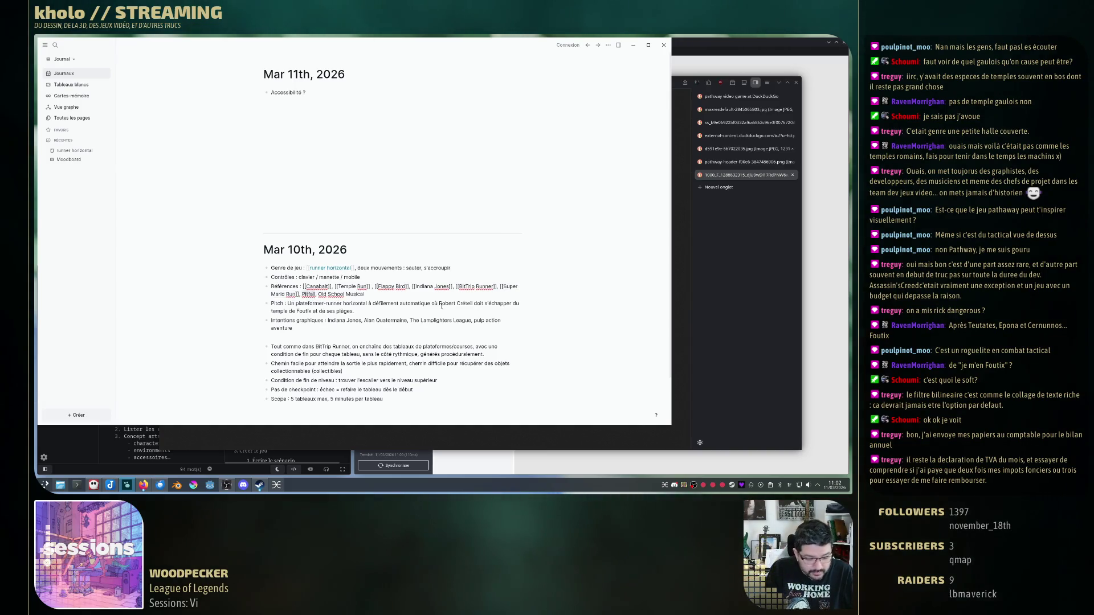
pyautogui.write('[[')
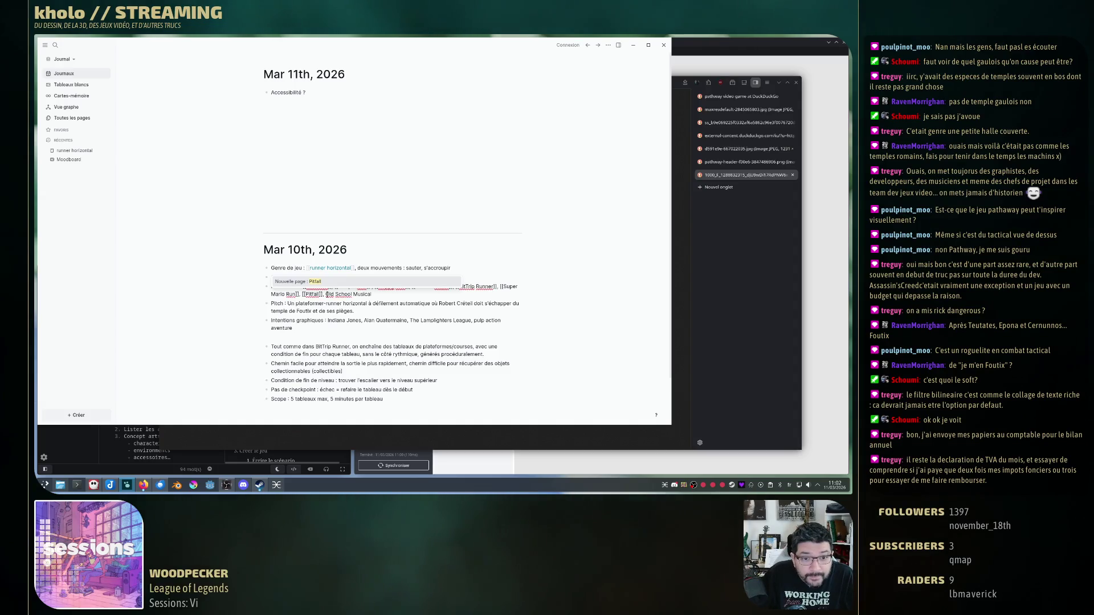
pyautogui.press('Escape')
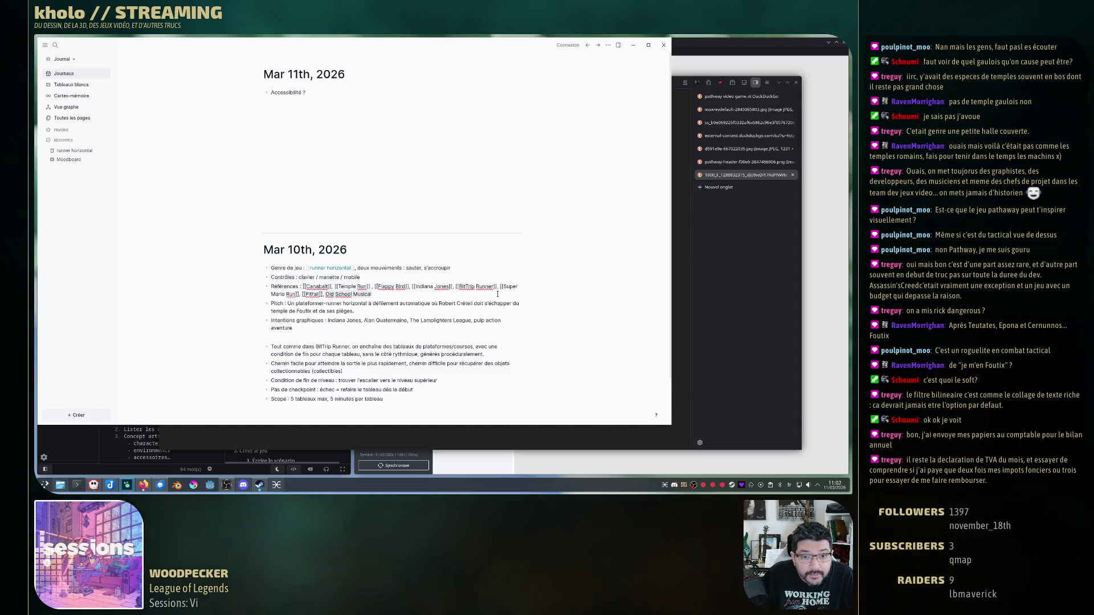
pyautogui.write('[[')
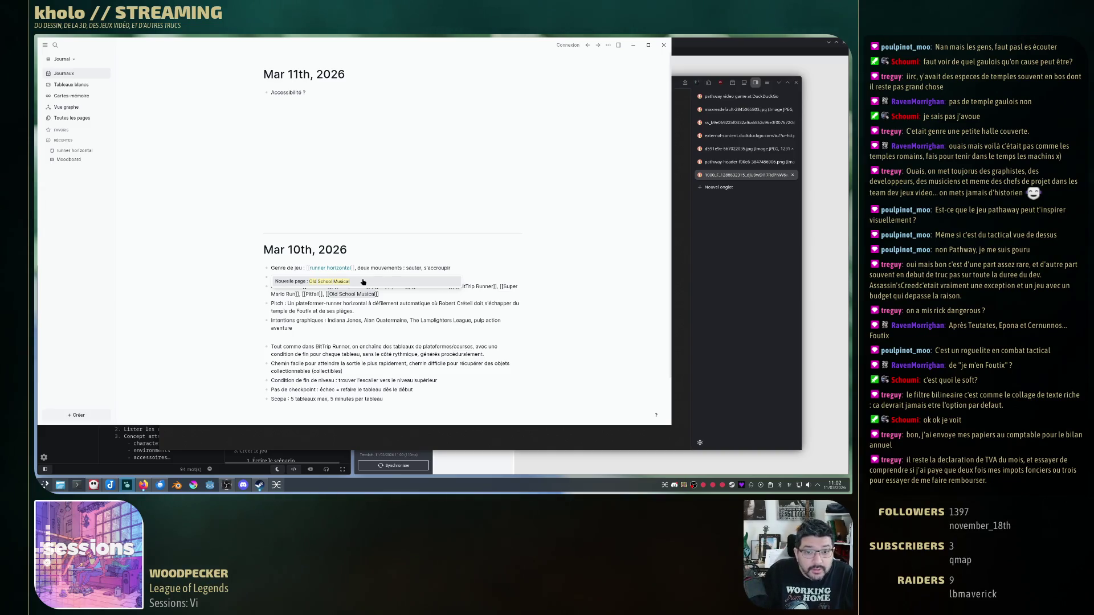
pyautogui.press('Escape')
pyautogui.write(',')
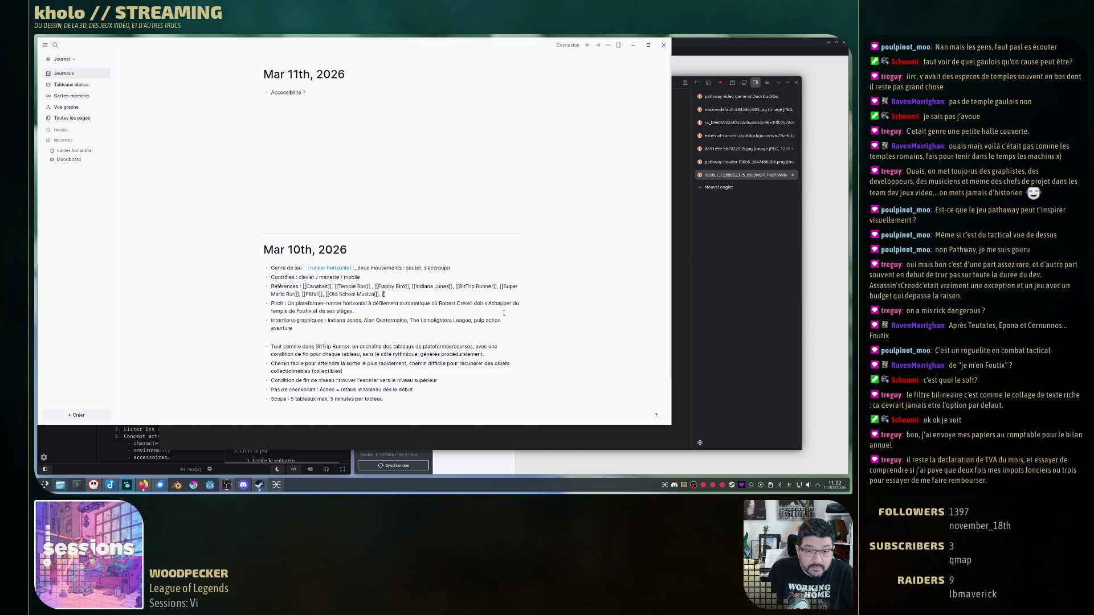
pyautogui.write('[[Rick Dange')
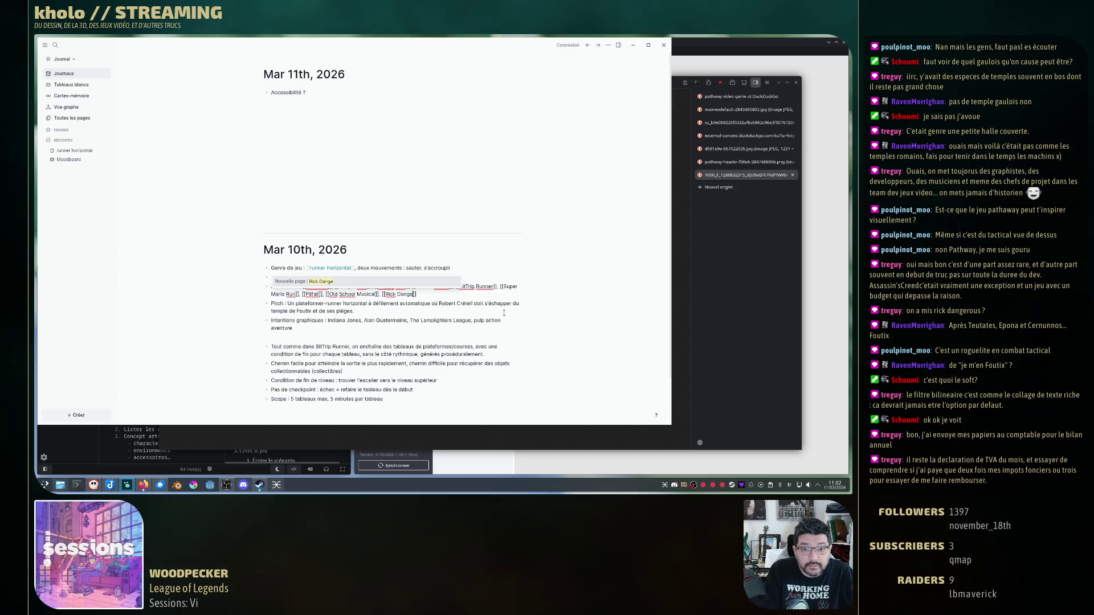
pyautogui.write('rous')
# Link Indiana Jones, Alan Quatermaine and The Lamplighters League in the Intentions graphiques line, removing the stray empty block
pyautogui.click(465, 315)
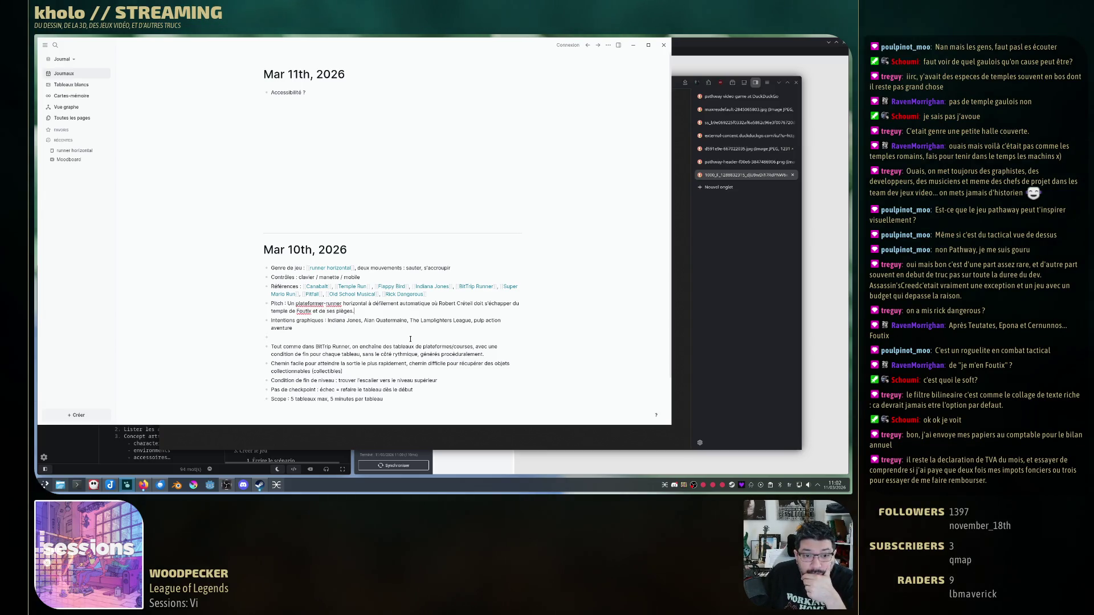
pyautogui.click(363, 320)
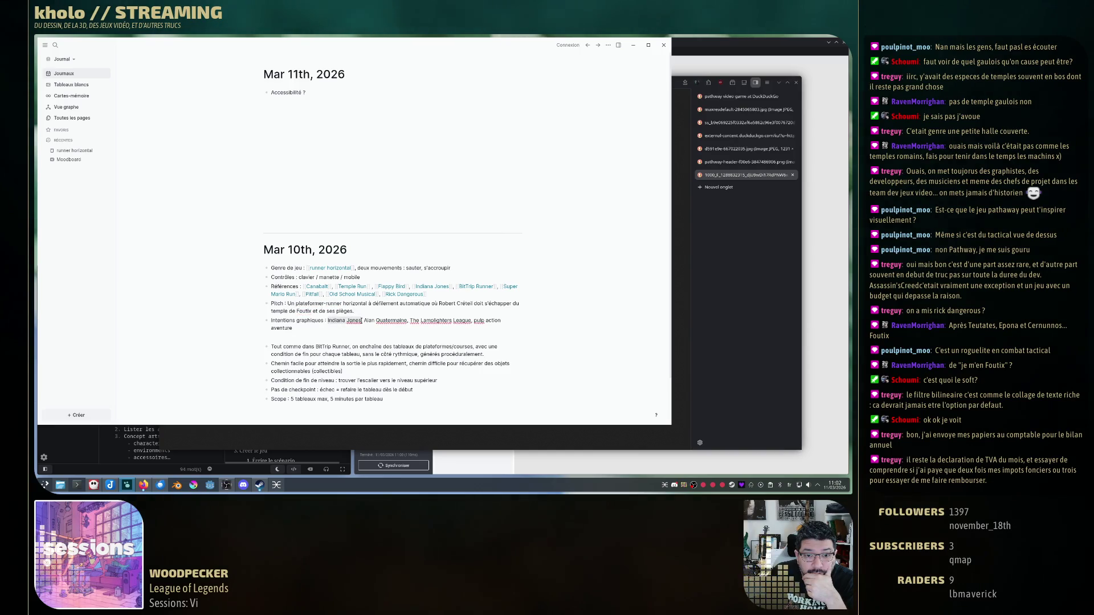
pyautogui.write('[[')
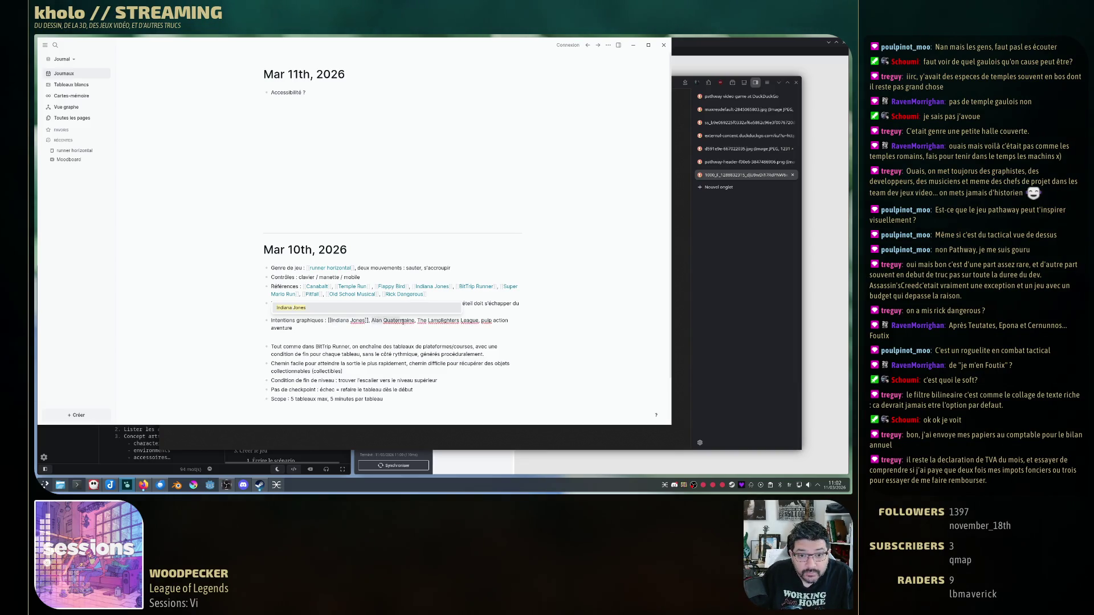
pyautogui.write('[[')
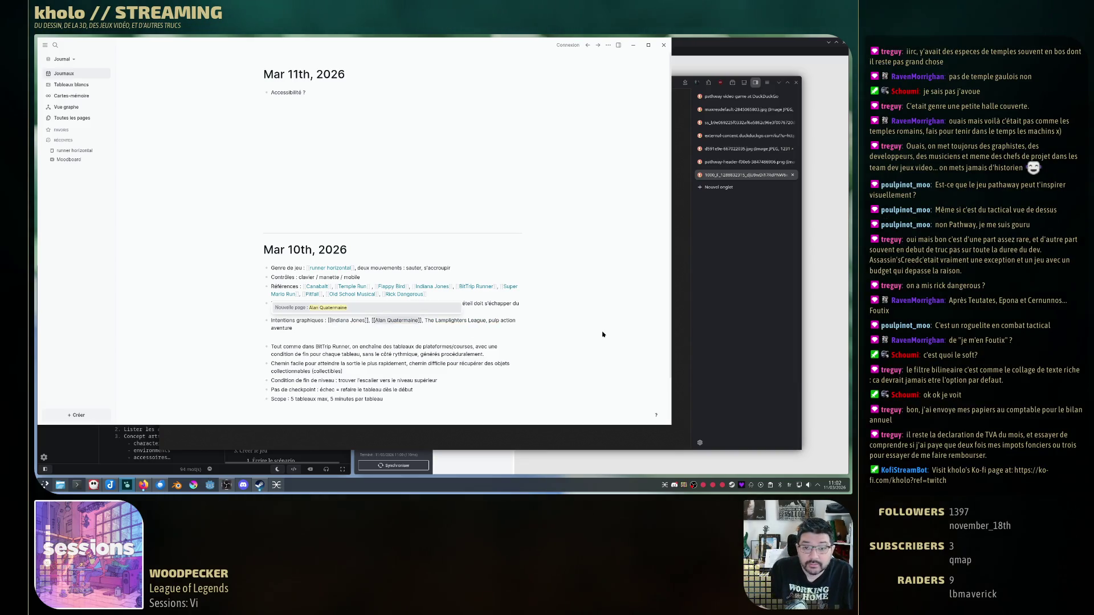
pyautogui.press('Escape')
pyautogui.press('Return')
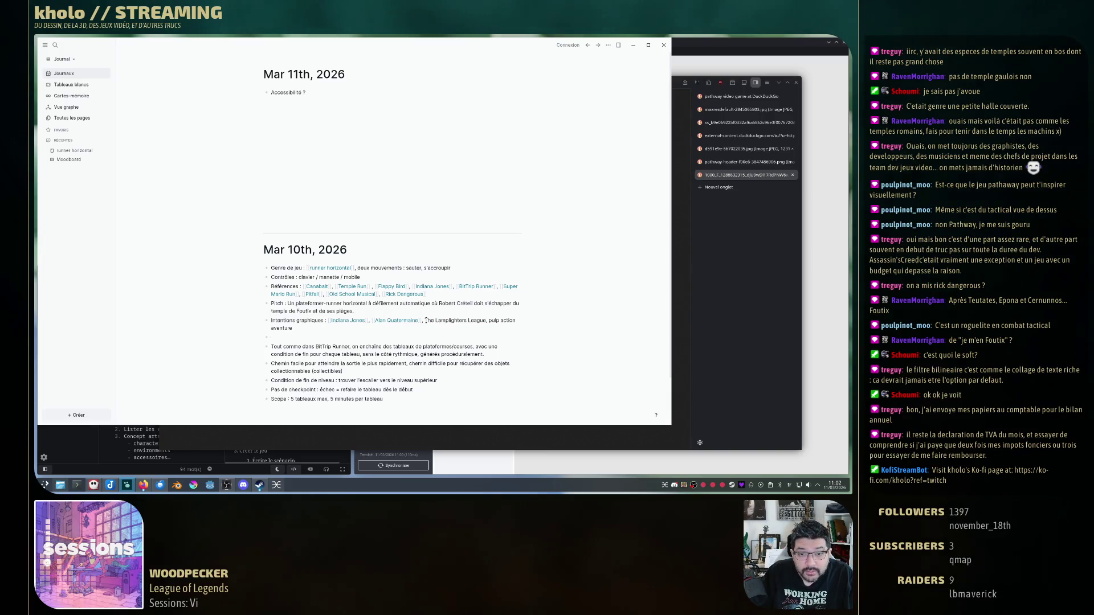
pyautogui.press('BackSpace')
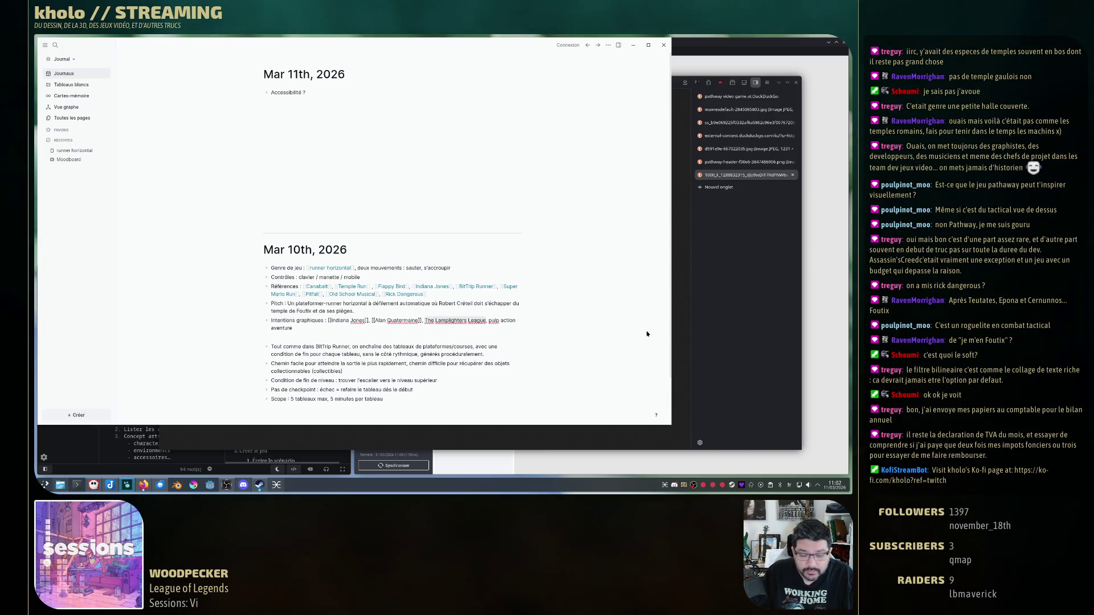
pyautogui.write('[[')
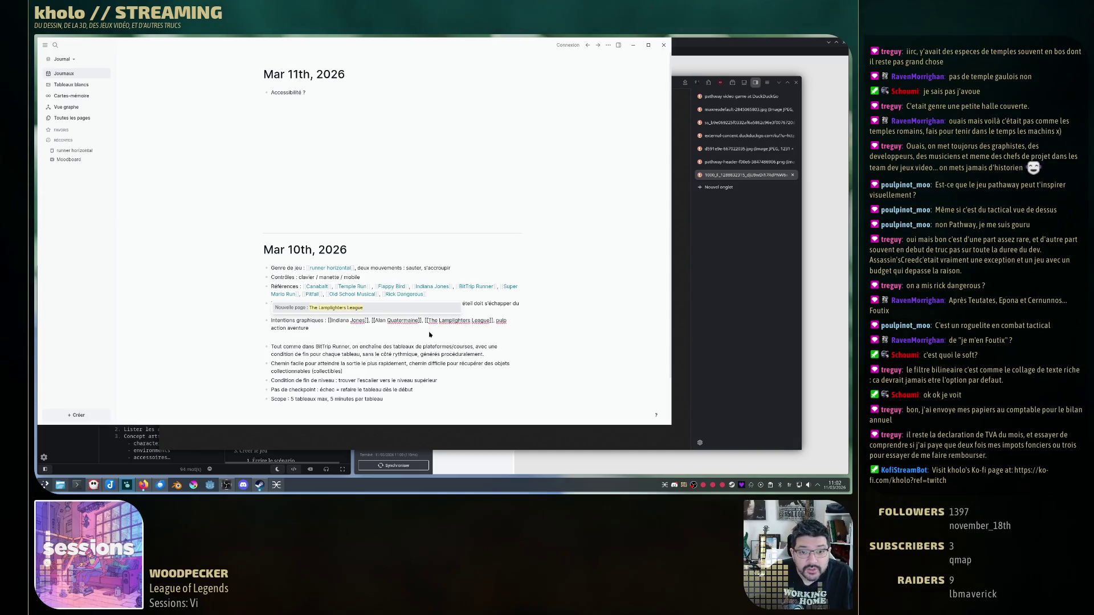
pyautogui.click(430, 334)
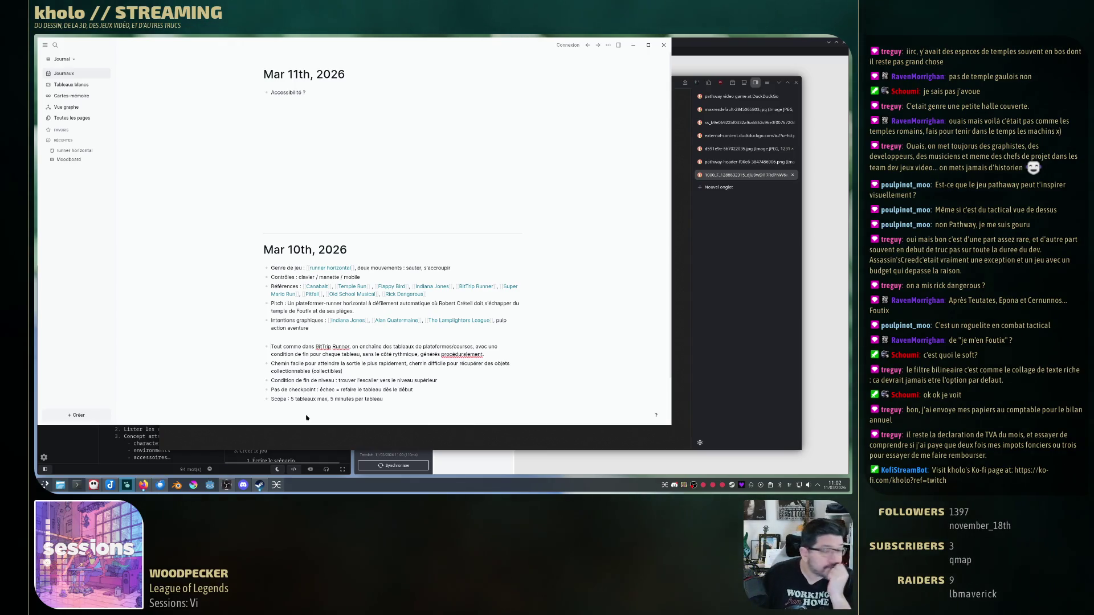
pyautogui.click(363, 338)
pyautogui.scroll(-1, 363, 337)
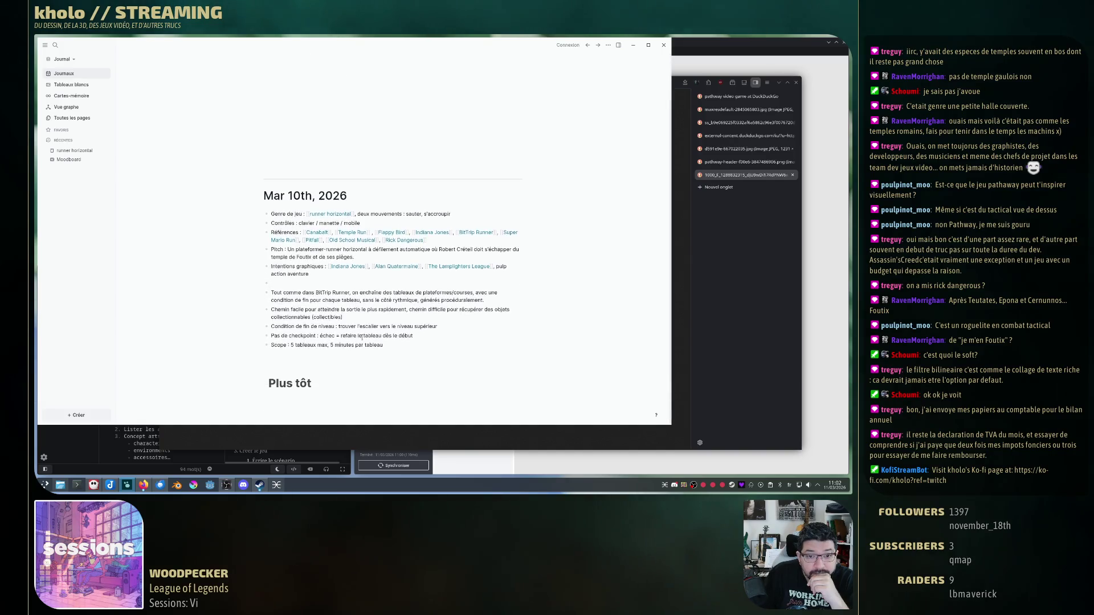
pyautogui.scroll(1, 384, 316)
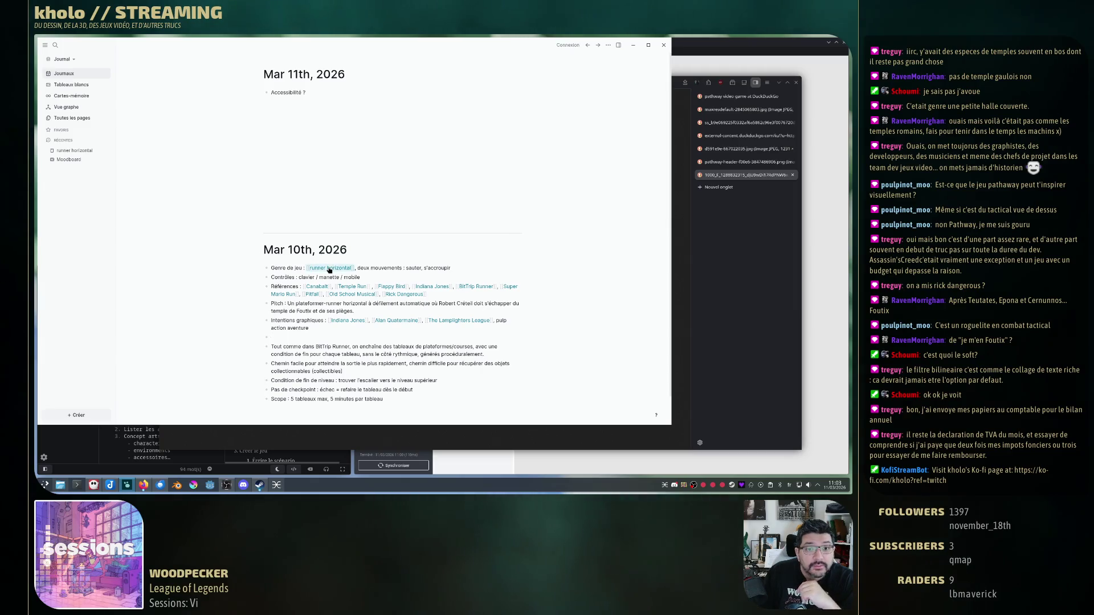
# Check the Canabalt page's references, then show the graph linking Mar 10th to its pages
pyautogui.click(319, 287)
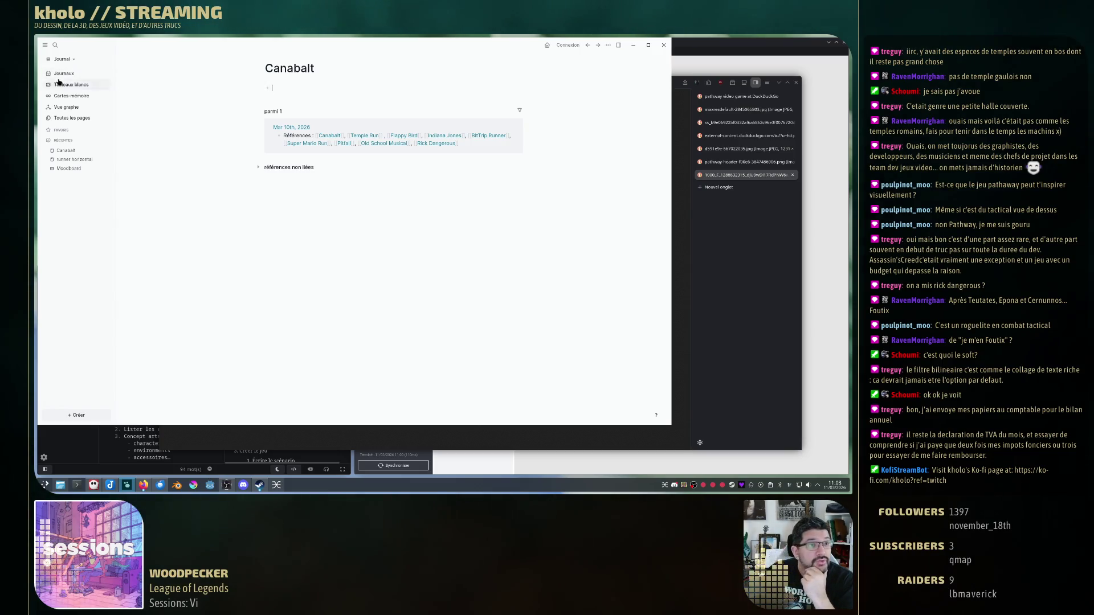
pyautogui.click(74, 107)
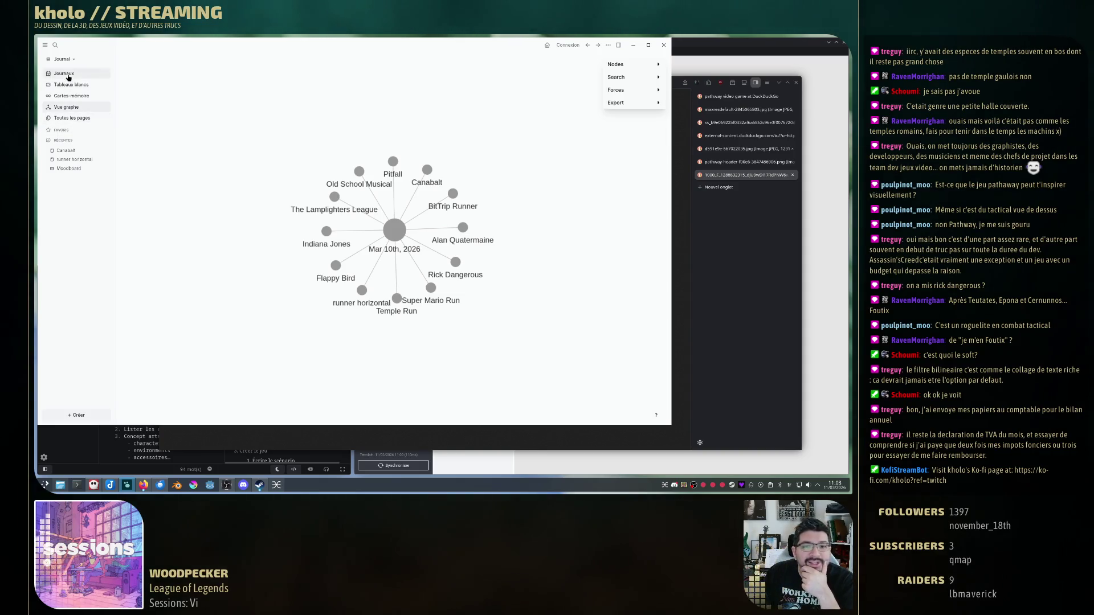
# Toggle journal pages off in the graph's node filter, then return to the journal entries
pyautogui.click(636, 66)
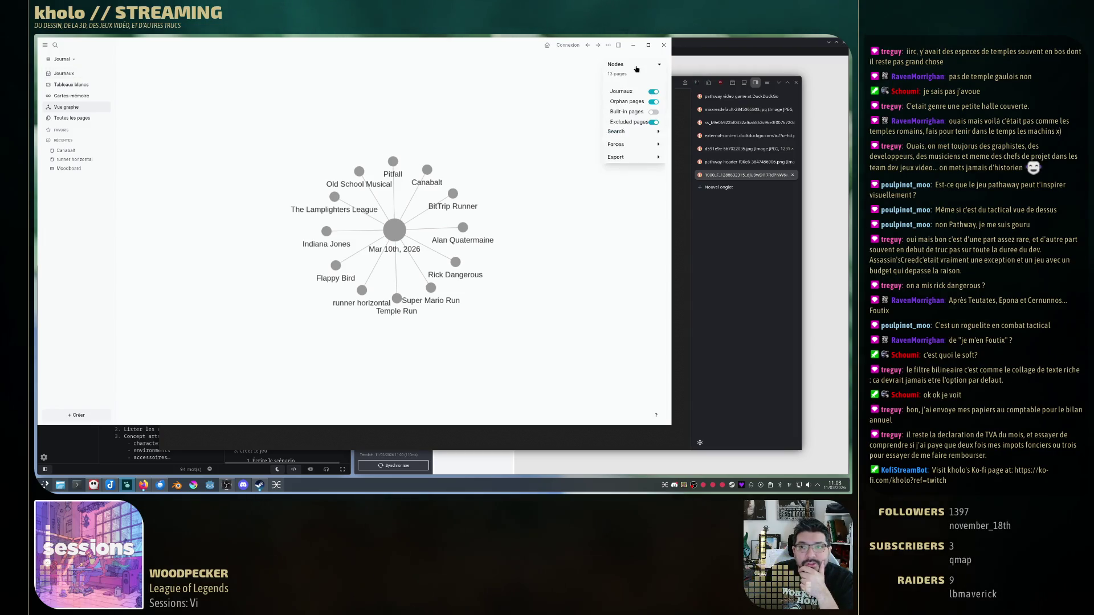
pyautogui.click(653, 92)
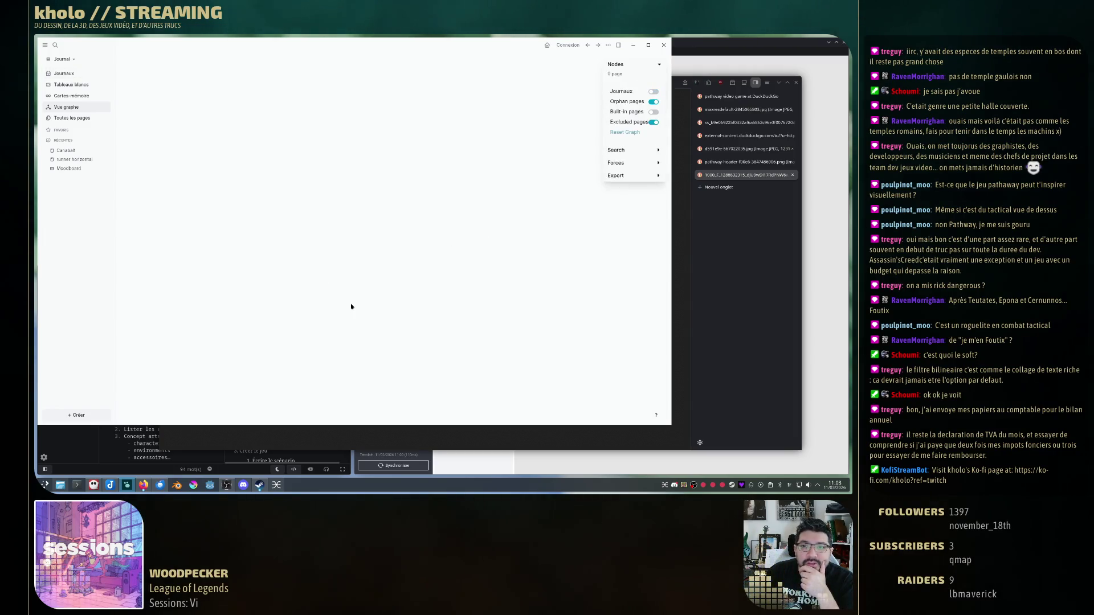
pyautogui.click(653, 92)
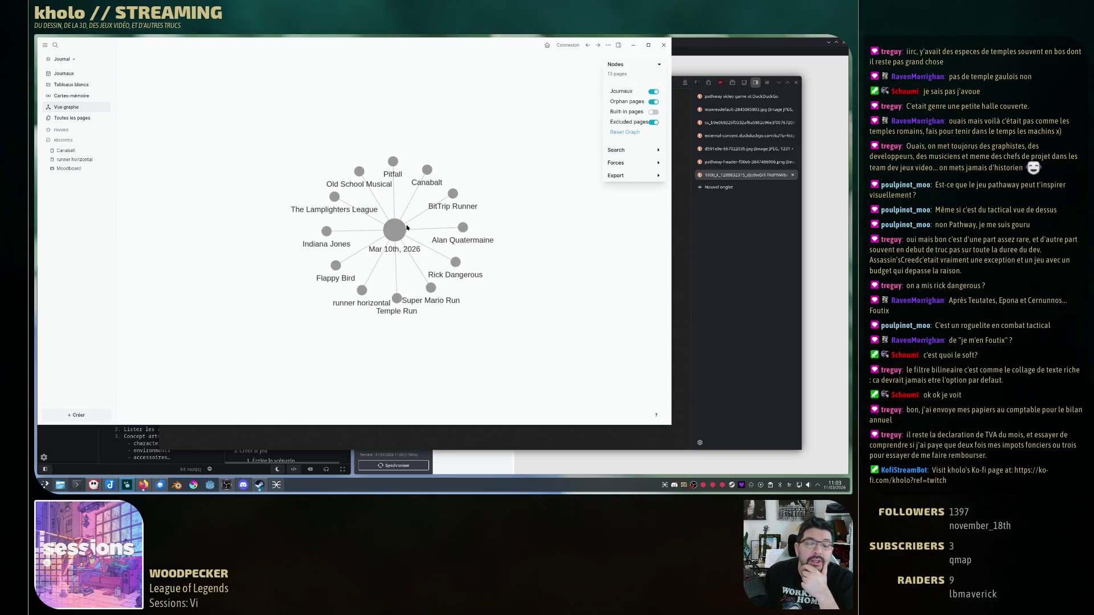
pyautogui.click(653, 91)
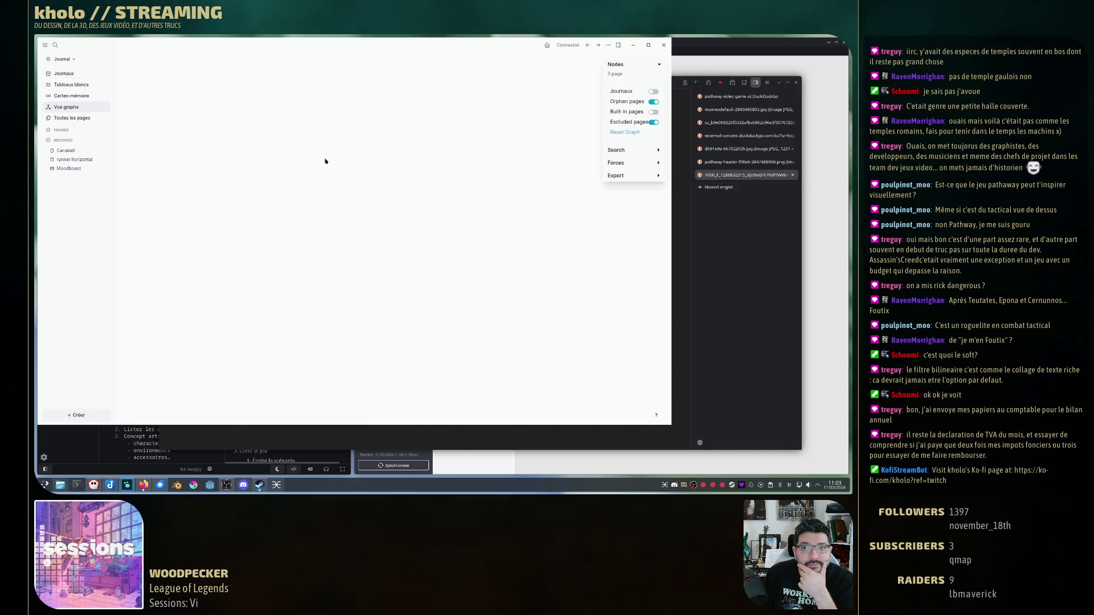
pyautogui.click(64, 74)
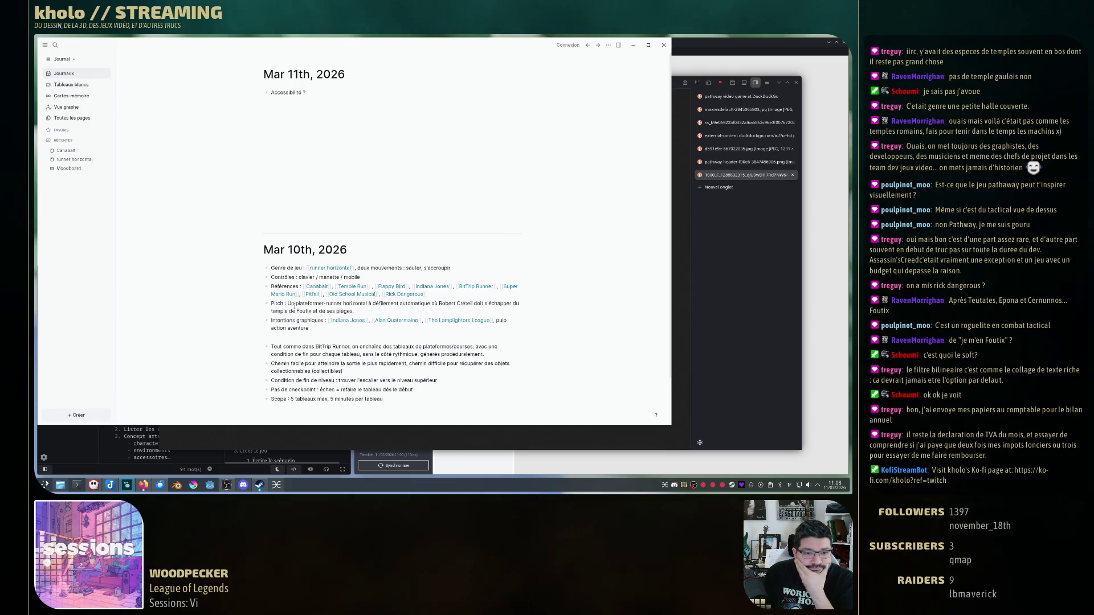
pyautogui.scroll(-1, 427, 364)
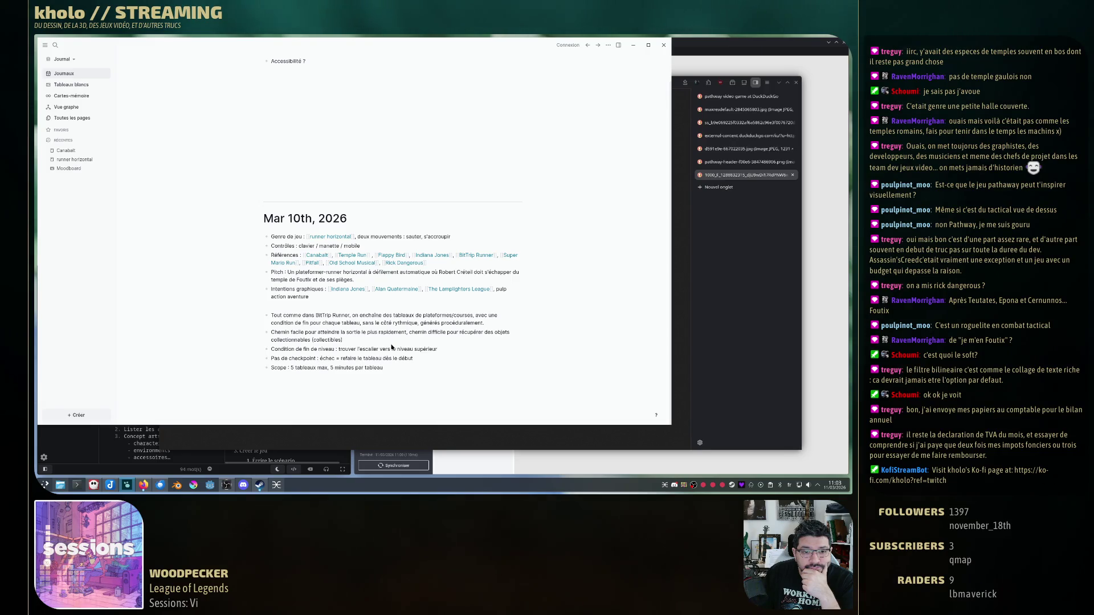
pyautogui.scroll(1, 391, 346)
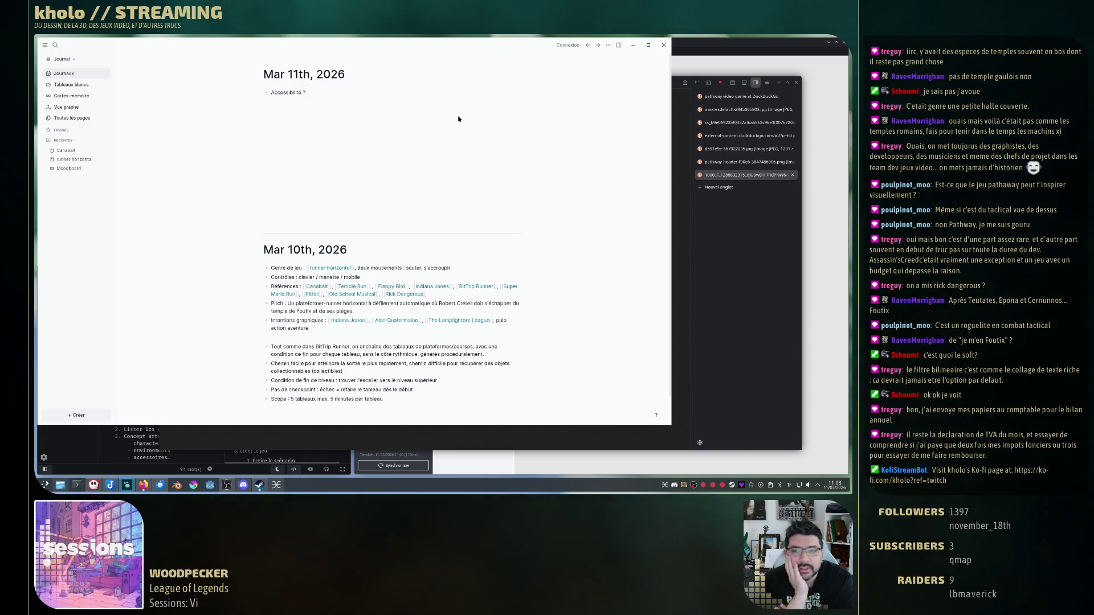
pyautogui.click(60, 485)
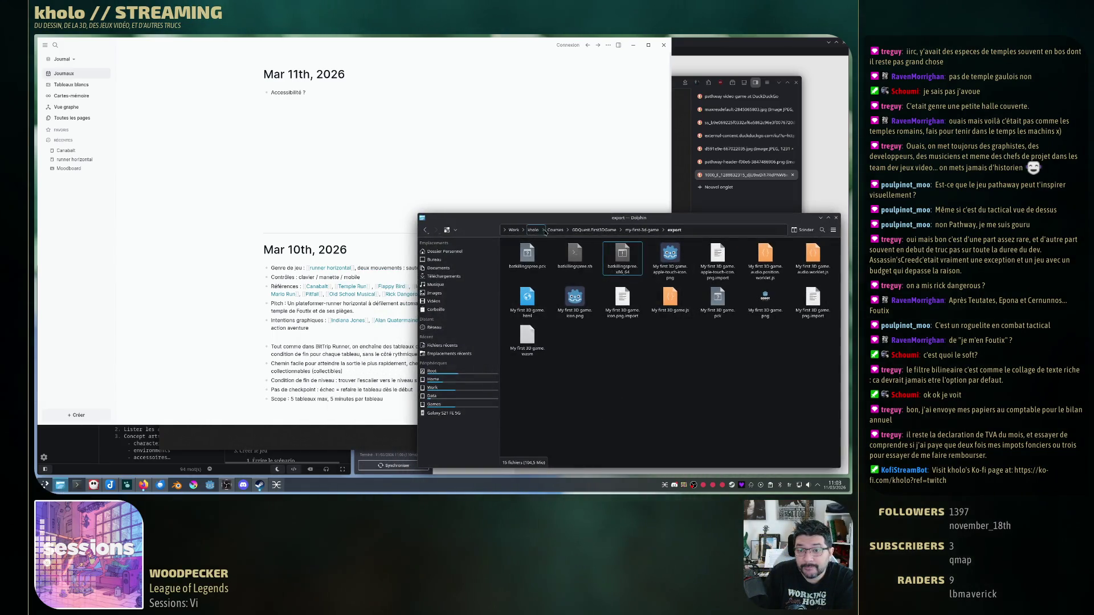
pyautogui.click(533, 229)
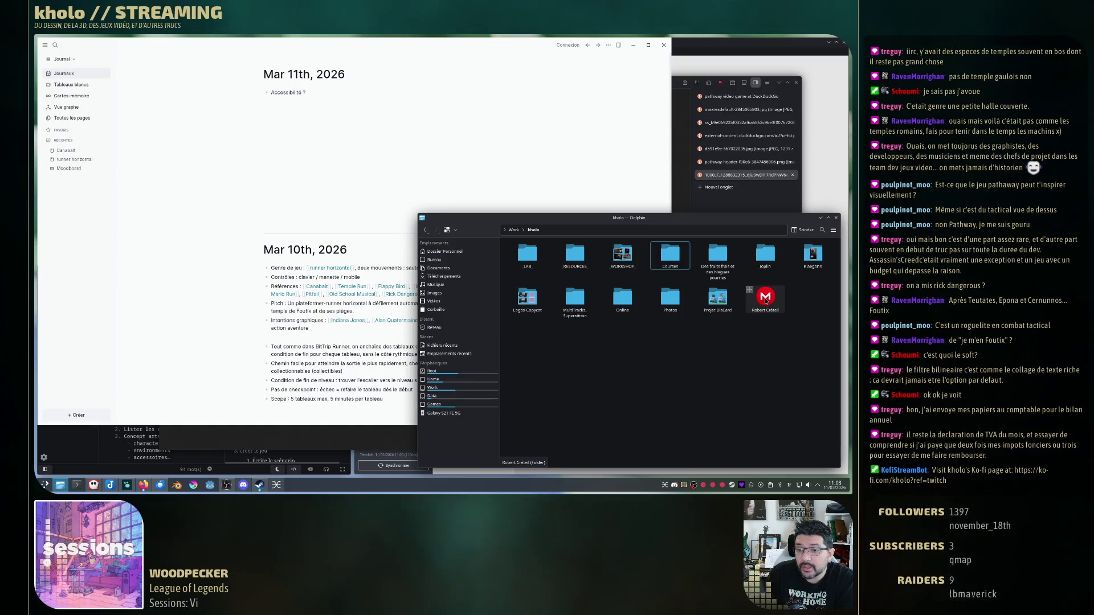
pyautogui.doubleClick(765, 299)
pyautogui.doubleClick(567, 253)
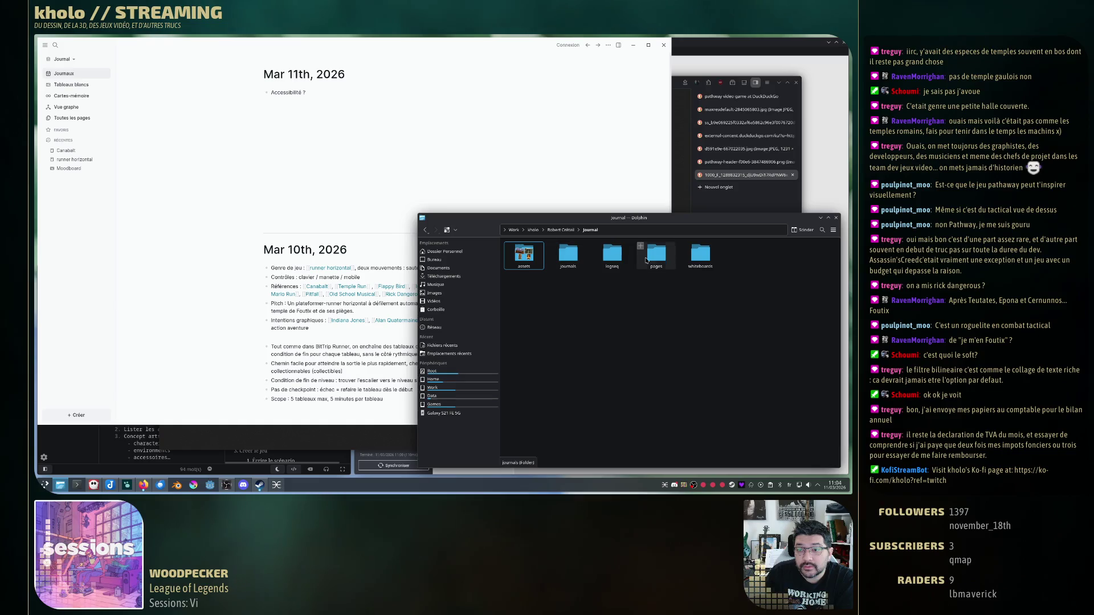
pyautogui.click(657, 257)
pyautogui.doubleClick(657, 262)
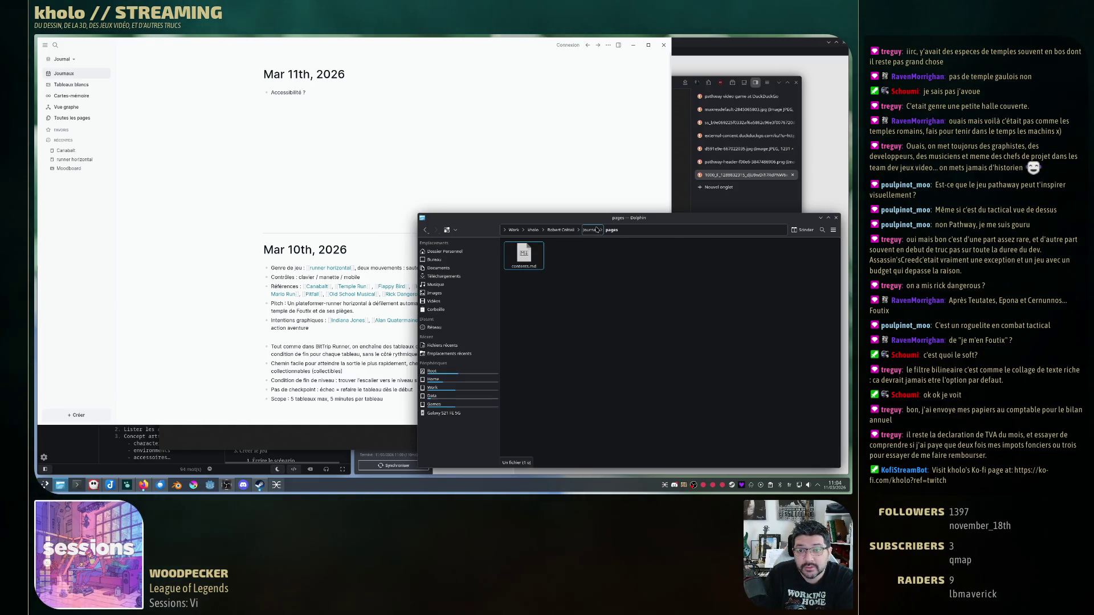
pyautogui.click(591, 229)
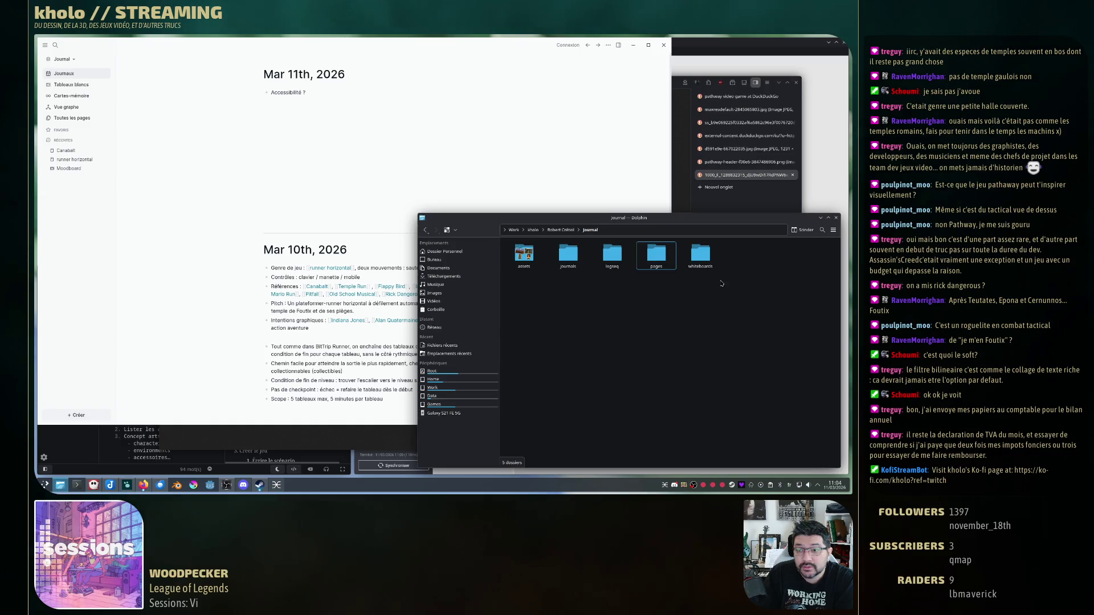
# Open 2026_03_10.md from the journals folder with Kate via Ouvrir avec
pyautogui.doubleClick(575, 267)
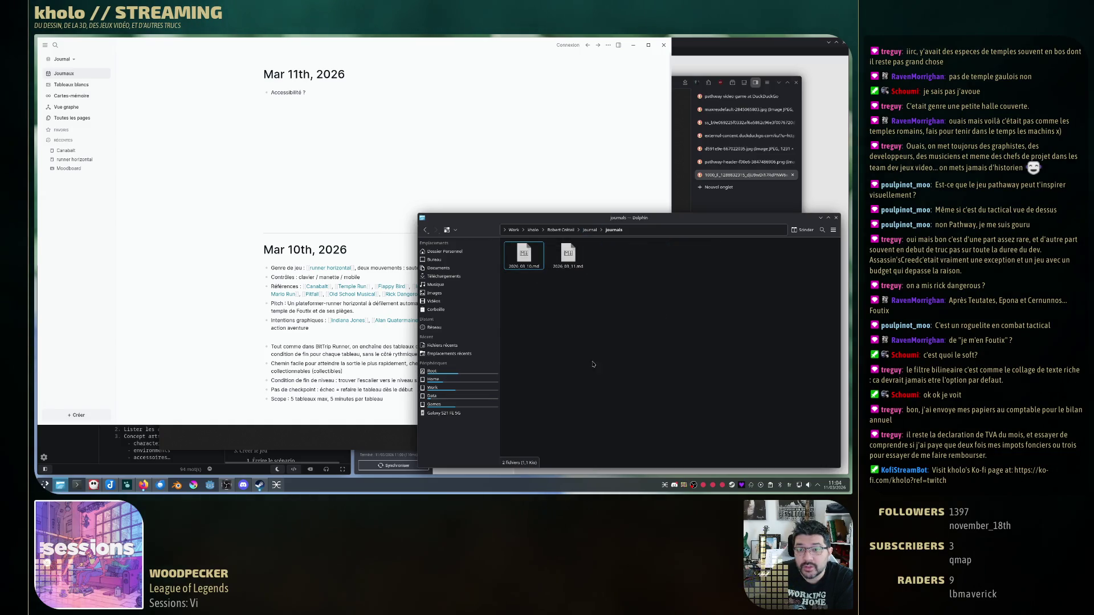
pyautogui.rightClick(524, 252)
pyautogui.moveTo(564, 265)
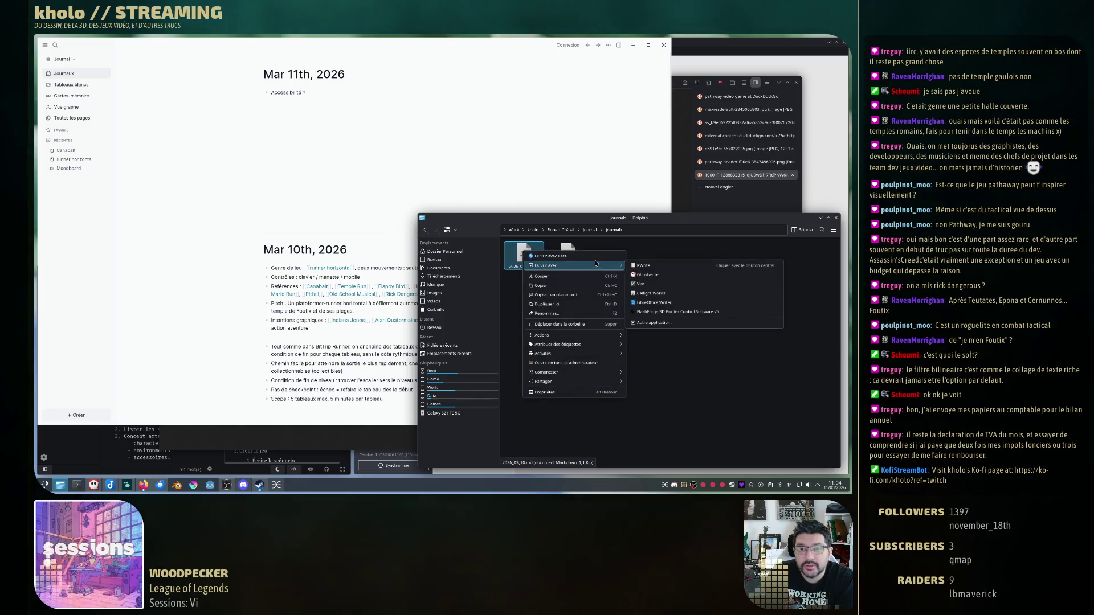
pyautogui.click(582, 256)
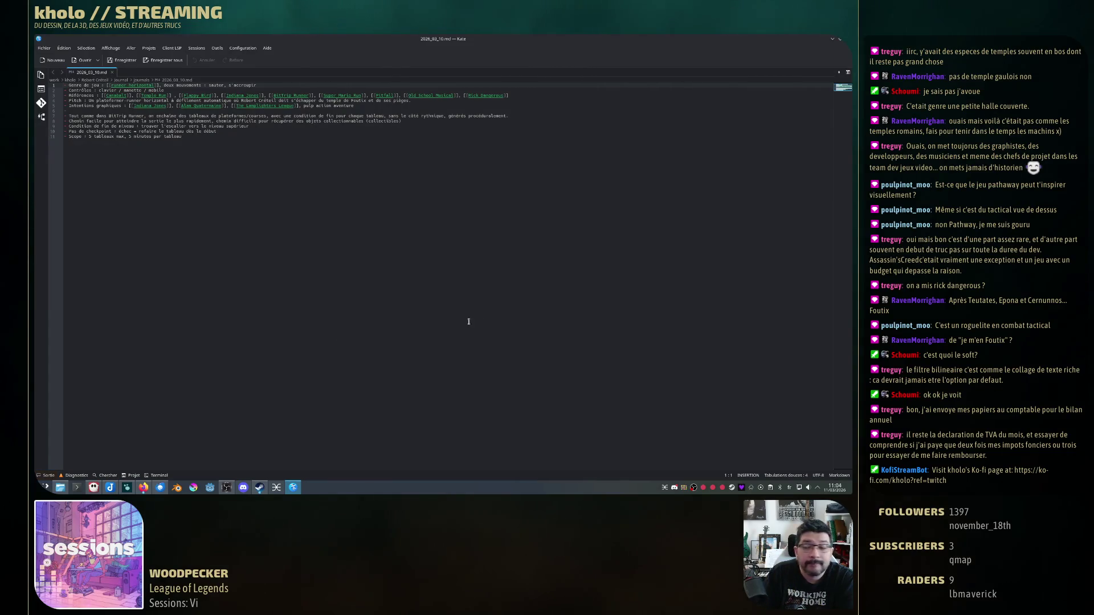
# Switch between Joplin and Kate in the Overview, then quit Kate to return to Logseq's journals
pyautogui.press('super')
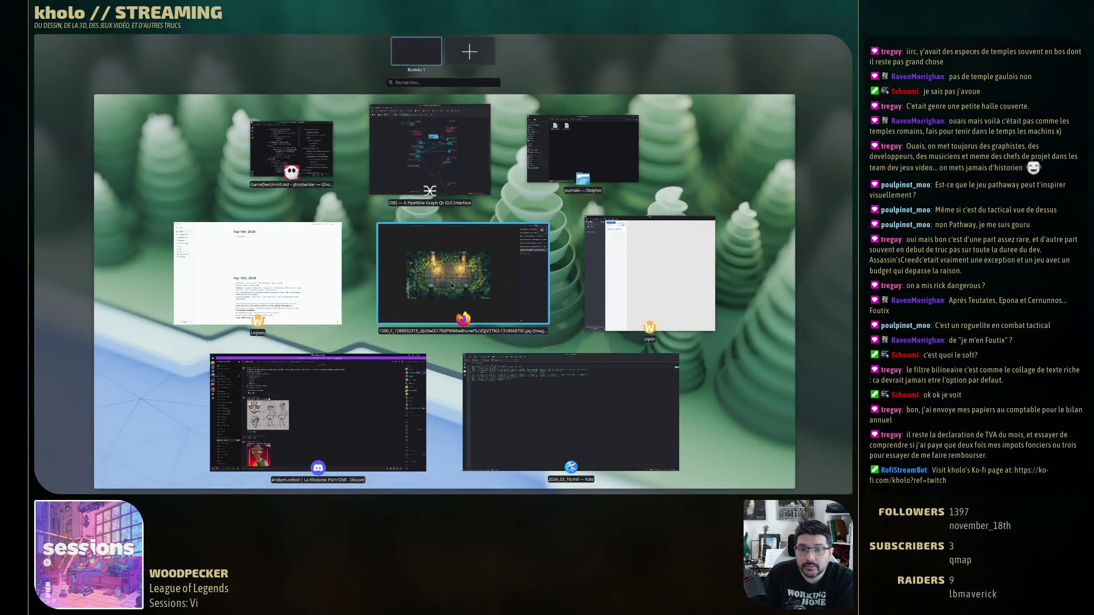
pyautogui.click(665, 266)
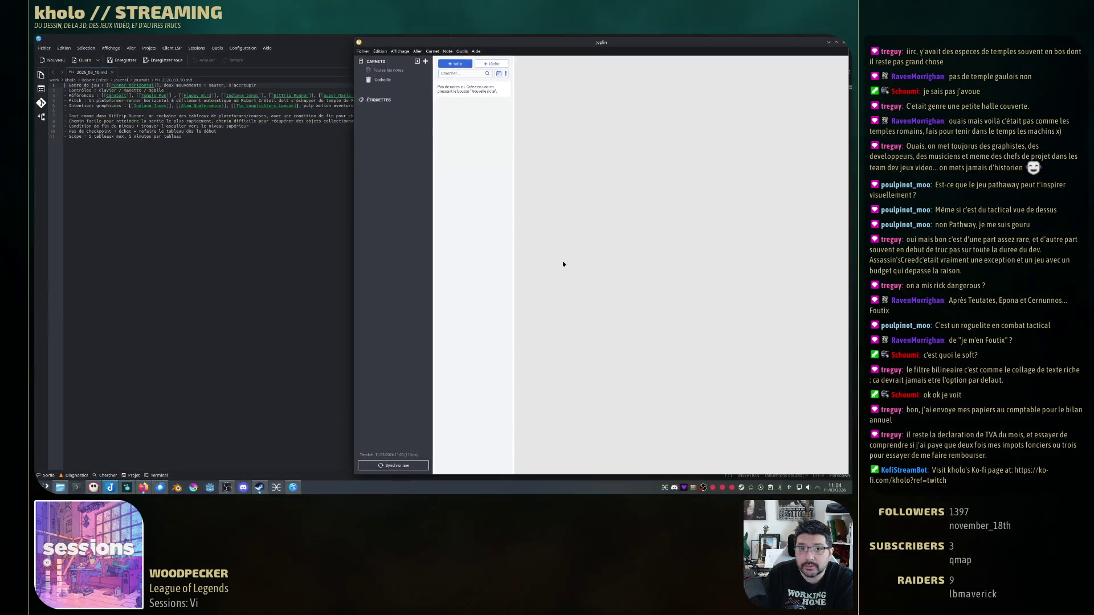
pyautogui.click(303, 310)
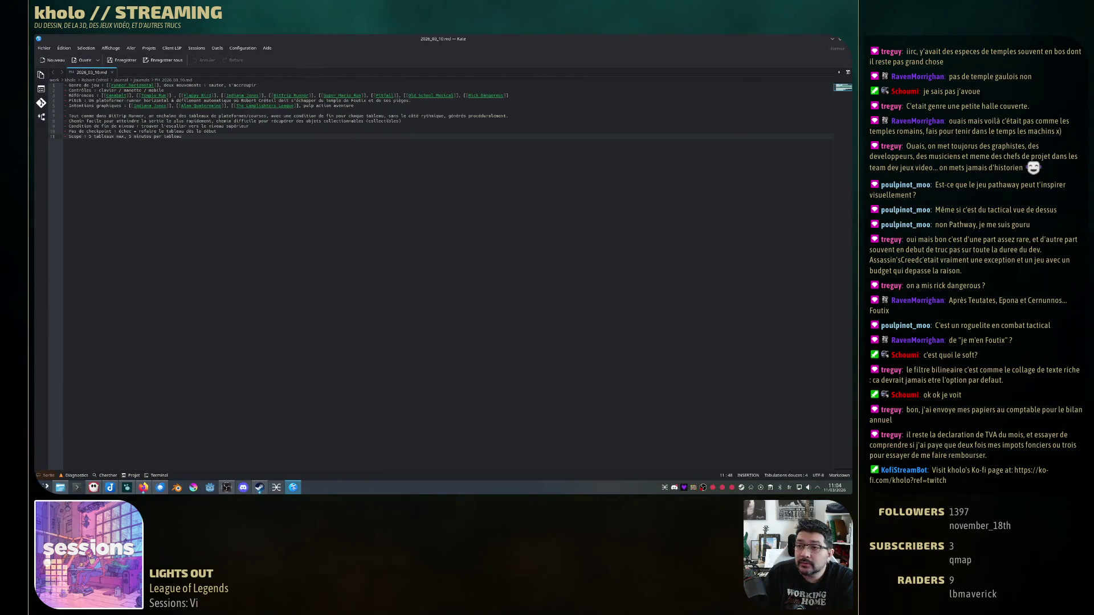
pyautogui.hotkey('ctrl', 'q')
pyautogui.click(387, 258)
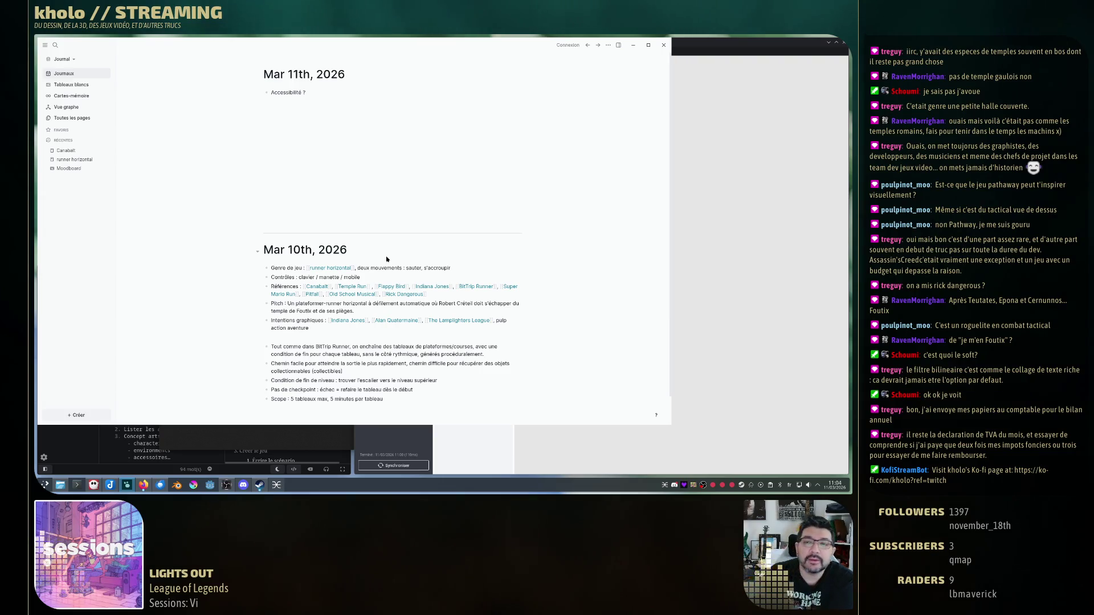
pyautogui.click(64, 86)
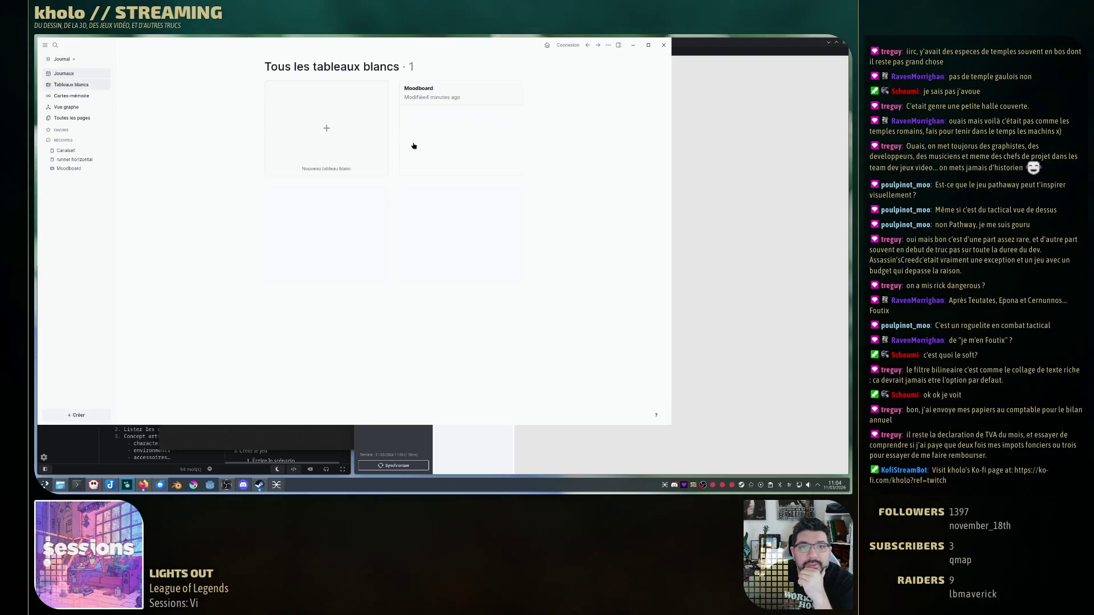
pyautogui.click(413, 145)
pyautogui.scroll(-3, 343, 357)
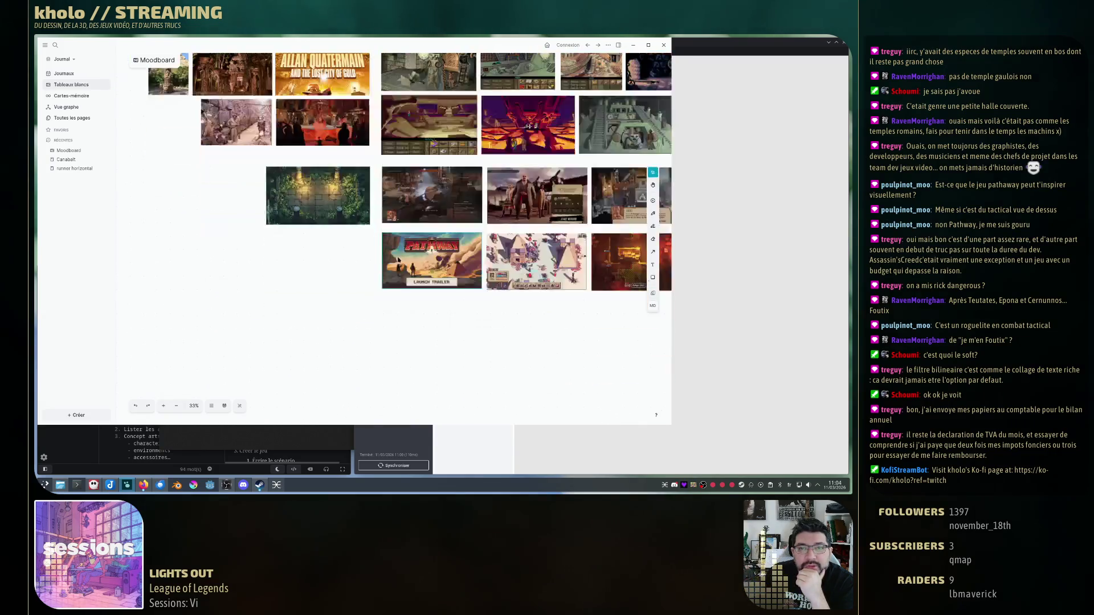
pyautogui.click(771, 188)
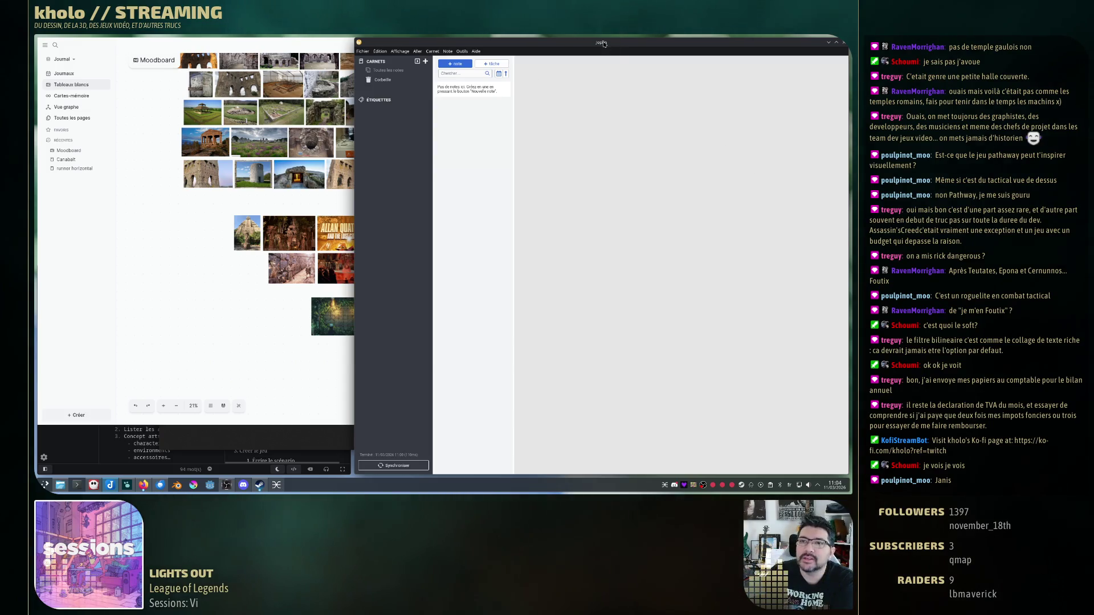
pyautogui.click(325, 398)
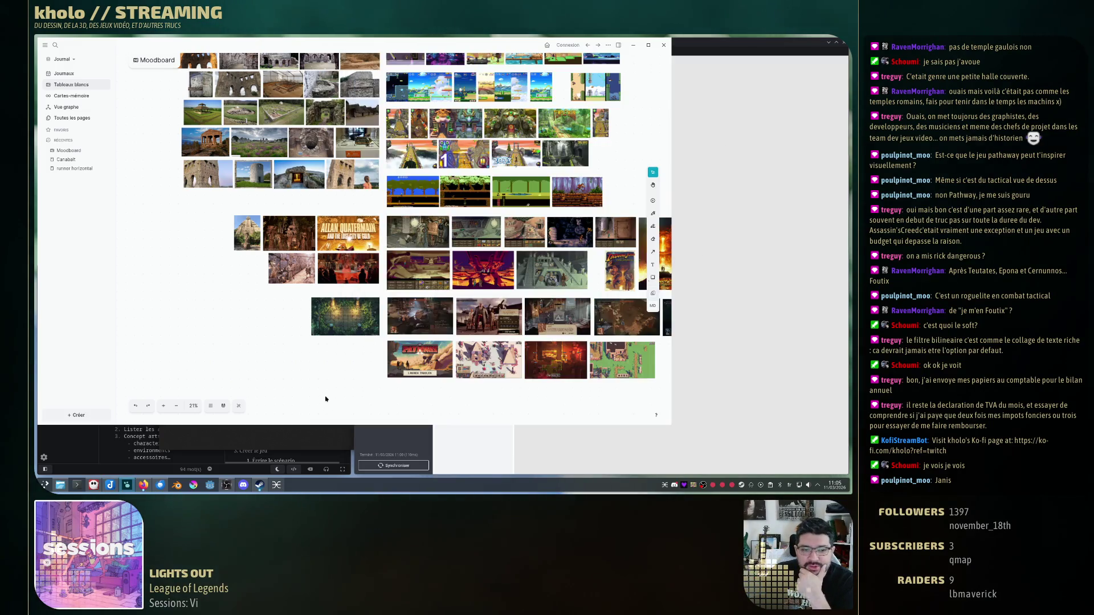
pyautogui.scroll(1, 508, 227)
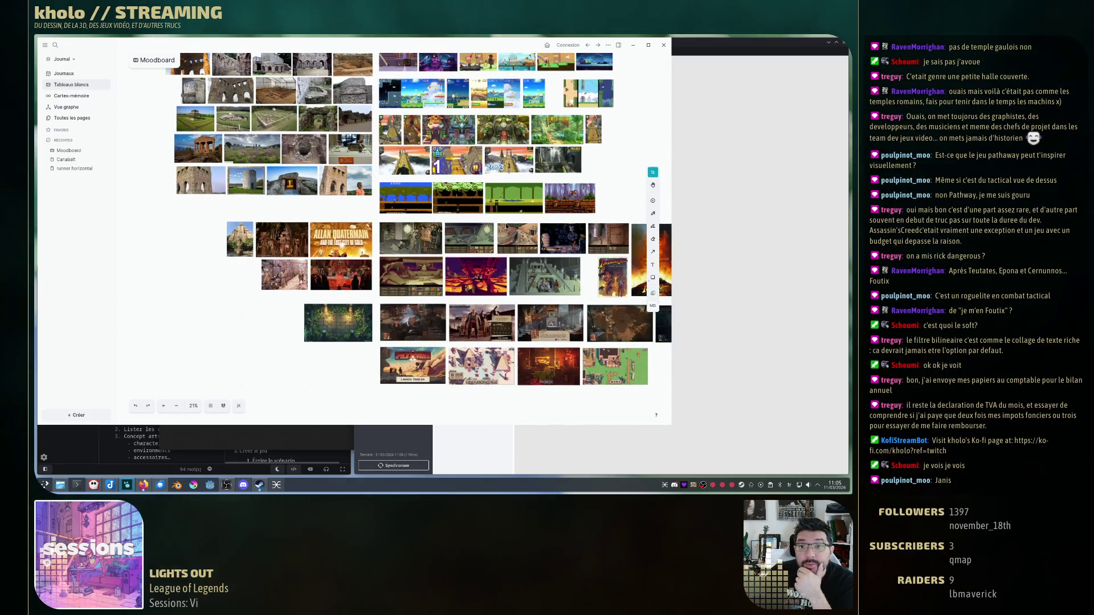
pyautogui.click(64, 74)
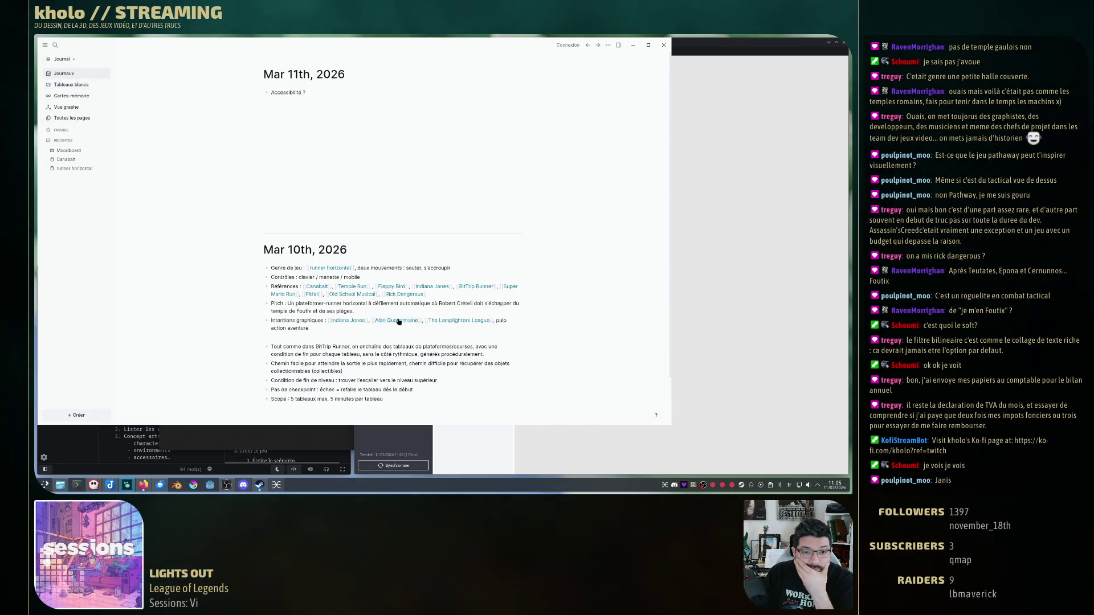
pyautogui.scroll(-2, 398, 321)
pyautogui.scroll(2, 368, 247)
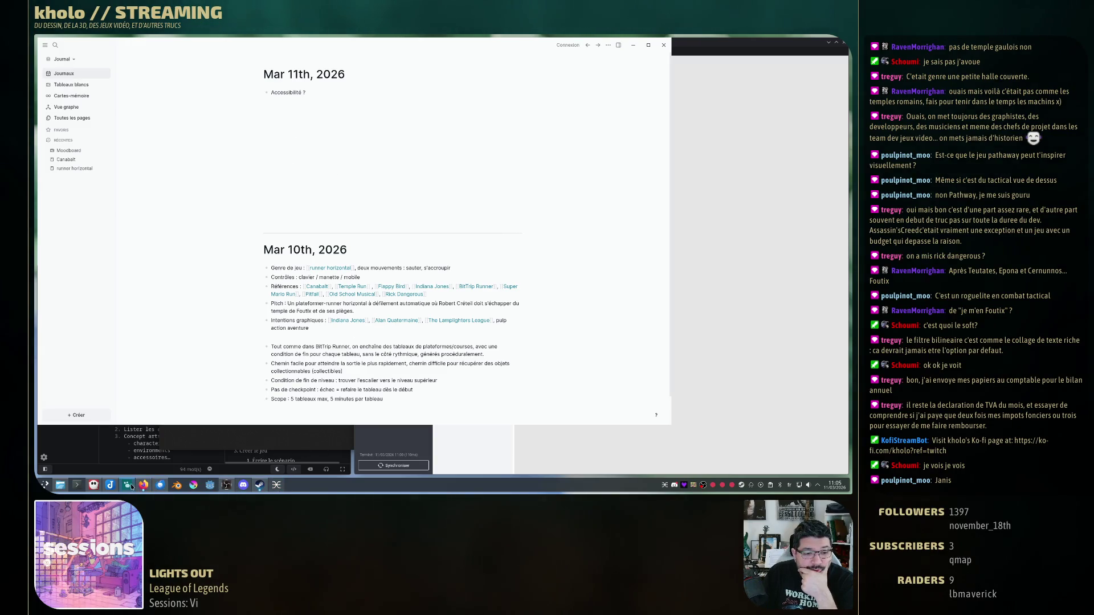
# Raise the ghostwriter window with the game design outline from the taskbar
pyautogui.click(94, 485)
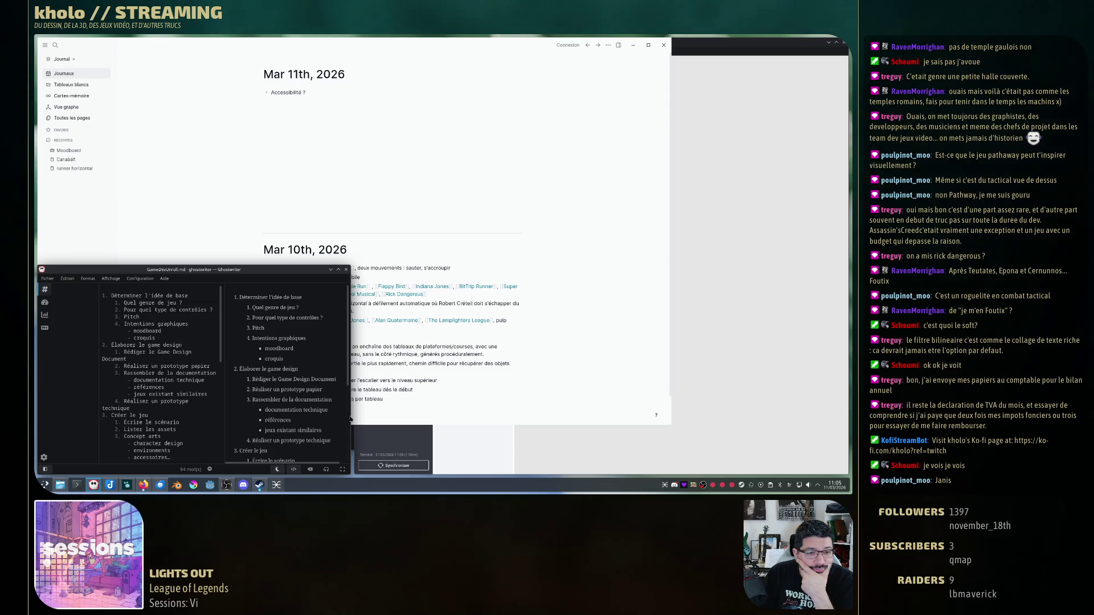
pyautogui.moveTo(134, 294); pyautogui.dragTo(214, 454)
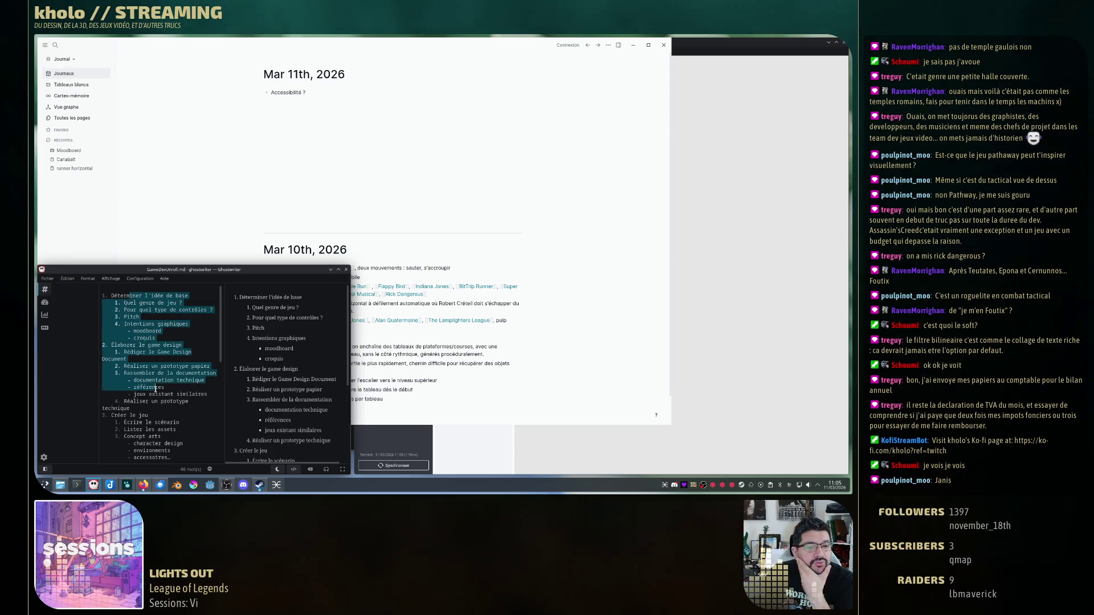
pyautogui.click(167, 401)
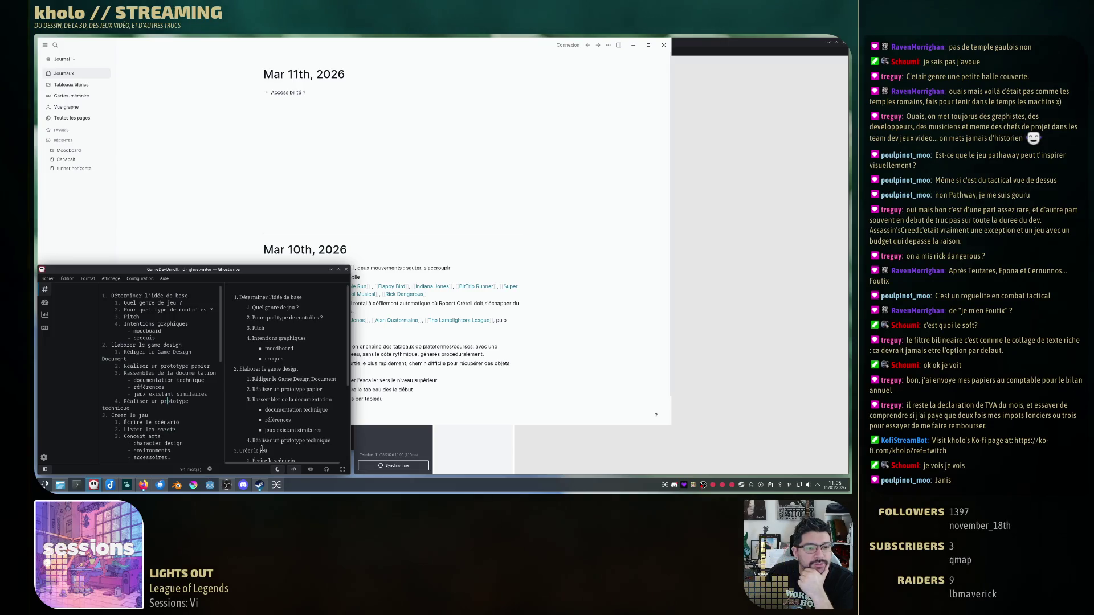
pyautogui.moveTo(123, 297); pyautogui.dragTo(189, 397)
pyautogui.click(178, 394)
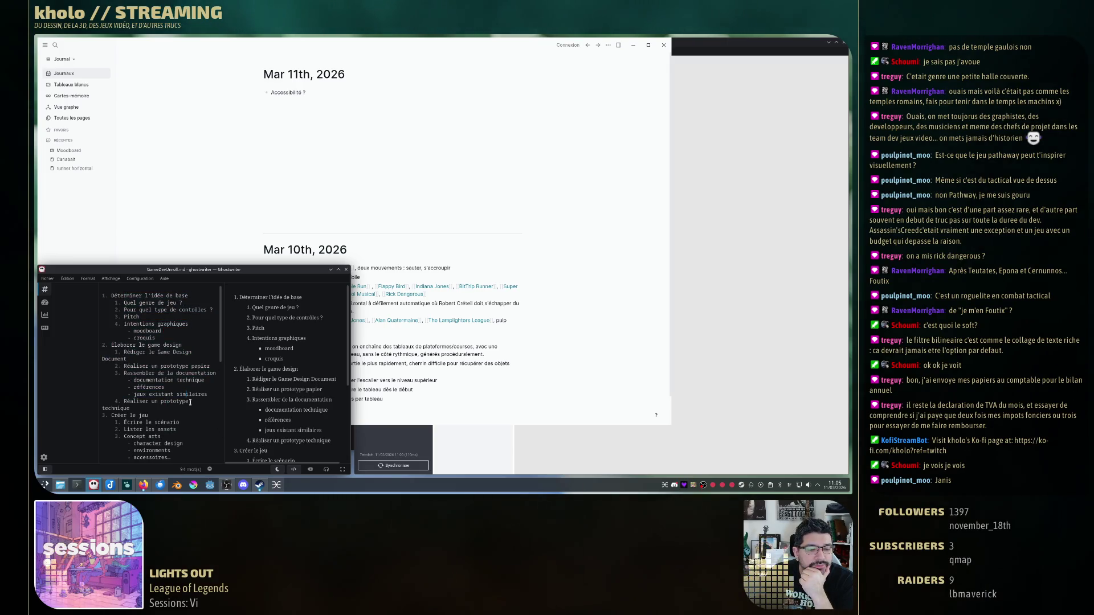
pyautogui.hotkey('ctrl', 'shift', 'Home')
pyautogui.press('Right')
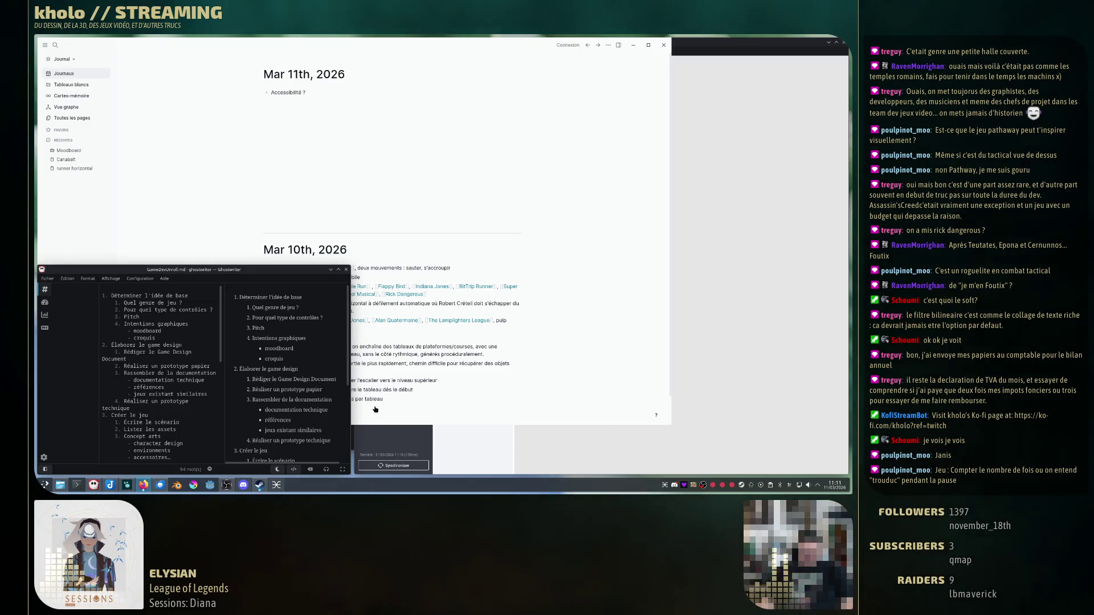
# Search DuckDuckGo images for 'rick dangerous' and close the leftover tabs in the sidebar
pyautogui.click(144, 485)
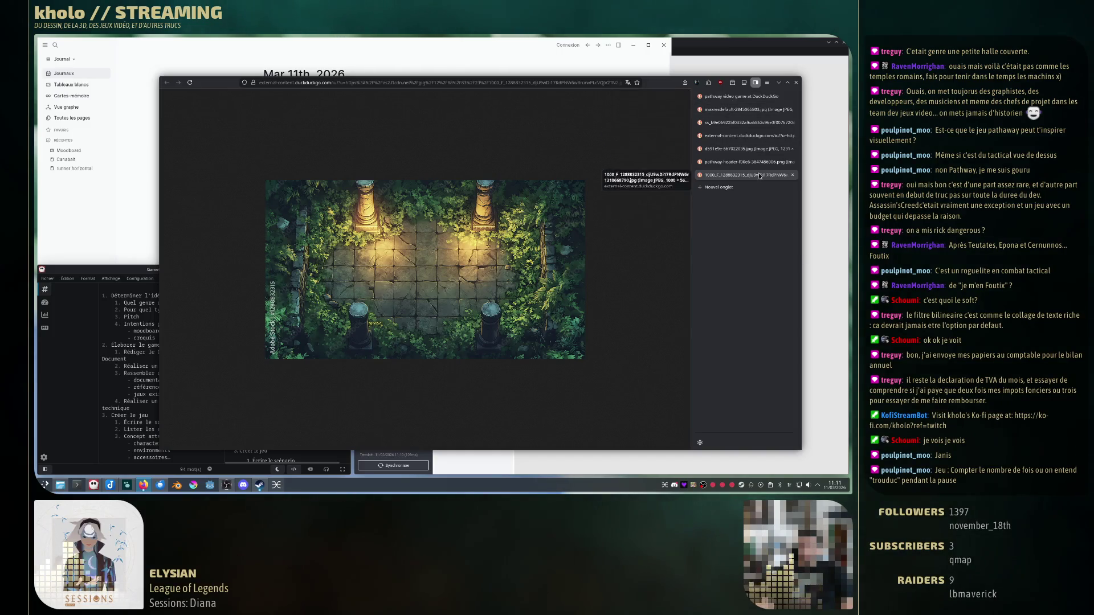
pyautogui.moveTo(649, 79); pyautogui.dragTo(649, 109)
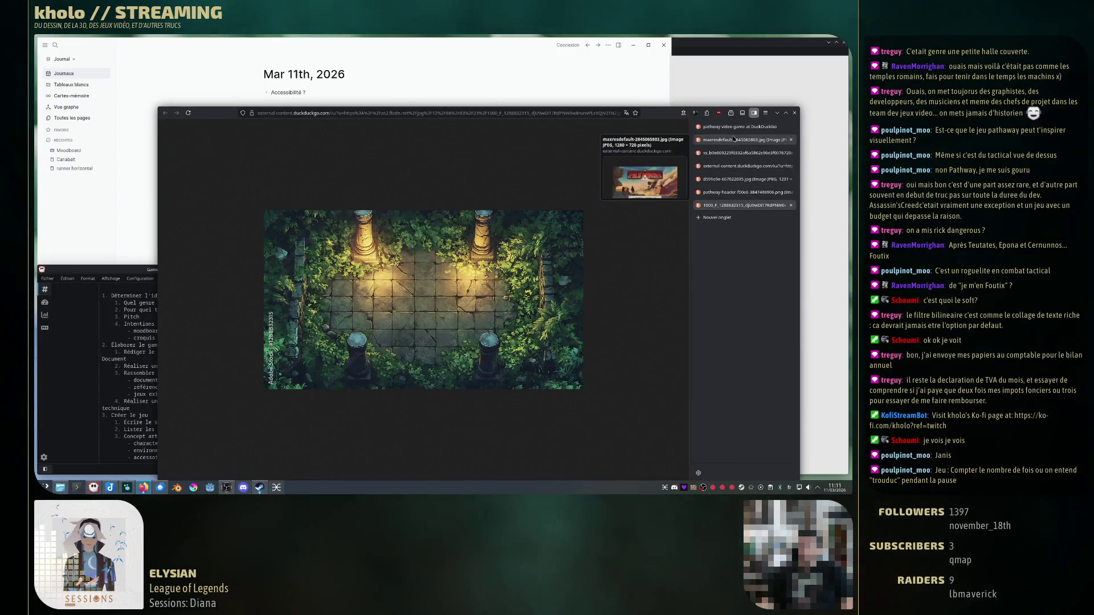
pyautogui.click(735, 127)
pyautogui.click(534, 112)
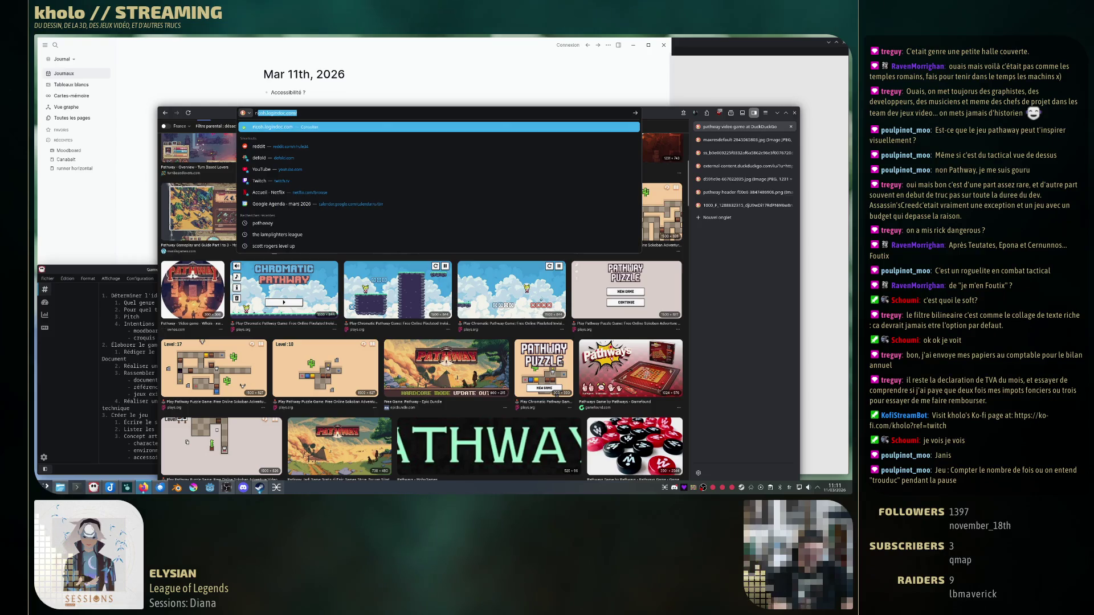
pyautogui.write('rick dangerous')
pyautogui.press('Return')
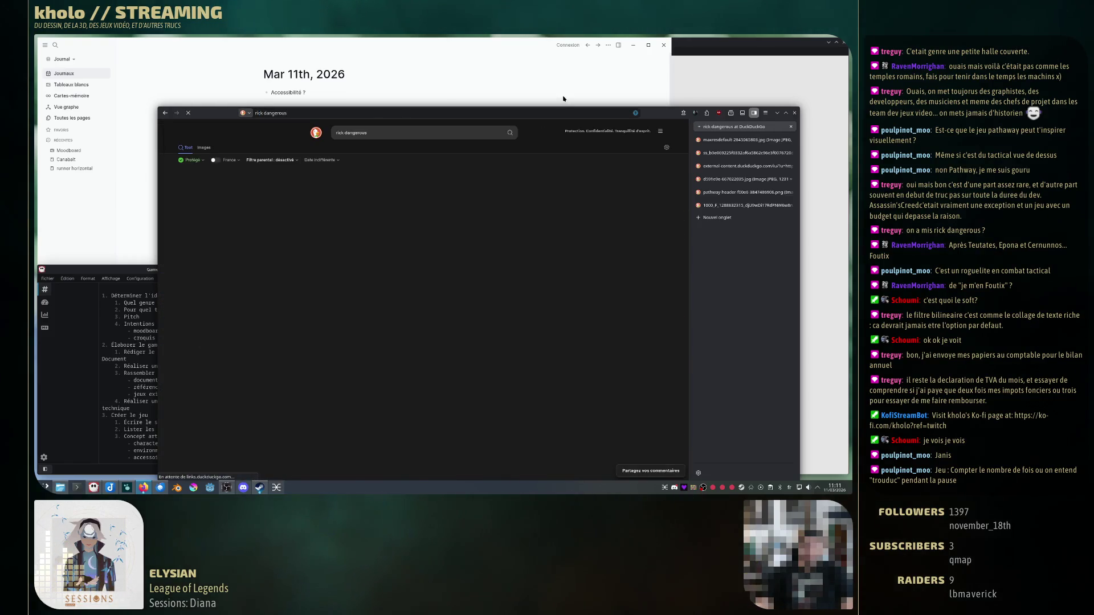
pyautogui.click(203, 147)
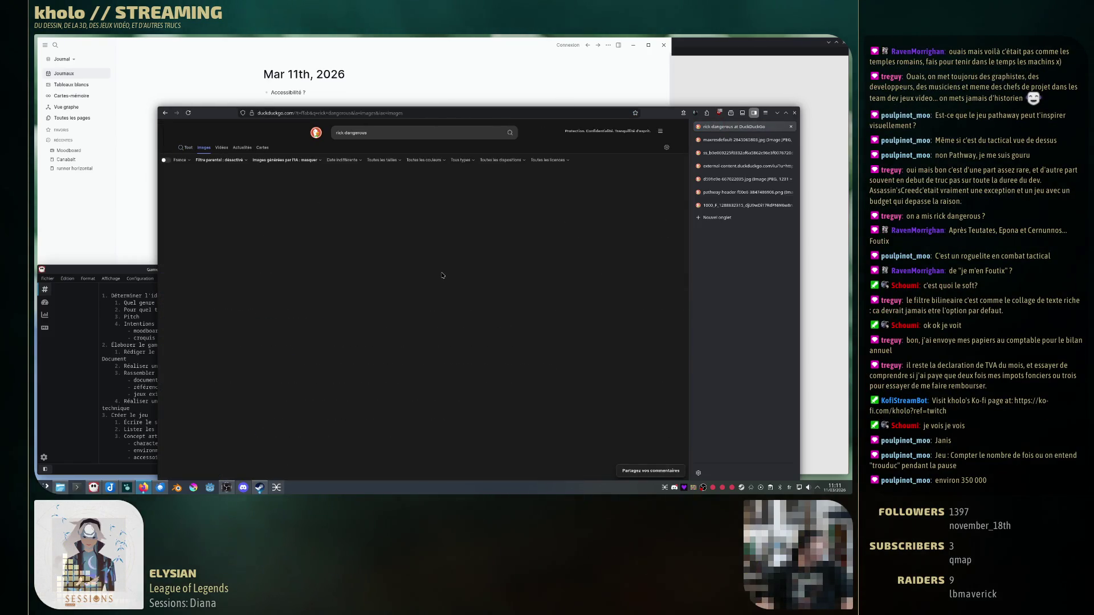
pyautogui.middleClick(751, 180)
pyautogui.middleClick(750, 180)
pyautogui.middleClick(751, 180)
pyautogui.middleClick(750, 152)
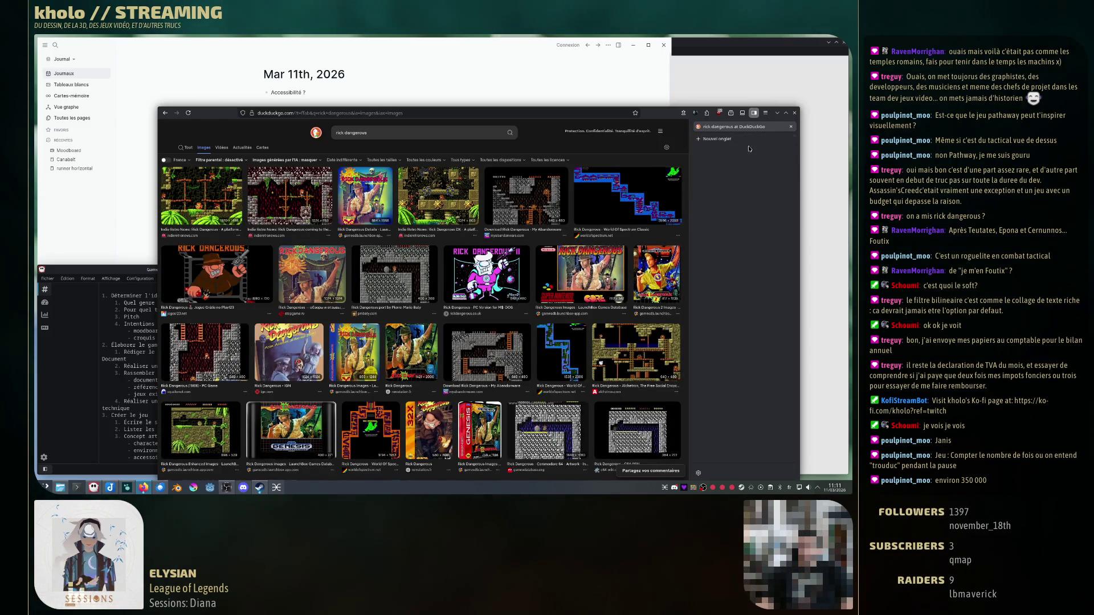
# Preview several Rick Dangerous results, ending on the Sega Master System screenshot
pyautogui.click(202, 195)
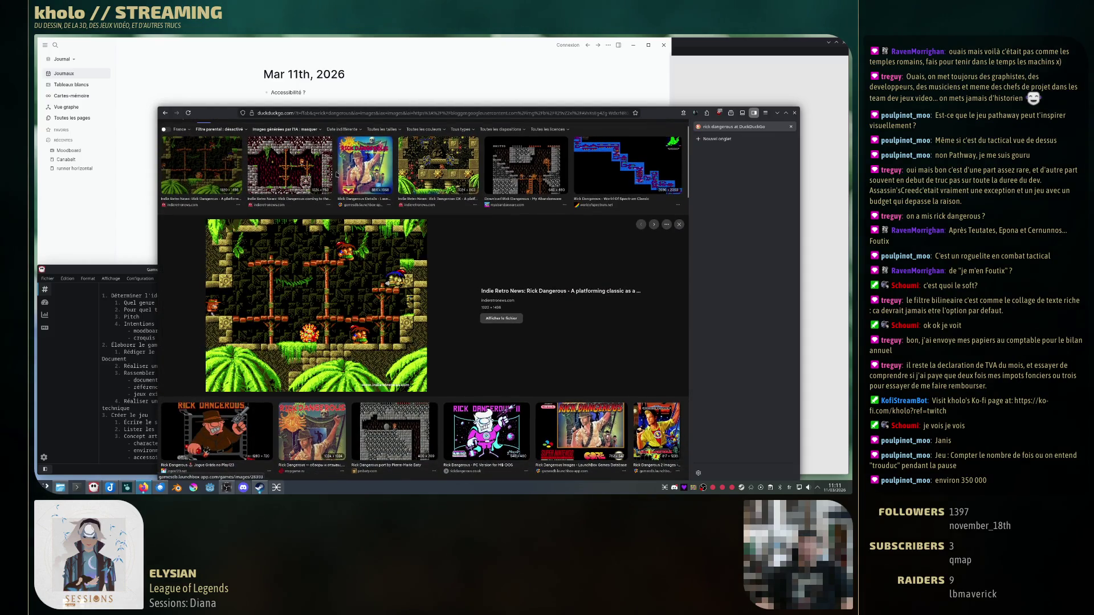
pyautogui.click(298, 156)
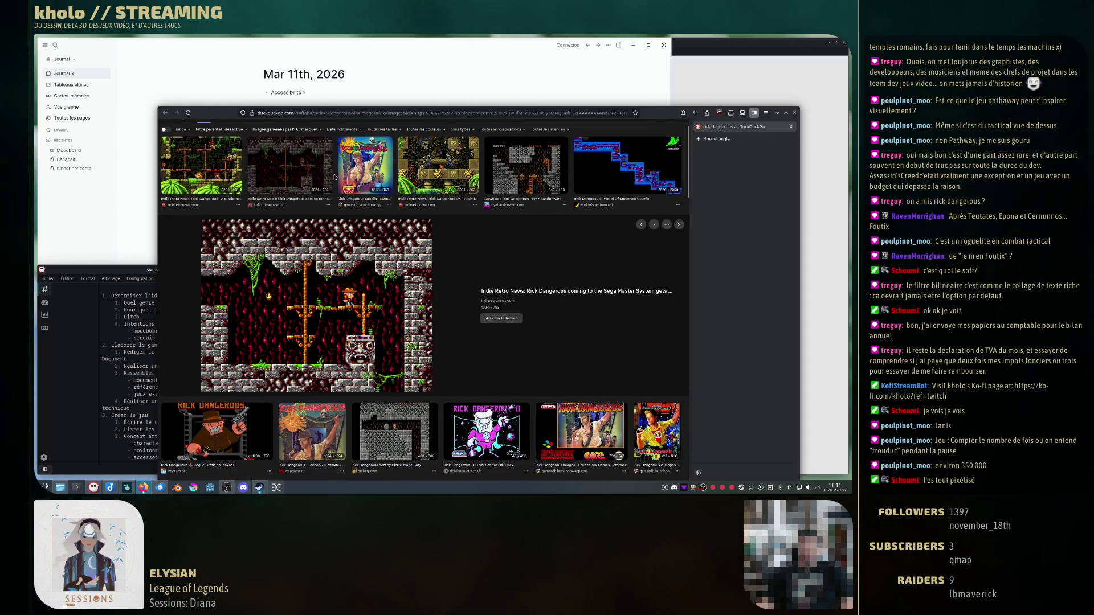
pyautogui.click(365, 164)
pyautogui.click(290, 166)
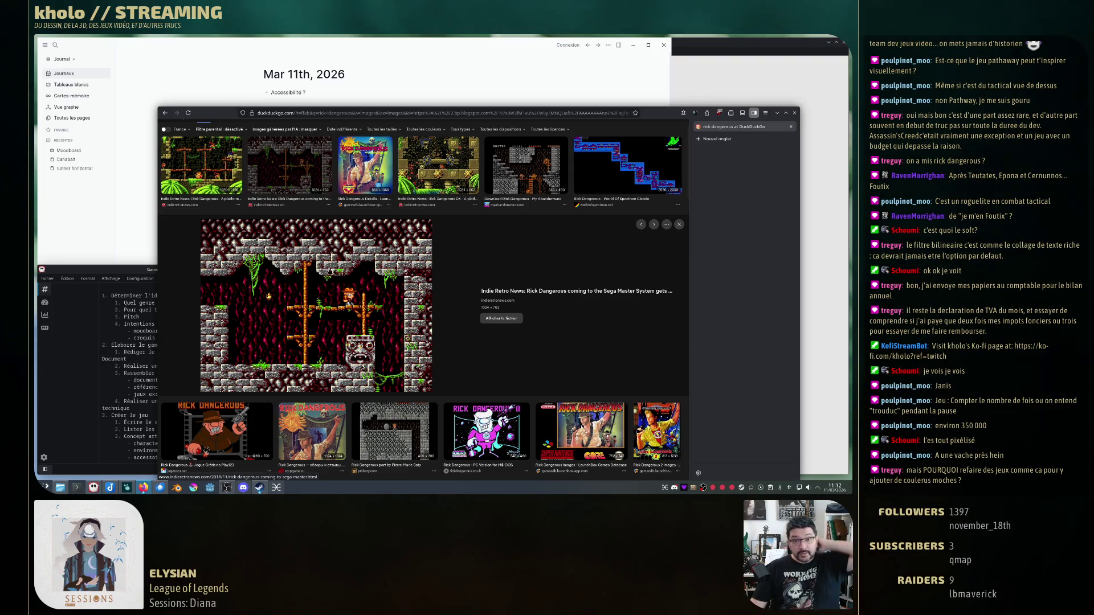
pyautogui.click(438, 166)
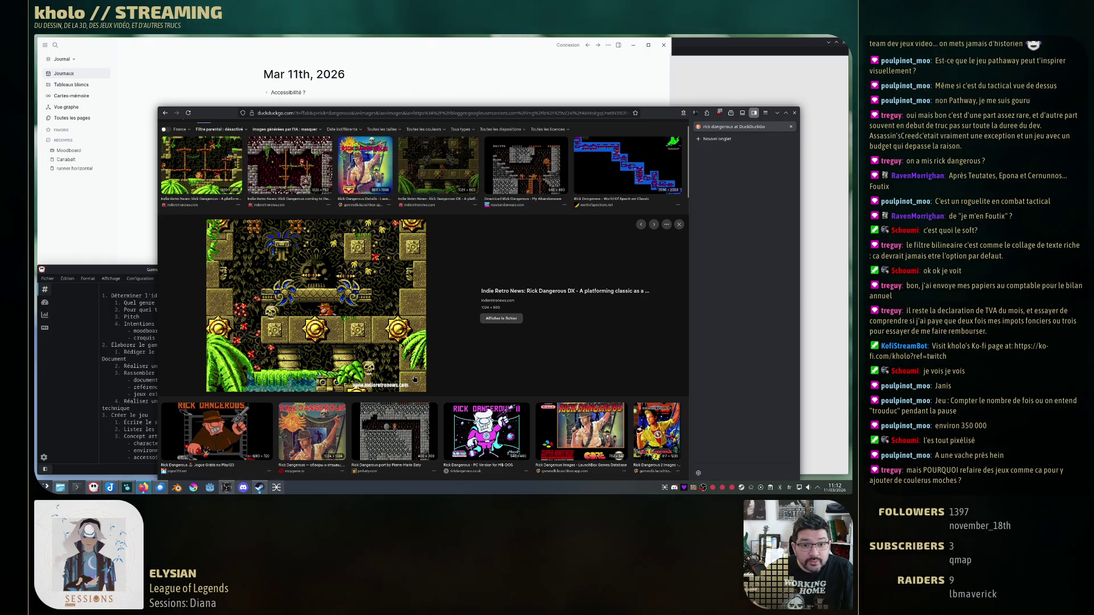
pyautogui.click(209, 178)
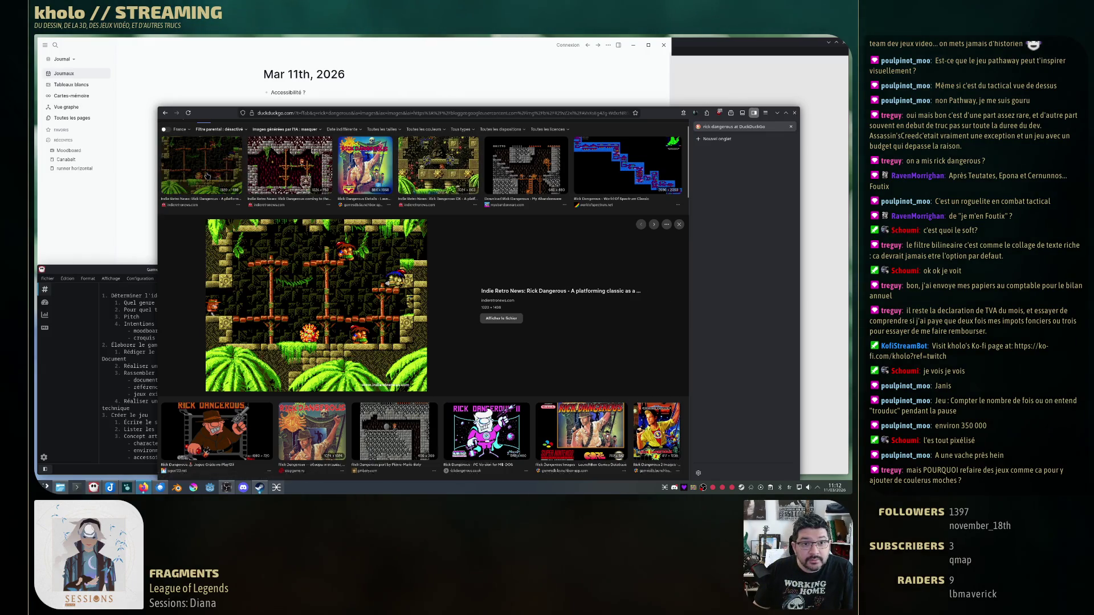
pyautogui.click(276, 167)
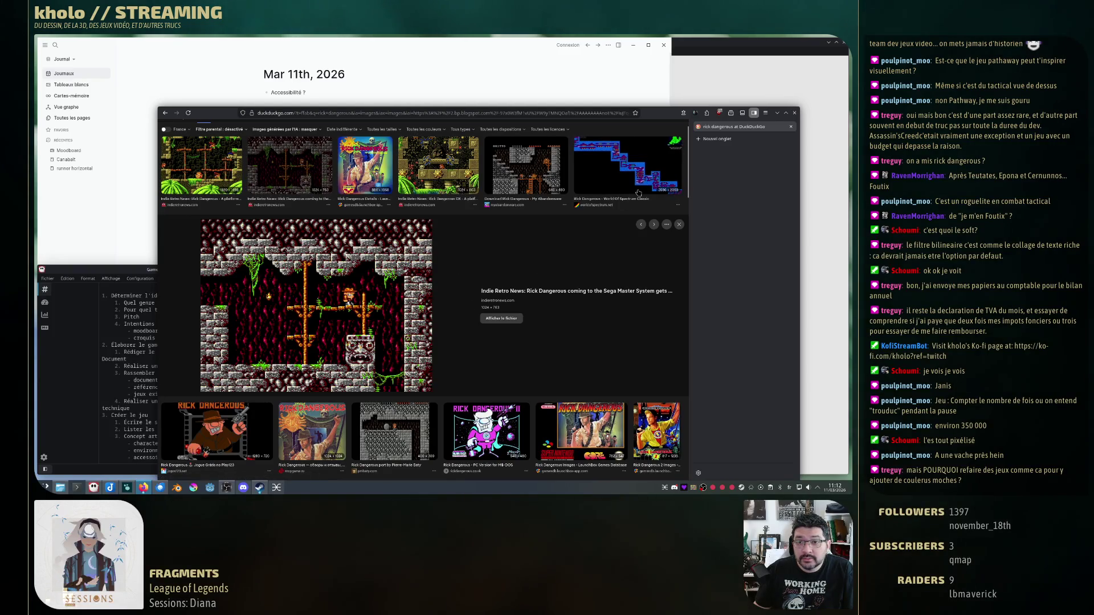
pyautogui.scroll(-3, 556, 266)
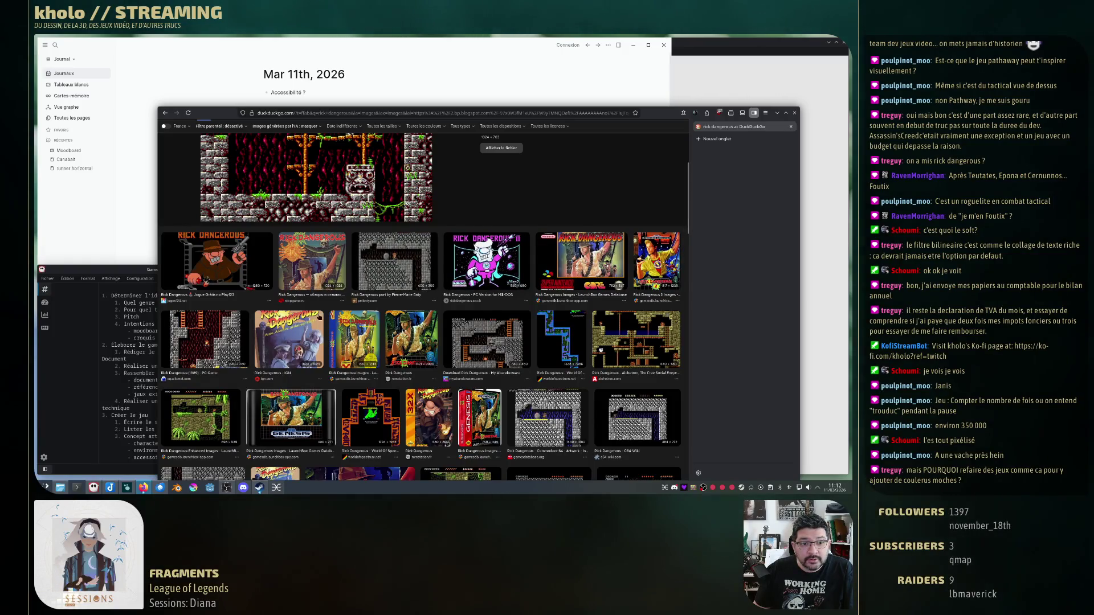
pyautogui.scroll(-2, 423, 308)
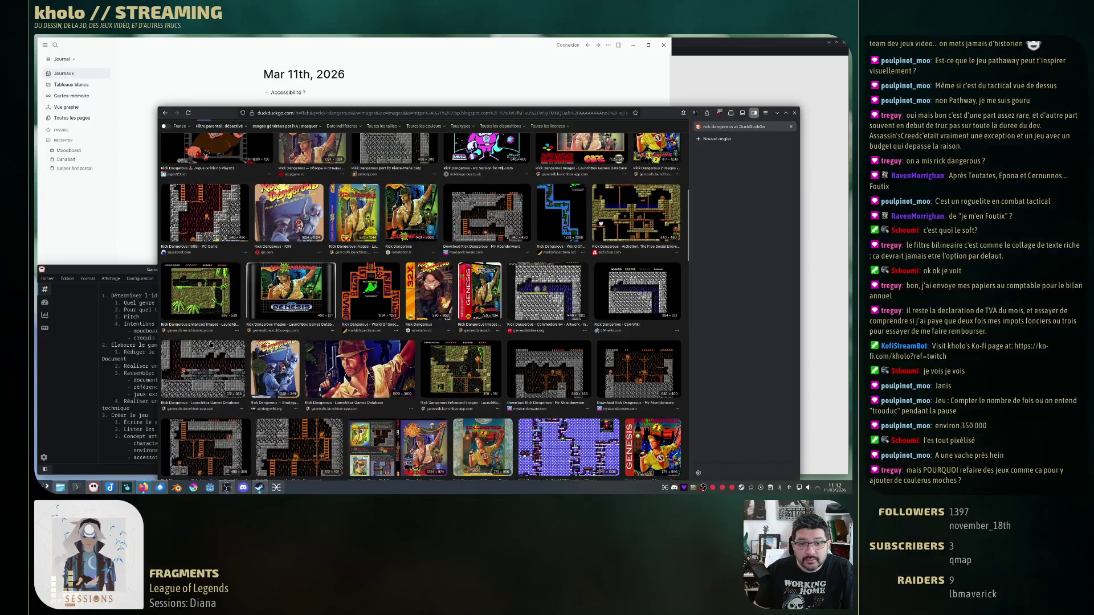
pyautogui.scroll(-2, 212, 345)
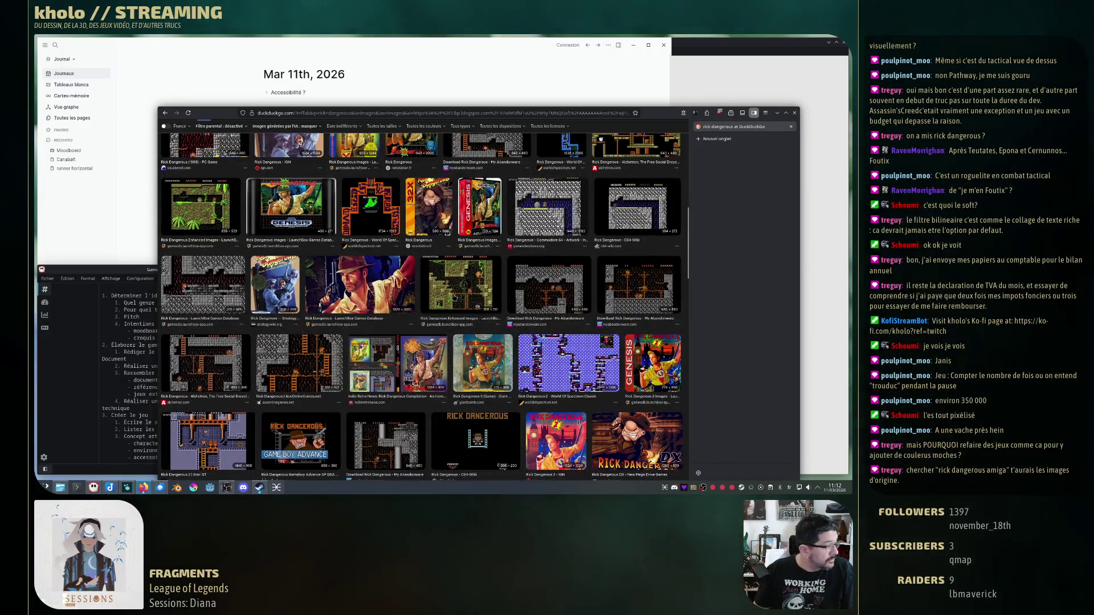
pyautogui.scroll(5, 456, 300)
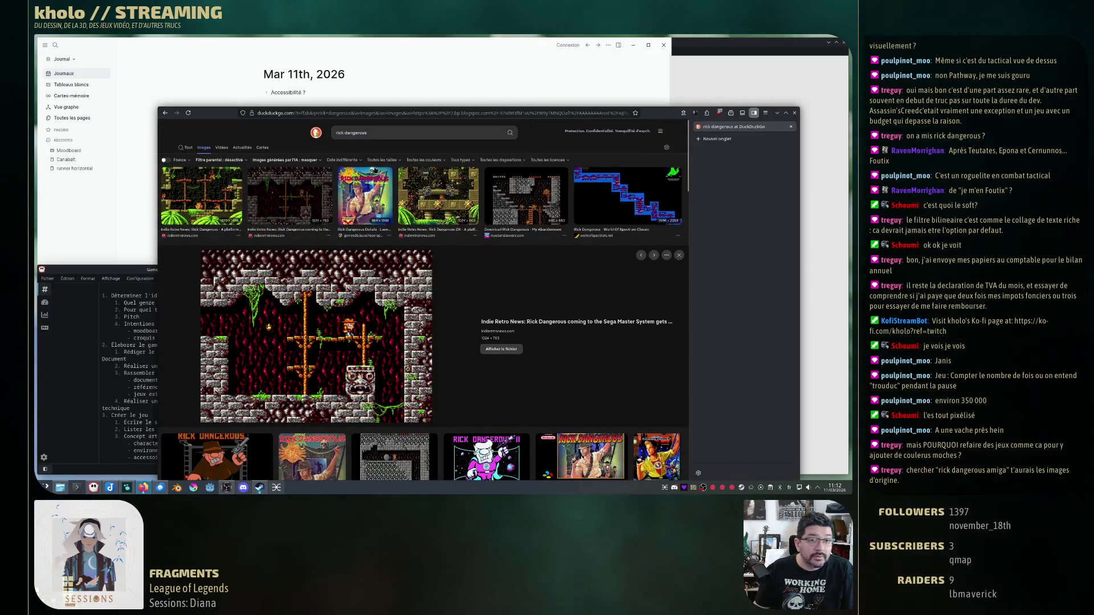
# Search images for 'rick dangerous amiga' and step through previews from the Z-team castle image
pyautogui.click(404, 134)
pyautogui.write('amiga')
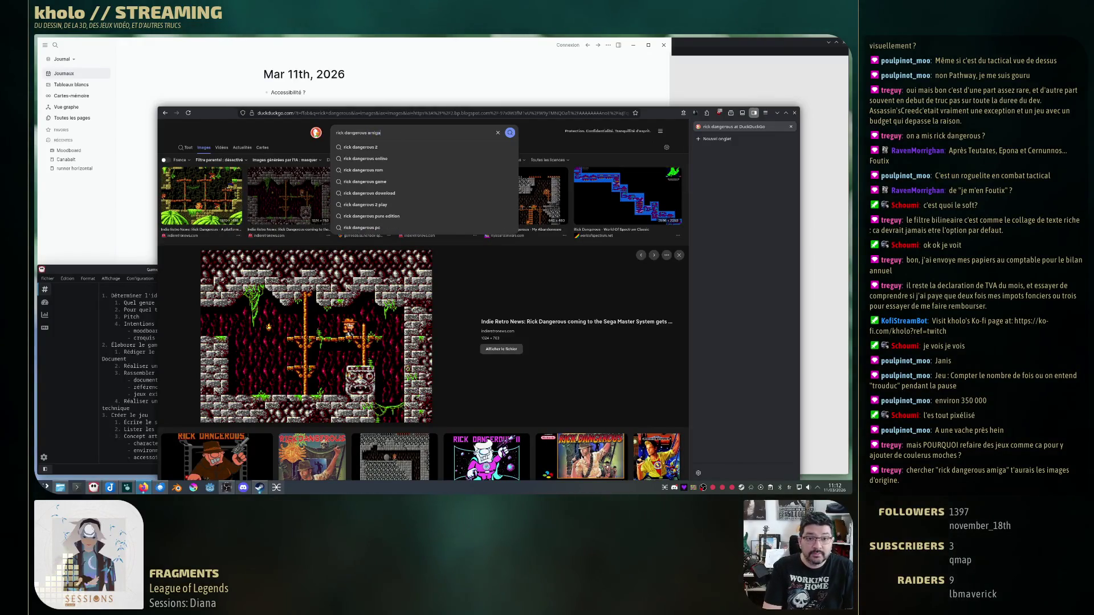
pyautogui.press('Return')
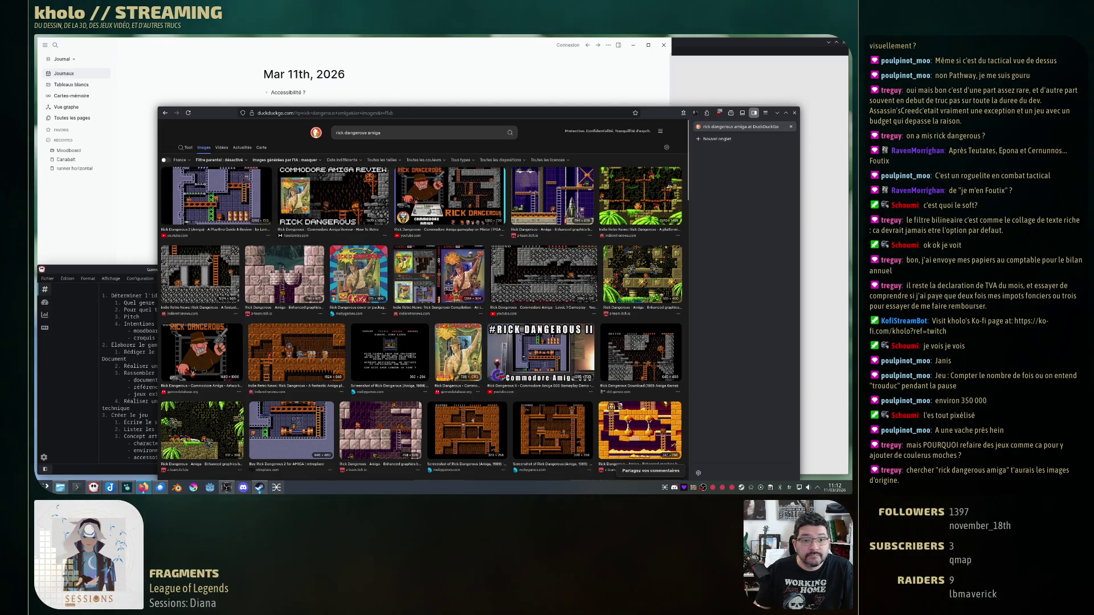
pyautogui.click(280, 279)
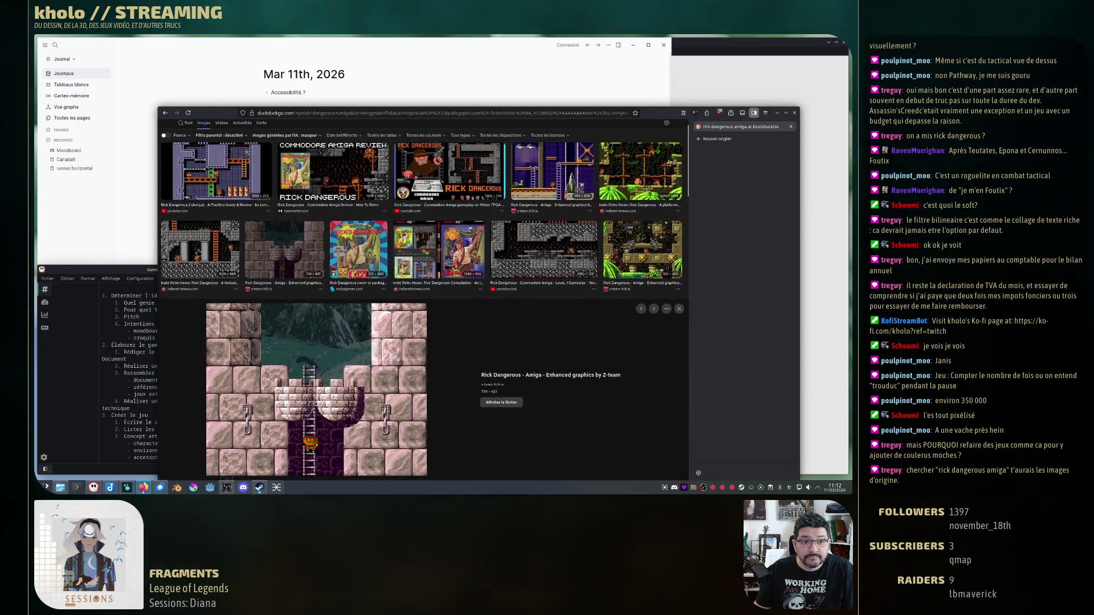
pyautogui.press('Left')
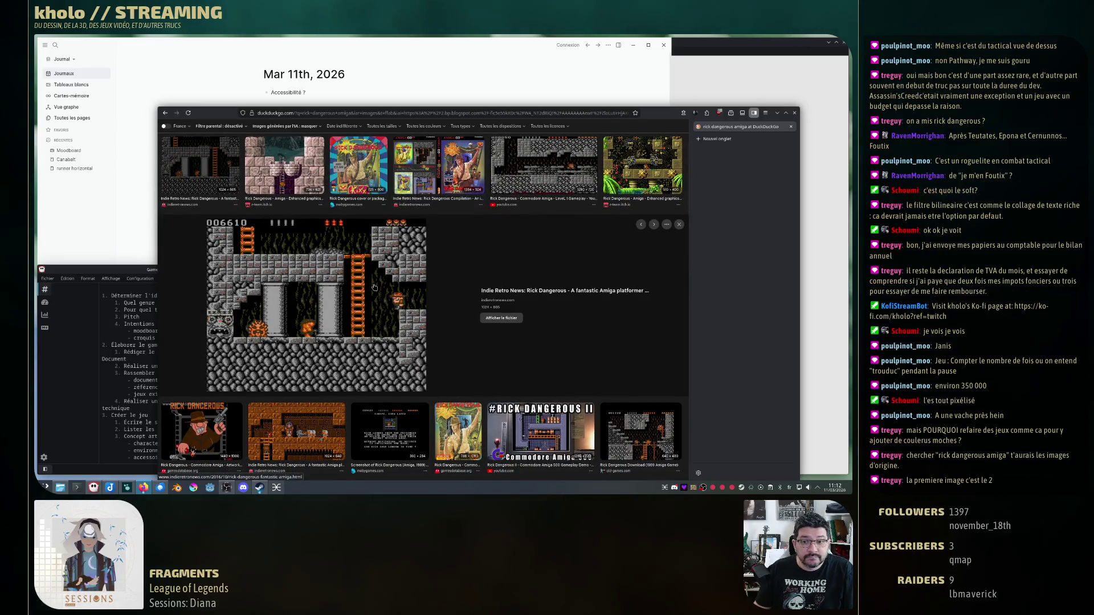
pyautogui.press('Left')
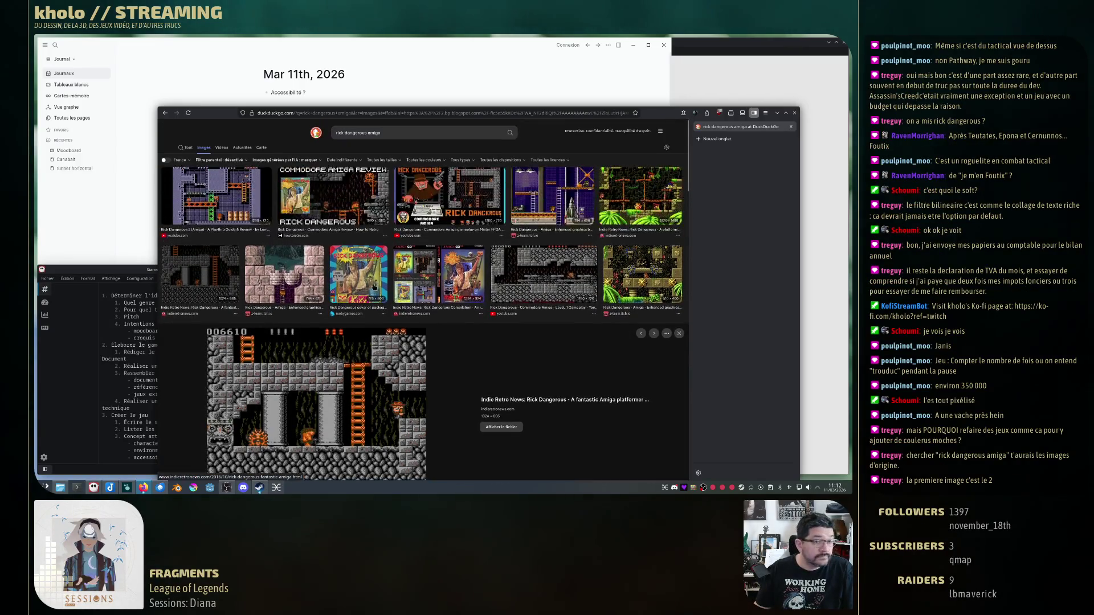
pyautogui.press('Left')
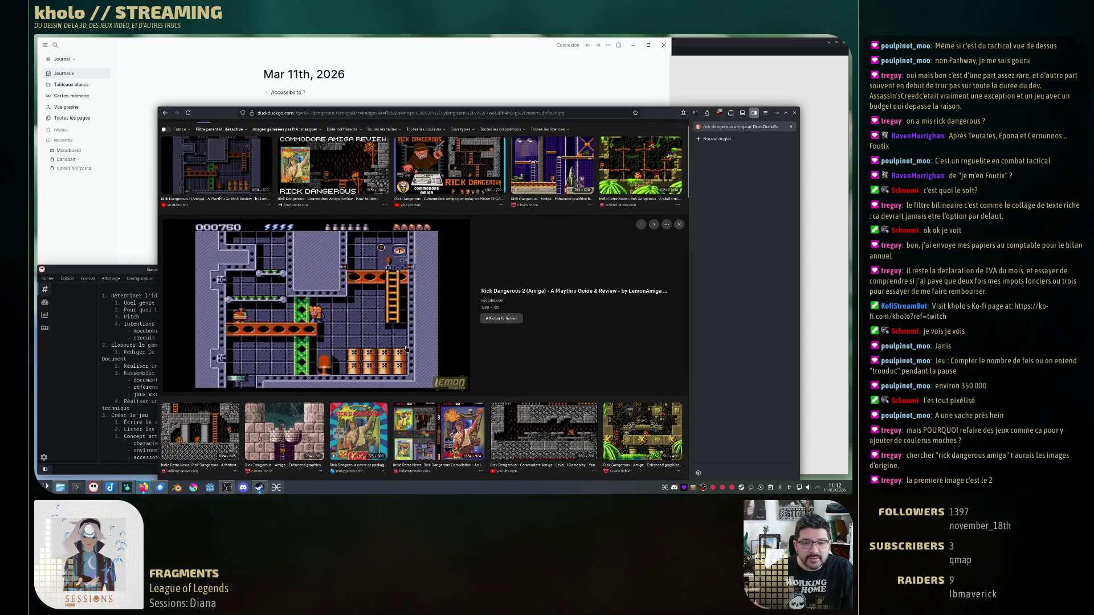
pyautogui.press('Right')
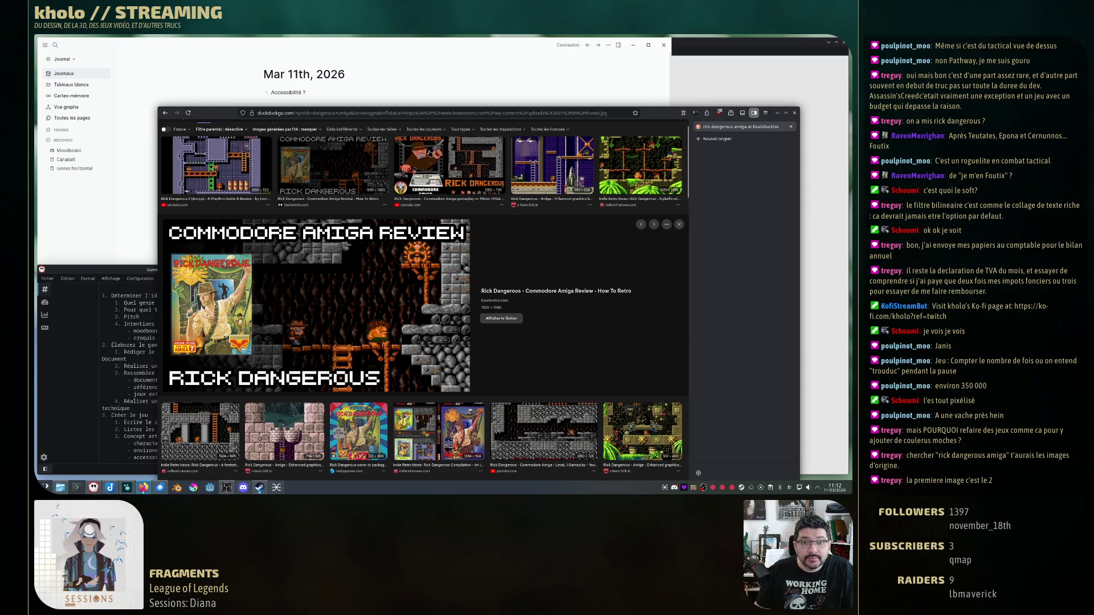
# Preview the Mister FPGA, Z-team, MobyGames and Indie Retro News images, ending on the Level 1 gameplay screenshot
pyautogui.click(468, 166)
pyautogui.click(550, 167)
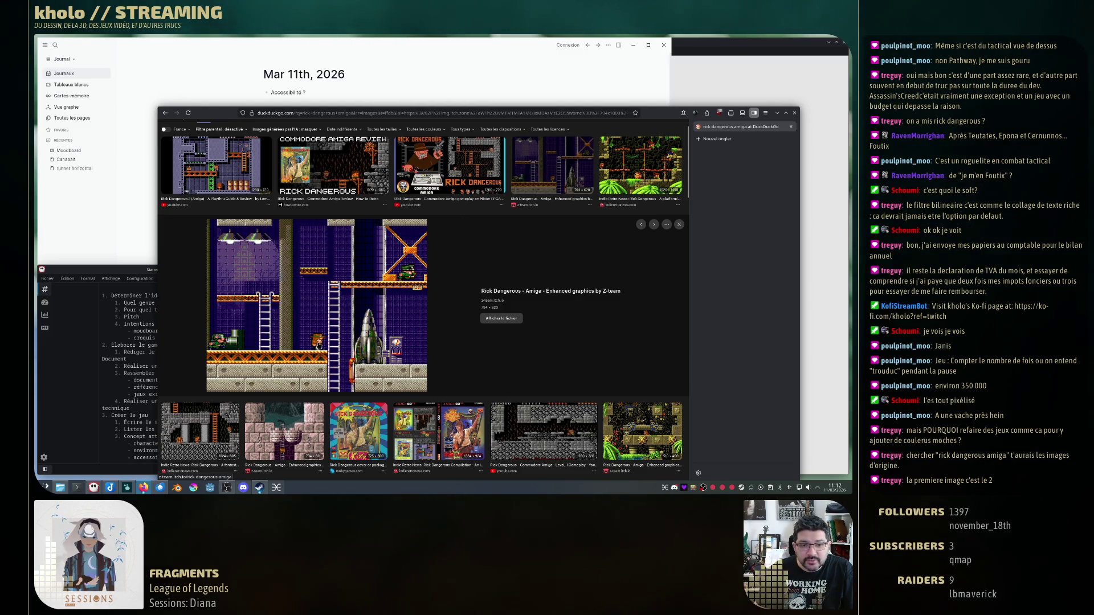
pyautogui.click(449, 167)
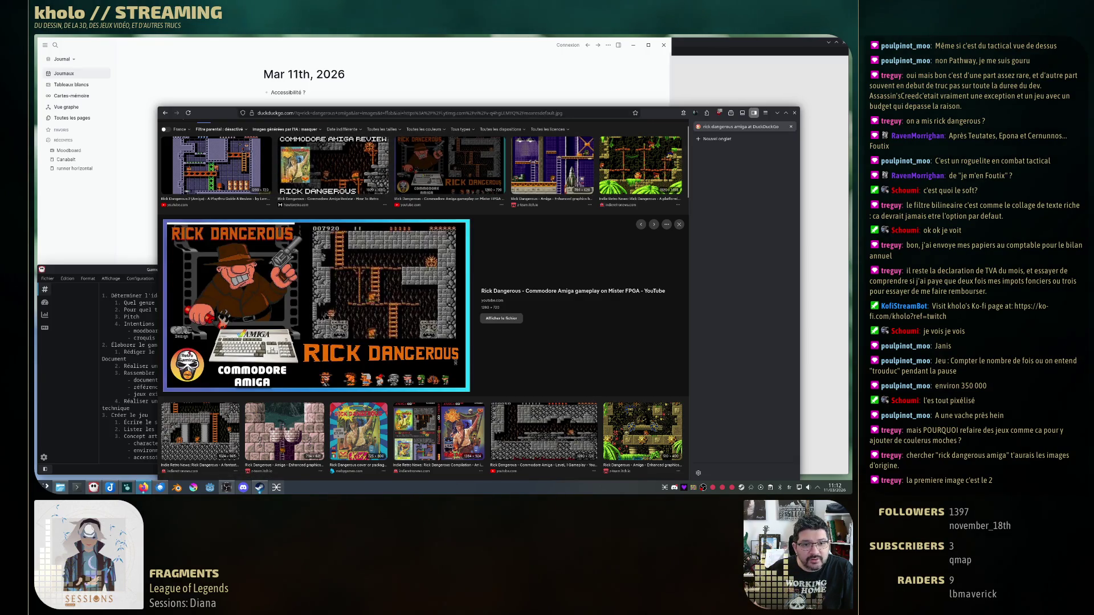
pyautogui.click(363, 432)
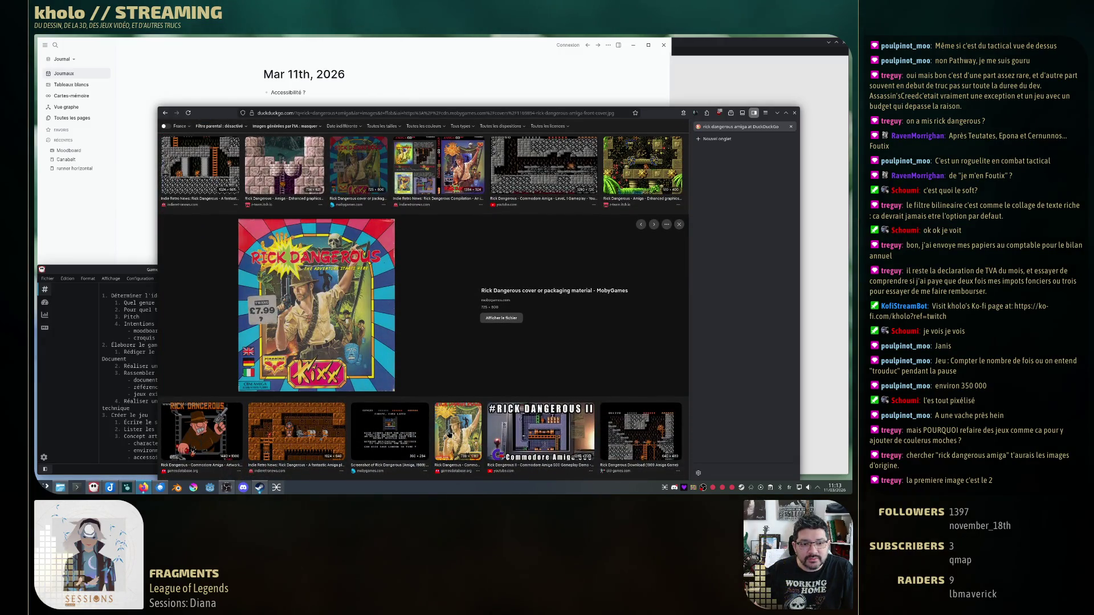
pyautogui.scroll(3, 479, 385)
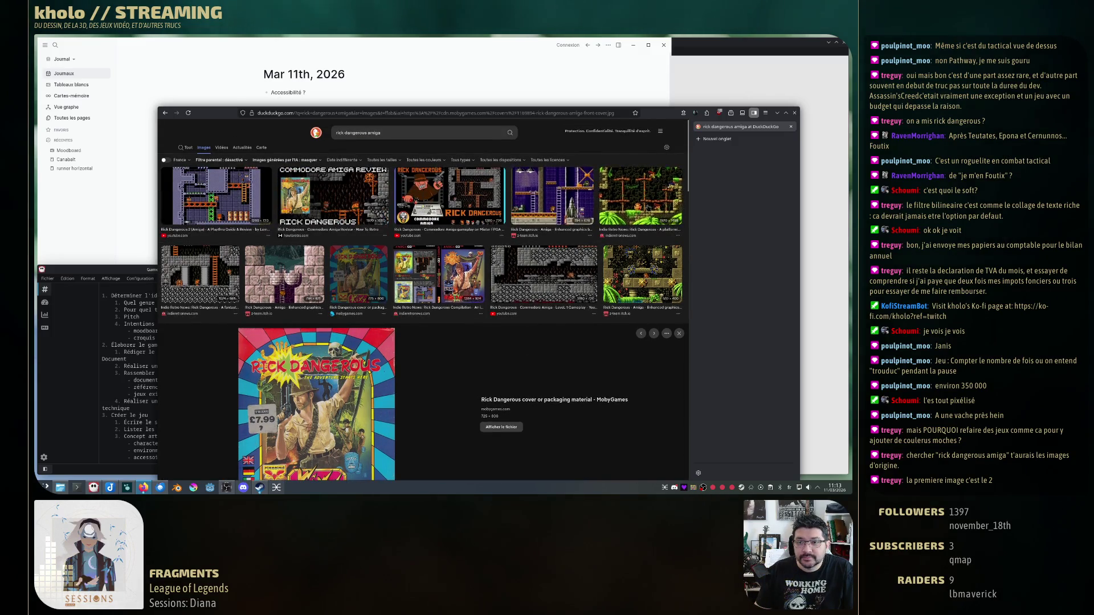
pyautogui.click(641, 196)
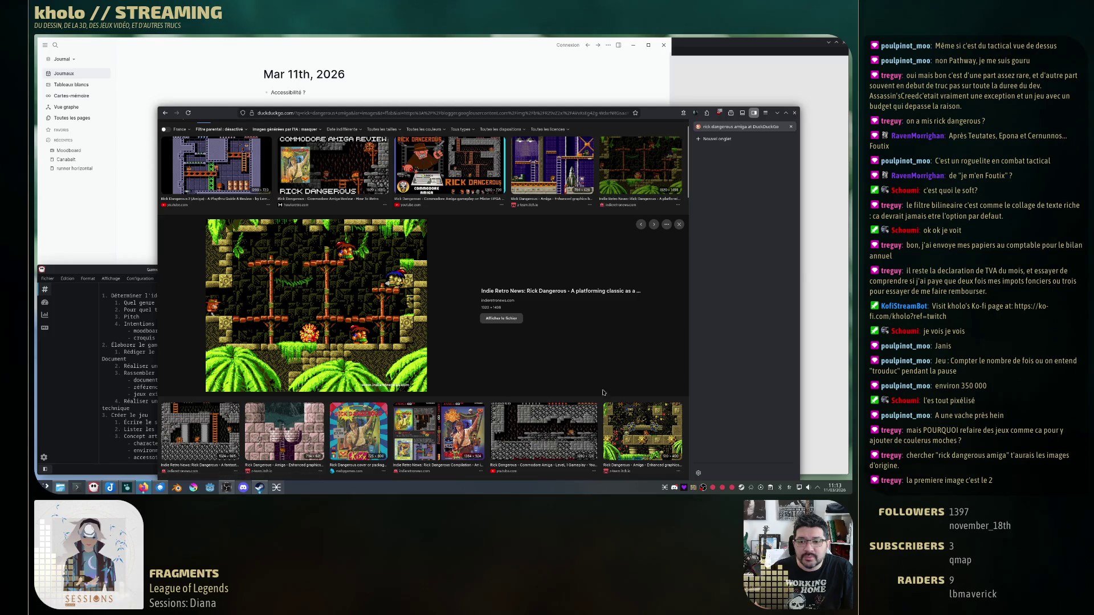
pyautogui.scroll(-3, 382, 352)
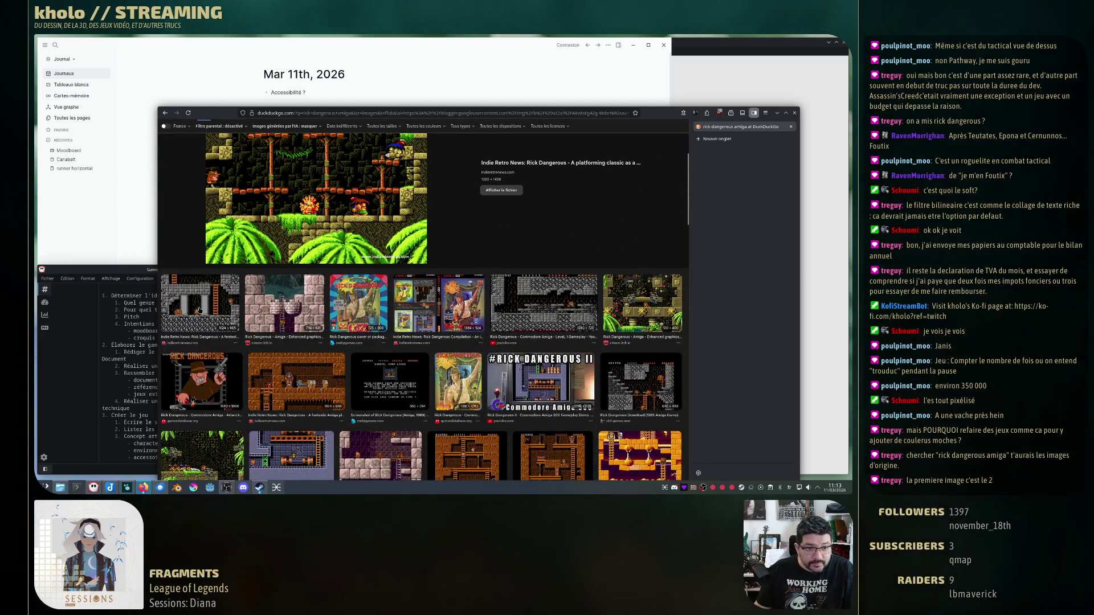
pyautogui.press('Right')
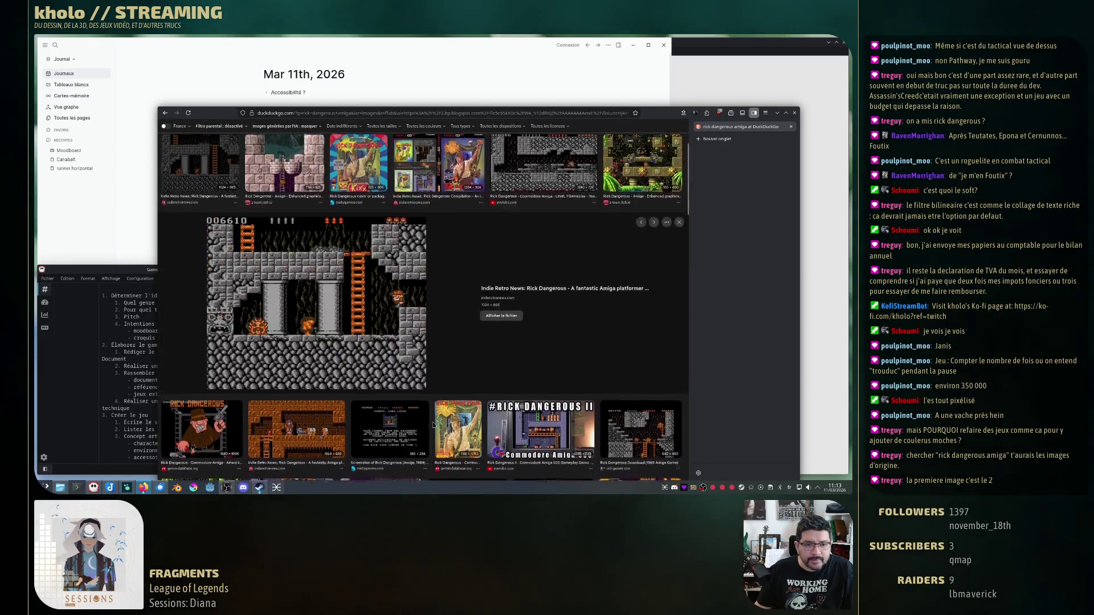
pyautogui.press('Right')
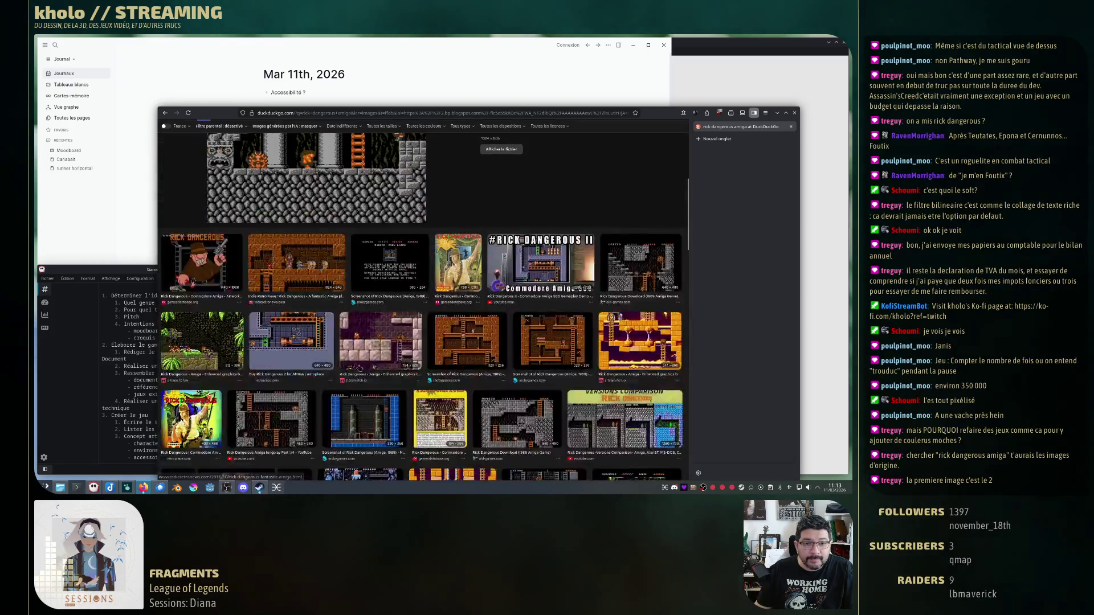
pyautogui.press('Right')
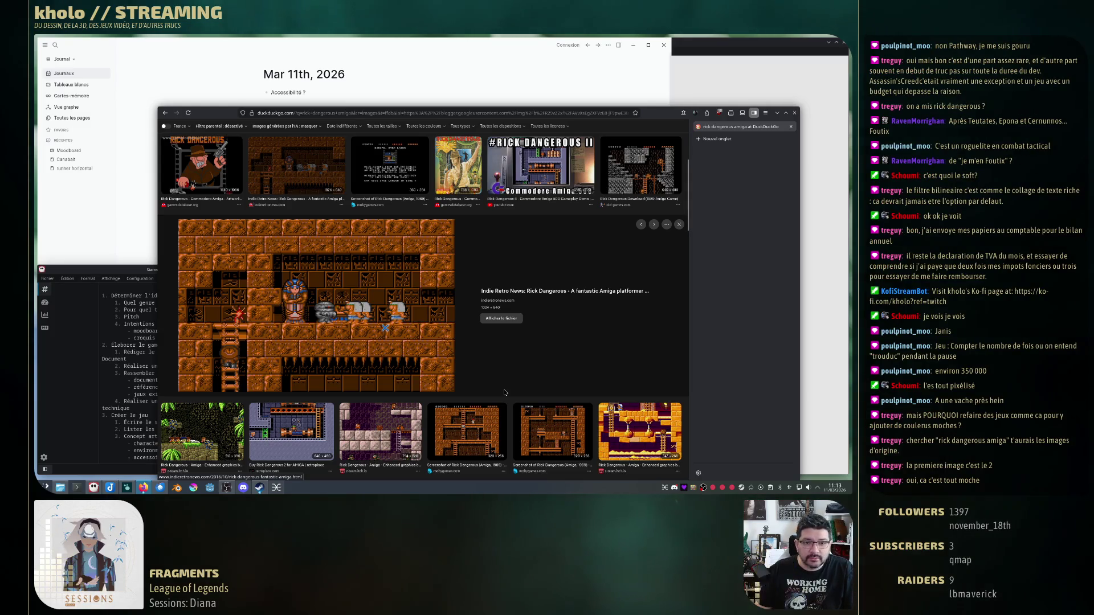
pyautogui.scroll(1, 480, 381)
pyautogui.scroll(4, 479, 382)
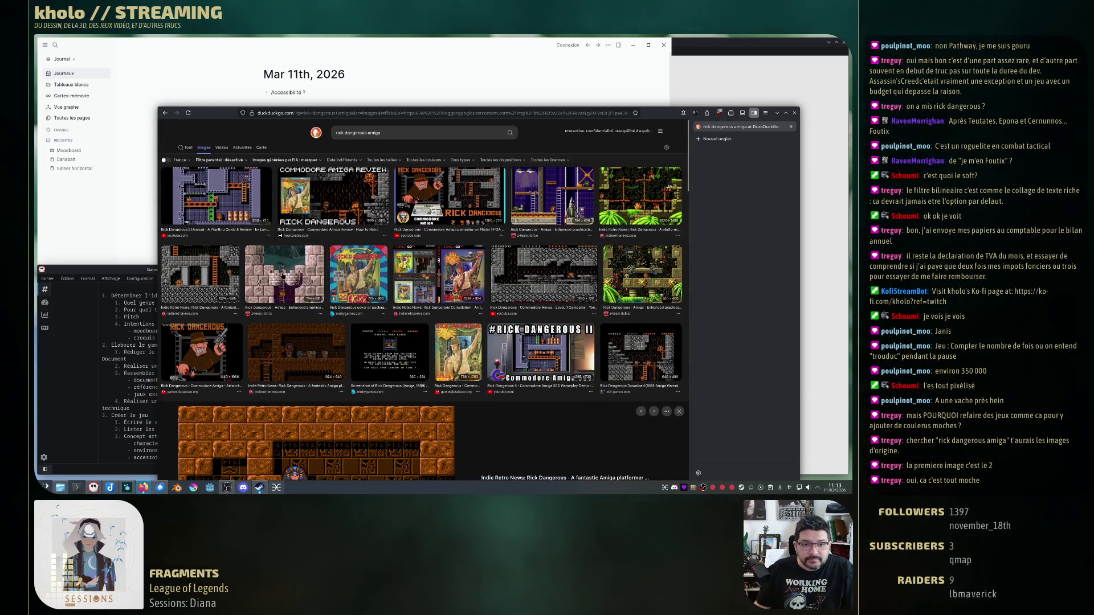
pyautogui.click(544, 273)
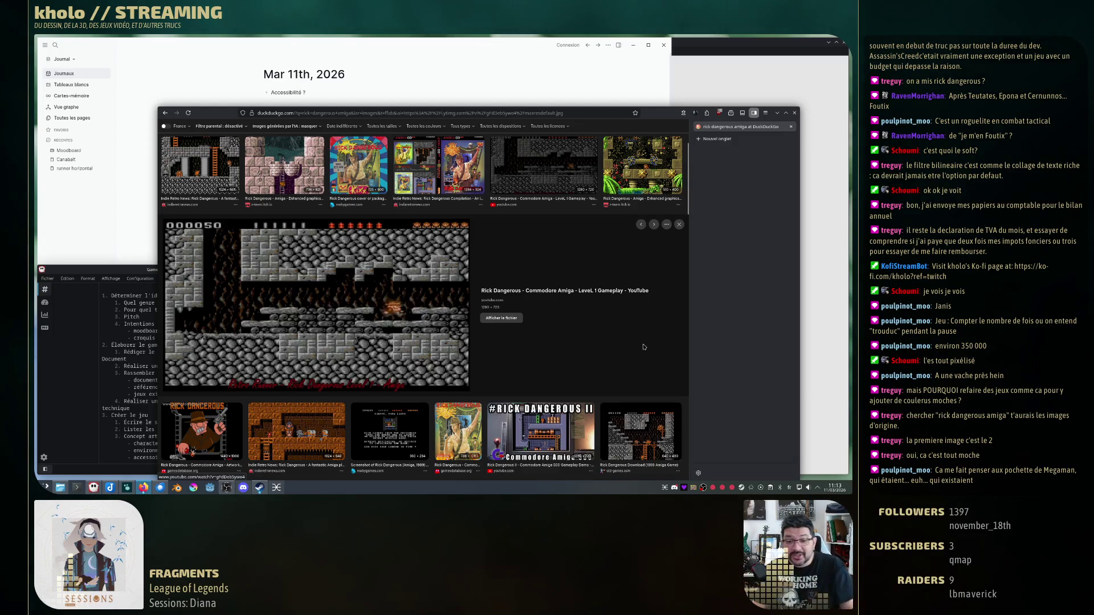
pyautogui.scroll(3, 405, 338)
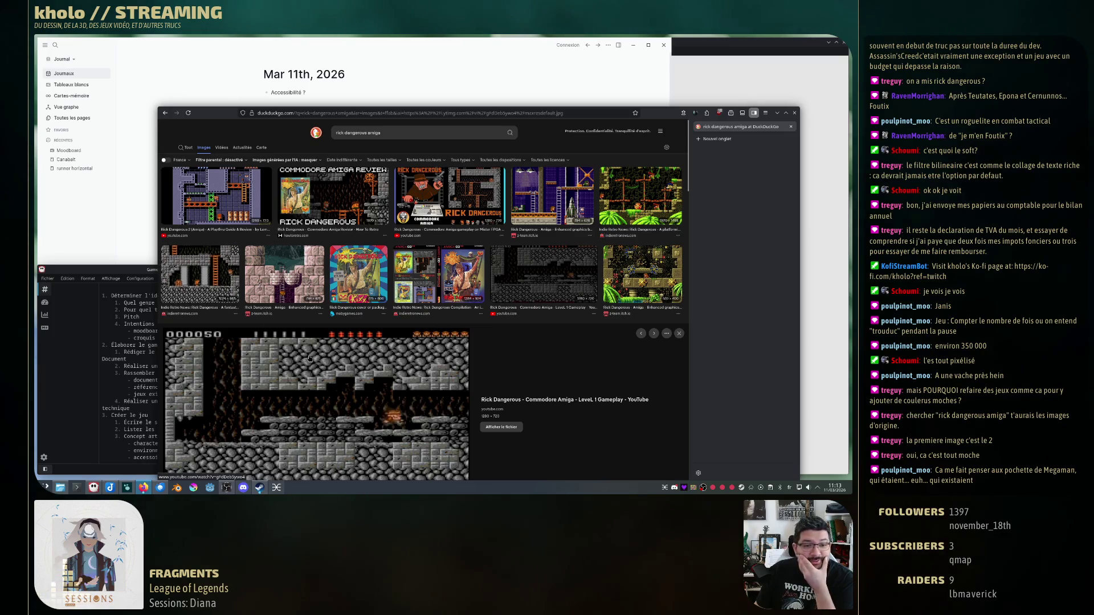
# Open the gameplay image and the next Rick Dangerous screenshot each in a new tab
pyautogui.rightClick(340, 211)
pyautogui.click(413, 293)
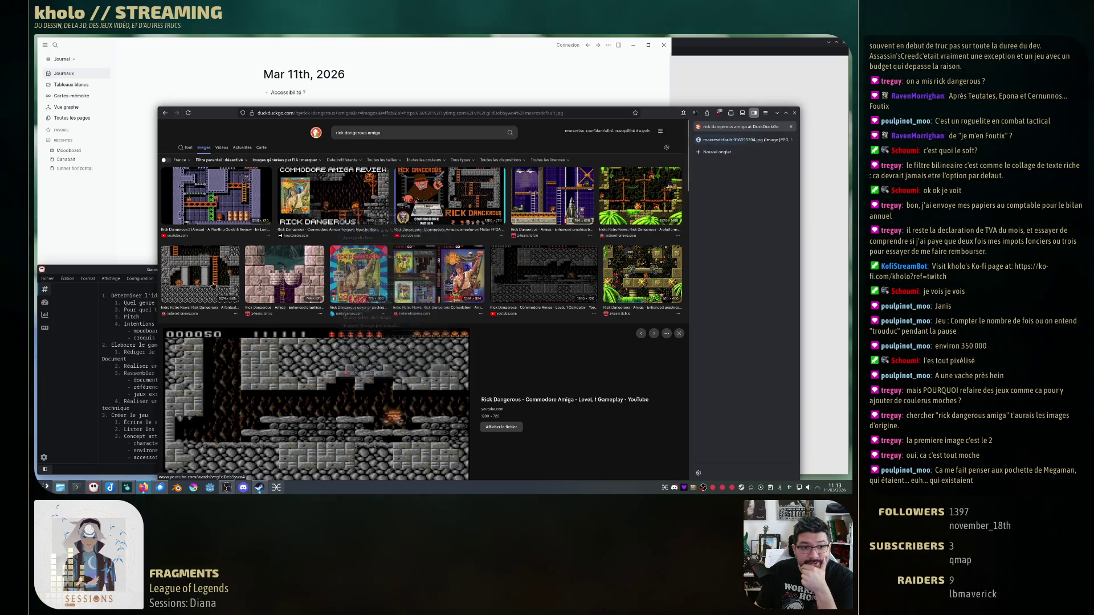
pyautogui.click(201, 273)
pyautogui.rightClick(317, 182)
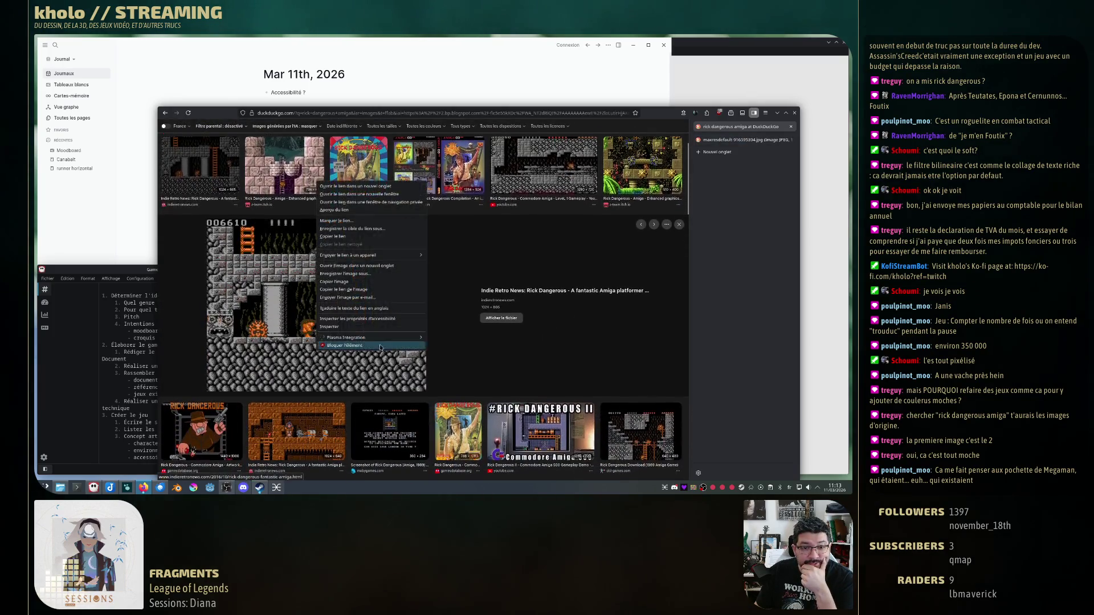
pyautogui.click(374, 266)
pyautogui.scroll(-3, 298, 246)
# Open the orange temple-level and Rick Dangerous Download screenshots in new tabs
pyautogui.click(298, 247)
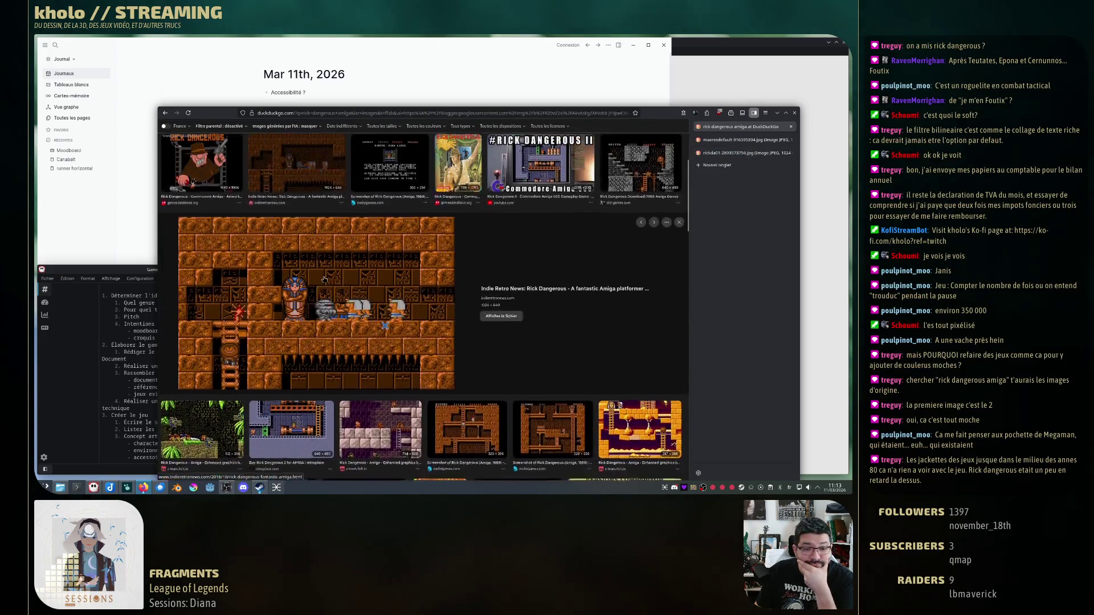
pyautogui.rightClick(326, 268)
pyautogui.click(384, 327)
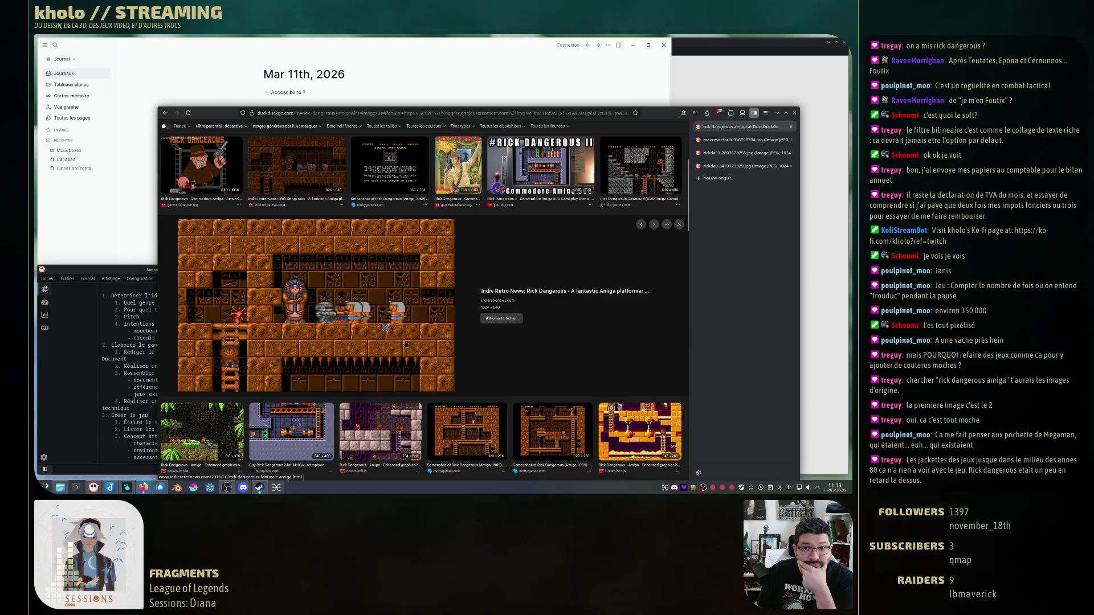
pyautogui.scroll(-2, 404, 343)
pyautogui.scroll(2, 405, 342)
pyautogui.click(639, 168)
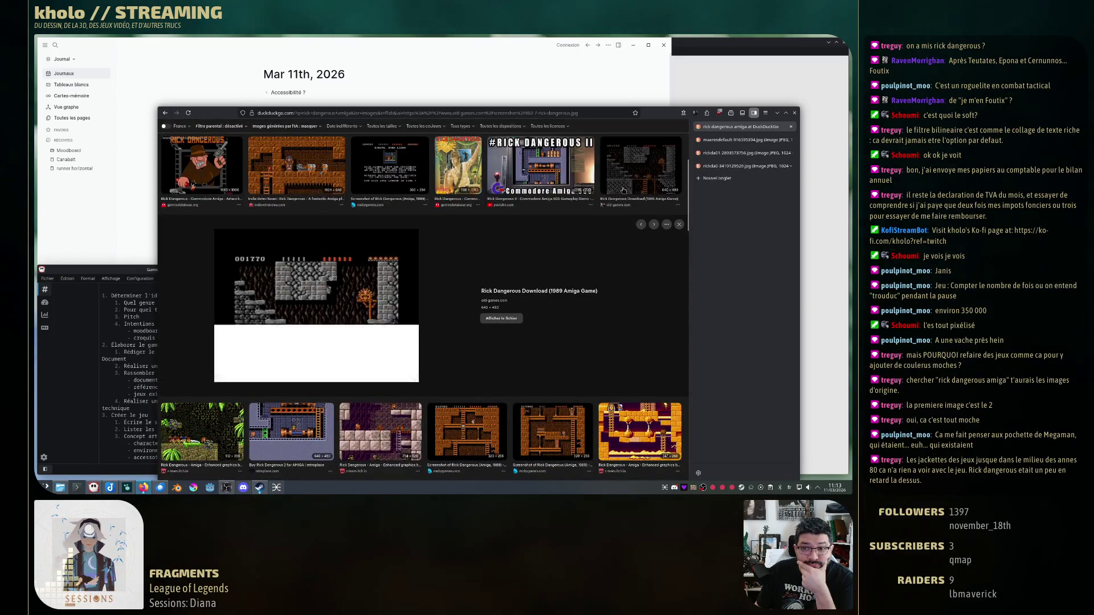
pyautogui.rightClick(335, 310)
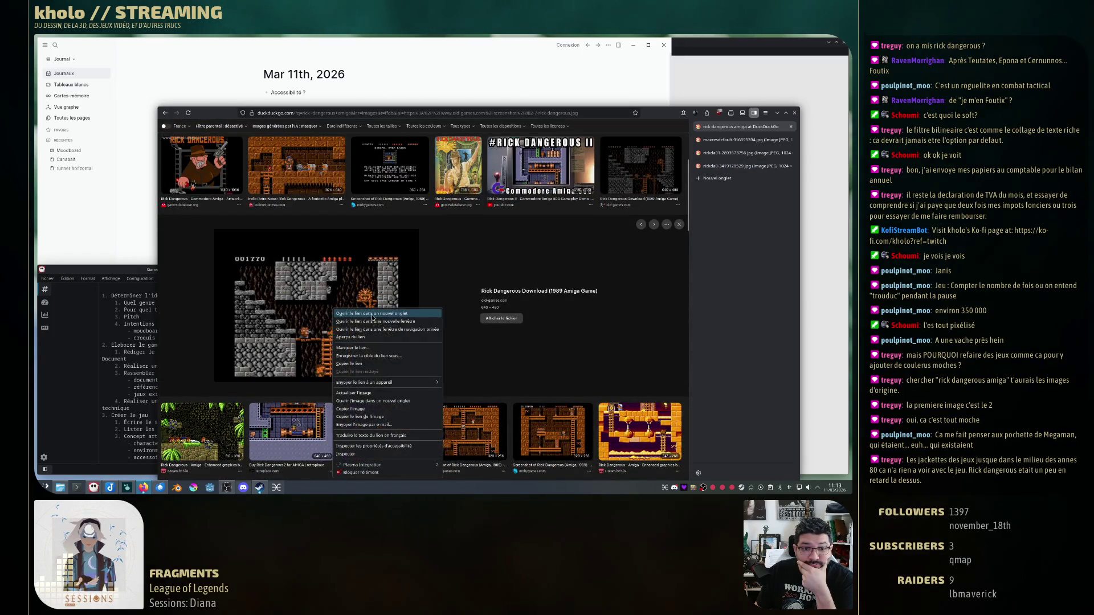
pyautogui.click(405, 402)
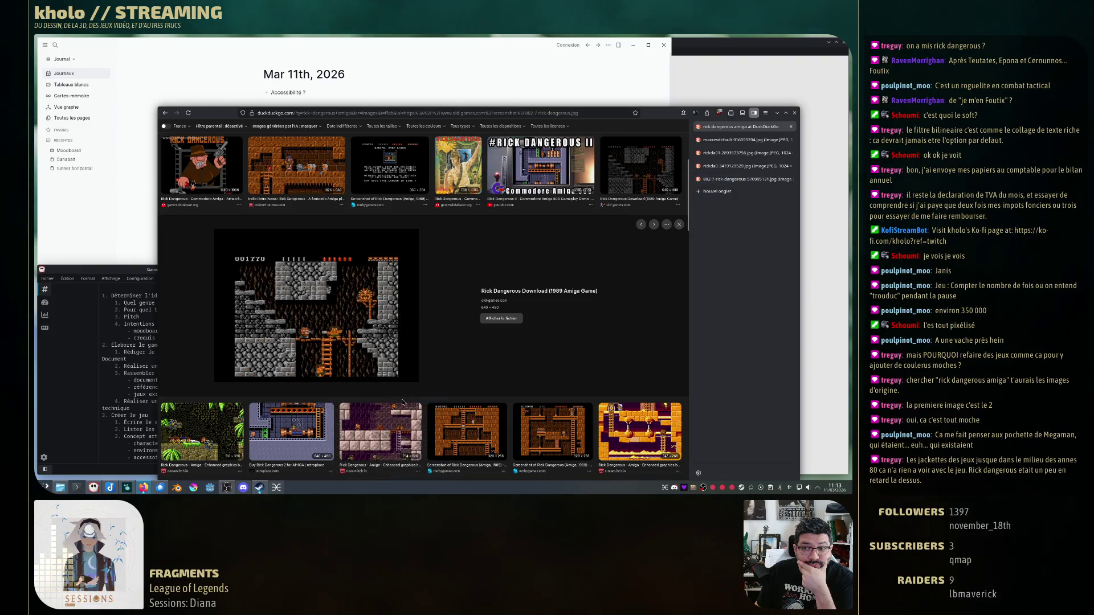
# Preview several enhanced-graphics results, open the grey cave screenshot in a new tab, enlarge the Amiga Version image
pyautogui.click(401, 409)
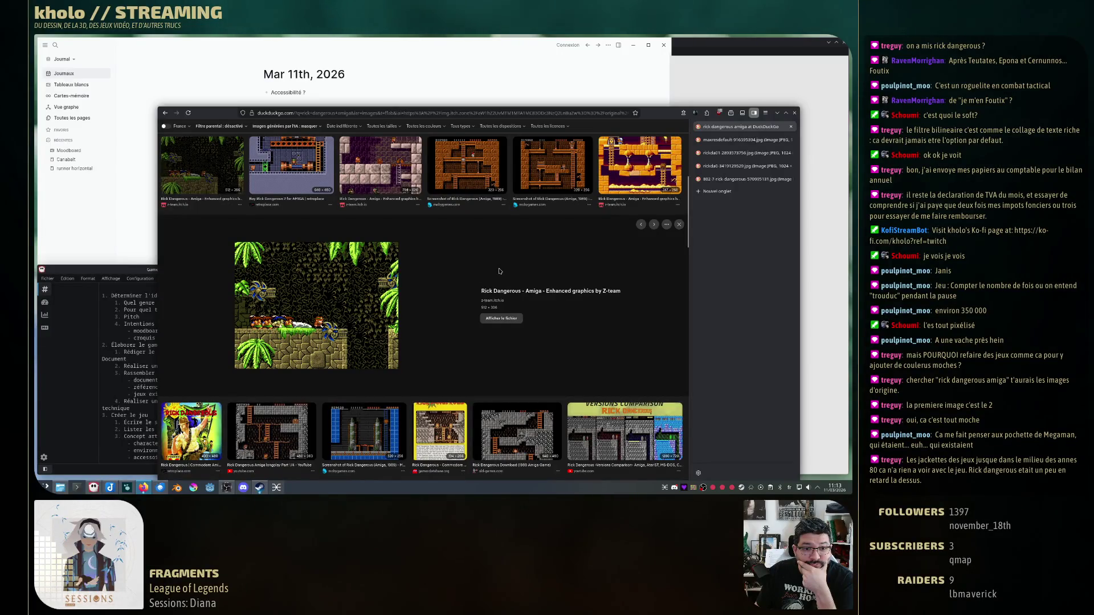
pyautogui.click(466, 164)
pyautogui.click(639, 164)
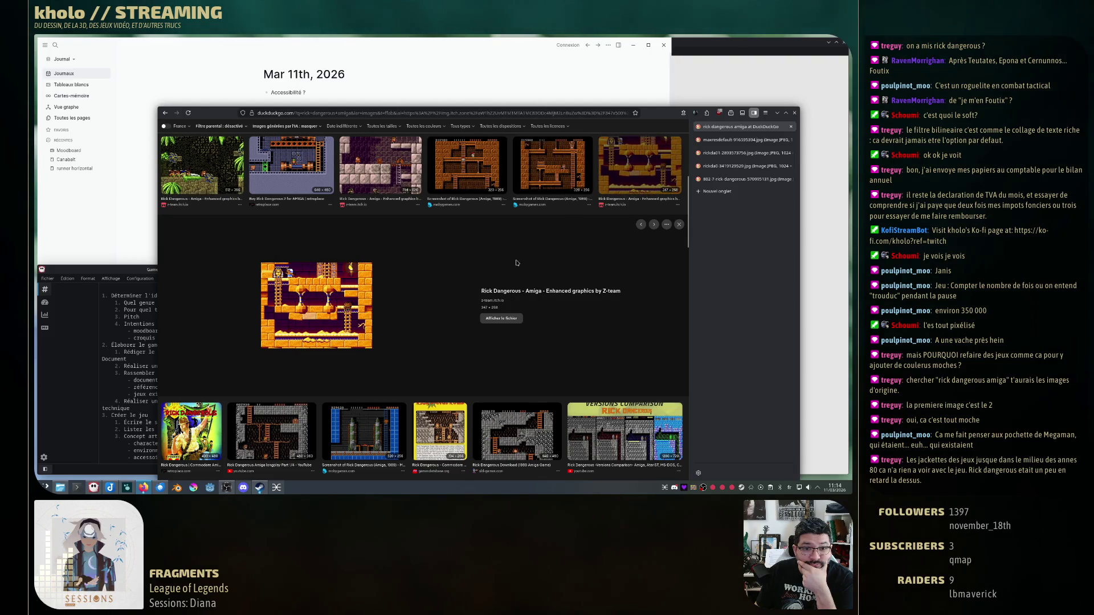
pyautogui.scroll(-2, 433, 304)
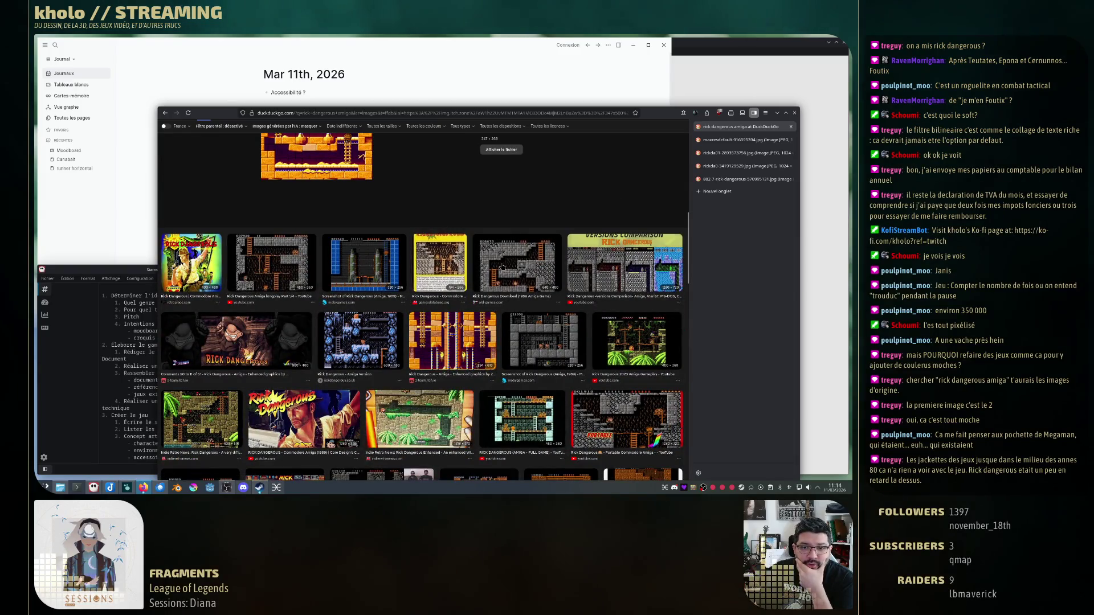
pyautogui.click(514, 267)
pyautogui.rightClick(330, 141)
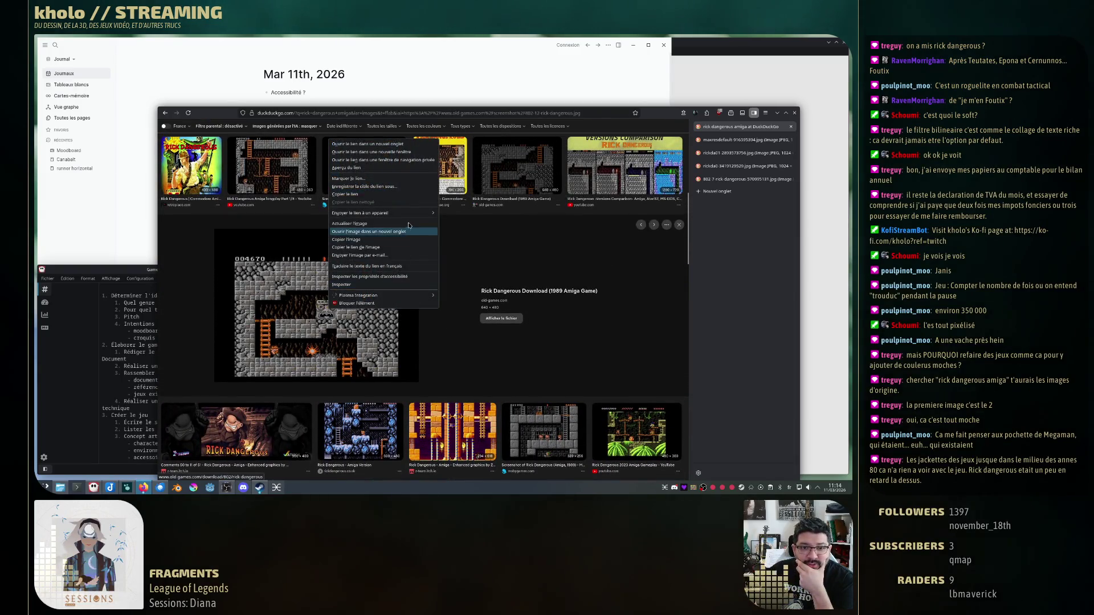
pyautogui.rightClick(344, 151)
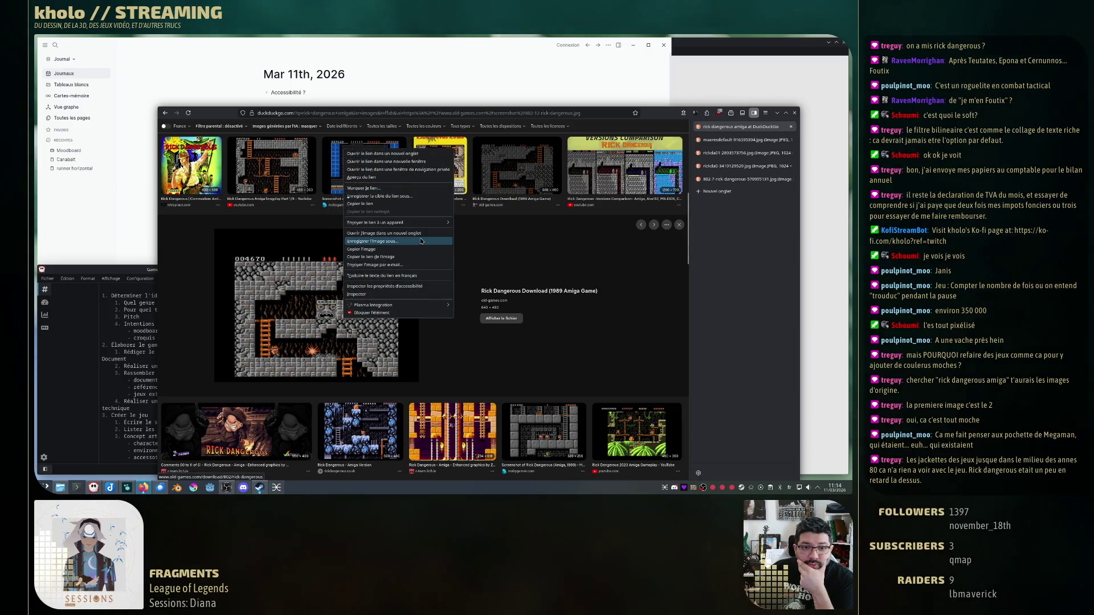
pyautogui.click(385, 234)
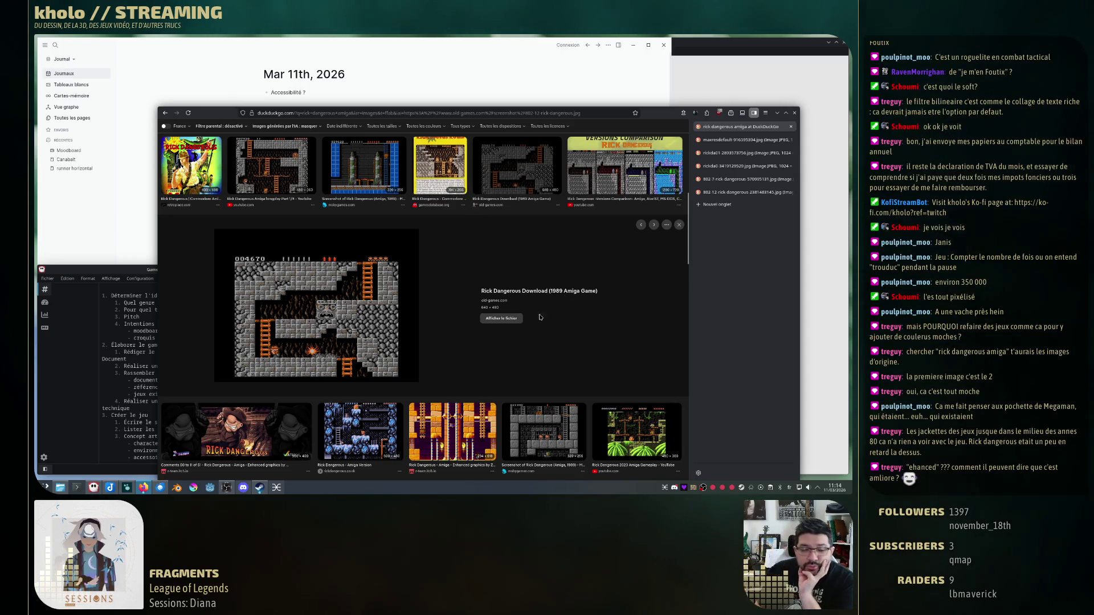
pyautogui.scroll(-5, 481, 349)
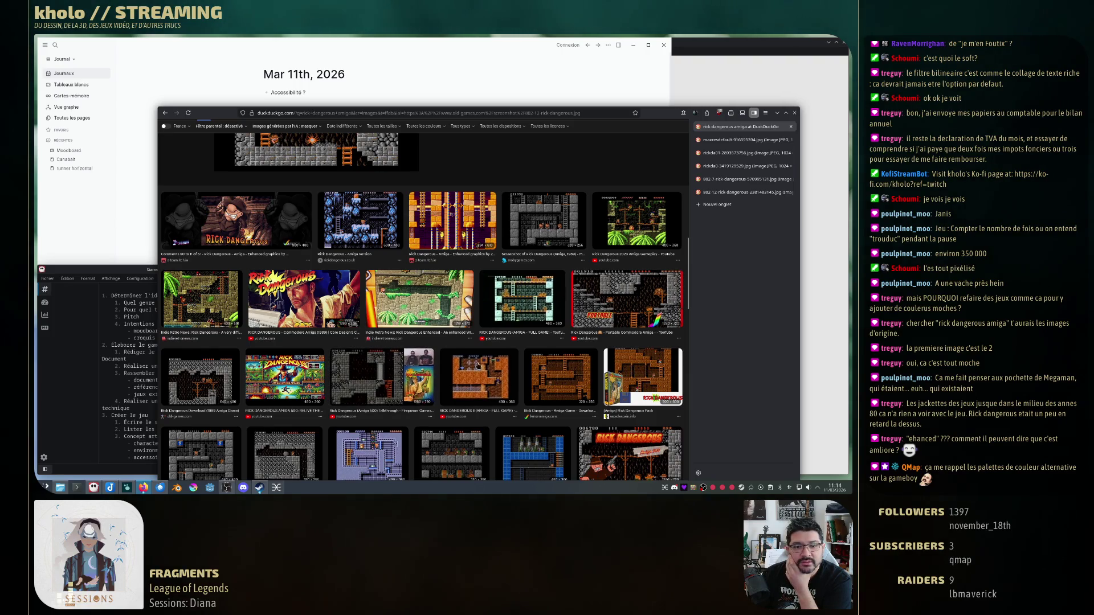
pyautogui.scroll(-3, 484, 372)
pyautogui.scroll(-1, 484, 372)
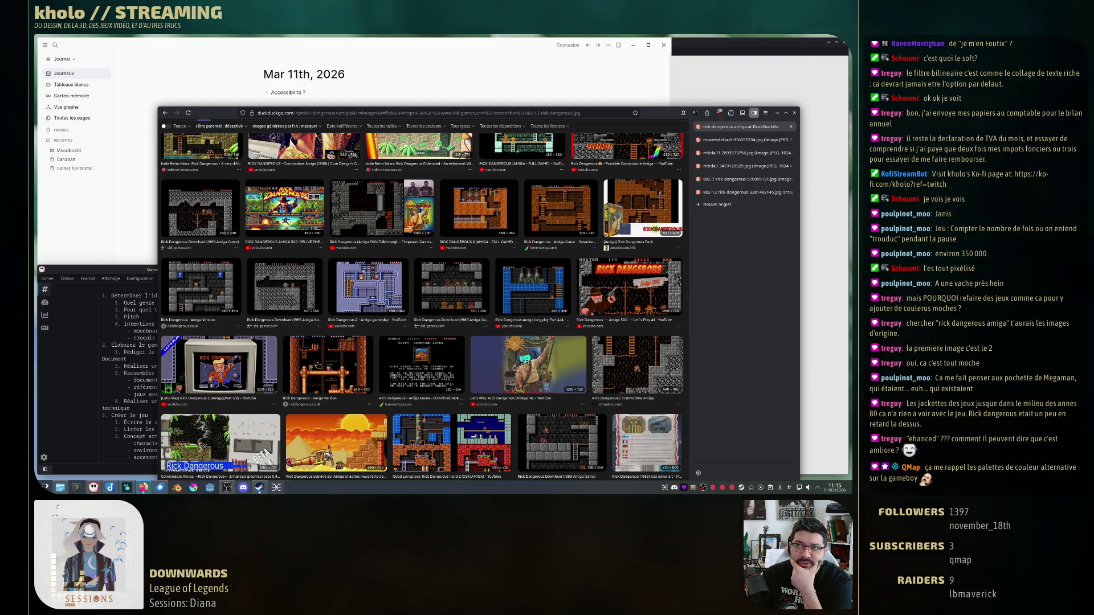
pyautogui.click(316, 365)
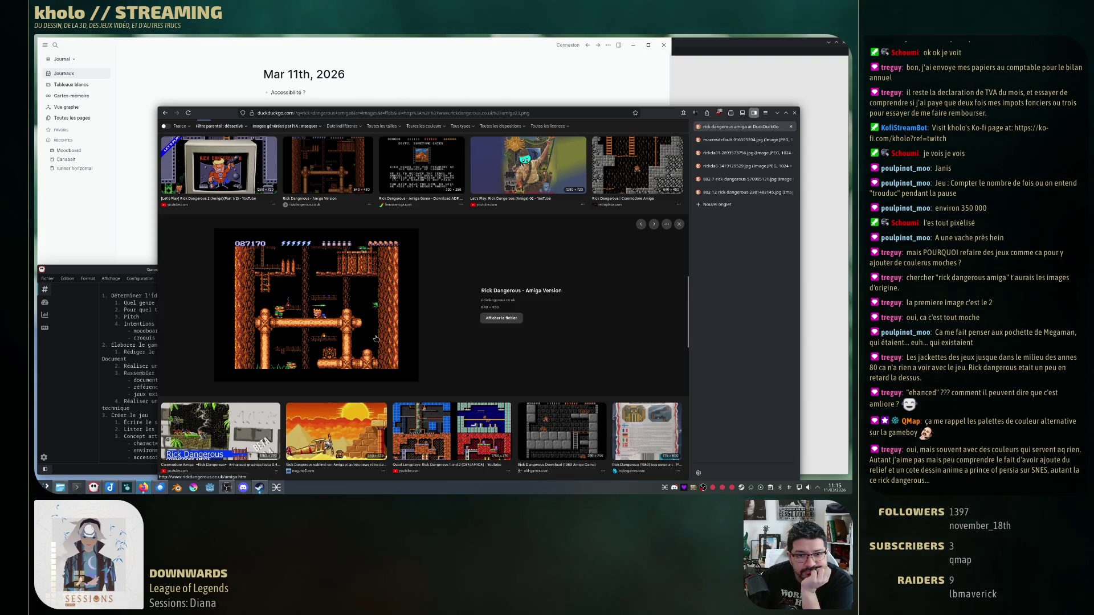
pyautogui.scroll(-5, 375, 340)
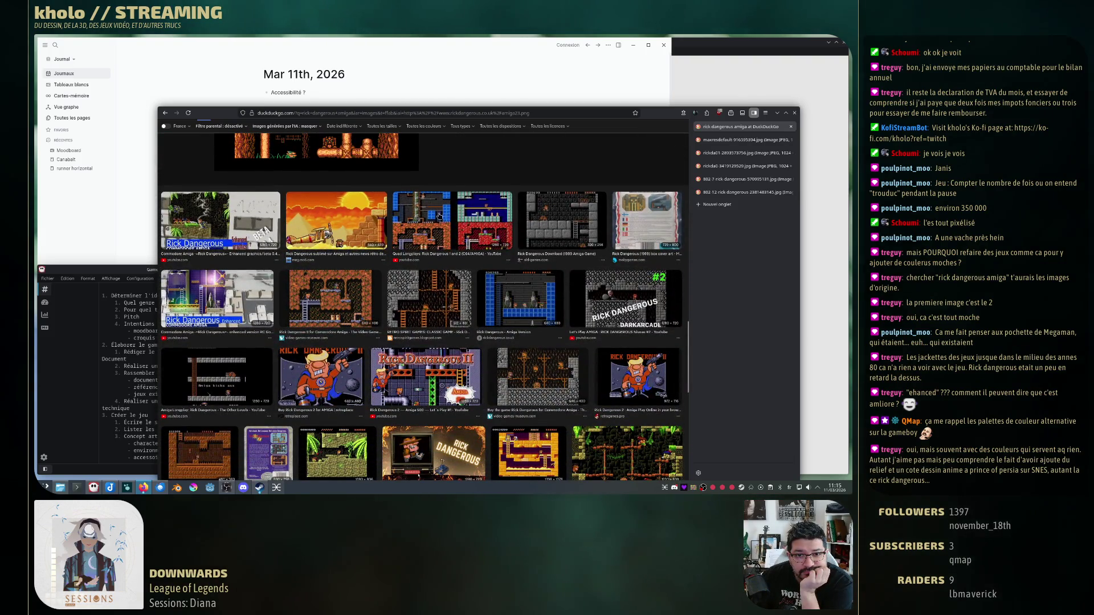
pyautogui.scroll(3, 343, 306)
pyautogui.scroll(-5, 321, 283)
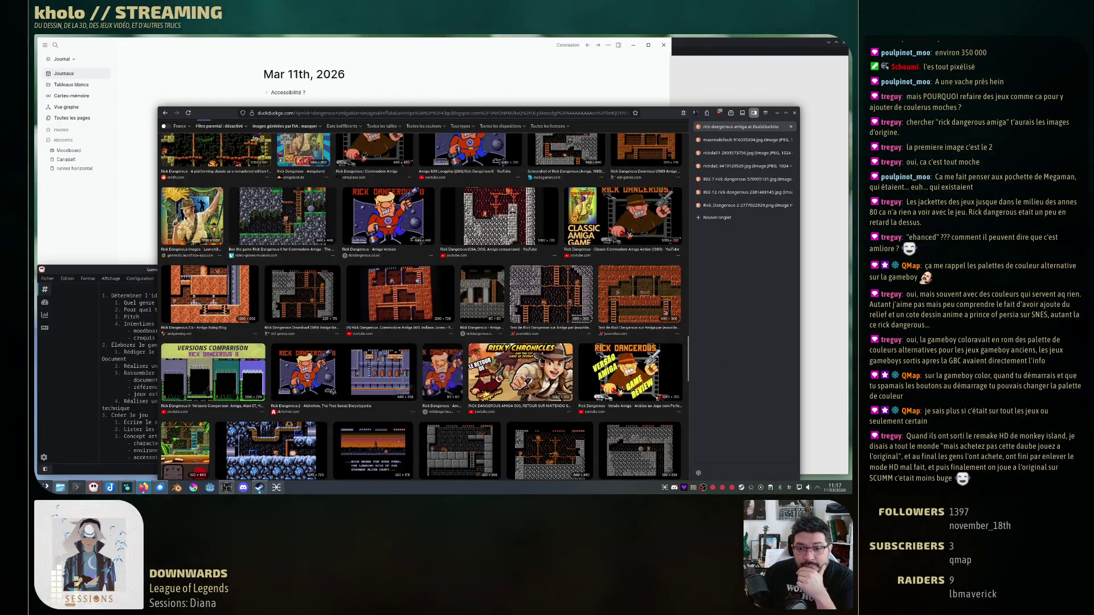
# Check the opened screenshot tabs, then open the large jungle-temple preview image in a new tab
pyautogui.click(539, 385)
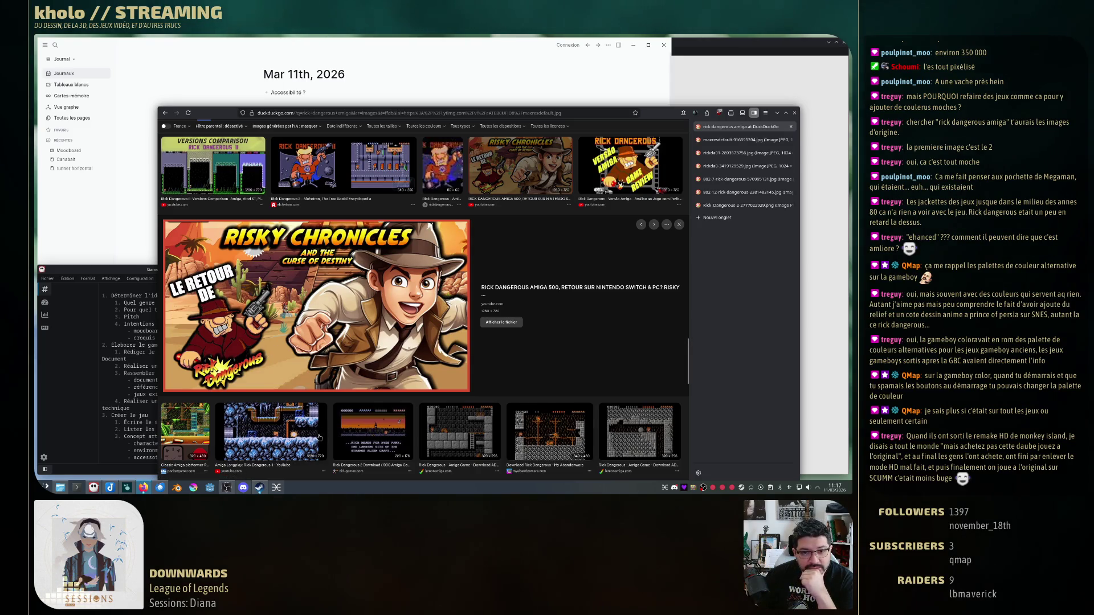
pyautogui.scroll(-4, 373, 370)
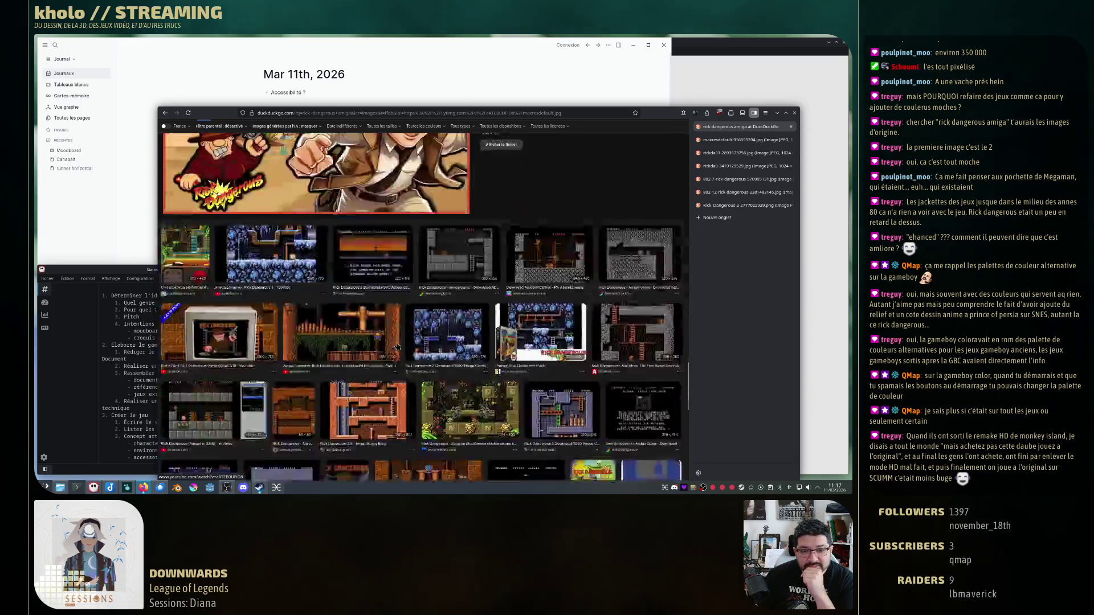
pyautogui.scroll(-1, 374, 371)
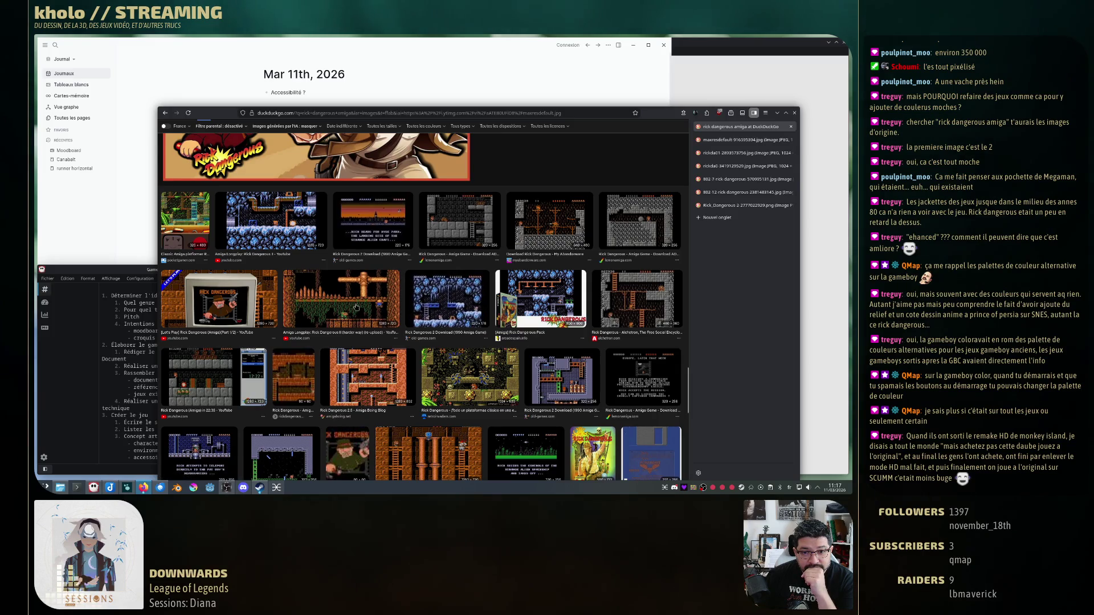
pyautogui.click(470, 376)
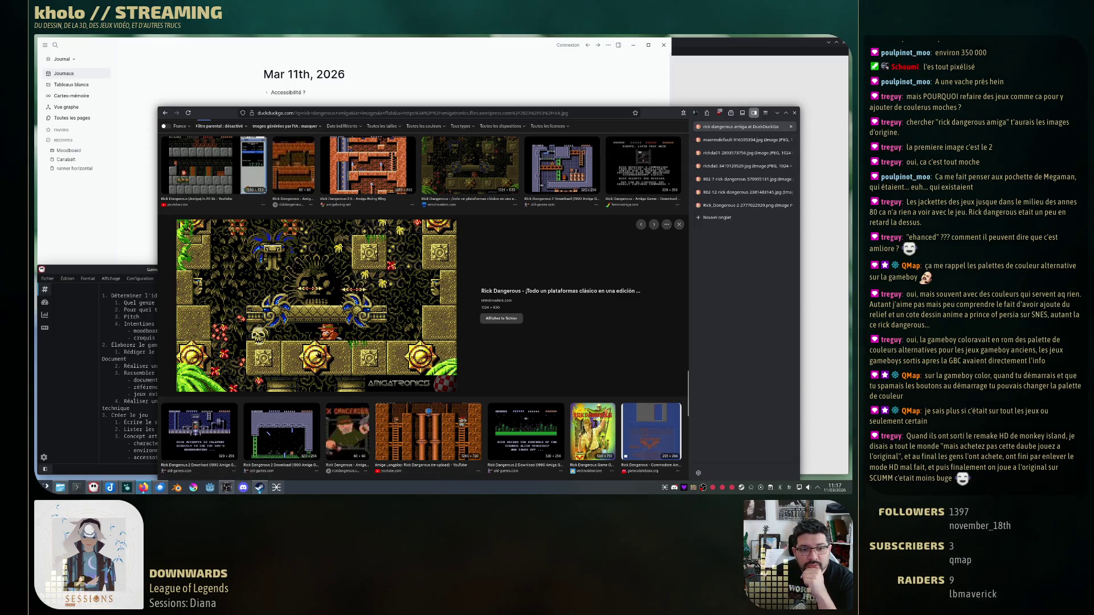
pyautogui.click(728, 152)
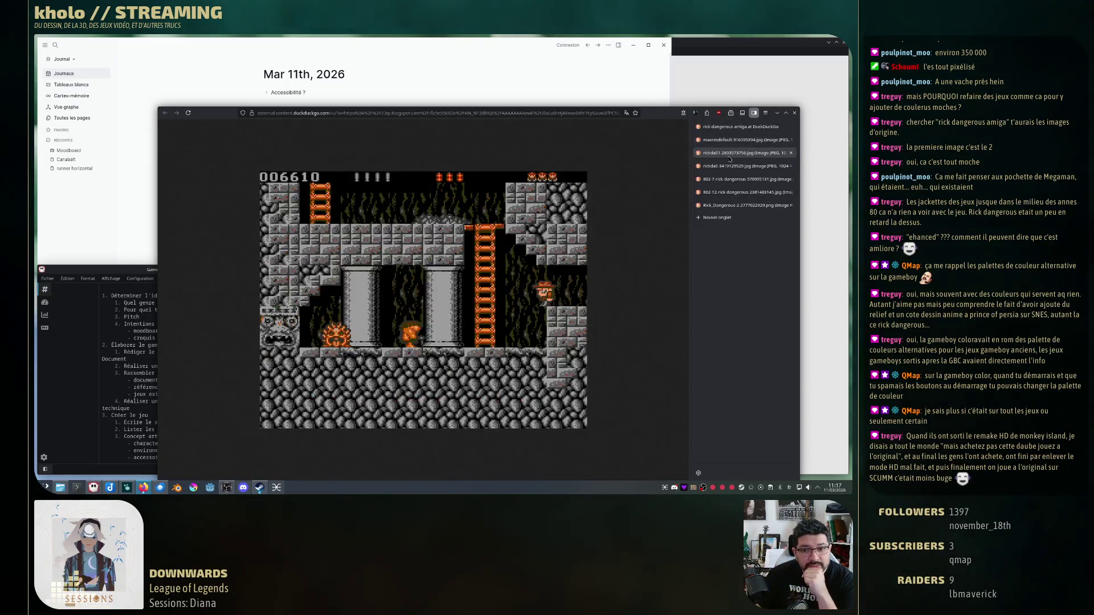
pyautogui.click(727, 179)
pyautogui.click(727, 206)
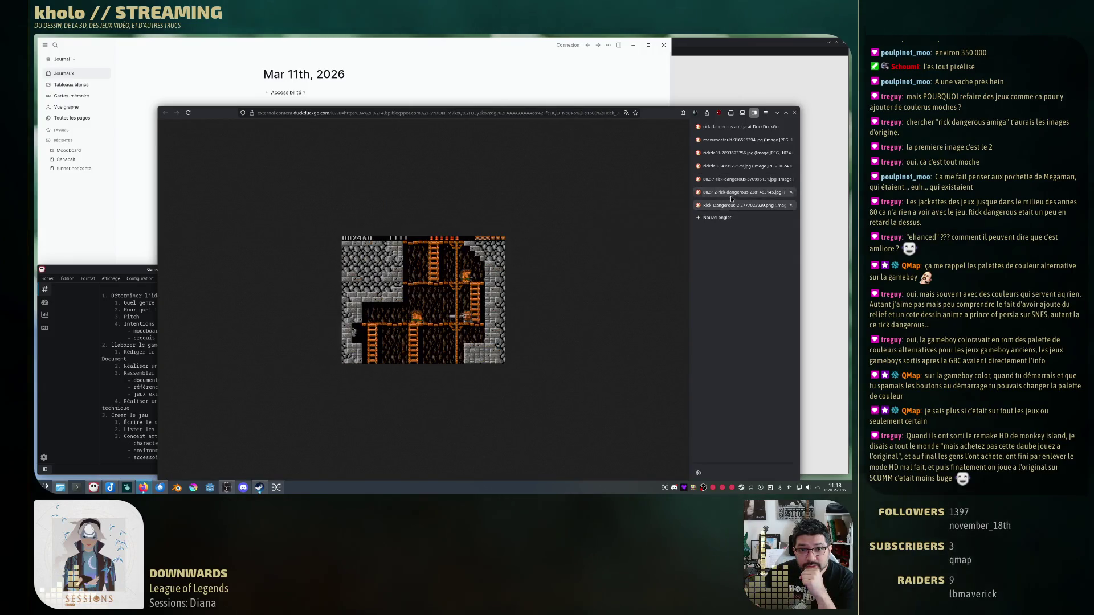
pyautogui.click(742, 128)
pyautogui.rightClick(326, 306)
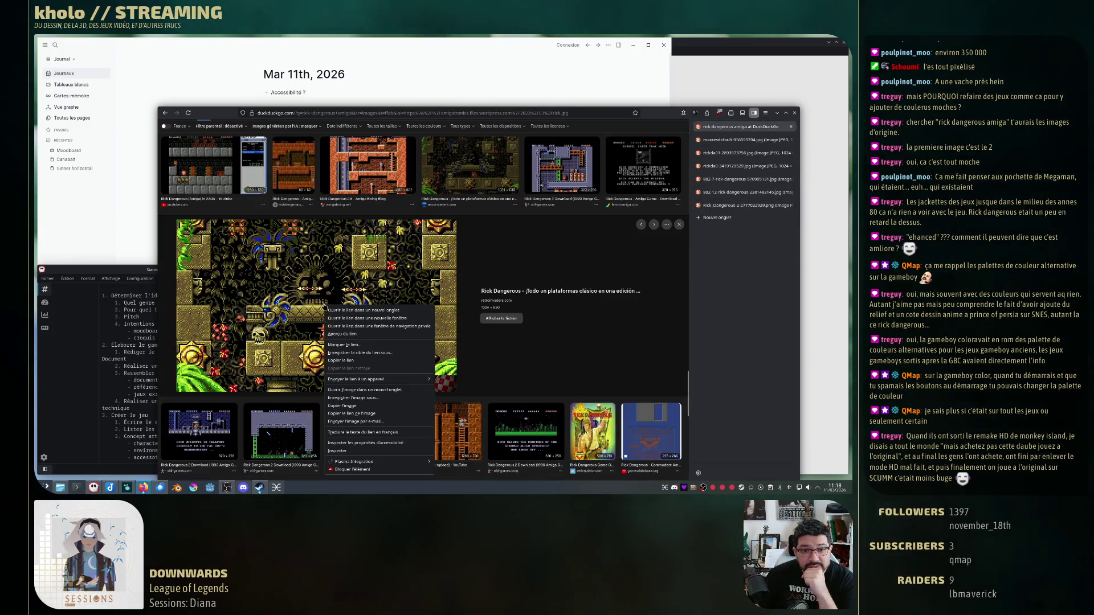
pyautogui.click(400, 390)
pyautogui.scroll(-3, 556, 354)
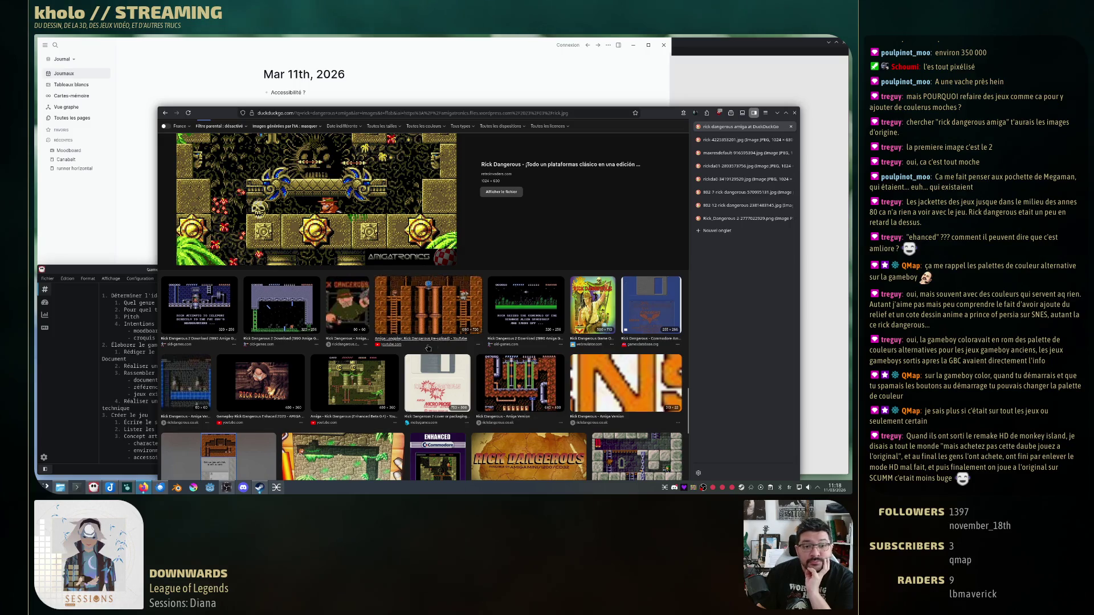
# Preview the Enhanced Beta 0.4 result, then show Logseq's 'Tableaux blancs' list
pyautogui.click(388, 389)
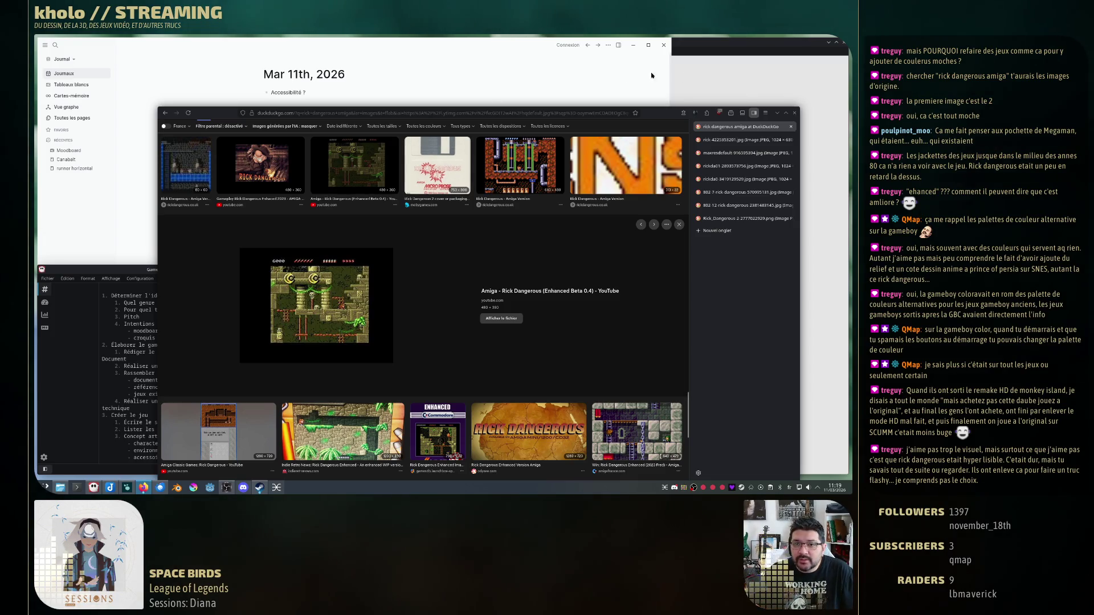
pyautogui.moveTo(661, 113); pyautogui.dragTo(663, 97)
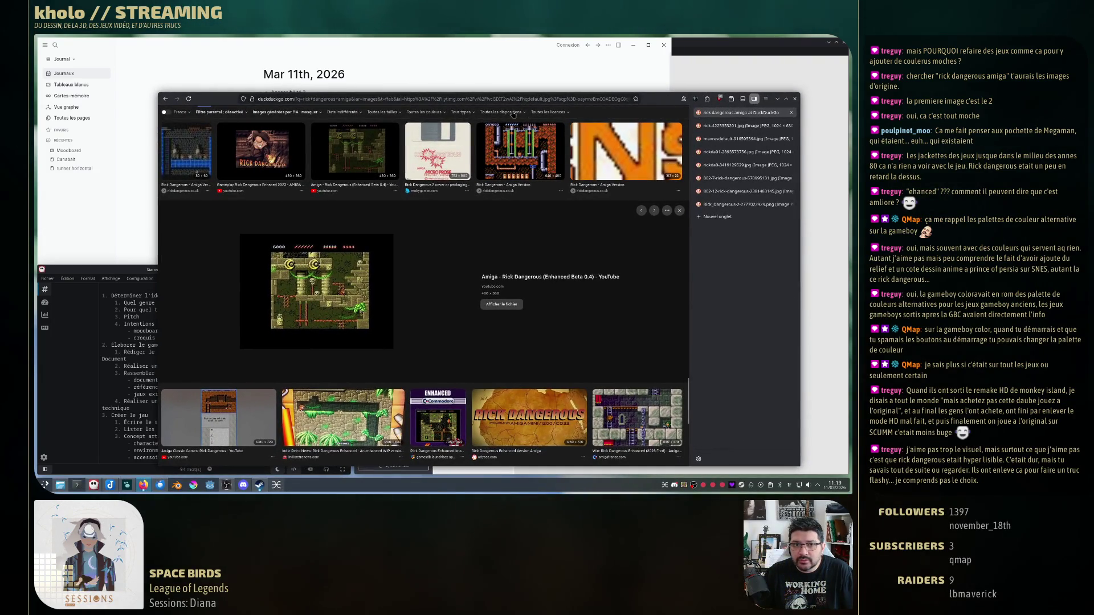
pyautogui.click(65, 86)
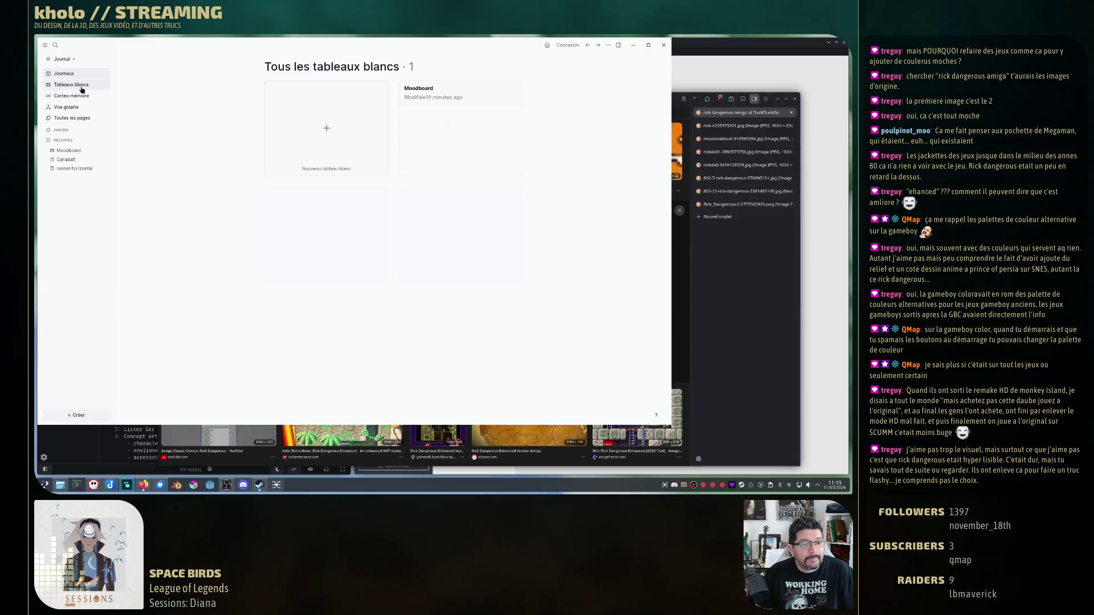
# Copy the jungle-temple Amiga screenshot from the browser and paste it below Moodboard's last image row
pyautogui.click(463, 138)
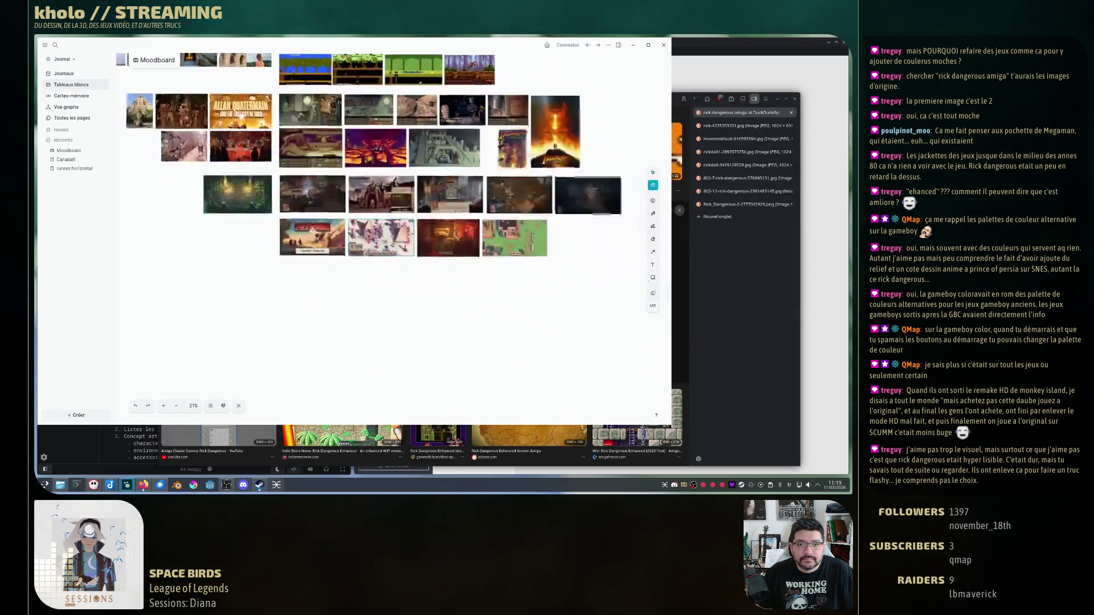
pyautogui.scroll(5, 360, 281)
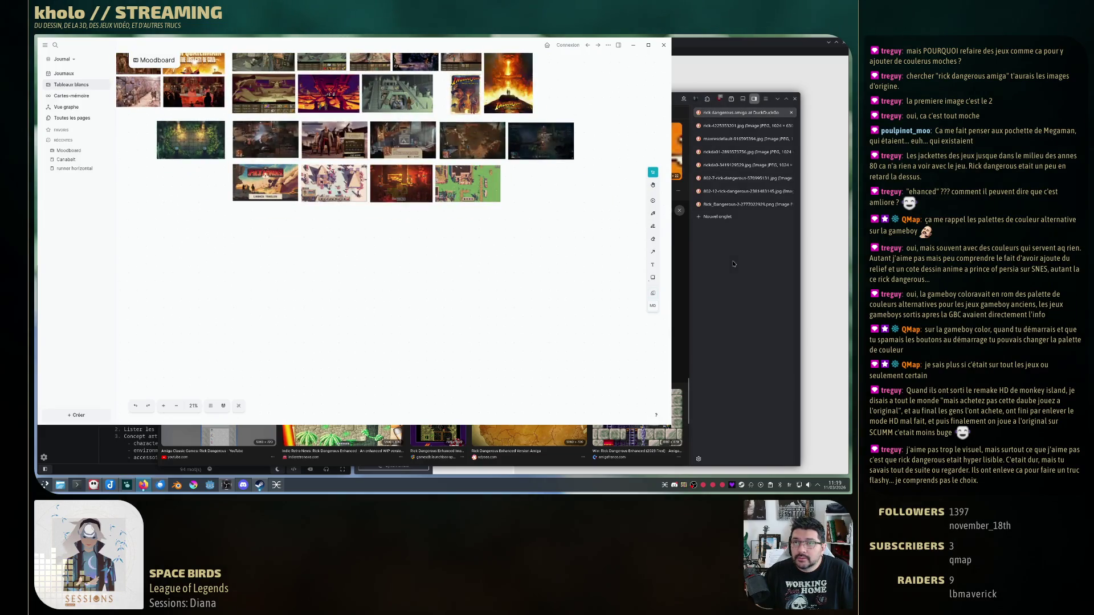
pyautogui.click(732, 264)
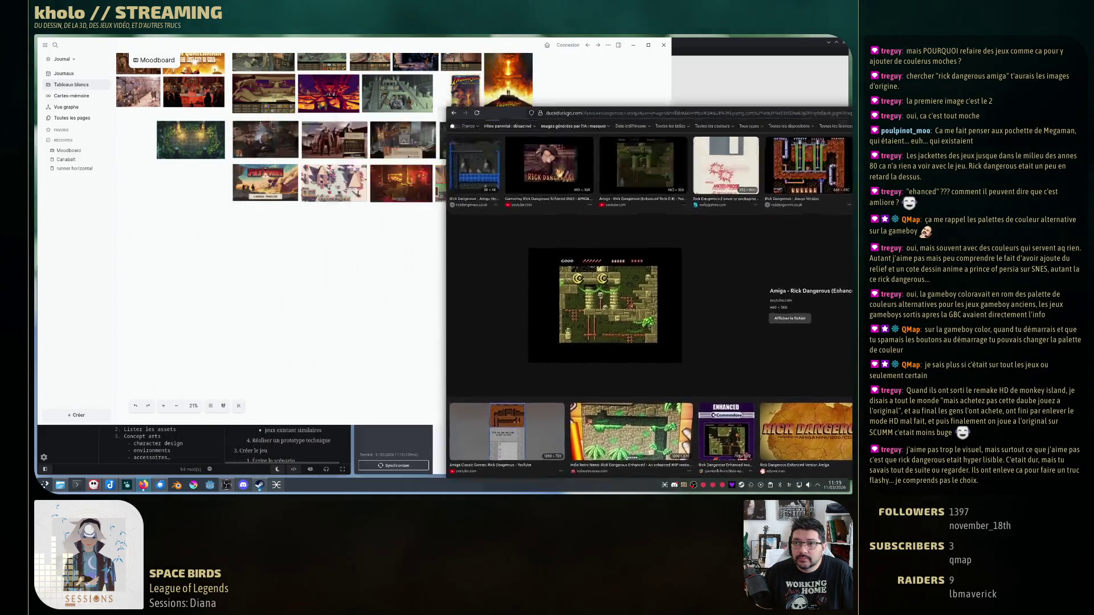
pyautogui.moveTo(446, 108); pyautogui.dragTo(272, 95)
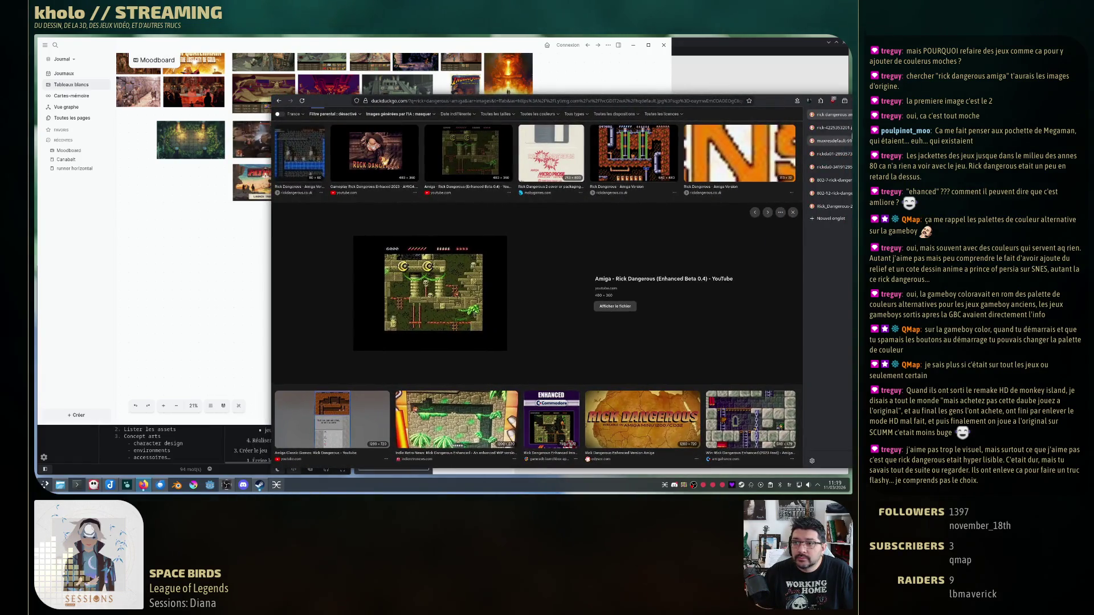
pyautogui.hotkey('ctrl', 'Tab')
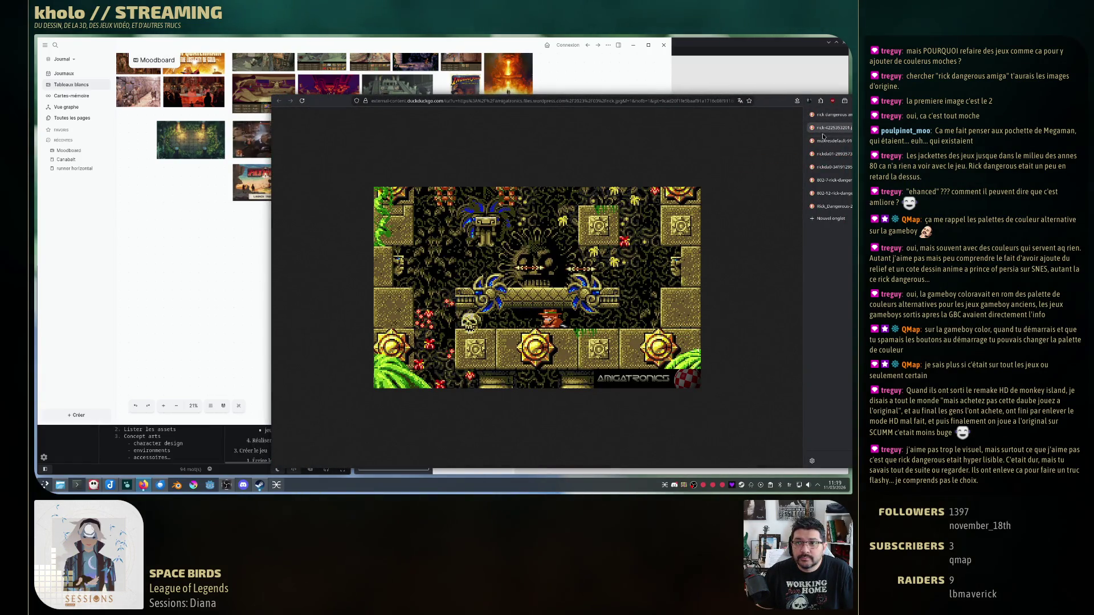
pyautogui.rightClick(582, 251)
pyautogui.click(598, 267)
pyautogui.click(194, 271)
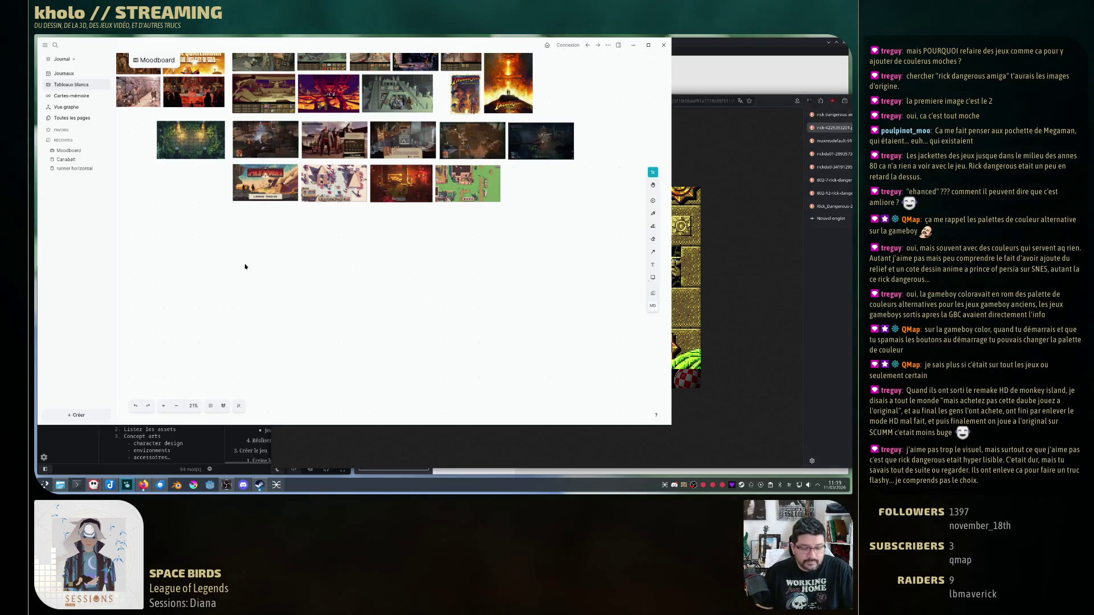
pyautogui.hotkey('ctrl', 'v')
pyautogui.moveTo(416, 248)
pyautogui.mouseDown()
pyautogui.moveTo(246, 215)
pyautogui.moveTo(297, 246)
pyautogui.mouseUp()
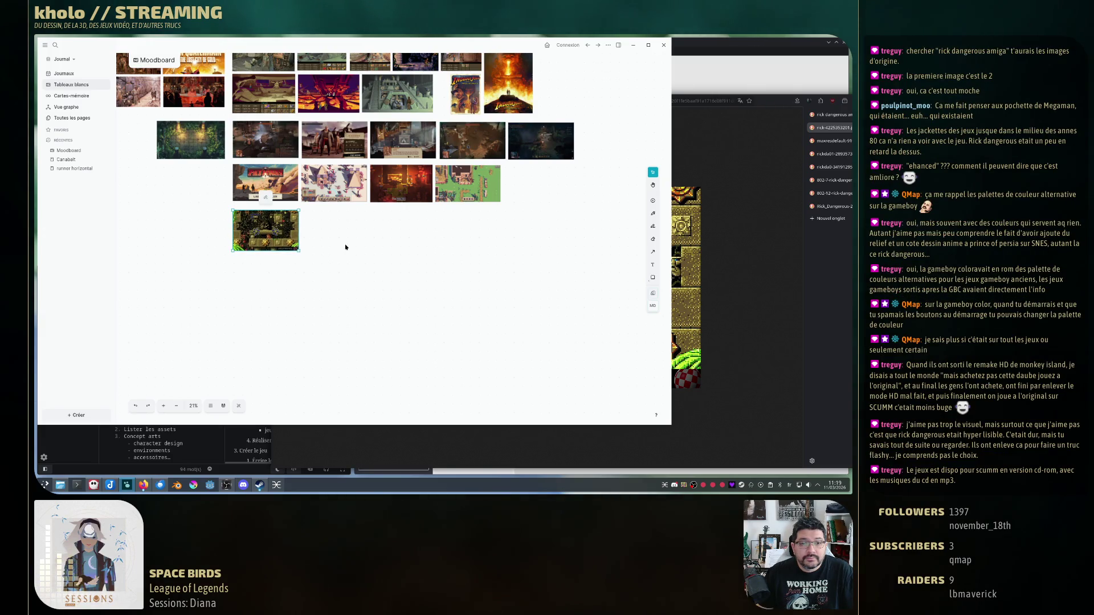
# Copy the grey cave screenshot and paste it beside the newly added one
pyautogui.hotkey('alt', 'Tab')
pyautogui.rightClick(485, 270)
pyautogui.click(516, 290)
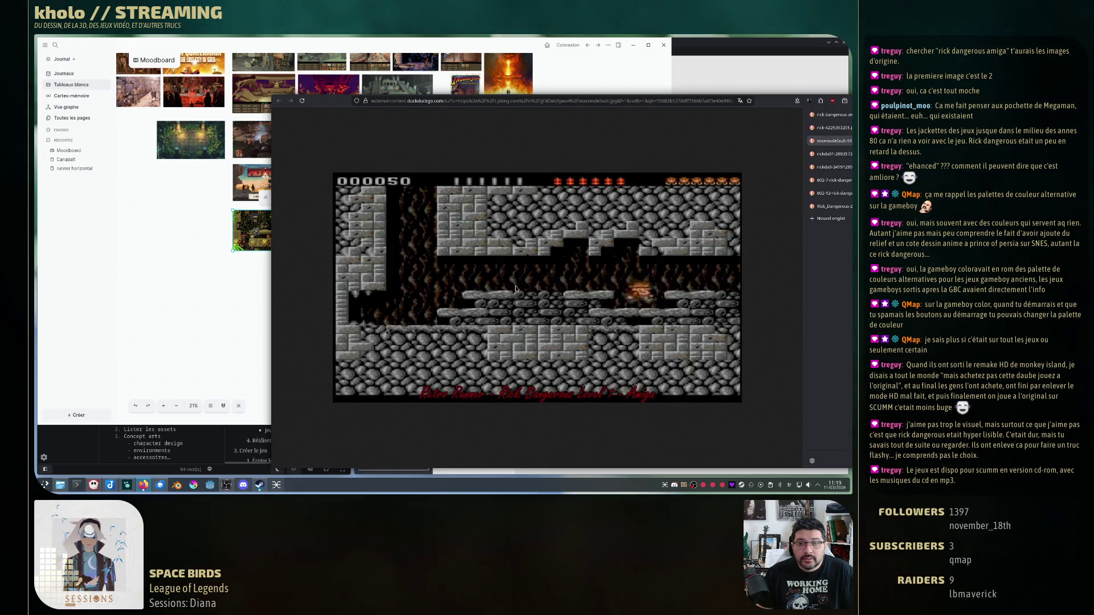
pyautogui.hotkey('alt', 'Tab')
pyautogui.hotkey('ctrl', 'v')
pyautogui.moveTo(288, 282)
pyautogui.mouseDown()
pyautogui.moveTo(310, 217)
pyautogui.moveTo(374, 251)
pyautogui.mouseUp()
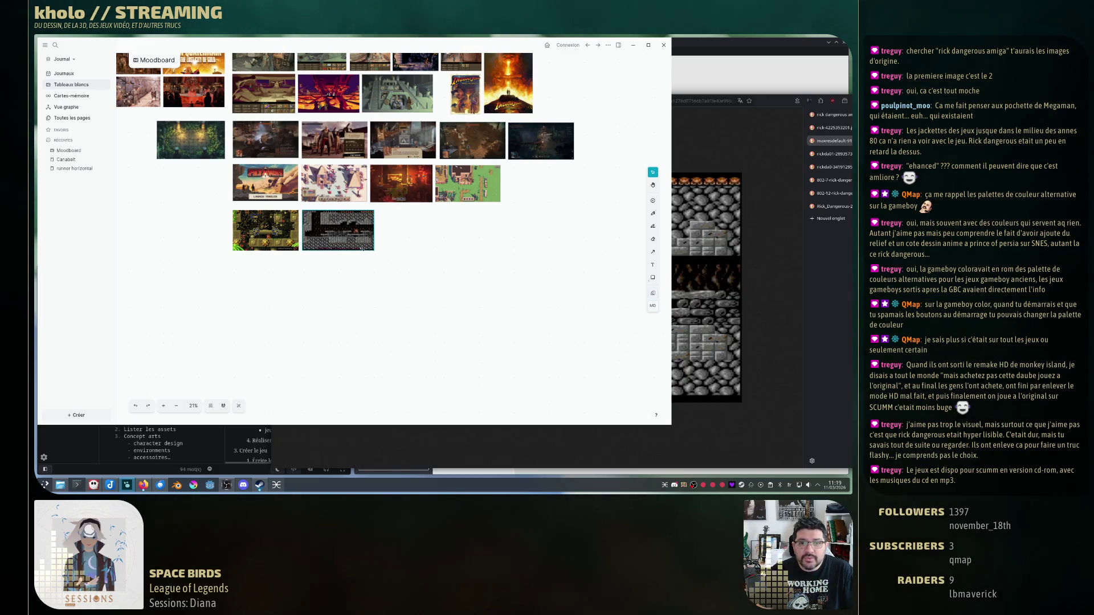
# Paste the cave-with-ladders screenshot at the bottom row's end and enlarge it to match
pyautogui.hotkey('alt', 'Tab')
pyautogui.rightClick(513, 264)
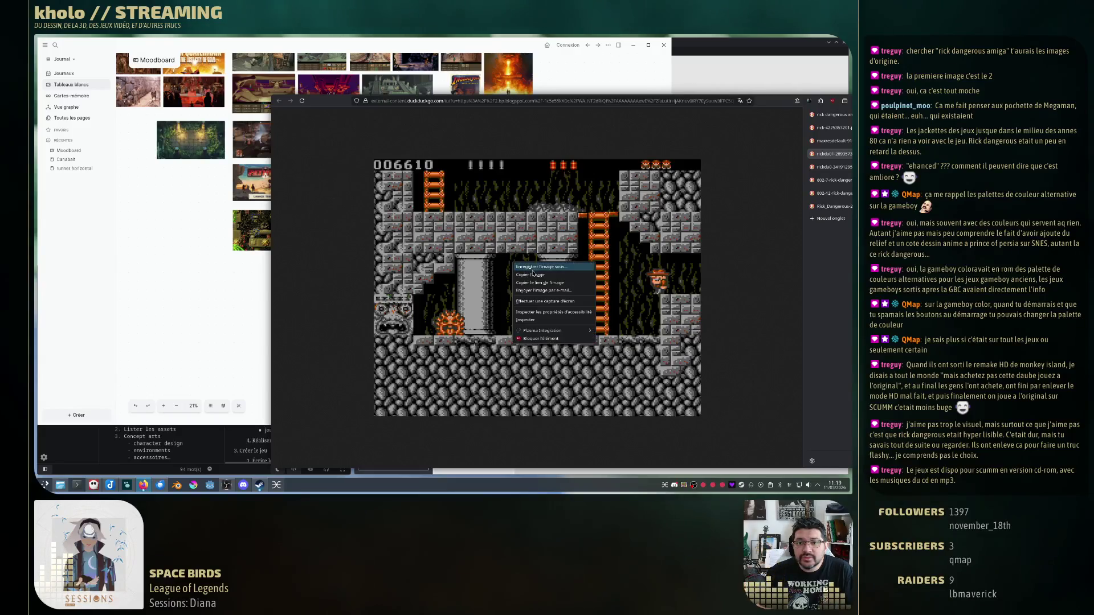
pyautogui.click(532, 275)
pyautogui.click(220, 306)
pyautogui.hotkey('ctrl', 'v')
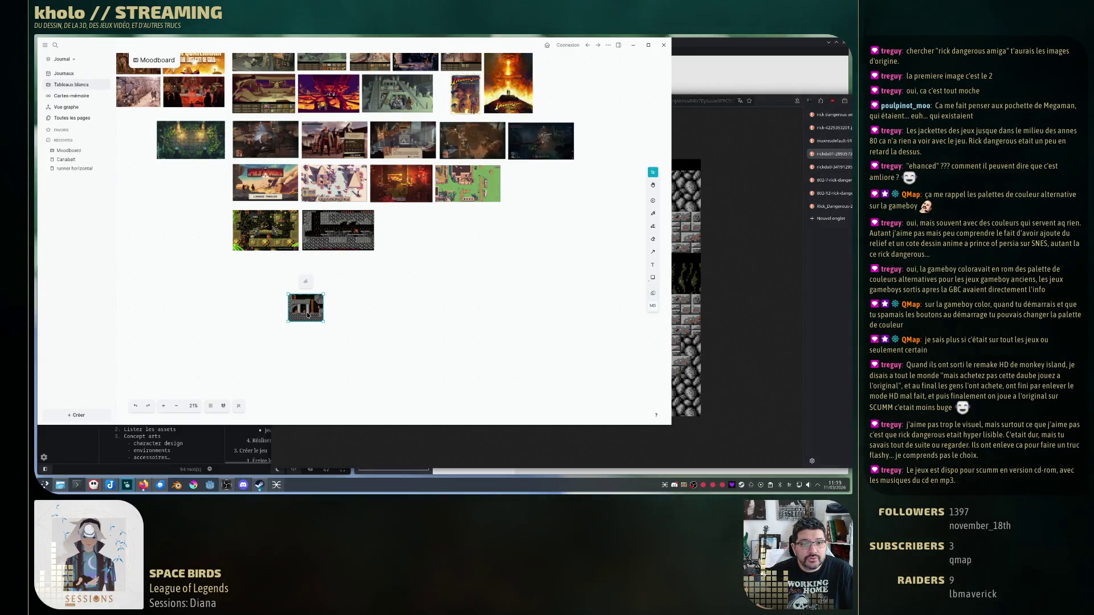
pyautogui.moveTo(315, 311); pyautogui.dragTo(398, 226)
pyautogui.click(395, 227)
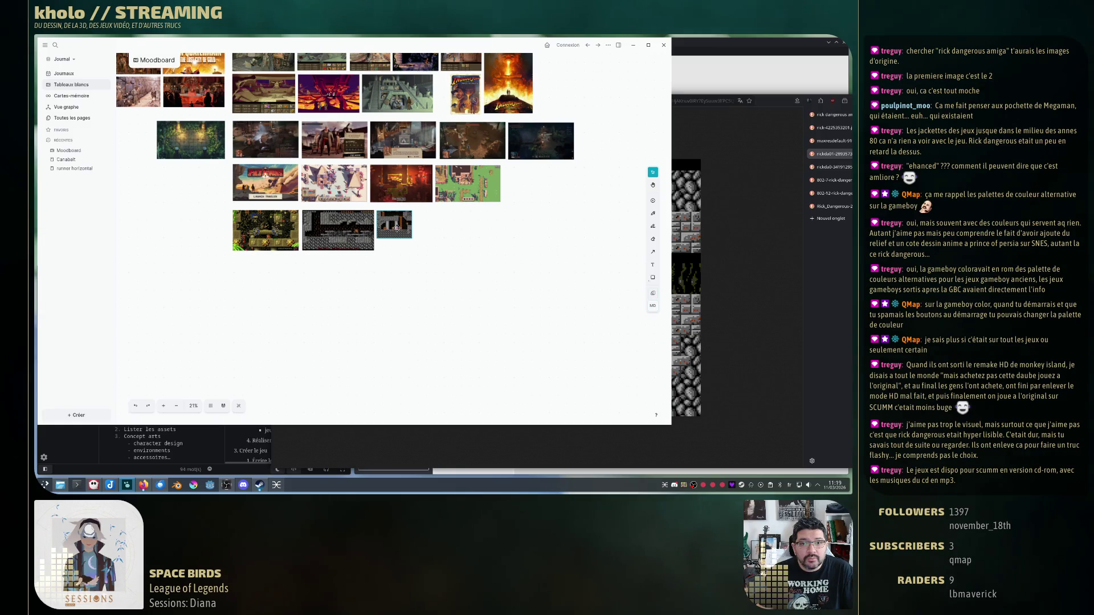
pyautogui.moveTo(410, 237); pyautogui.dragTo(426, 250)
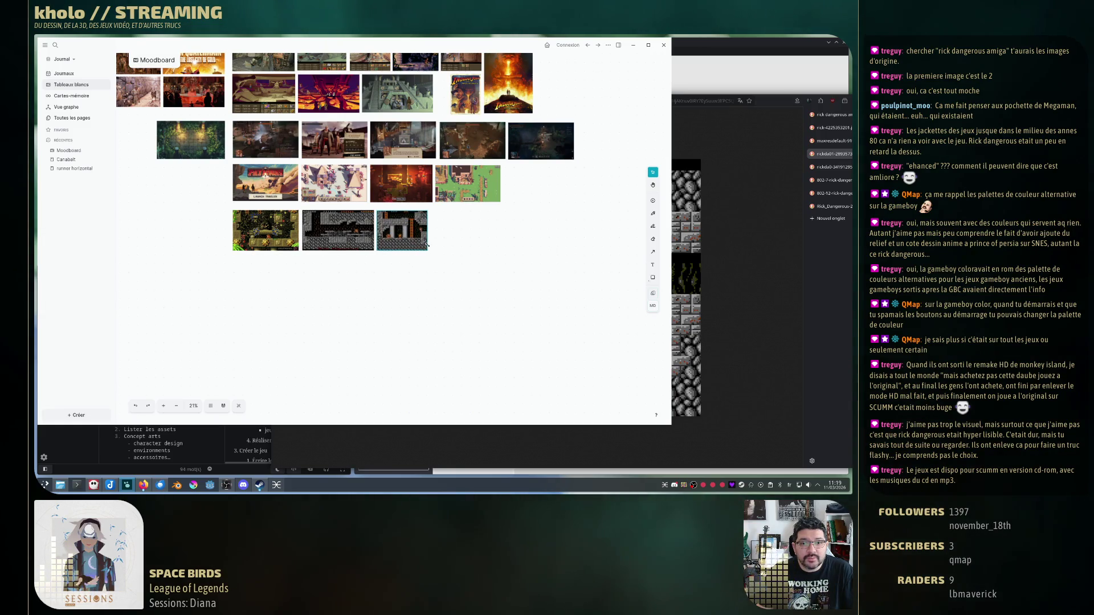
# Close the orange brick tab, then paste the next grey cave screenshot at the row's end, enlarged to match
pyautogui.click(830, 167)
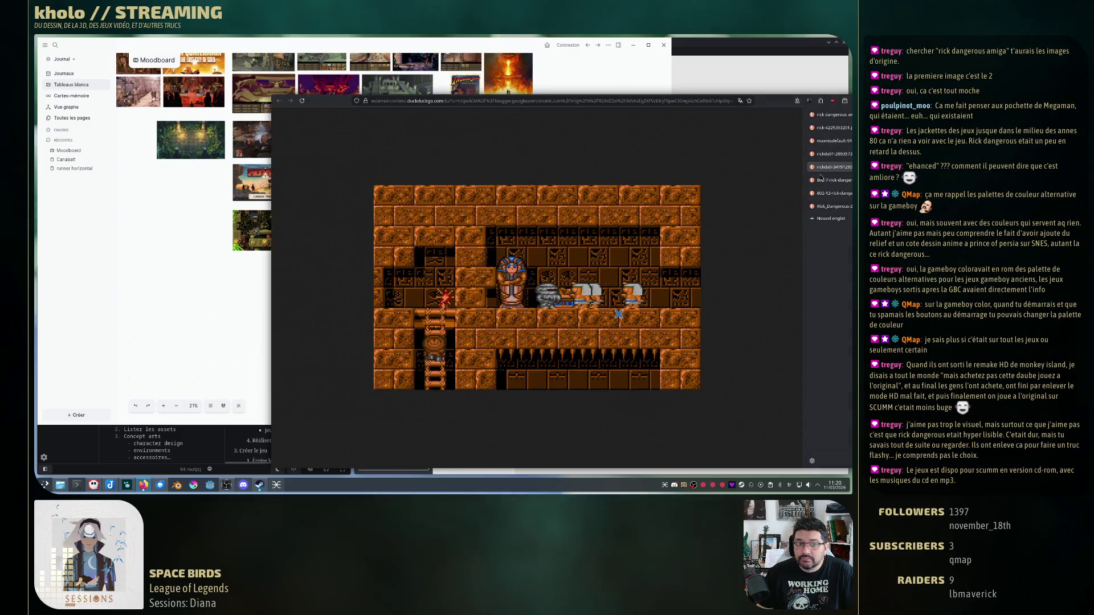
pyautogui.rightClick(489, 308)
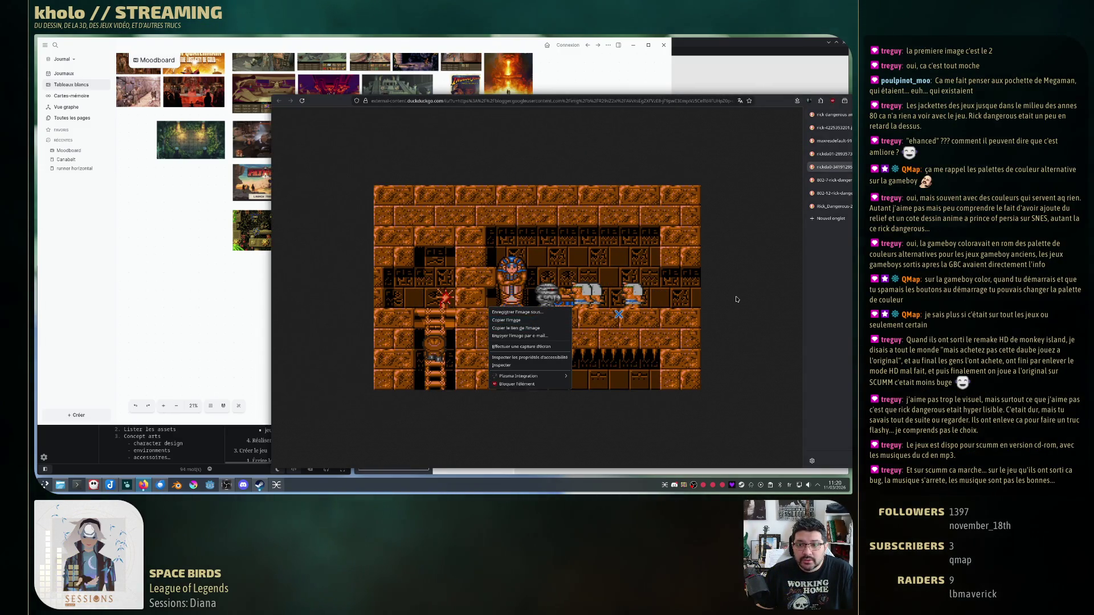
pyautogui.click(534, 323)
pyautogui.hotkey('ctrl', 'w')
pyautogui.rightClick(537, 296)
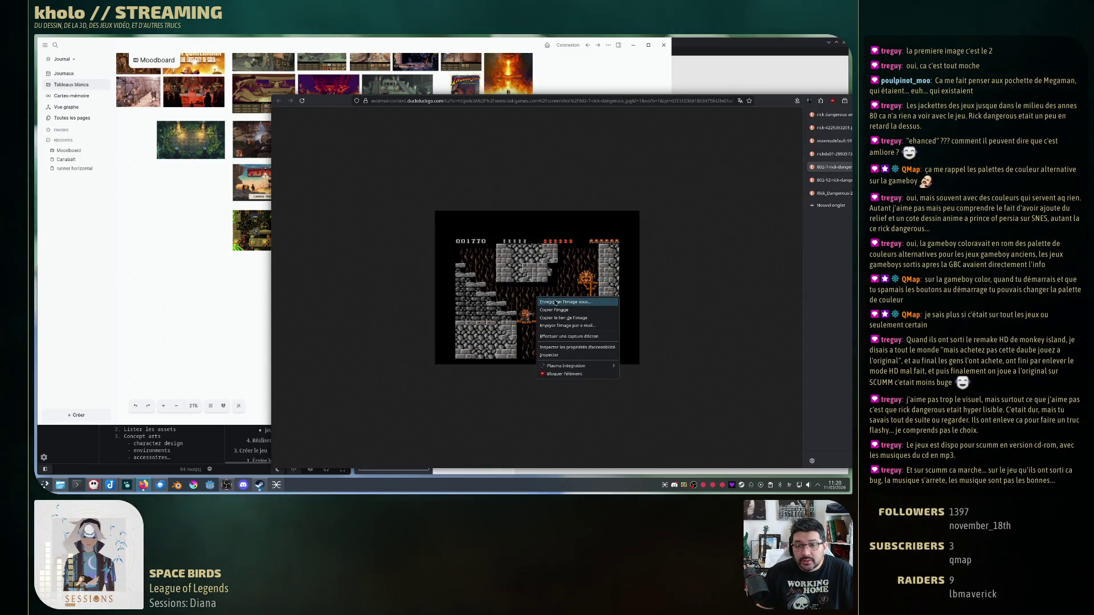
pyautogui.click(564, 318)
pyautogui.hotkey('alt', 'Tab')
pyautogui.hotkey('ctrl', 'v')
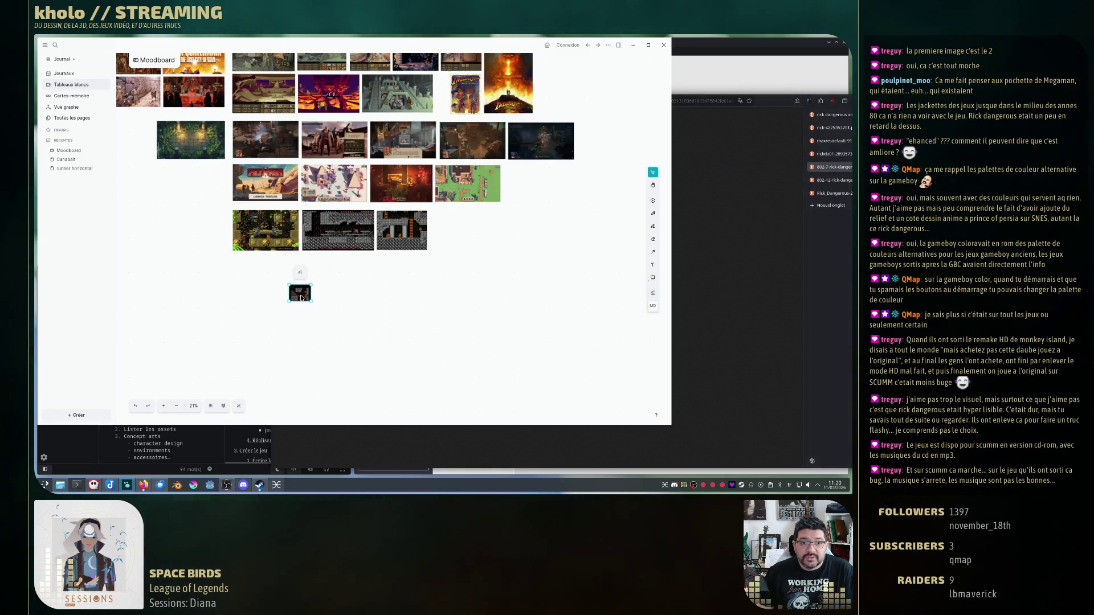
pyautogui.moveTo(299, 291); pyautogui.dragTo(440, 219)
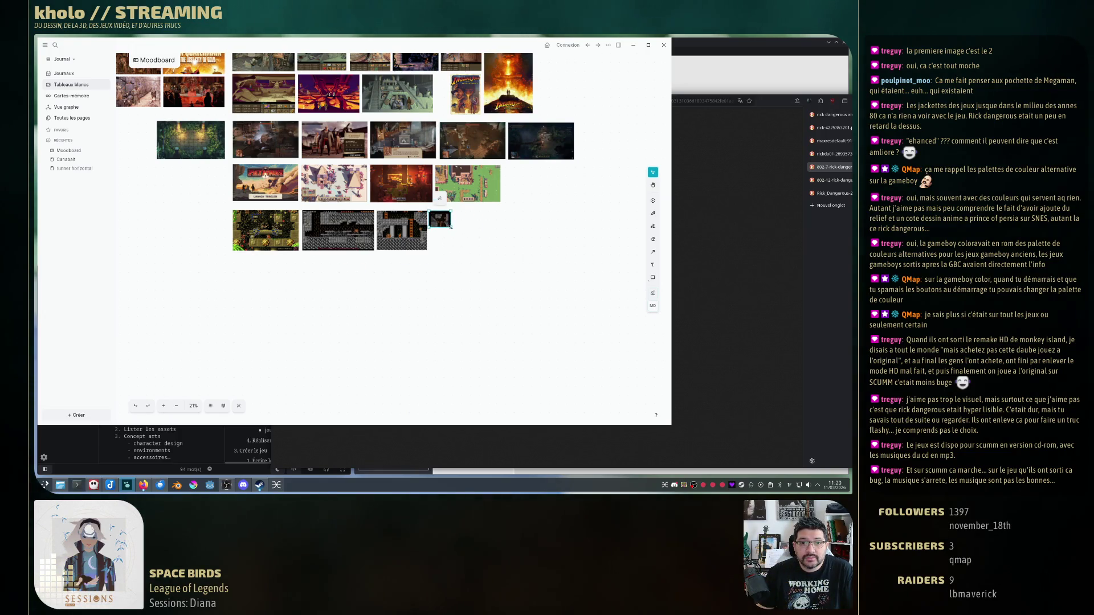
pyautogui.moveTo(449, 220); pyautogui.dragTo(481, 233)
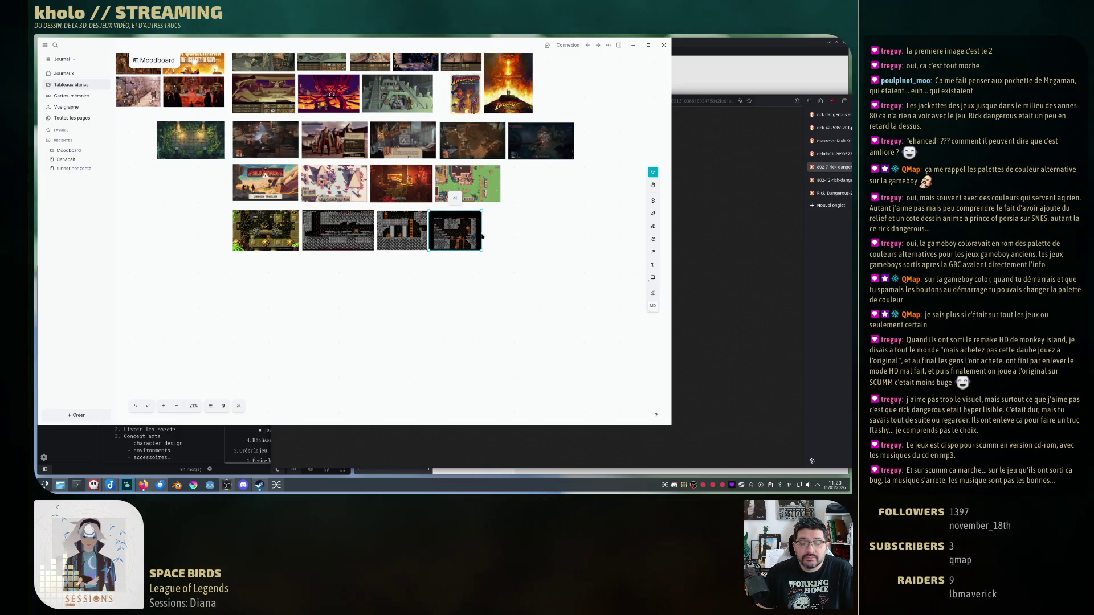
# Paste another cave screenshot at the end of the bottom row
pyautogui.hotkey('alt', 'Tab')
pyautogui.rightClick(502, 298)
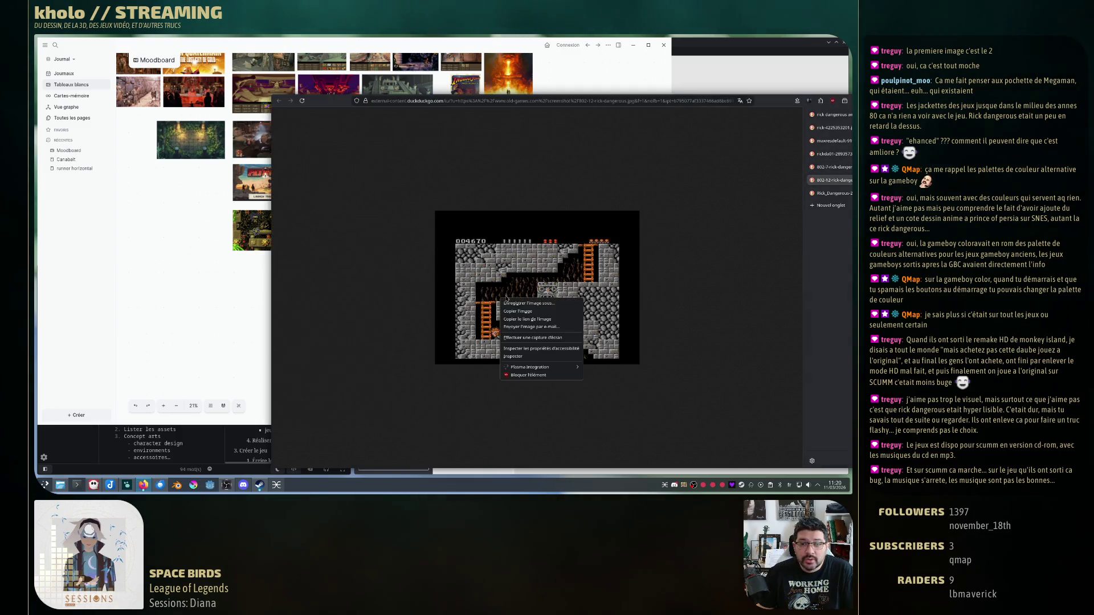
pyautogui.click(545, 314)
pyautogui.hotkey('alt', 'Tab')
pyautogui.hotkey('ctrl', 'v')
pyautogui.moveTo(351, 310)
pyautogui.mouseDown()
pyautogui.moveTo(510, 242)
pyautogui.moveTo(495, 220)
pyautogui.moveTo(536, 251)
pyautogui.mouseUp()
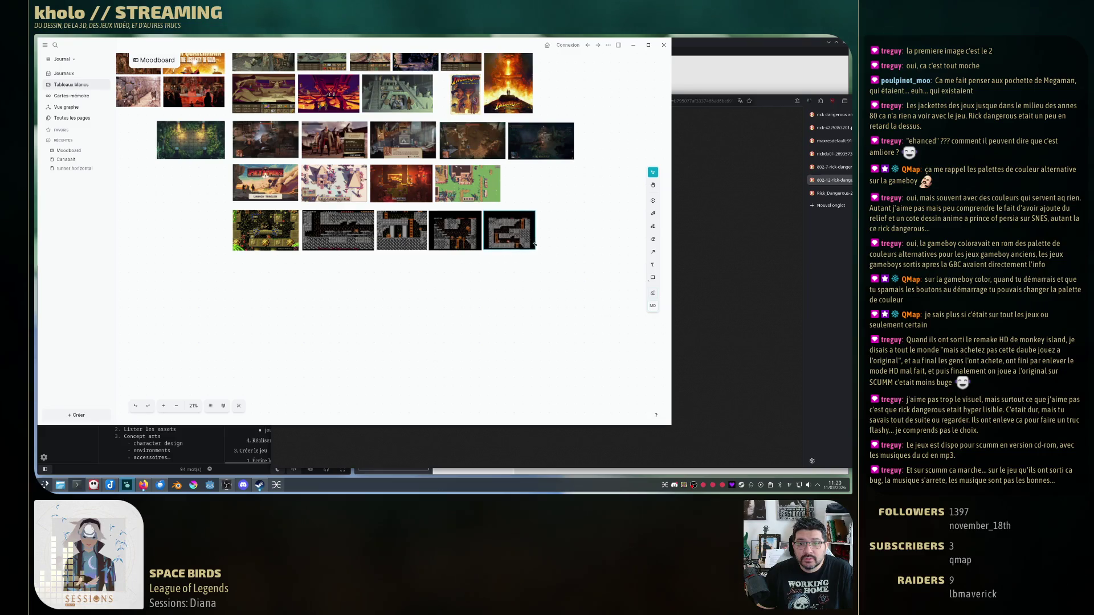
# Paste the ladder cave screenshot at the row's end and enlarge it to match its neighbours
pyautogui.click(834, 194)
pyautogui.rightClick(500, 278)
pyautogui.click(539, 287)
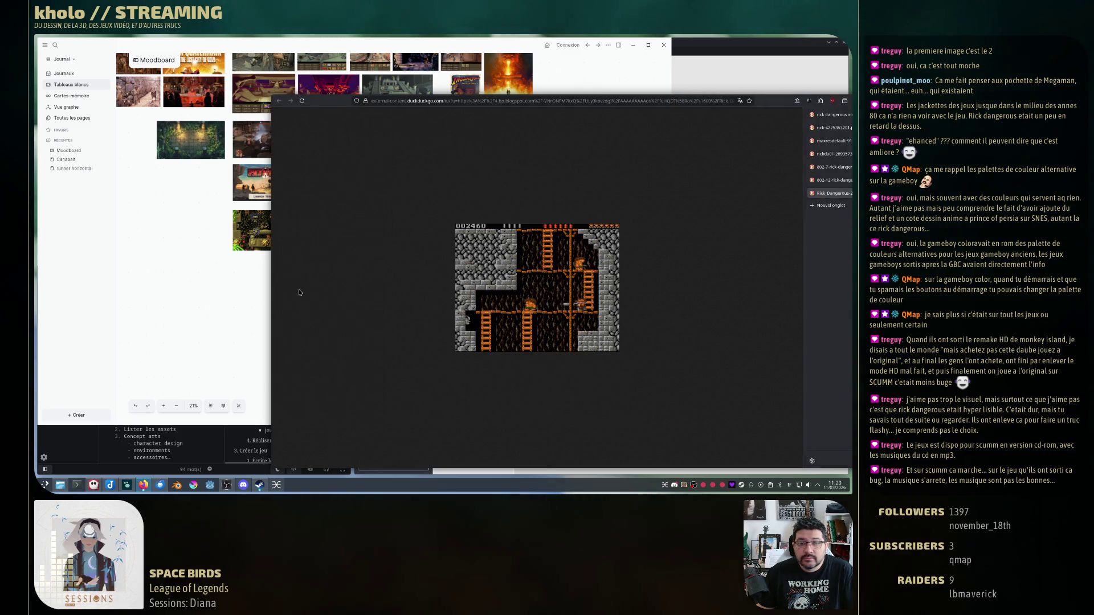
pyautogui.hotkey('alt', 'Tab')
pyautogui.moveTo(295, 301); pyautogui.dragTo(545, 219)
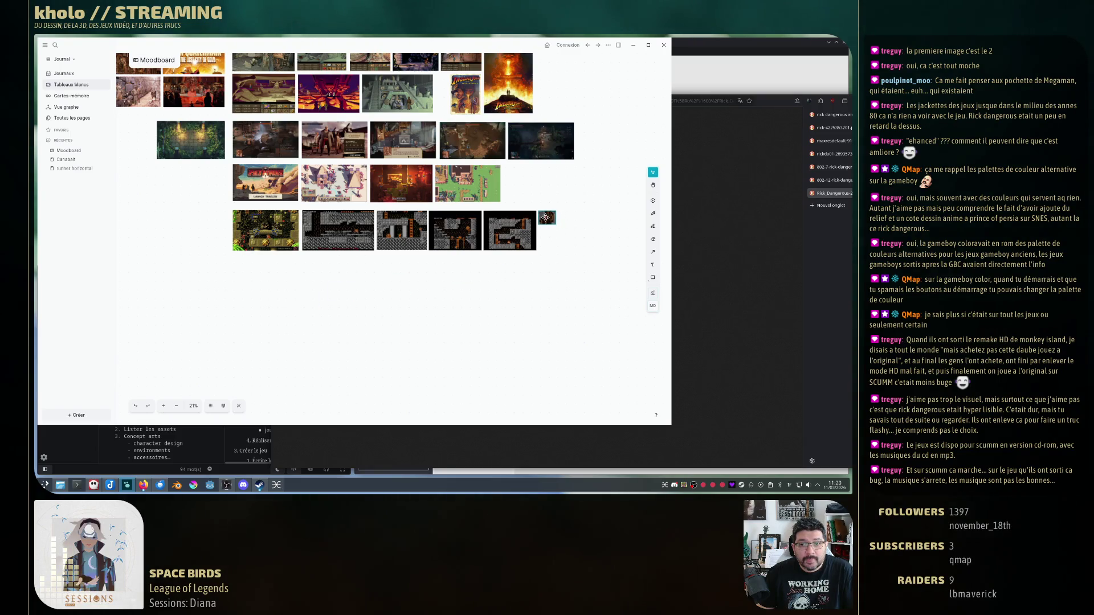
pyautogui.moveTo(555, 223); pyautogui.dragTo(587, 245)
pyautogui.click(544, 294)
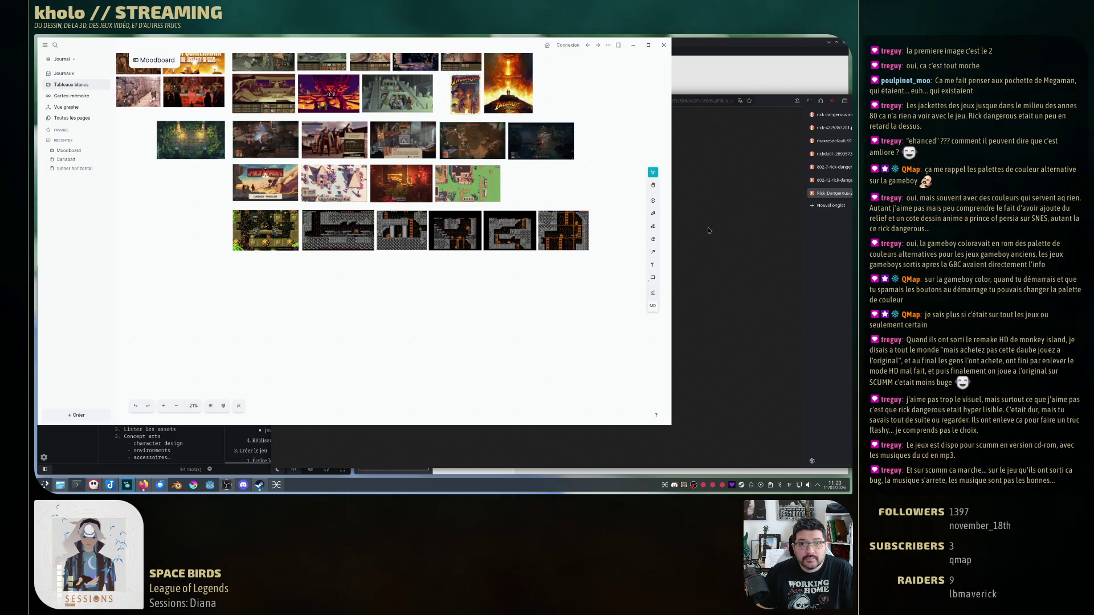
# Close the leftover image tabs in the browser and return to the moodboard
pyautogui.click(779, 284)
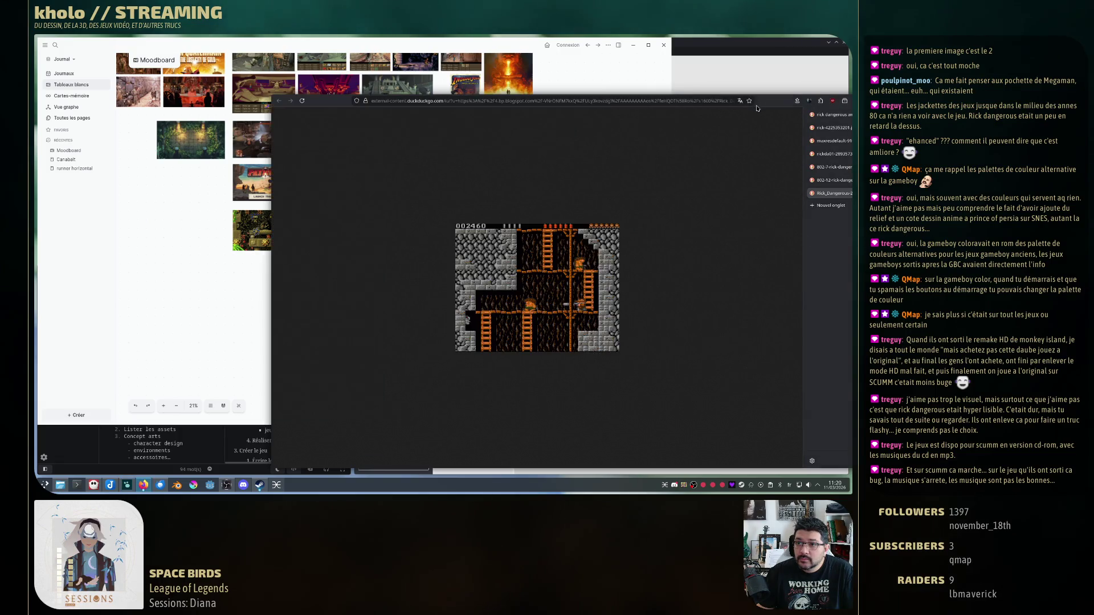
pyautogui.middleClick(714, 126)
pyautogui.hotkey('ctrl', 't')
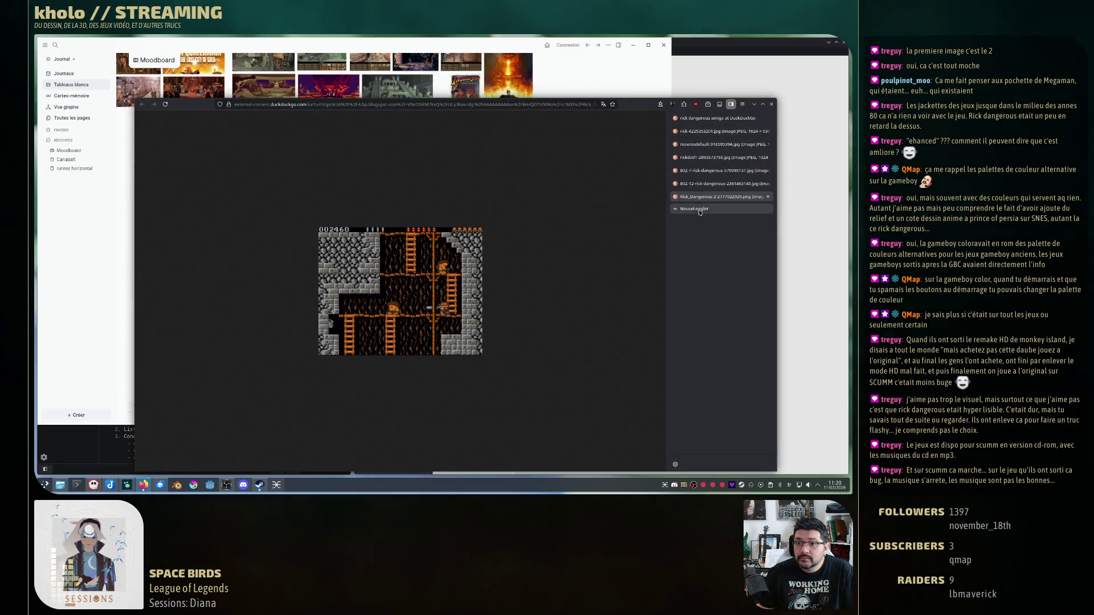
pyautogui.middleClick(703, 129)
pyautogui.middleClick(704, 128)
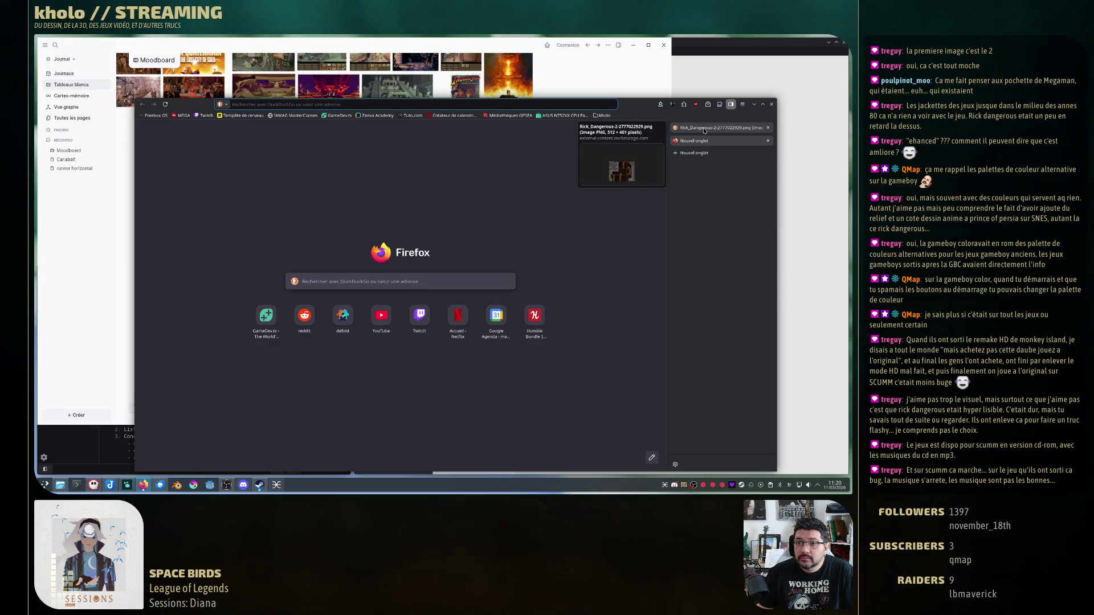
pyautogui.middleClick(704, 128)
pyautogui.click(637, 69)
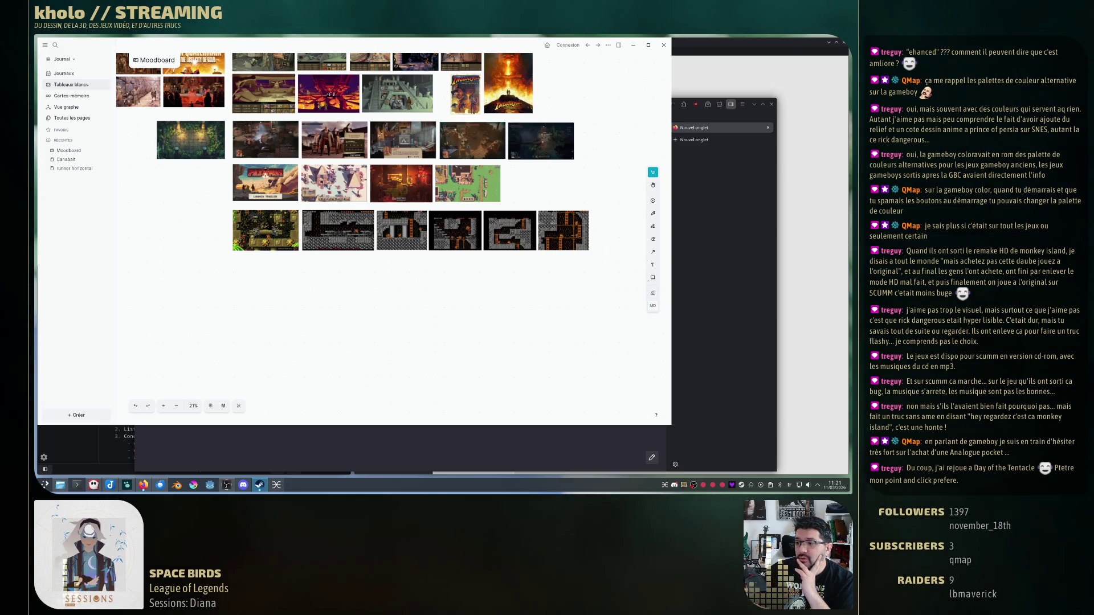
# Check Indiana Jones and the Fate of Atlantis's Compatibilité settings in its Steam properties
pyautogui.click(258, 485)
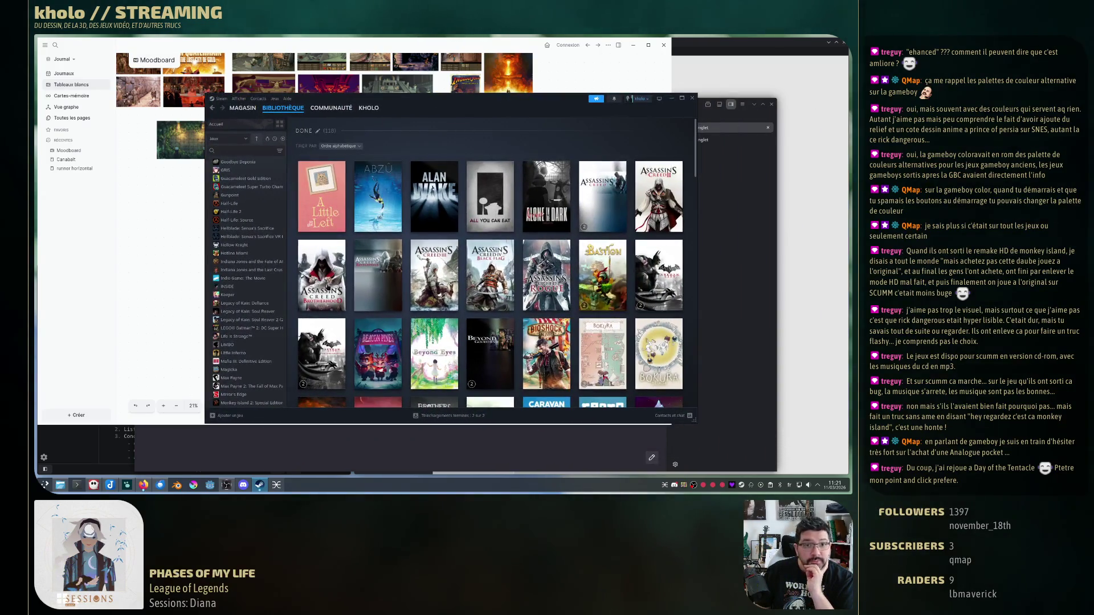
pyautogui.scroll(1, 240, 264)
pyautogui.scroll(1, 249, 265)
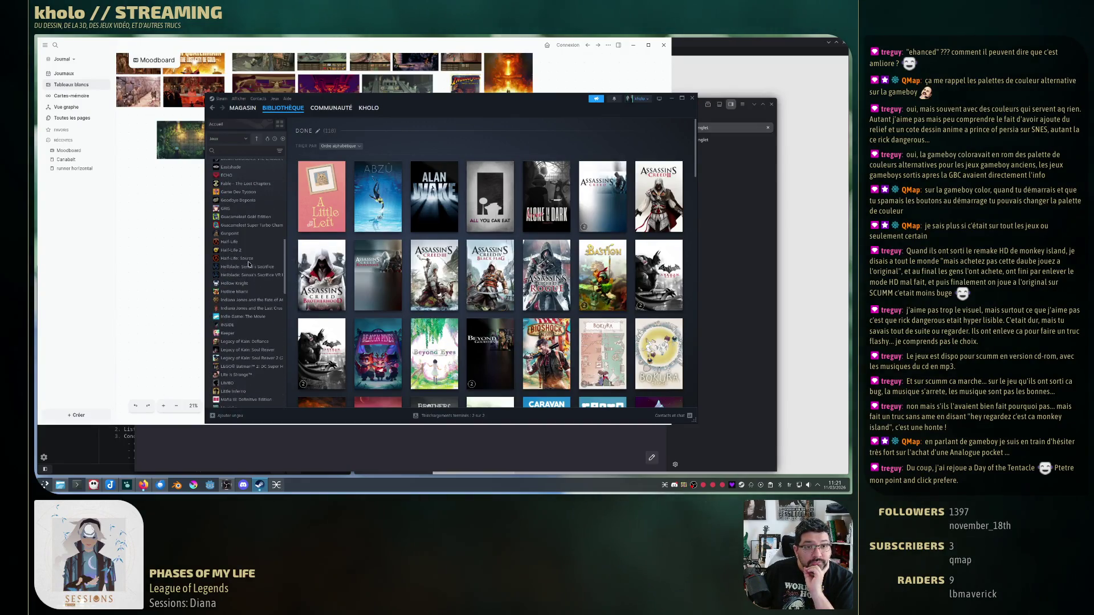
pyautogui.rightClick(268, 302)
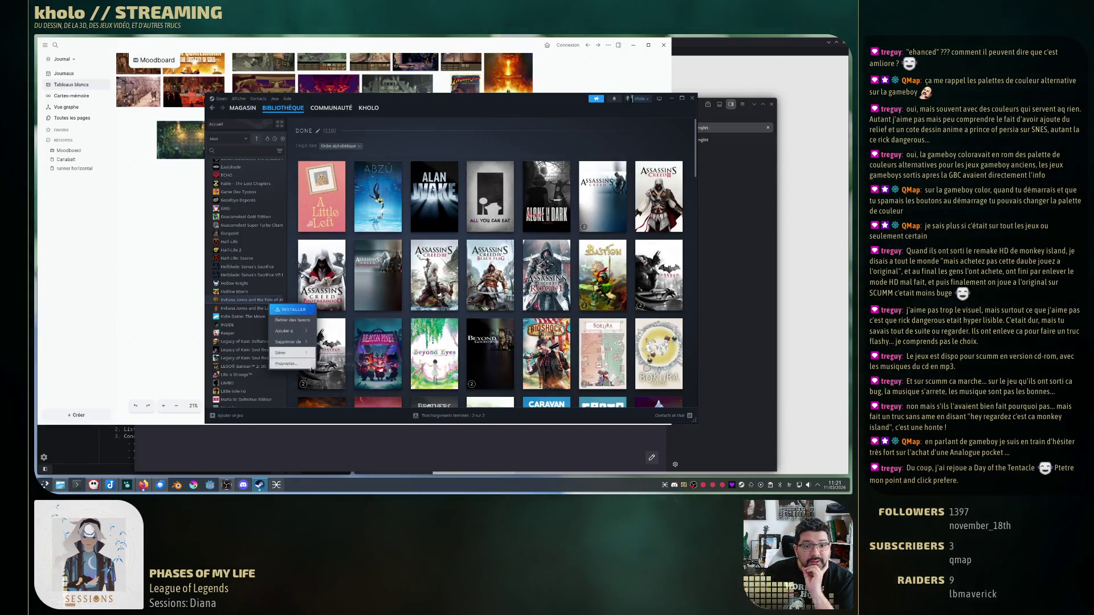
pyautogui.click(326, 359)
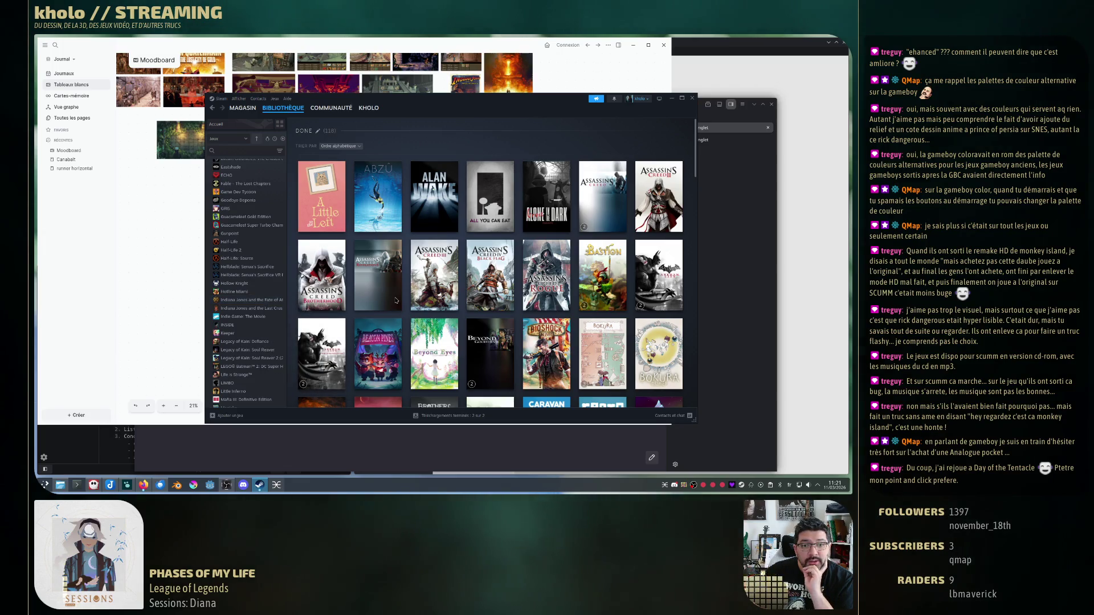
pyautogui.click(374, 221)
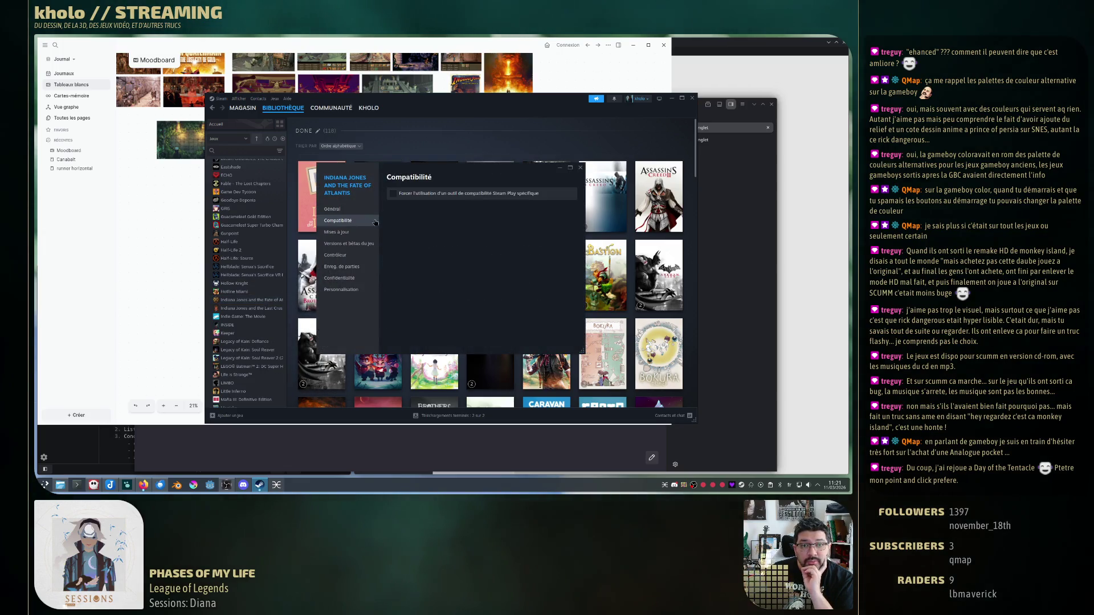
pyautogui.click(581, 167)
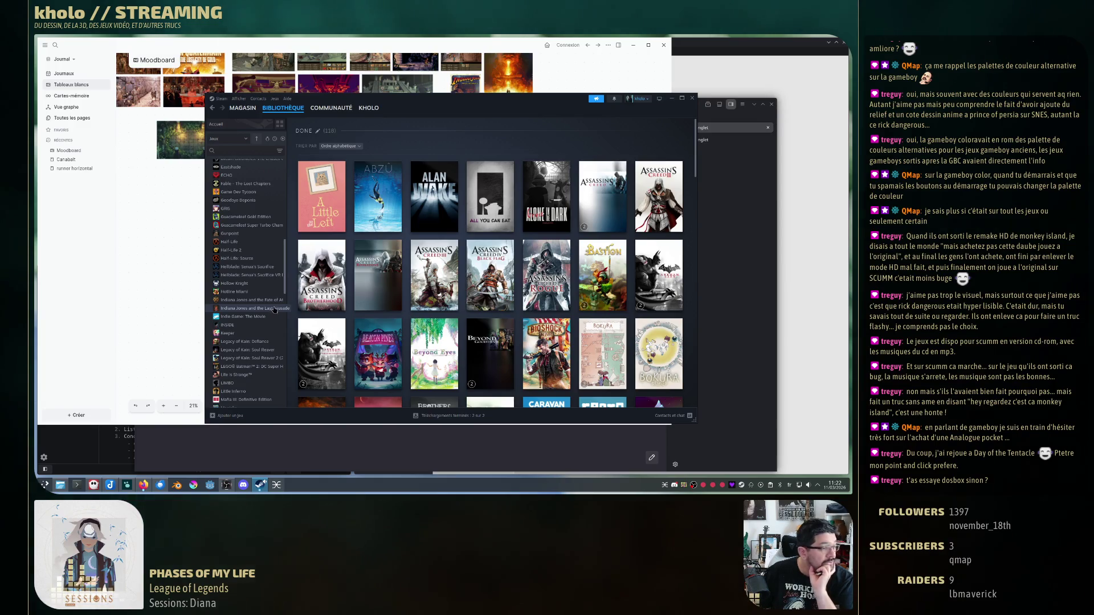
# Install the game onto the /games drive and accept its licence agreement
pyautogui.rightClick(277, 305)
pyautogui.moveTo(292, 329)
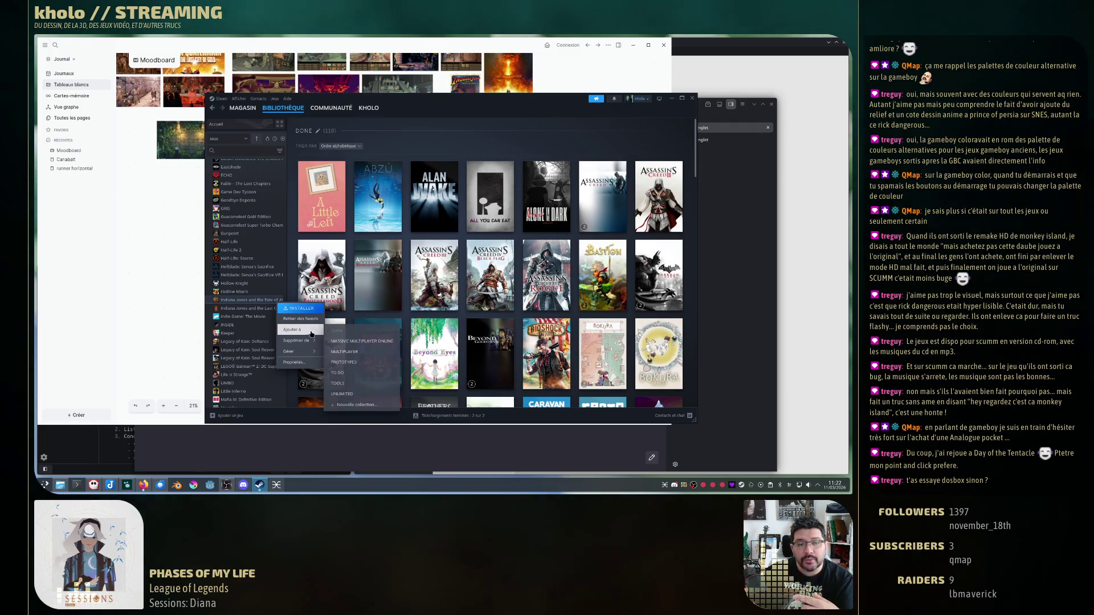
pyautogui.click(299, 308)
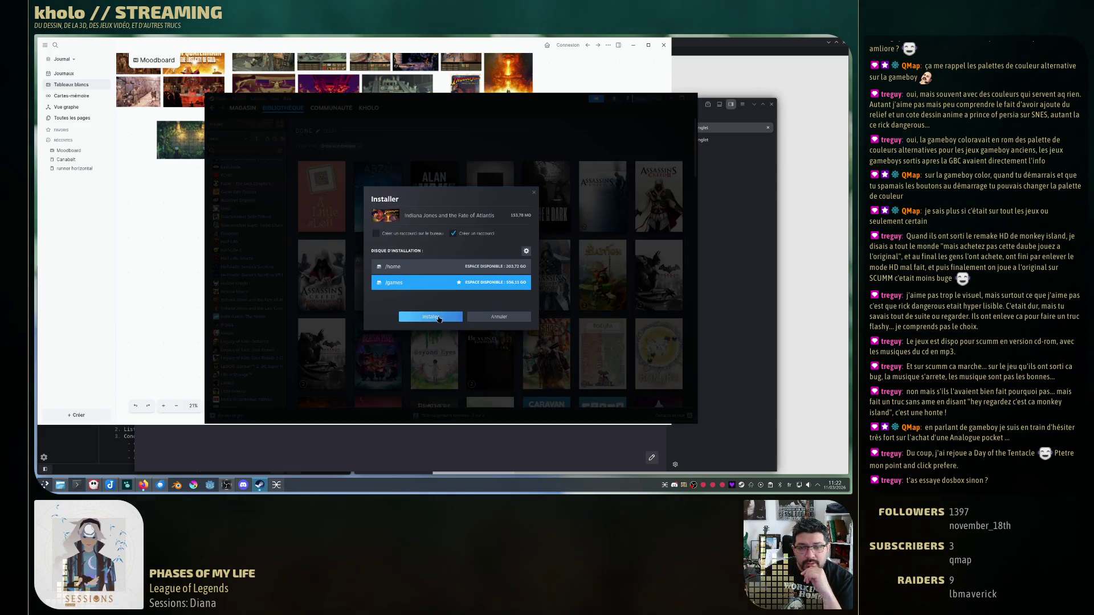
pyautogui.click(432, 317)
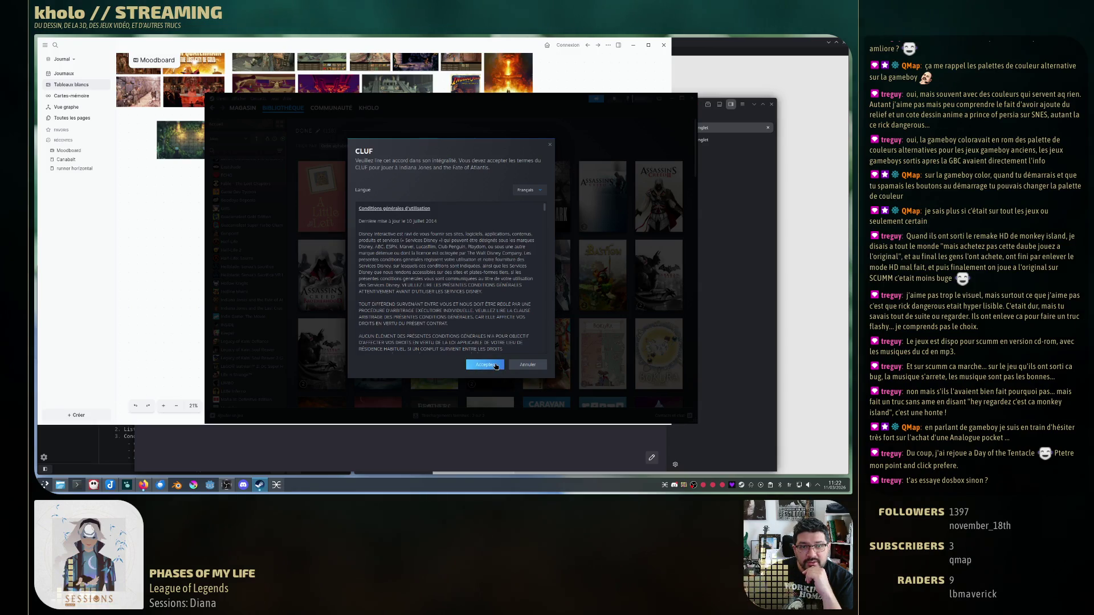
pyautogui.click(493, 366)
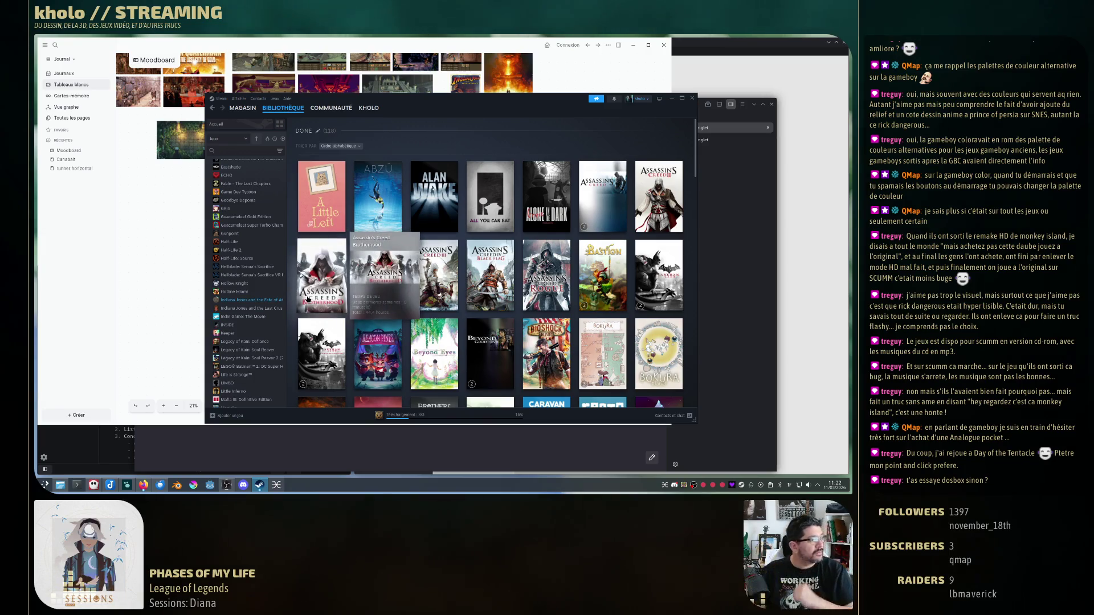
pyautogui.moveTo(257, 300)
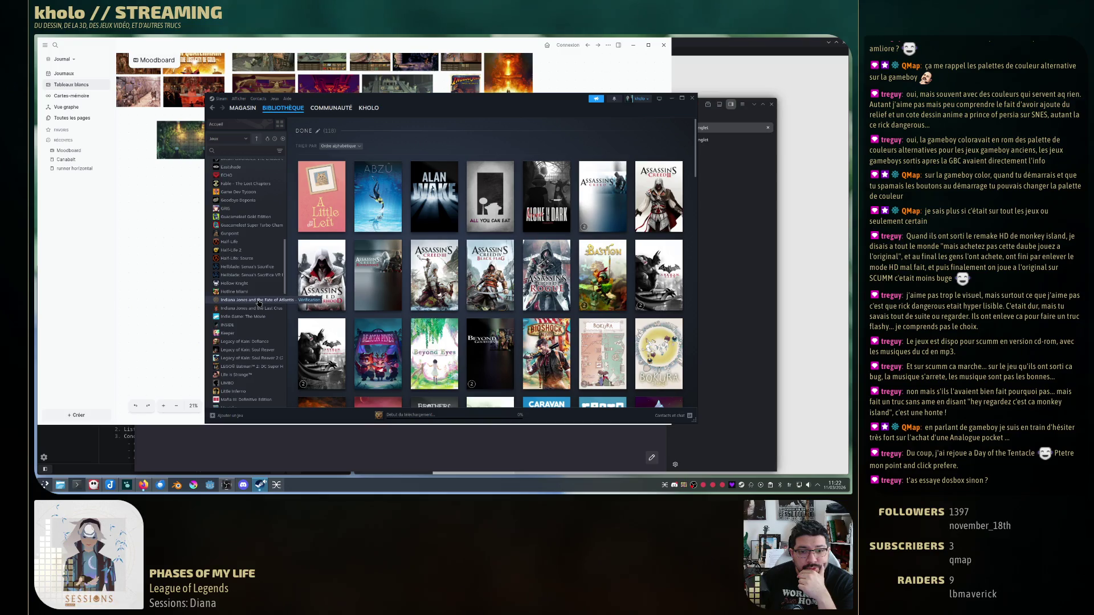
# Browse the game's installed local files from Steam into Dolphin
pyautogui.click(258, 303)
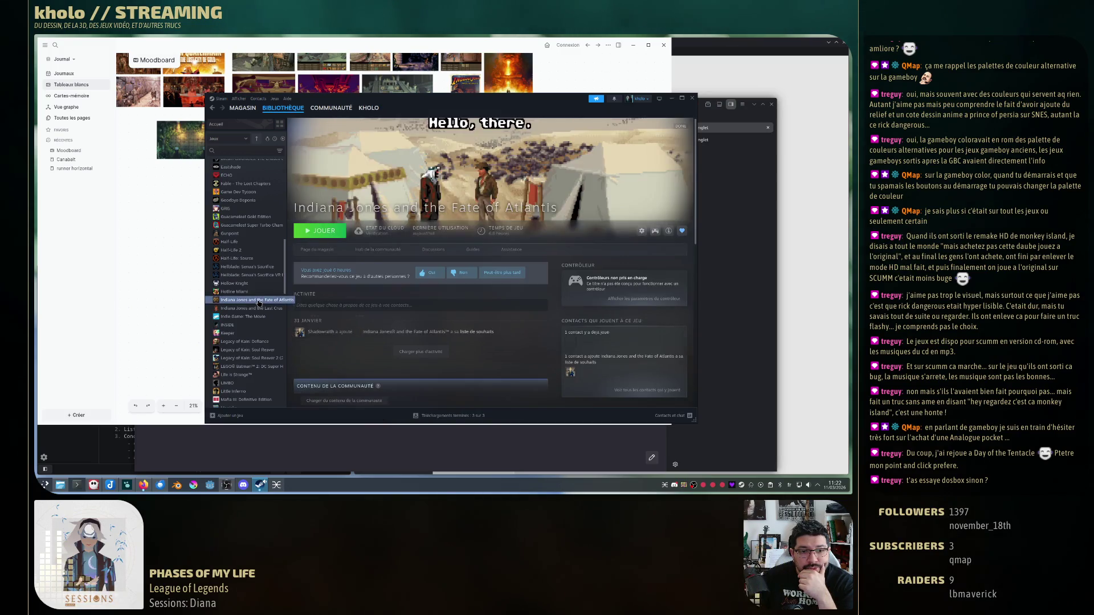
pyautogui.rightClick(259, 302)
pyautogui.moveTo(274, 351)
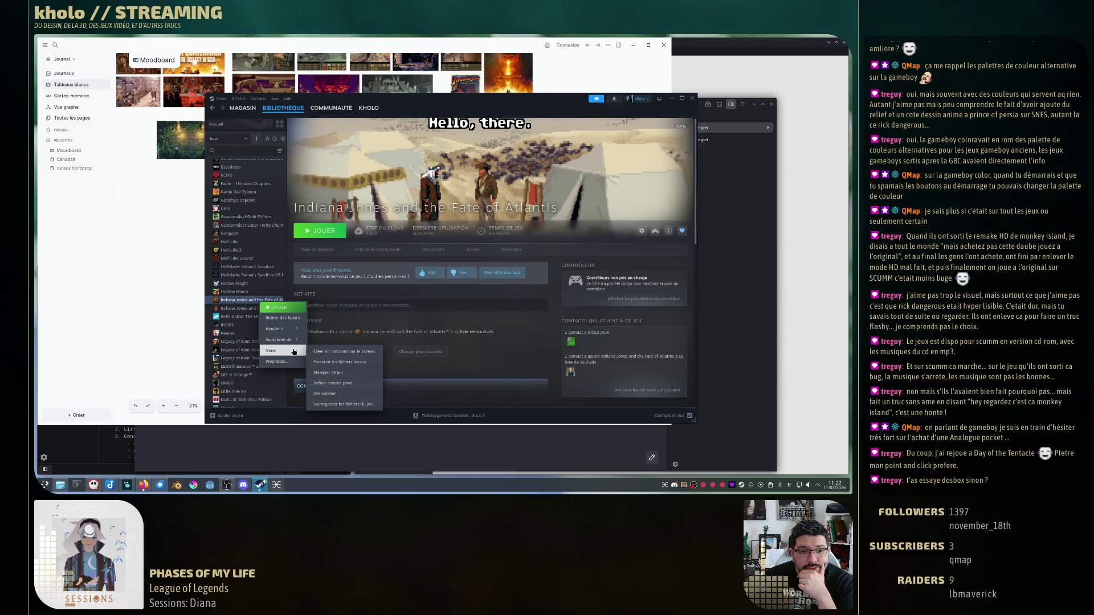
pyautogui.click(342, 362)
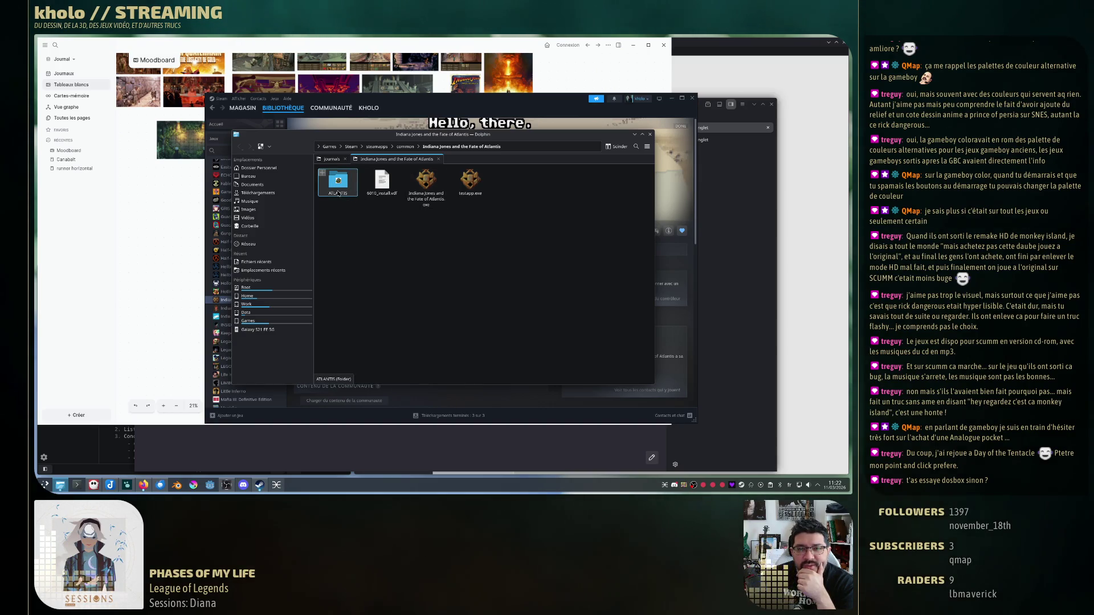
# Open the game executable with DOSBox via 'Ouvrir avec > Autre application'
pyautogui.rightClick(428, 204)
pyautogui.moveTo(462, 216)
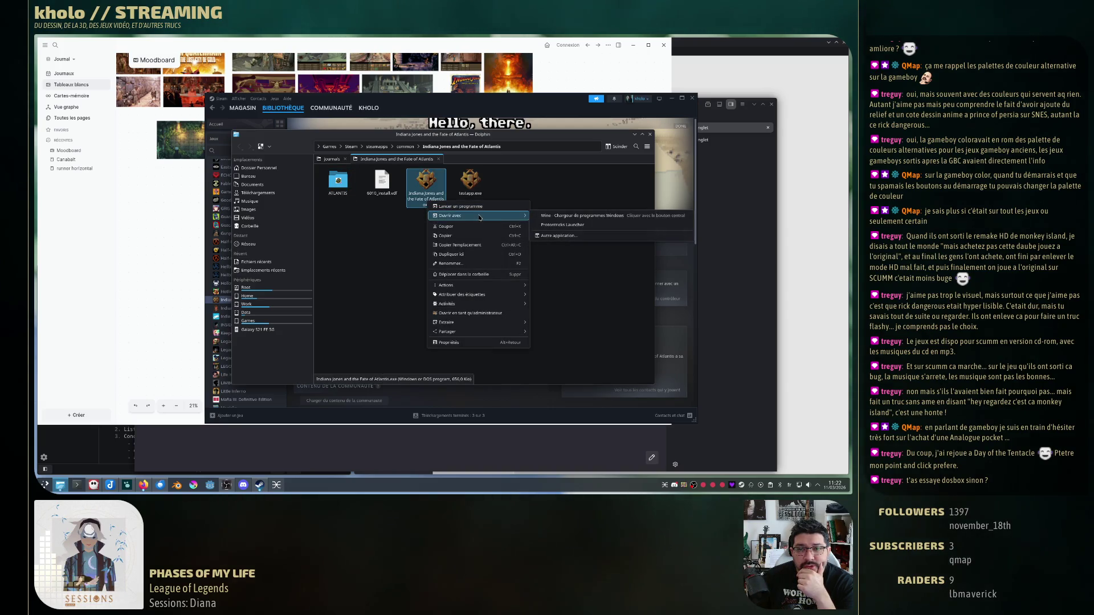
pyautogui.press('Escape')
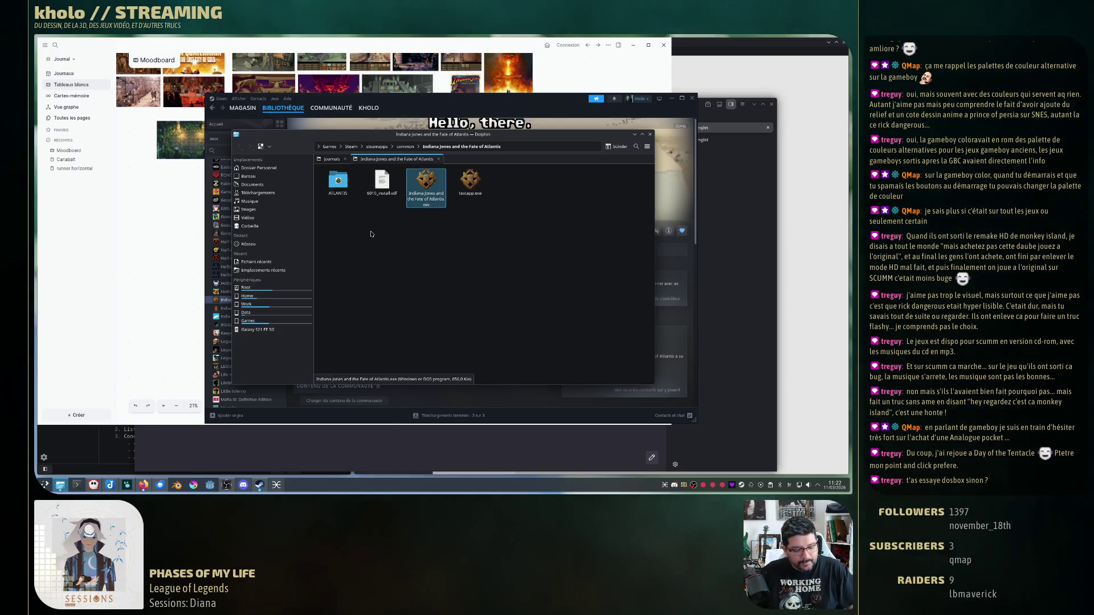
pyautogui.press('super')
pyautogui.write('dosbo')
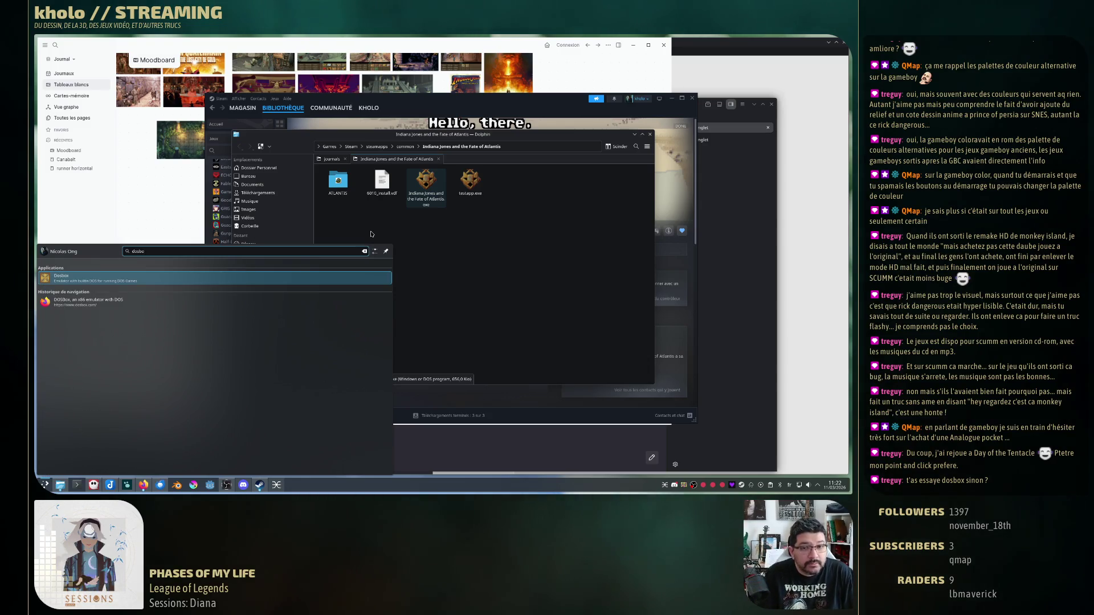
pyautogui.press('Escape')
pyautogui.rightClick(430, 185)
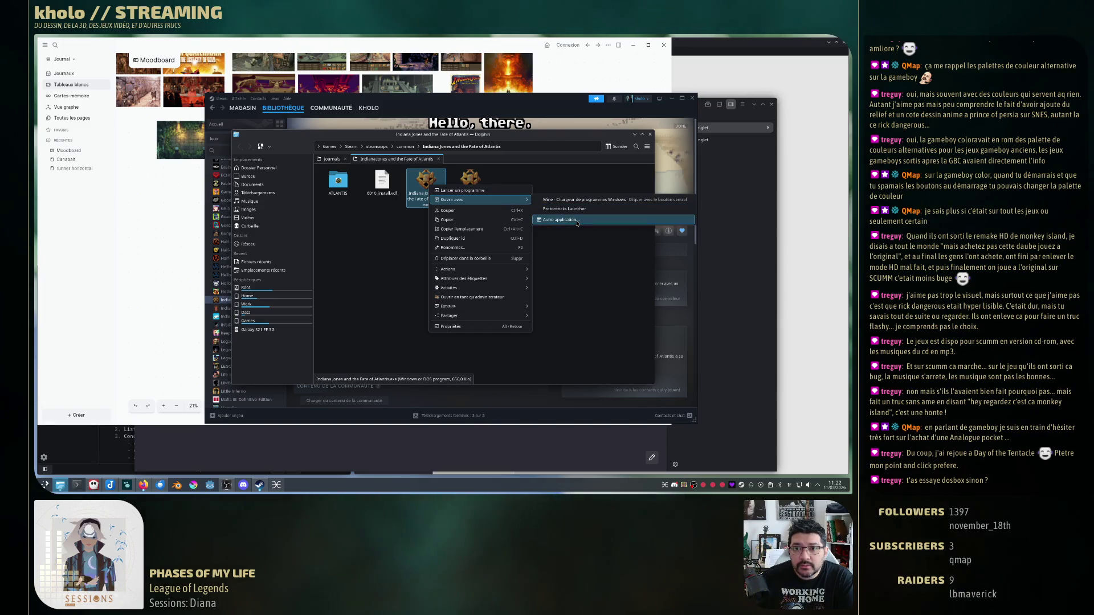
pyautogui.click(407, 279)
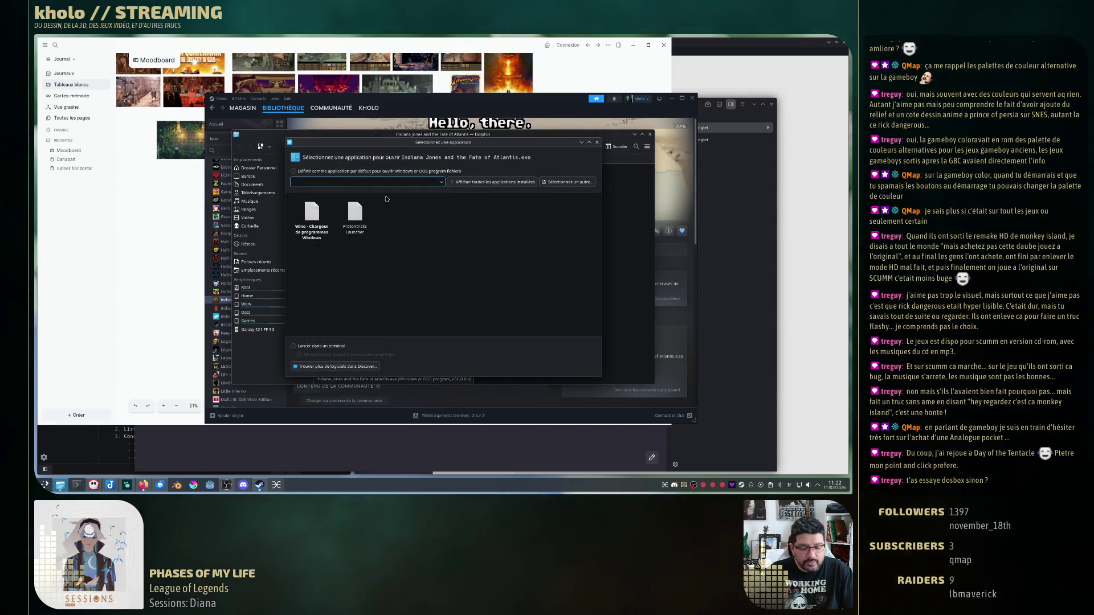
pyautogui.write('dosbox')
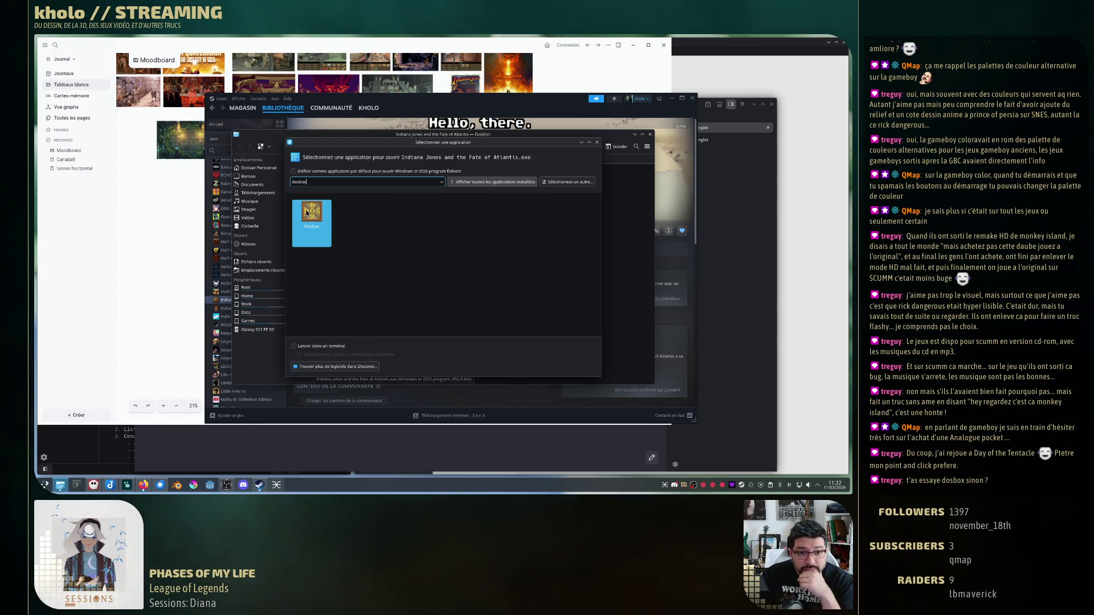
pyautogui.press('Return')
pyautogui.click(307, 210)
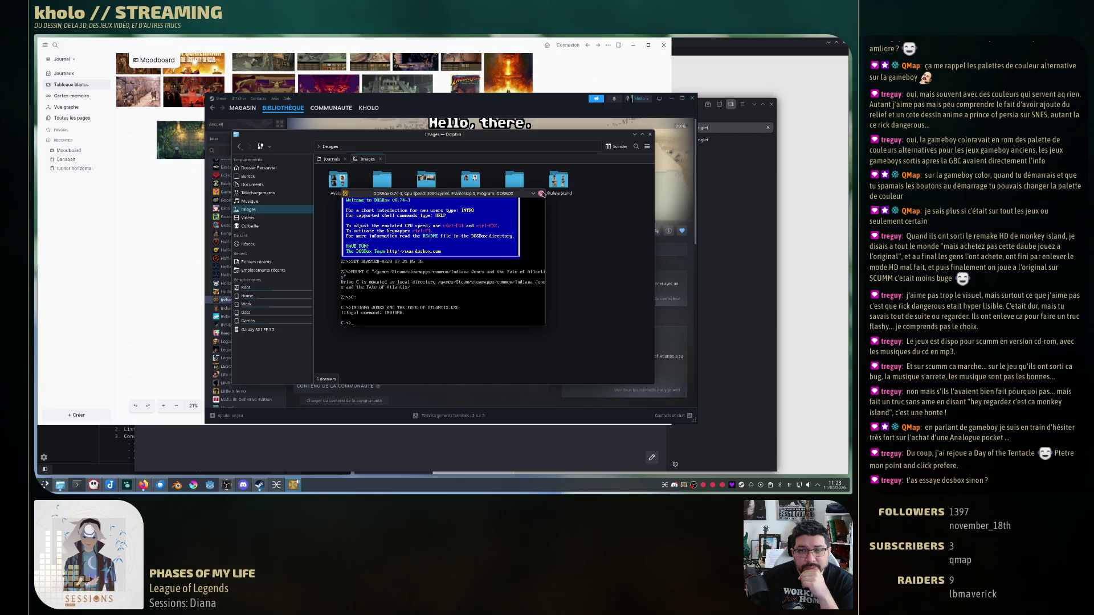
# Duplicate the game executable as indy4.exe and launch it with DOSBox
pyautogui.click(541, 193)
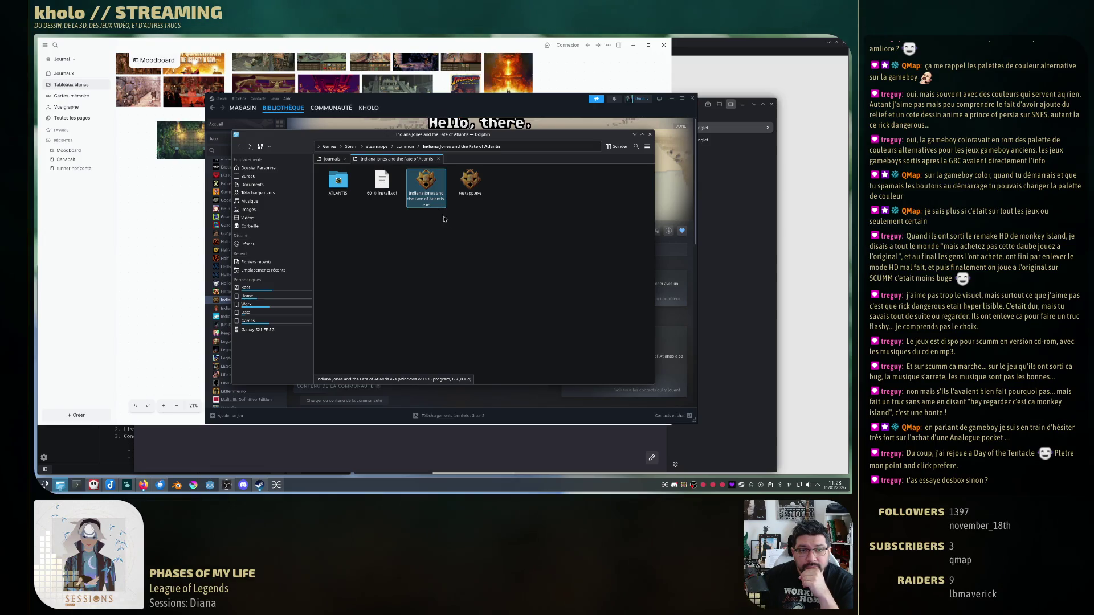
pyautogui.hotkey('ctrl', 'v')
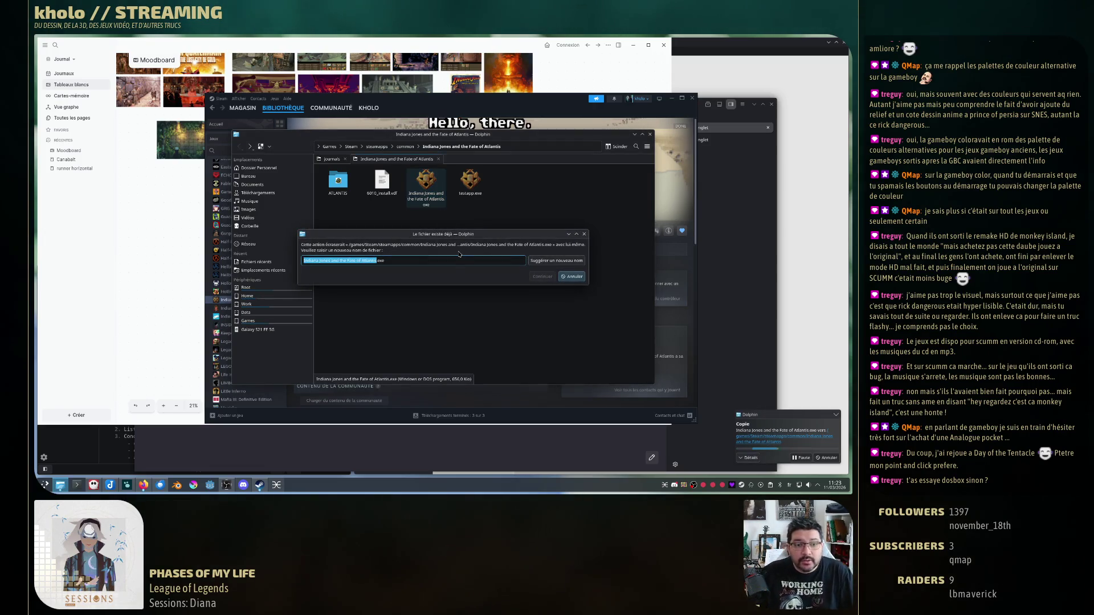
pyautogui.write('indy4')
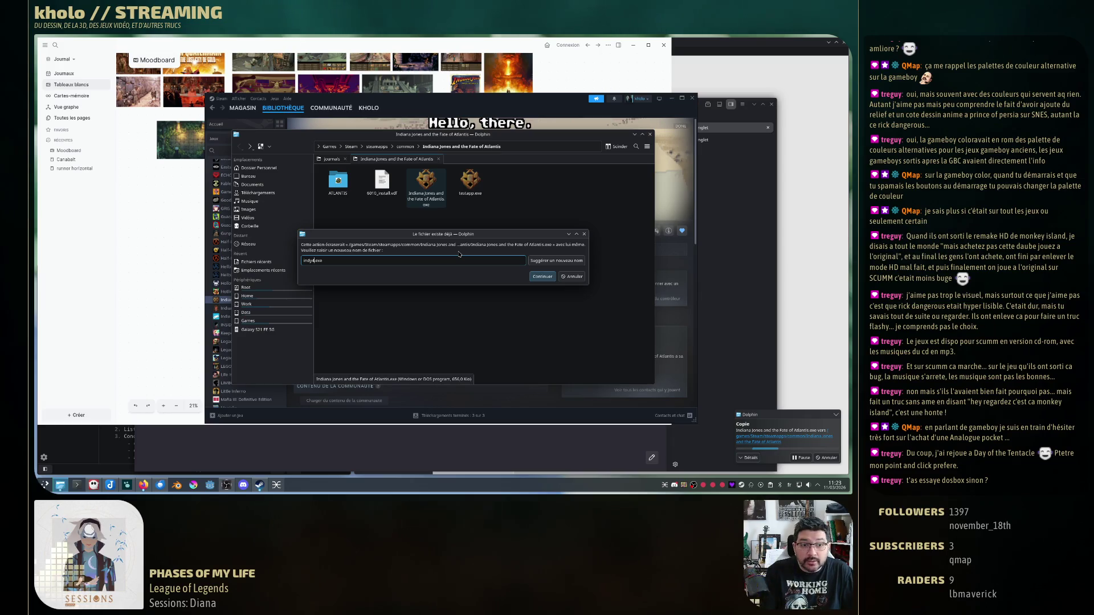
pyautogui.press('Return')
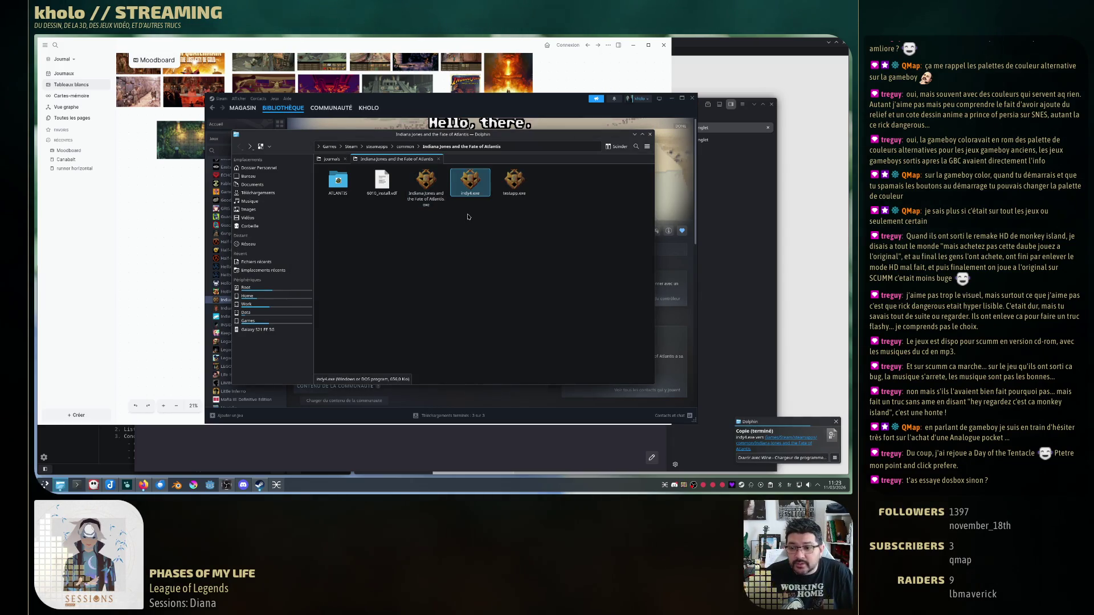
pyautogui.rightClick(476, 182)
pyautogui.moveTo(525, 217)
pyautogui.click(617, 218)
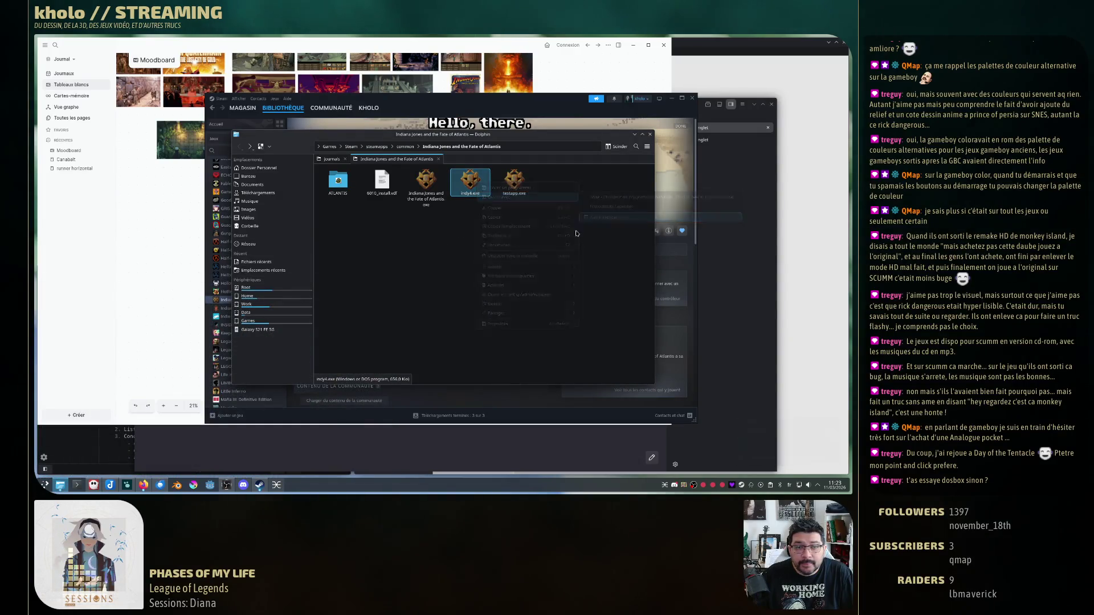
pyautogui.write('dosbox')
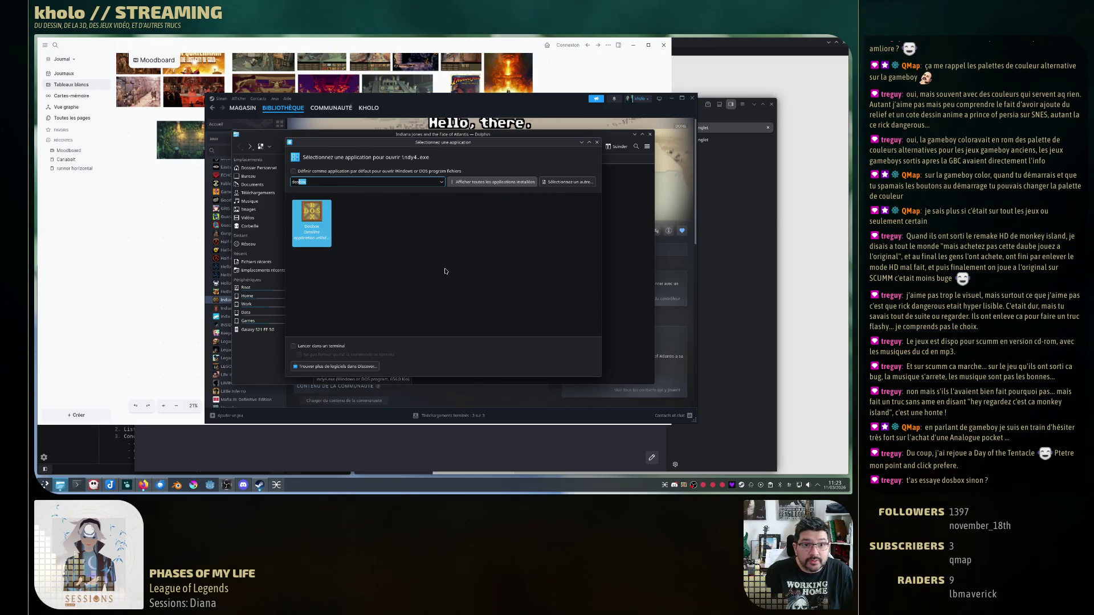
pyautogui.press('Return')
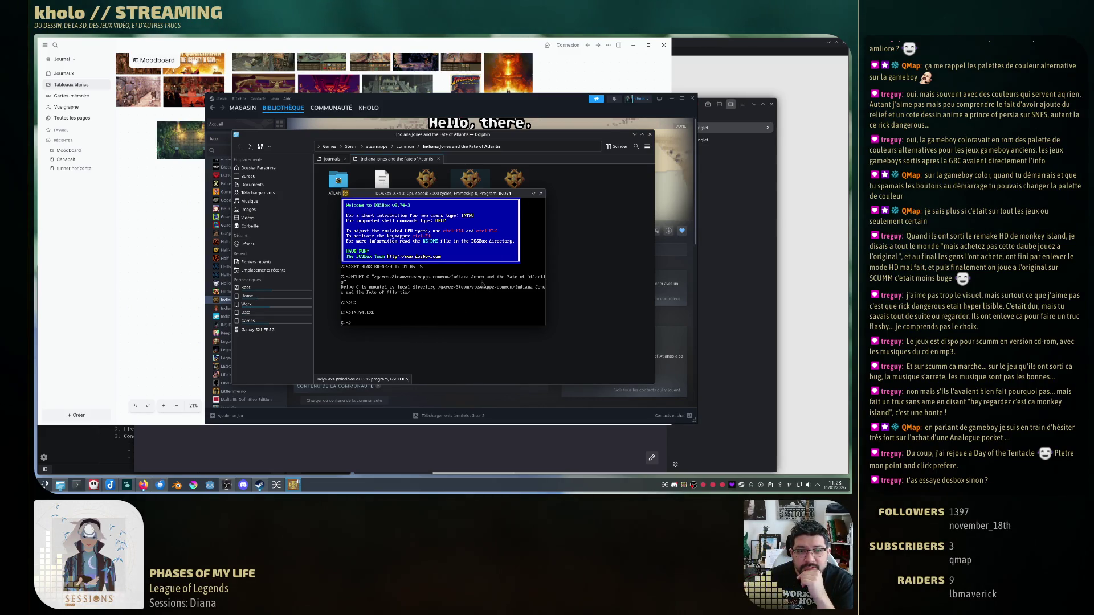
# Close DOSBox and permanently delete the indy4.exe copy
pyautogui.click(541, 194)
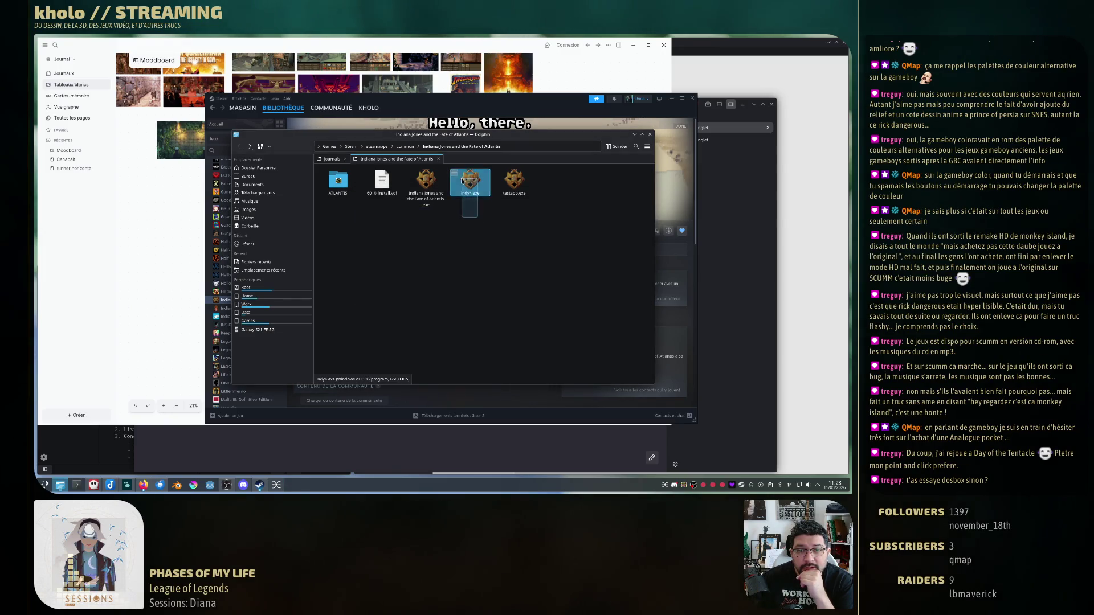
pyautogui.press('Delete')
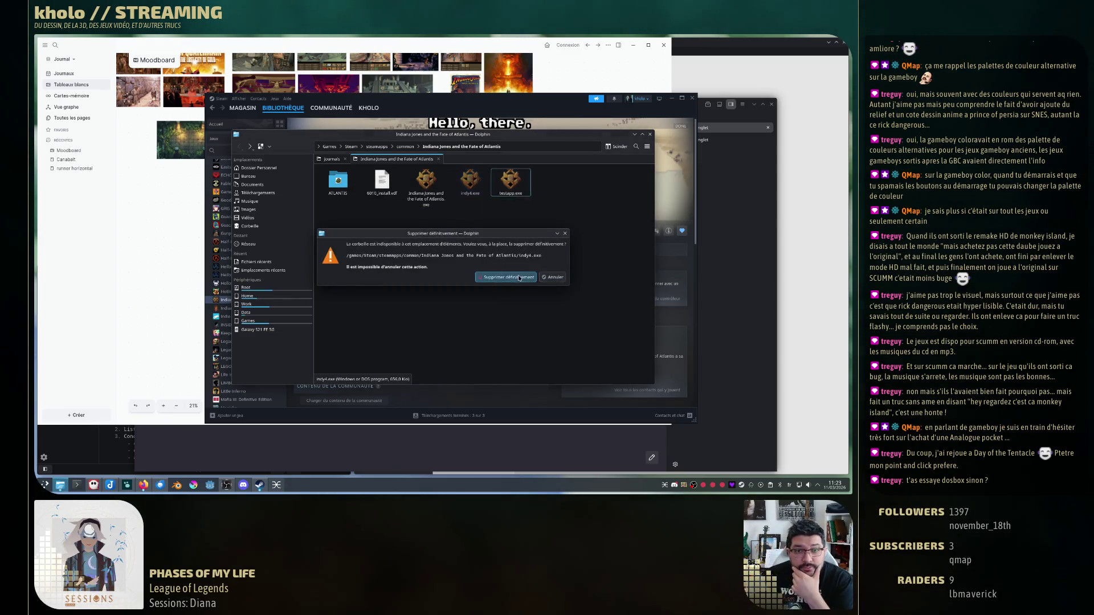
pyautogui.click(520, 278)
# Run ATLANTIS.EXE from the ATLANTIS folder in DOSBox, dismissing the missing ATLANTIS.000 errors
pyautogui.doubleClick(337, 181)
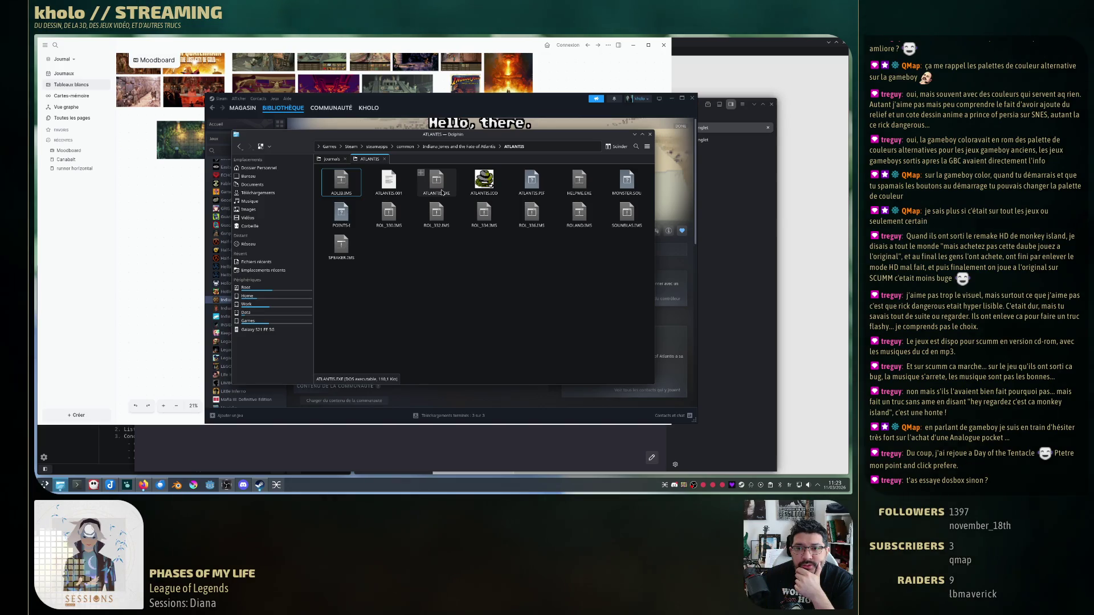
pyautogui.rightClick(442, 194)
pyautogui.moveTo(479, 206)
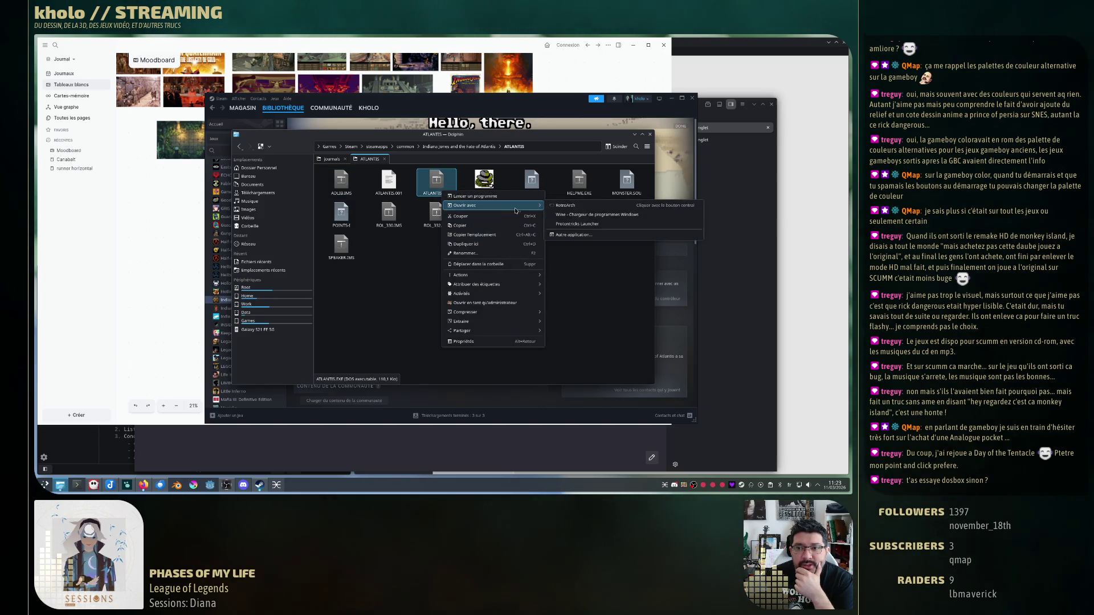
pyautogui.click(585, 238)
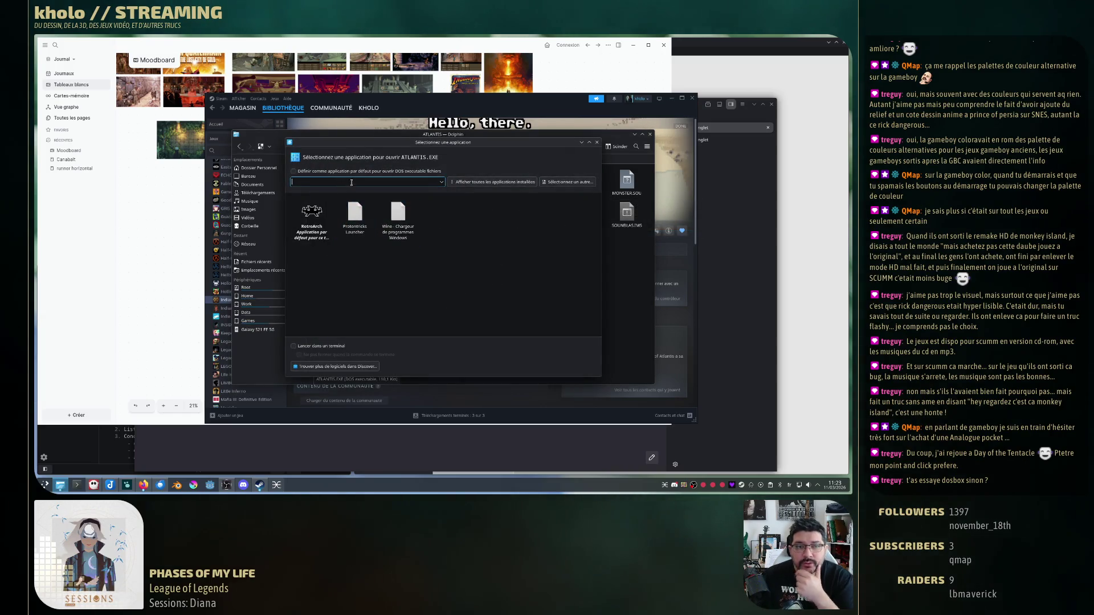
pyautogui.write('dosbox')
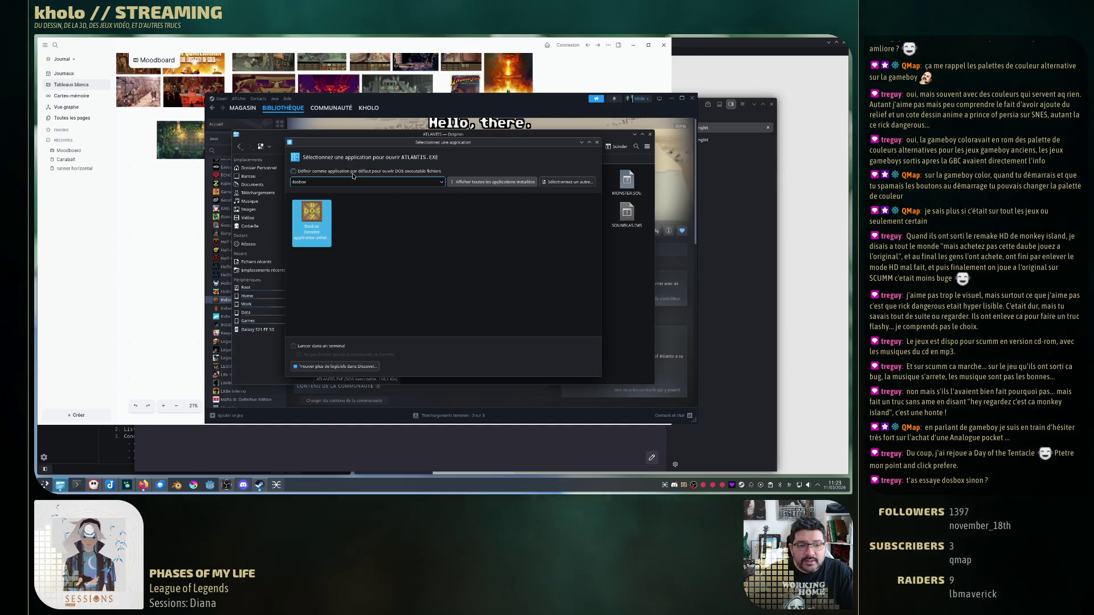
pyautogui.press('Return')
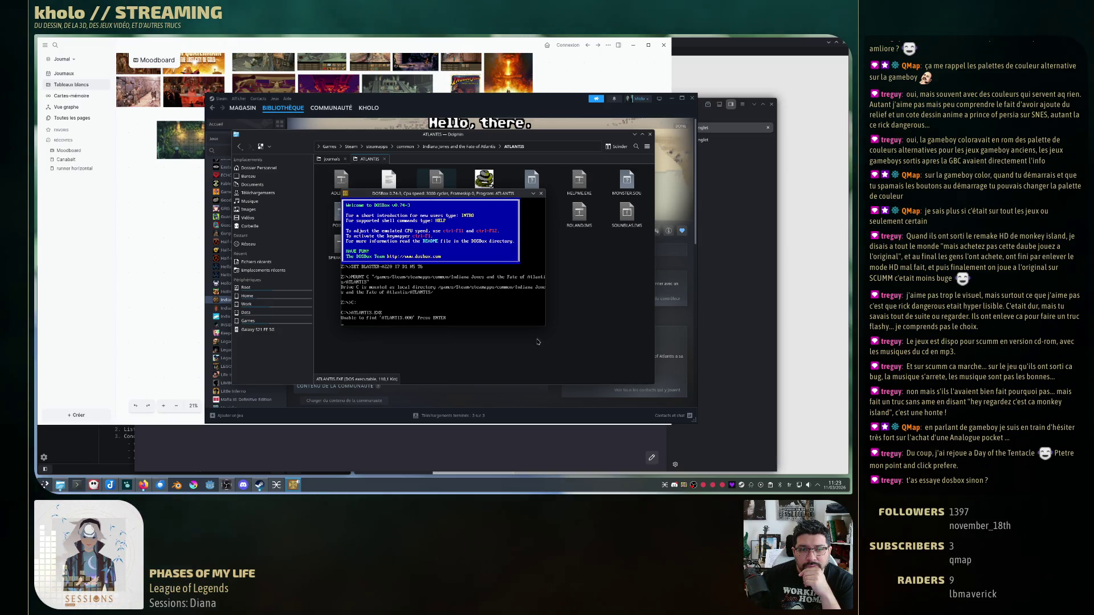
pyautogui.press('Return')
pyautogui.press('Return')
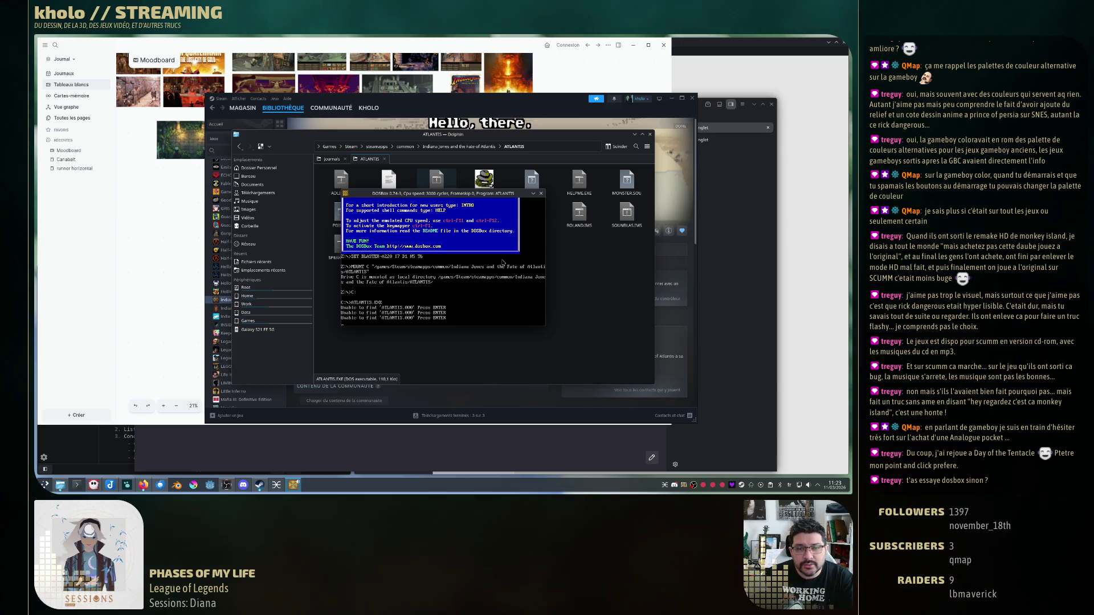
pyautogui.press('Return')
pyautogui.press('Return')
# Close DOSBox and Dolphin, then launch Fate of Atlantis from Steam with JOUER
pyautogui.click(541, 193)
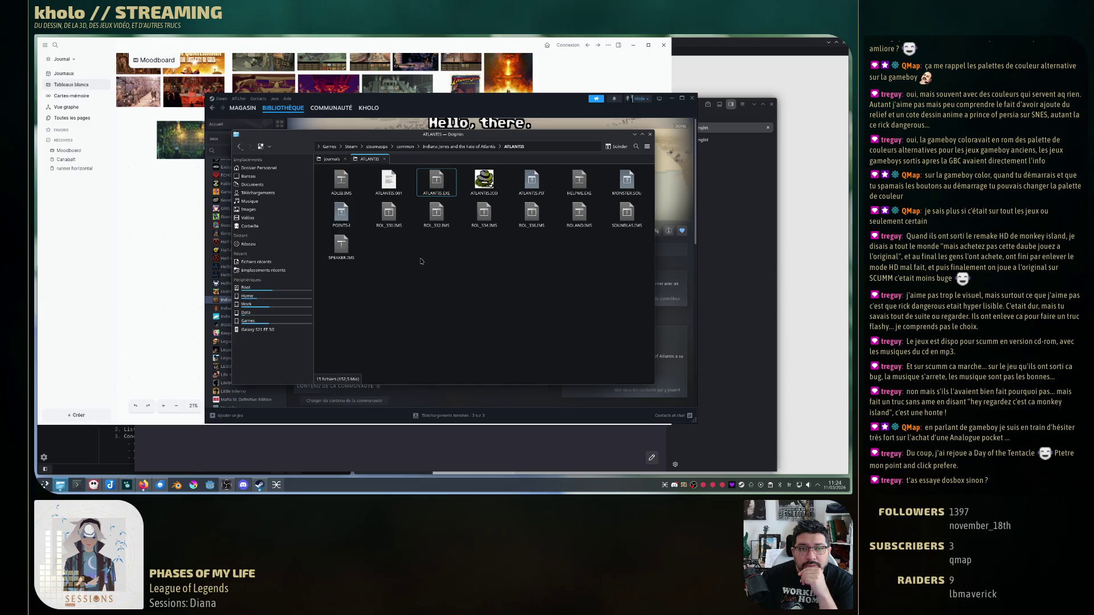
pyautogui.hotkey('ctrl', 'q')
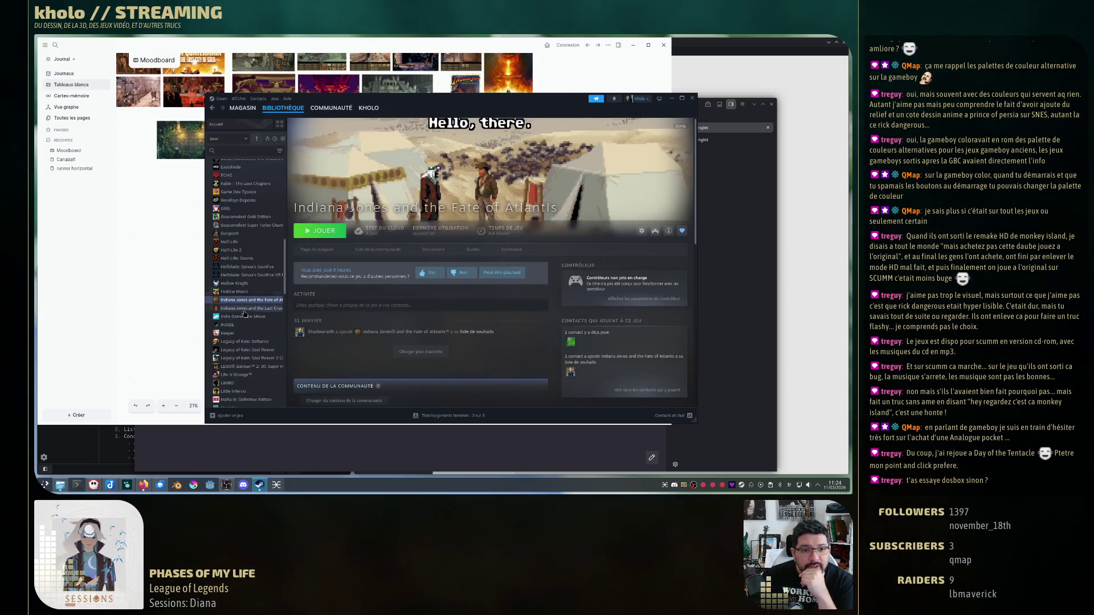
pyautogui.click(320, 231)
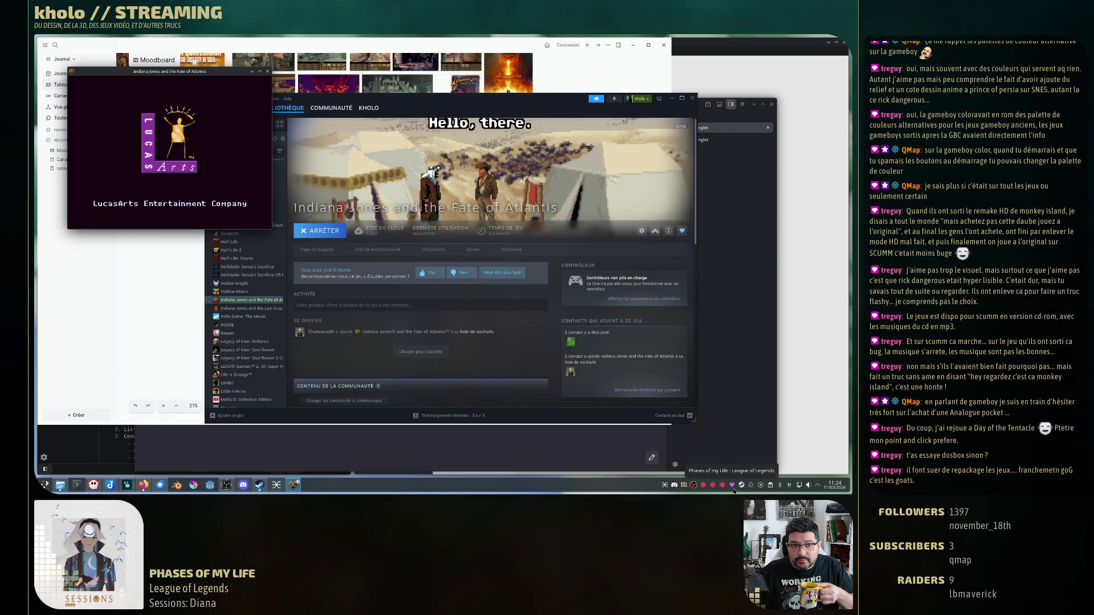
# Pause Deezer and inspect the game's audio routing in qpwgraph, moving a node
pyautogui.click(733, 487)
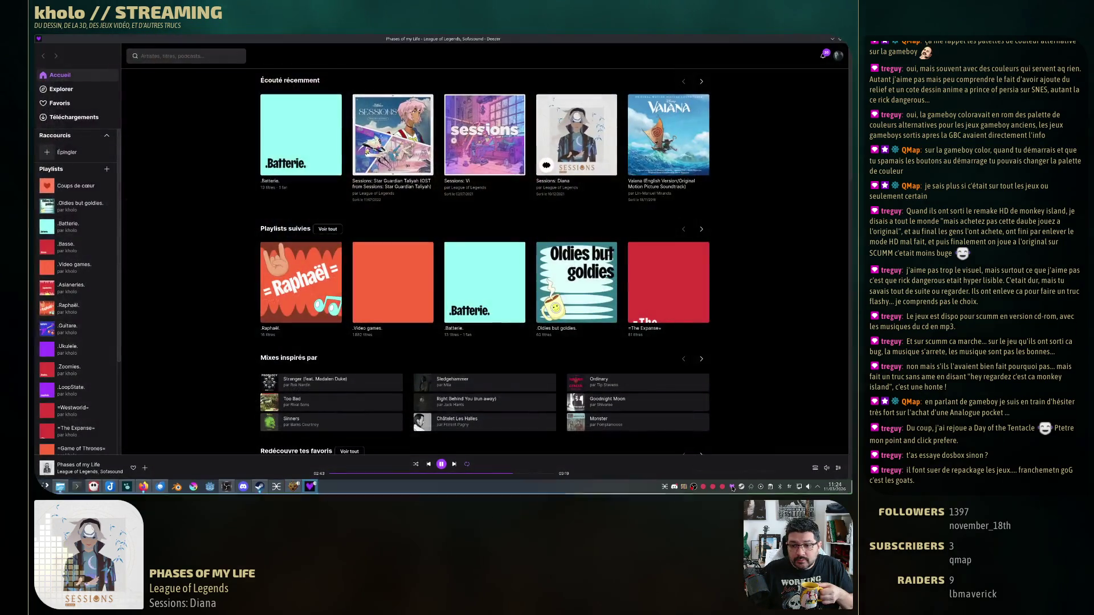
pyautogui.click(442, 464)
pyautogui.click(294, 487)
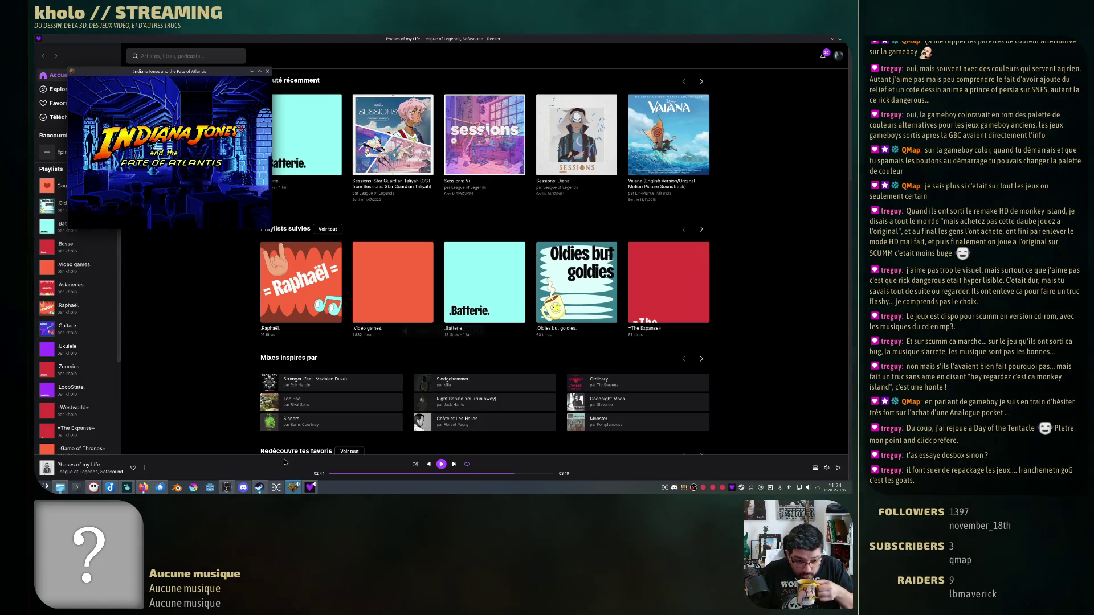
pyautogui.click(276, 487)
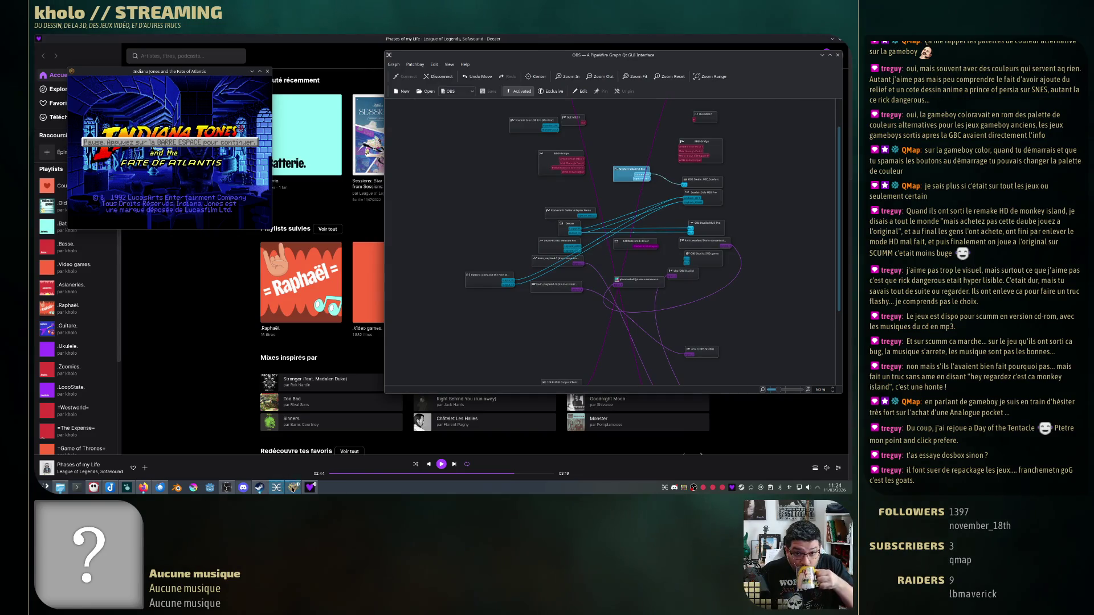
pyautogui.moveTo(491, 276); pyautogui.dragTo(561, 192)
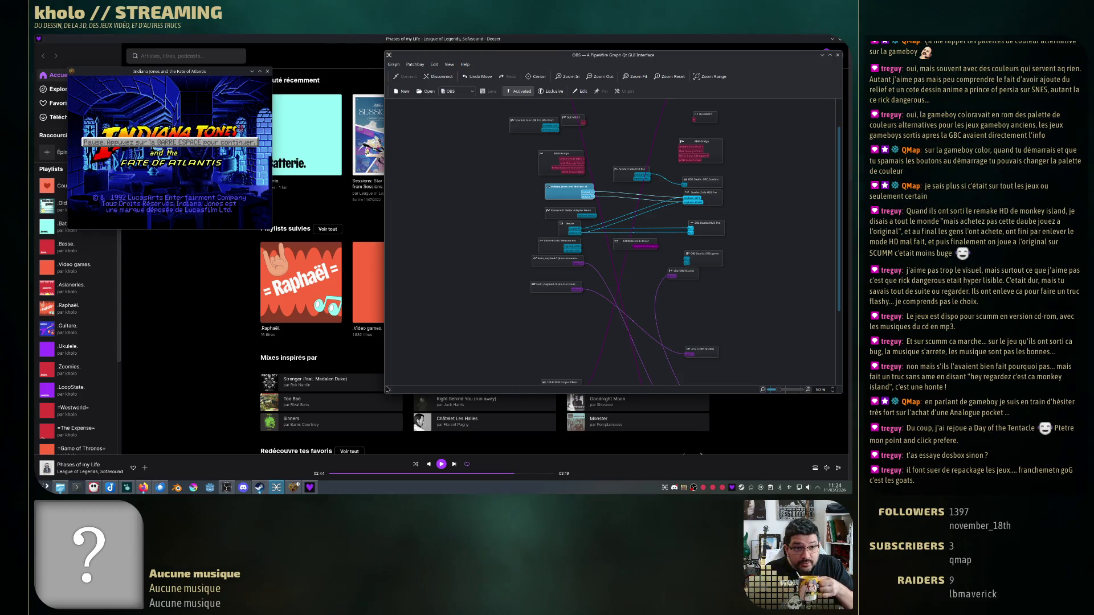
# Quit the game with O, resume Deezer playback and lower the volume to 15%
pyautogui.click(171, 171)
pyautogui.press('space')
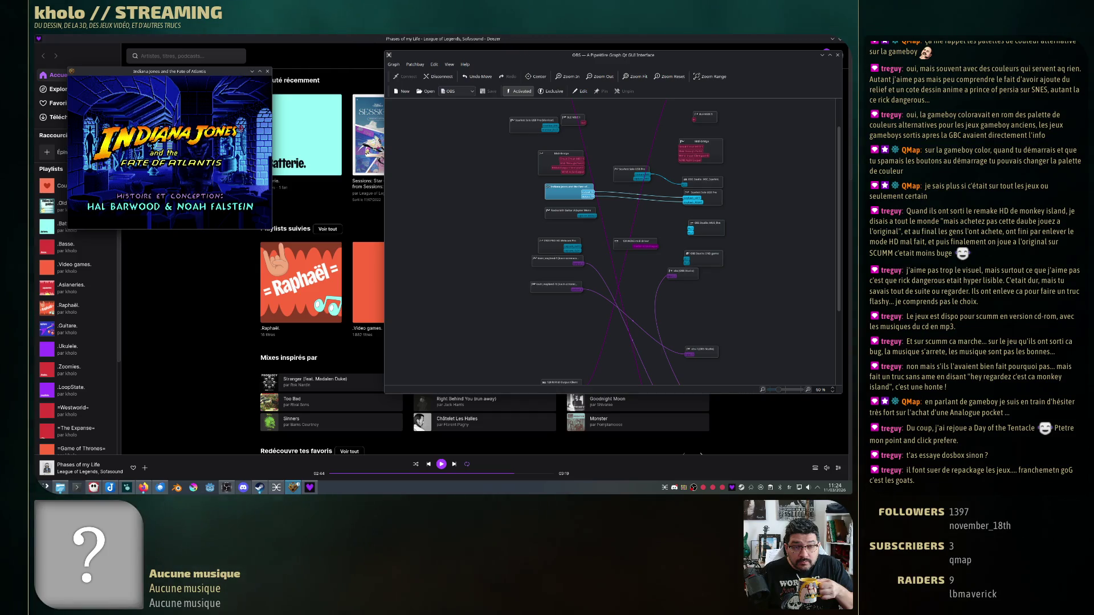
pyautogui.click(269, 72)
pyautogui.press('o')
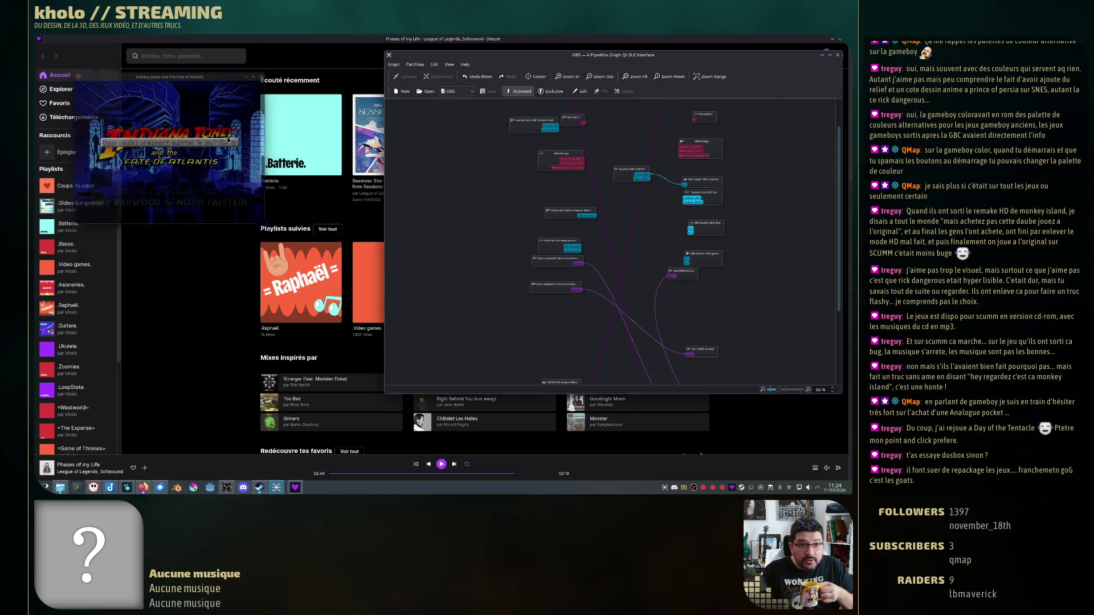
pyautogui.click(441, 463)
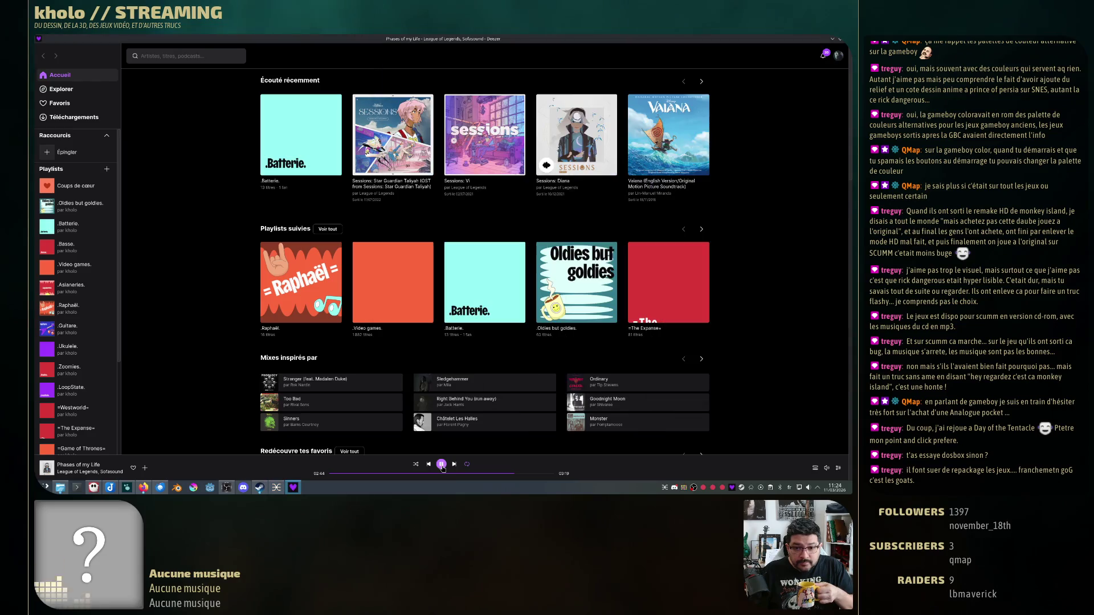
pyautogui.press('XF86AudioLowerVolume')
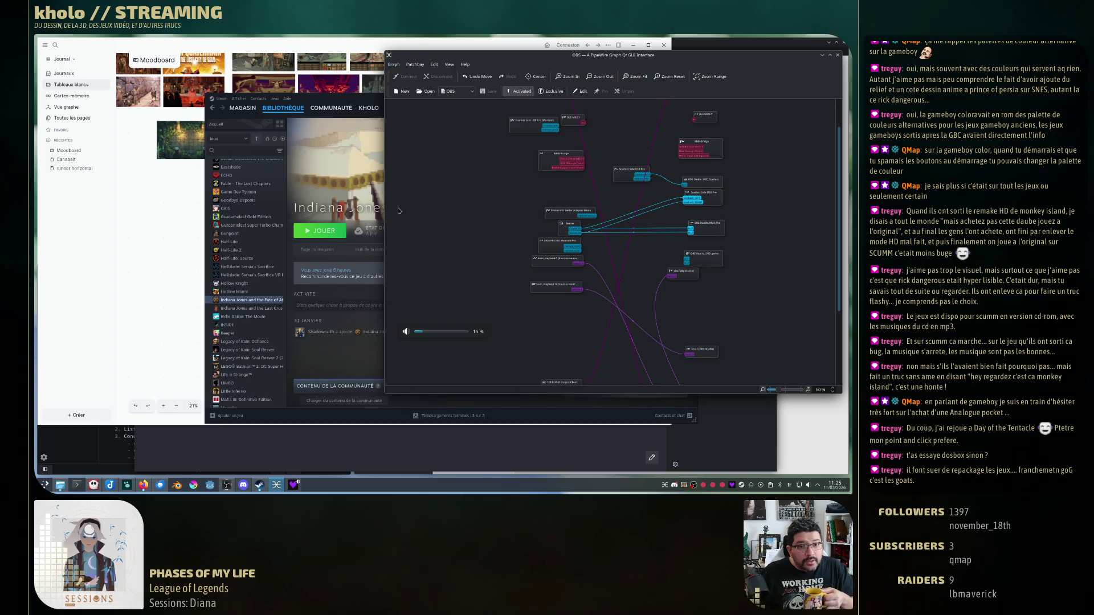
# Bring up the context menu for Indiana Jones and the Fate of Atlantis in the Steam library
pyautogui.rightClick(269, 303)
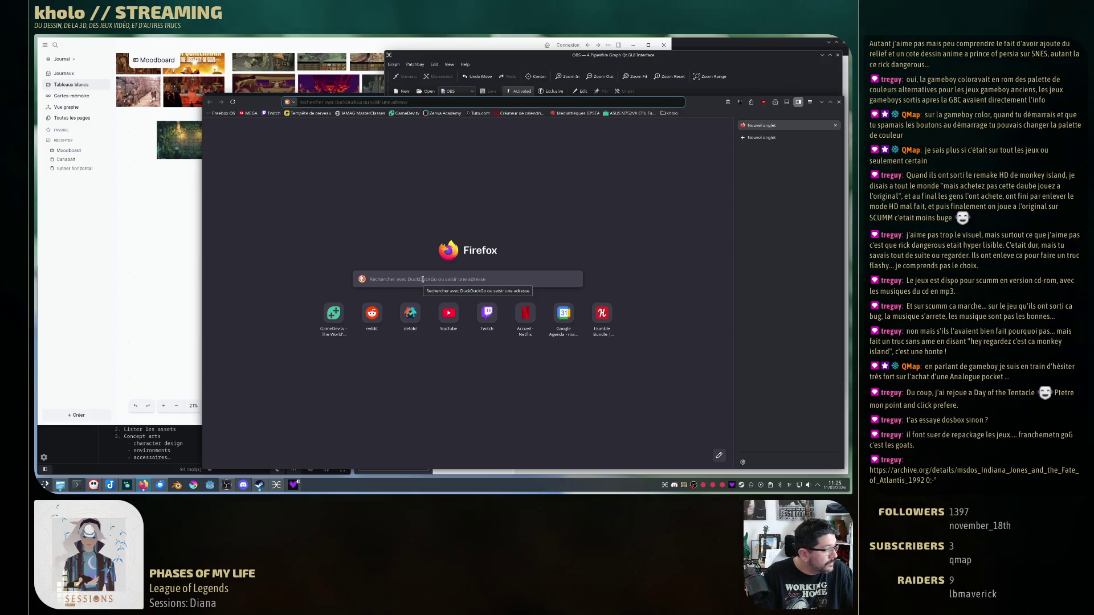
# Go to ProtonDB, search 'indiana jones' and open the Fate of Atlantis compatibility page
pyautogui.click(421, 280)
pyautogui.write('protondb.com')
pyautogui.press('Return')
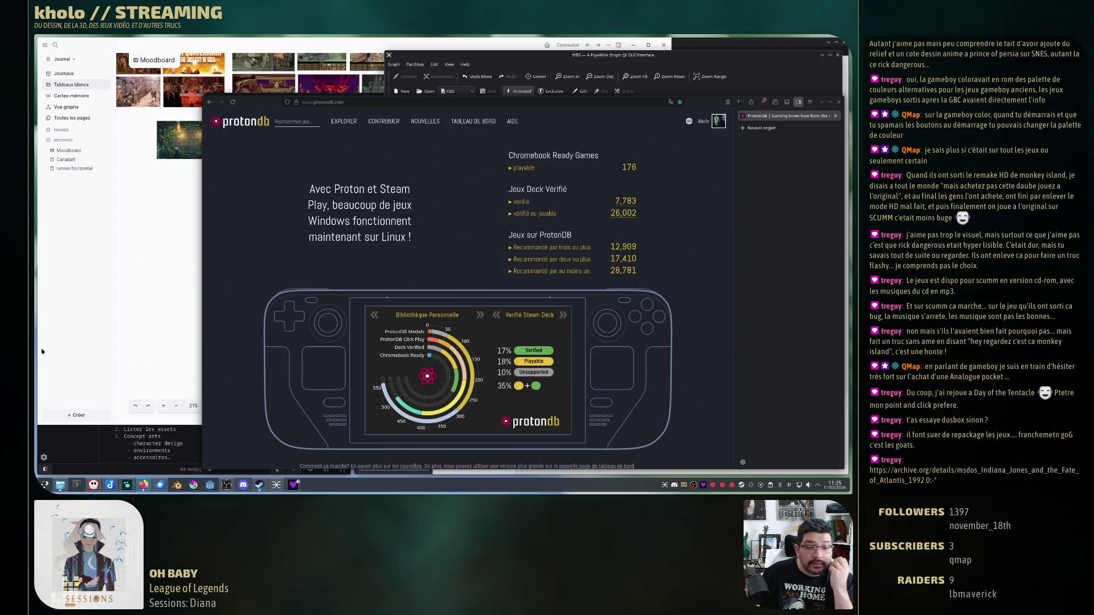
pyautogui.click(292, 121)
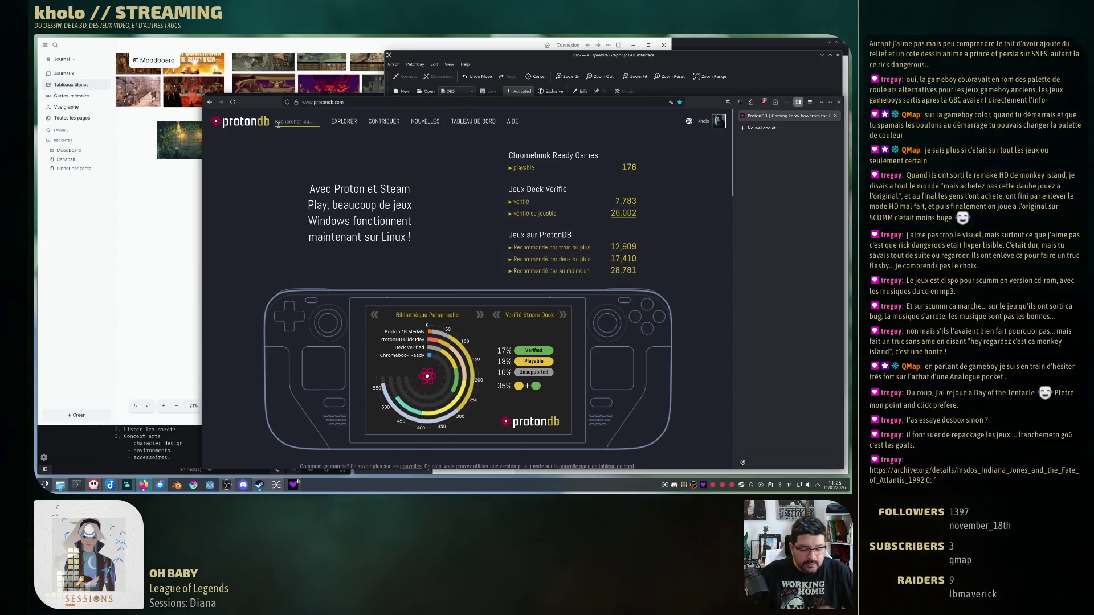
pyautogui.write('indiana jones')
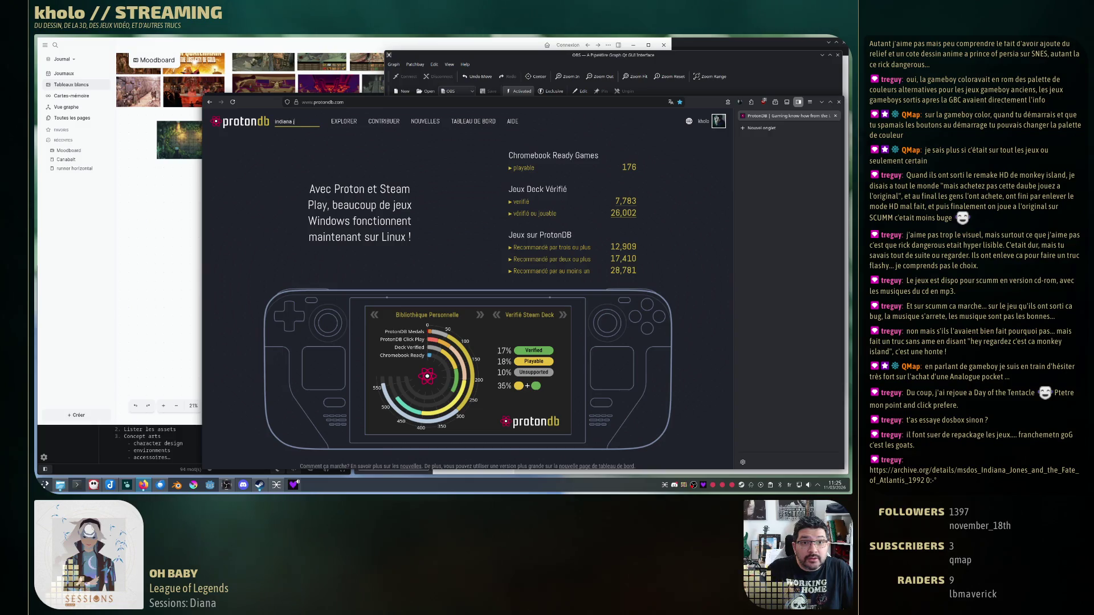
pyautogui.click(496, 237)
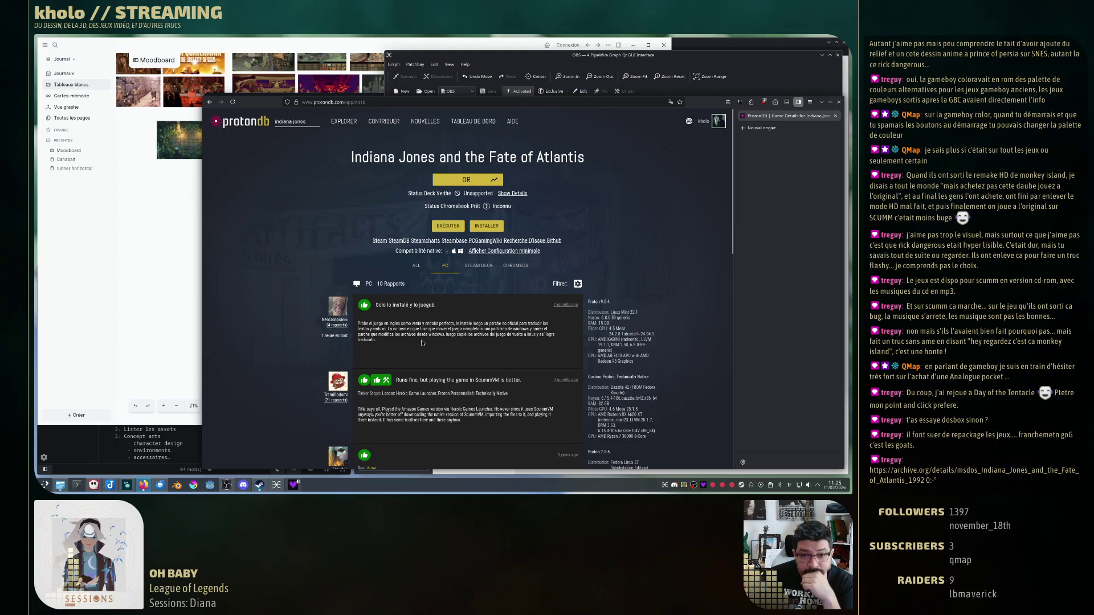
pyautogui.scroll(-2, 479, 390)
pyautogui.scroll(-1, 480, 391)
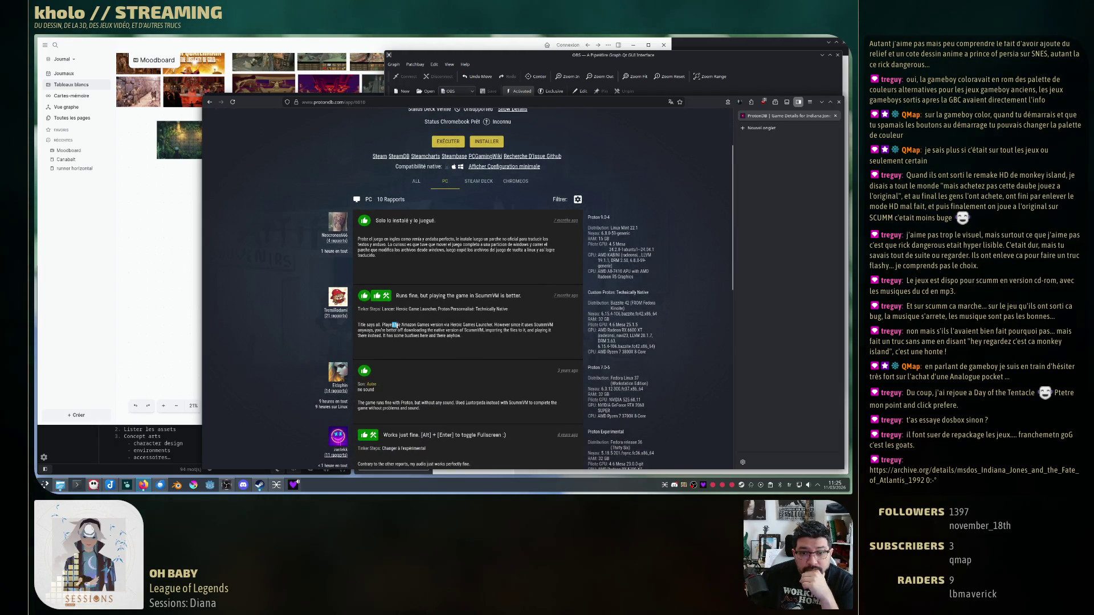
# Read the reports on Amazon Games, Heroic Games Launcher and running the ScummVM version under Proton
pyautogui.moveTo(394, 326); pyautogui.dragTo(461, 332)
pyautogui.click(461, 332)
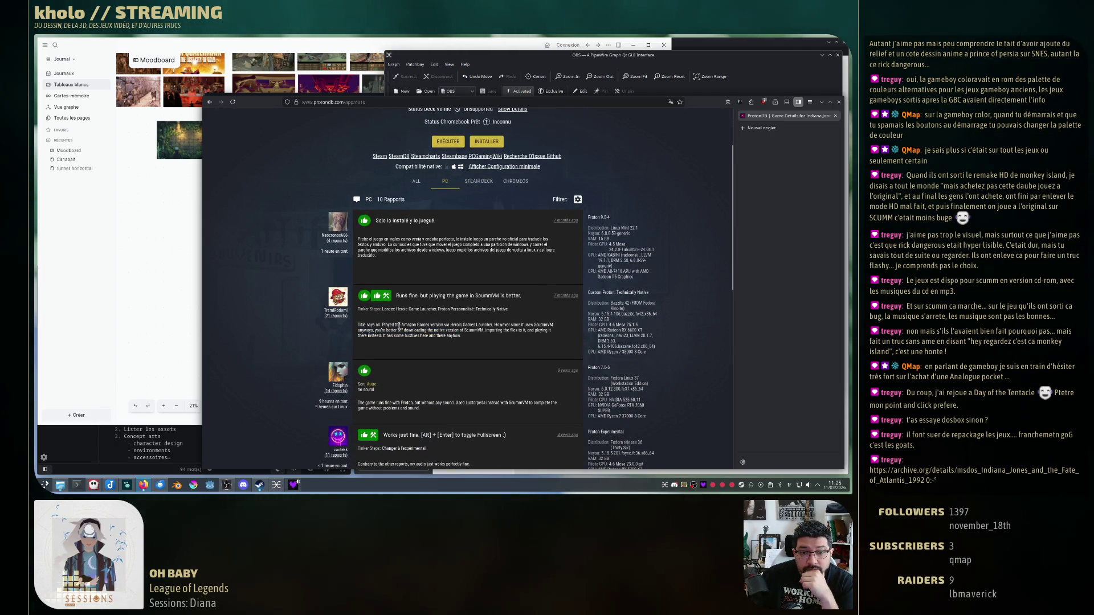
pyautogui.moveTo(382, 325); pyautogui.dragTo(513, 330)
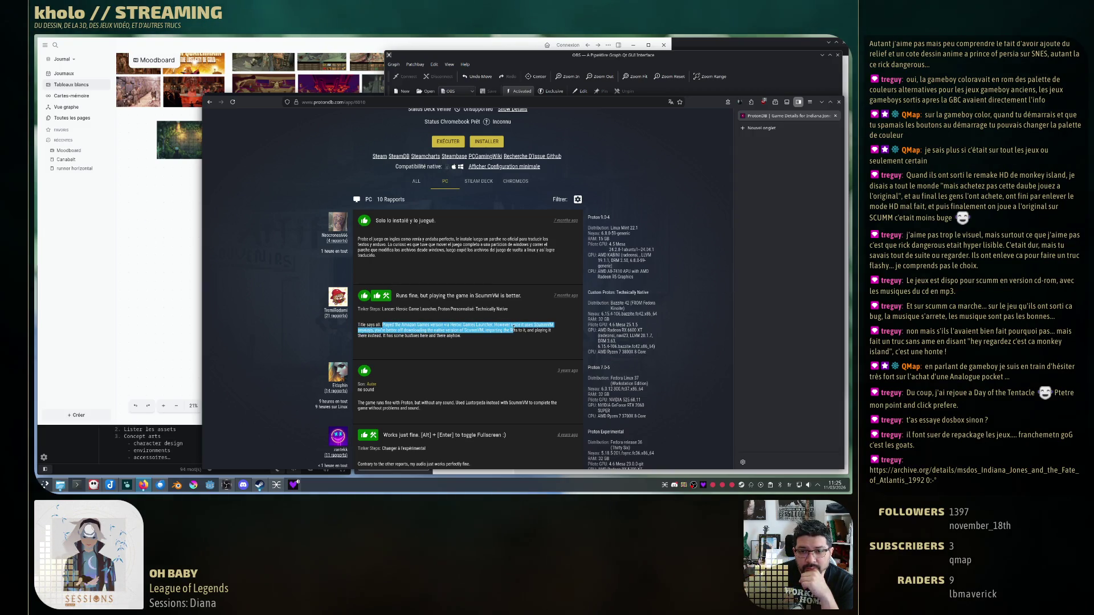
pyautogui.click(504, 374)
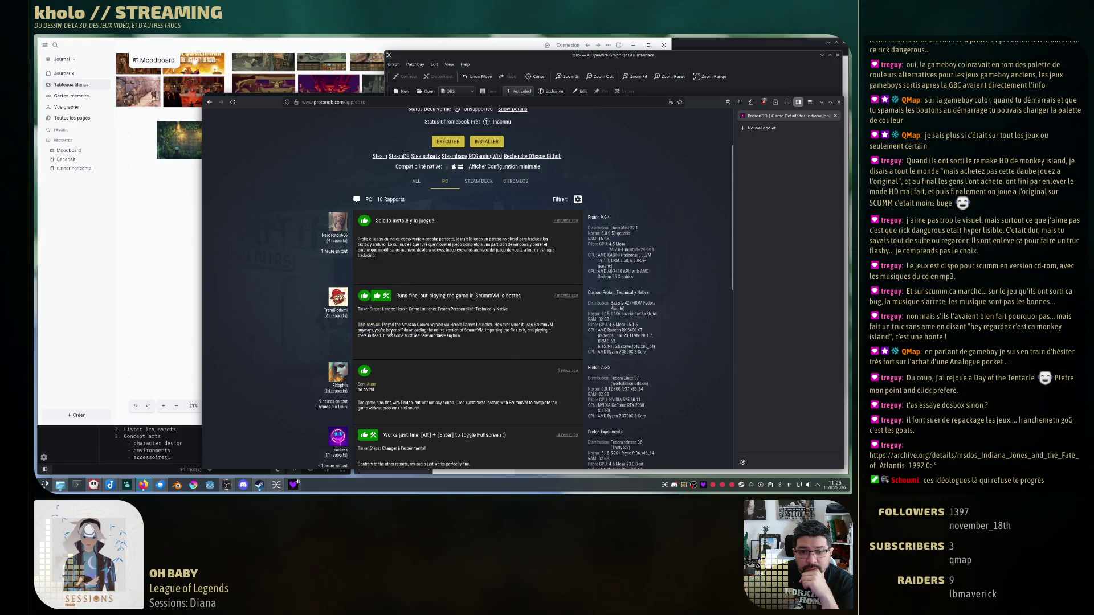
pyautogui.moveTo(423, 332); pyautogui.dragTo(483, 336)
pyautogui.scroll(-3, 474, 360)
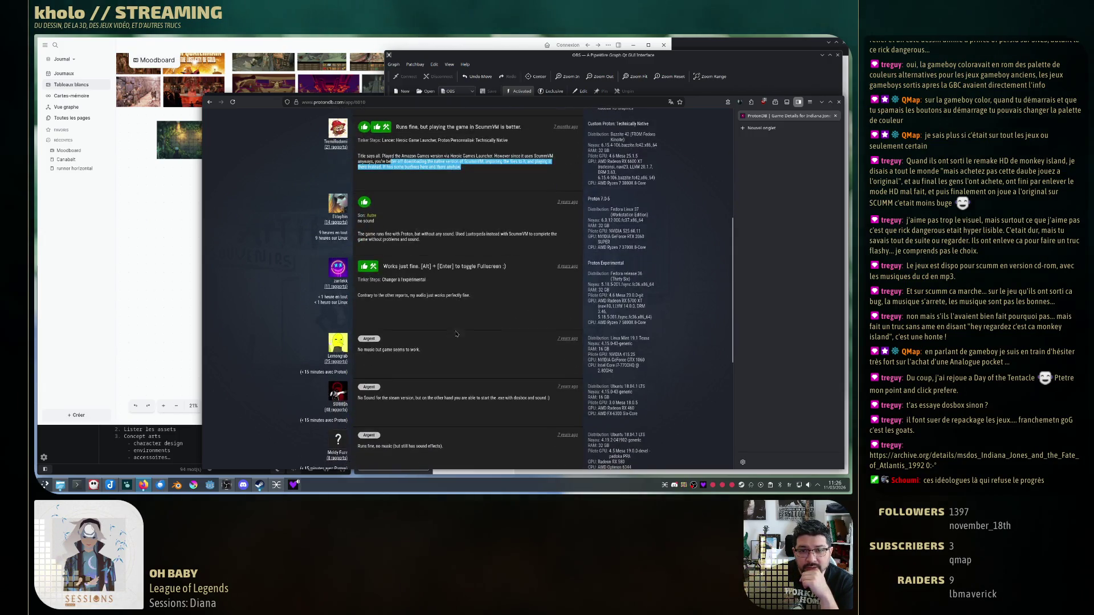
pyautogui.moveTo(392, 236); pyautogui.dragTo(442, 235)
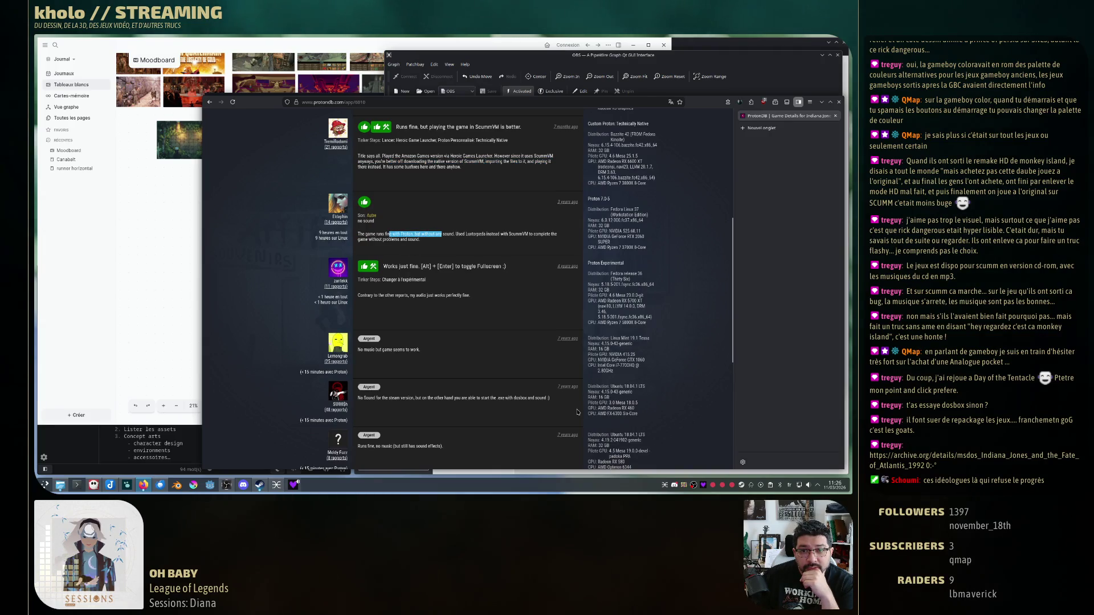
pyautogui.doubleClick(475, 233)
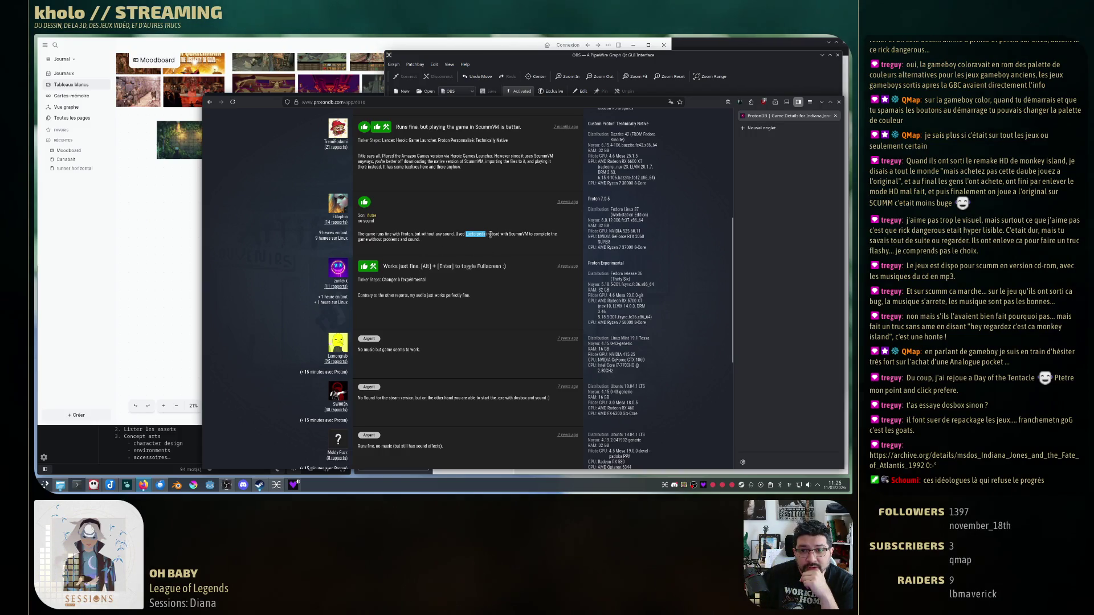
pyautogui.moveTo(489, 233); pyautogui.dragTo(526, 242)
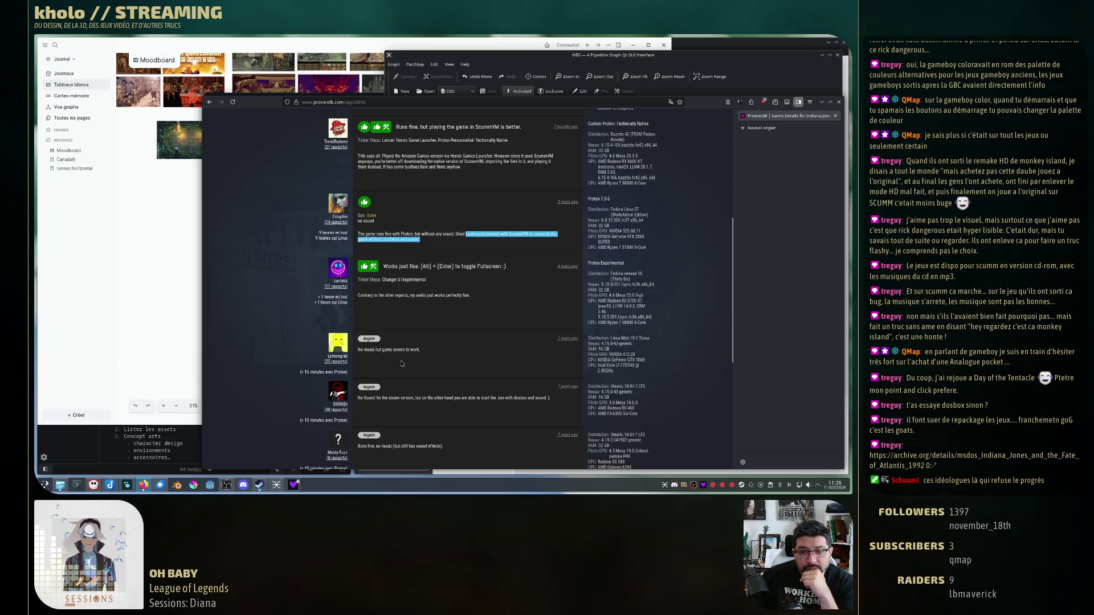
# Read the 'no music' and 'window not resizable' reports, then return to the Steam library window
pyautogui.moveTo(363, 350); pyautogui.dragTo(427, 361)
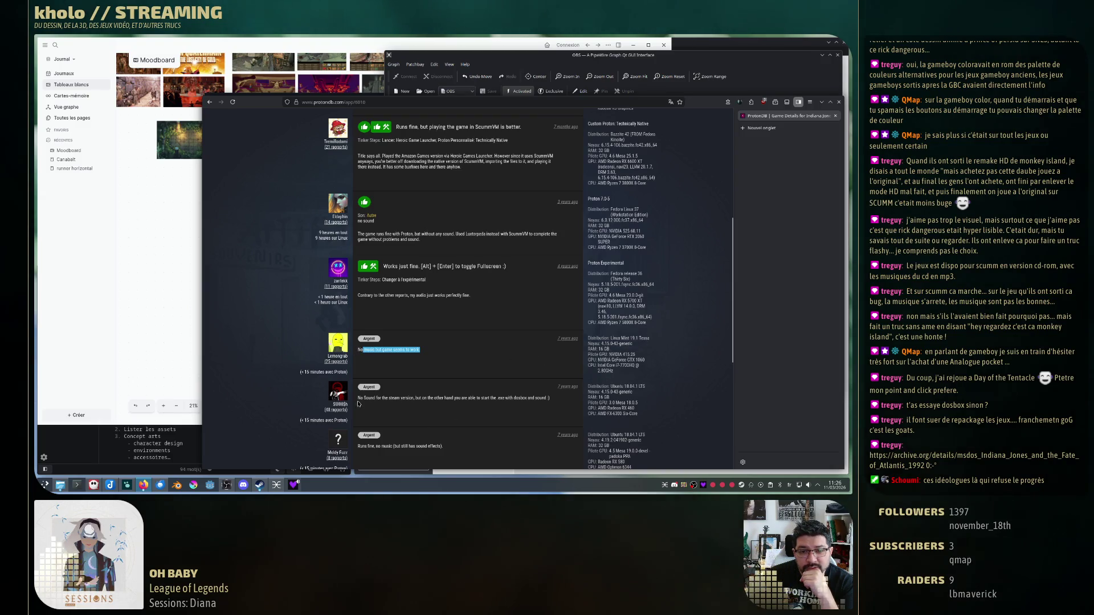
pyautogui.moveTo(362, 398); pyautogui.dragTo(551, 400)
pyautogui.scroll(-4, 566, 293)
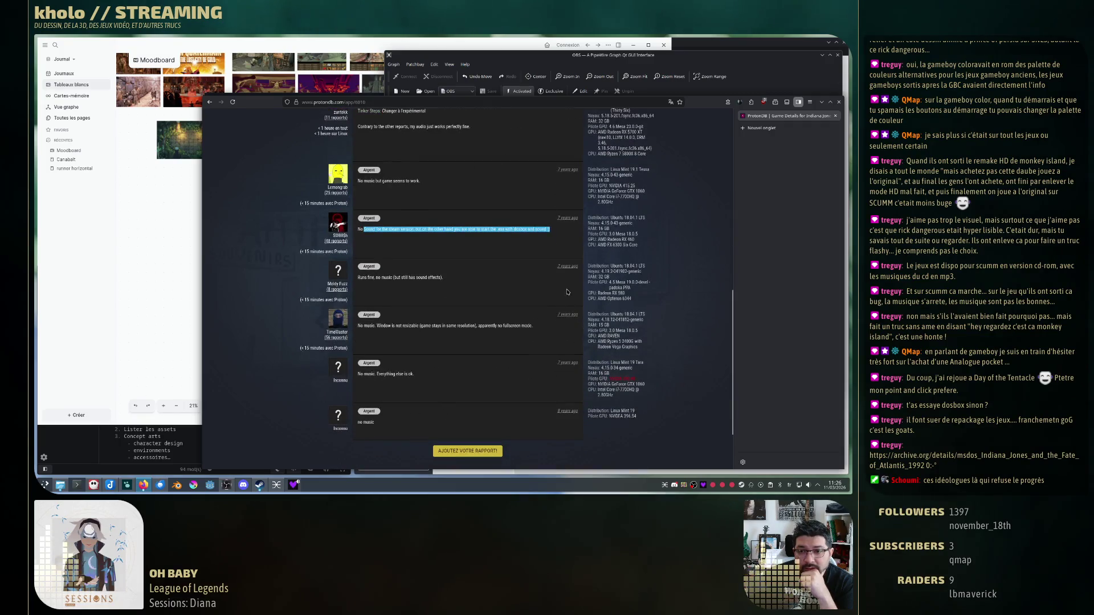
pyautogui.moveTo(364, 278); pyautogui.dragTo(440, 278)
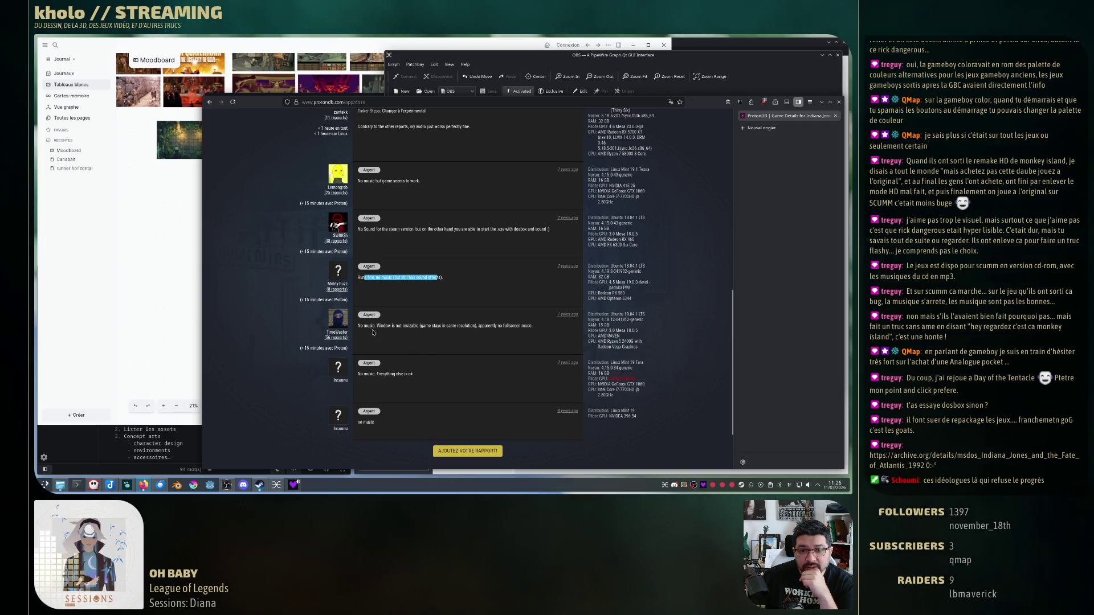
pyautogui.moveTo(365, 326); pyautogui.dragTo(425, 330)
pyautogui.moveTo(360, 374); pyautogui.dragTo(416, 376)
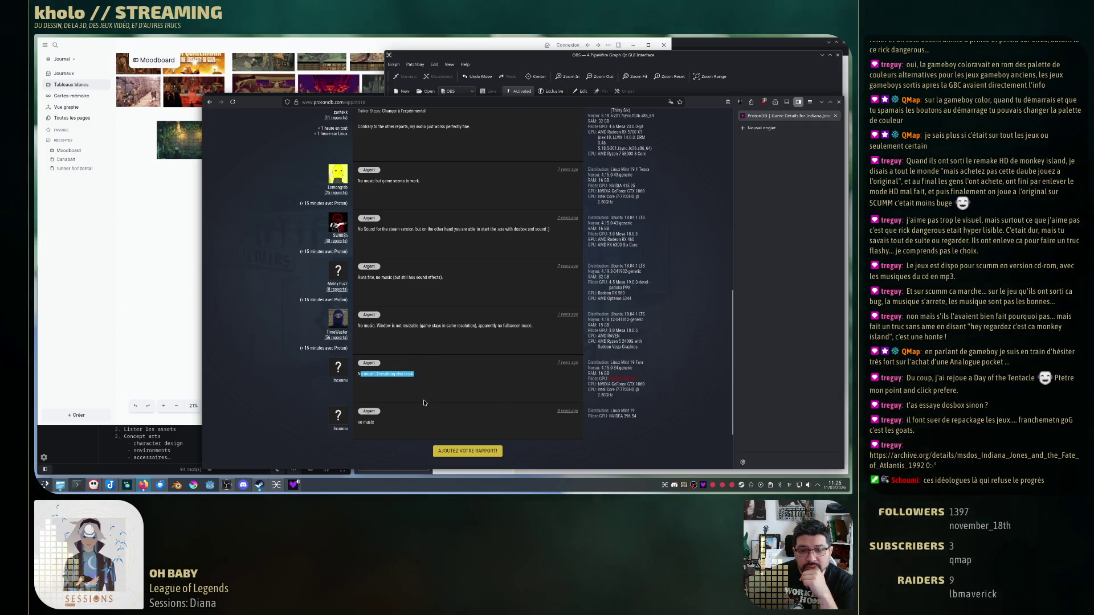
pyautogui.click(479, 385)
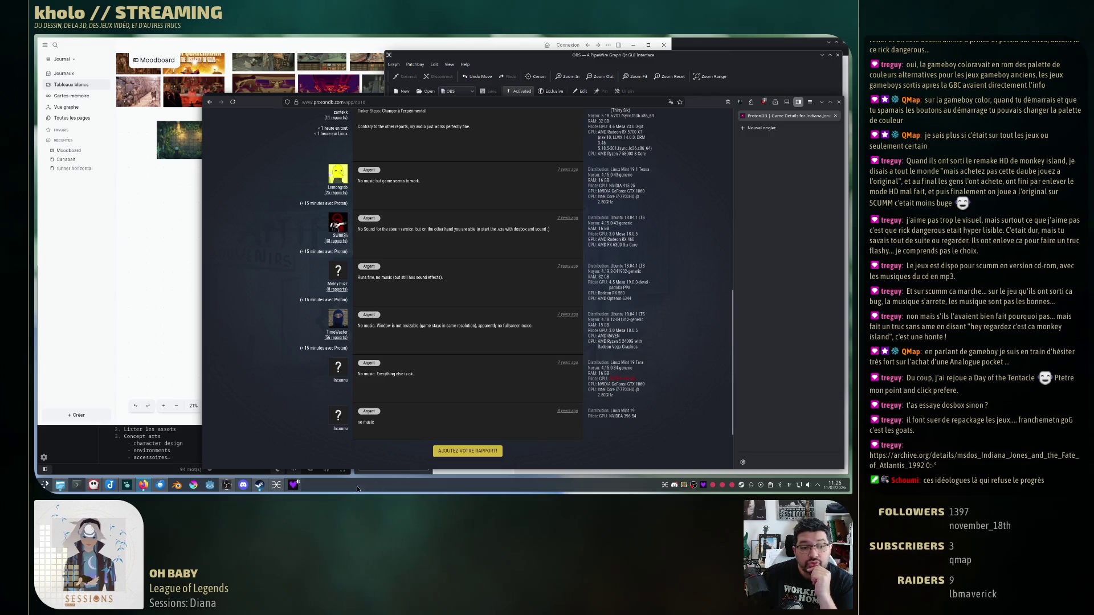
pyautogui.click(258, 485)
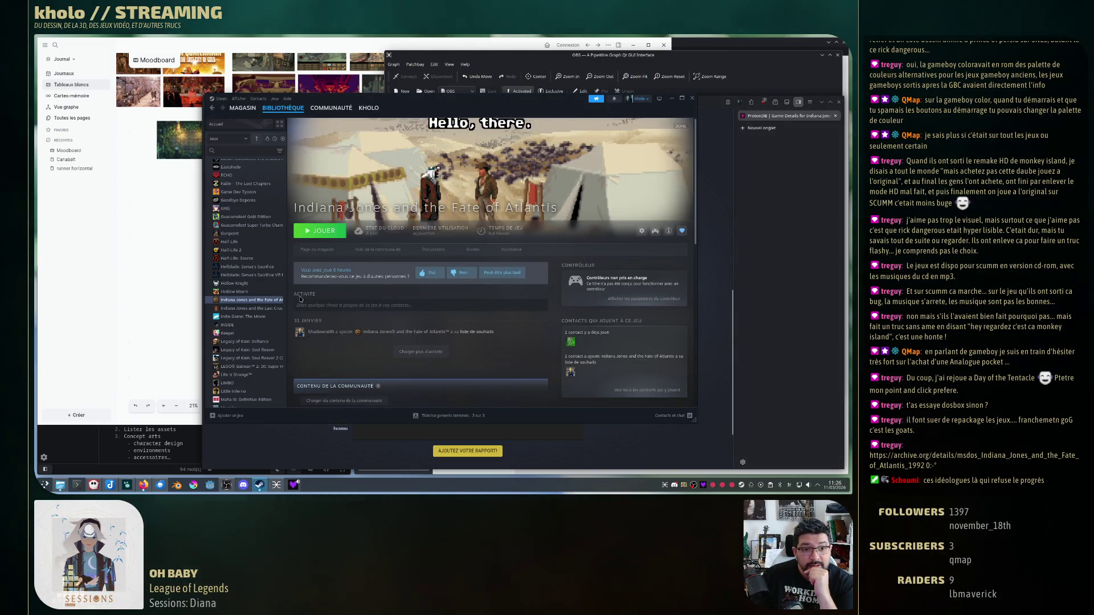
# In the game's Compatibilité properties, briefly force a Proton version then leave it off
pyautogui.rightClick(274, 301)
pyautogui.click(313, 364)
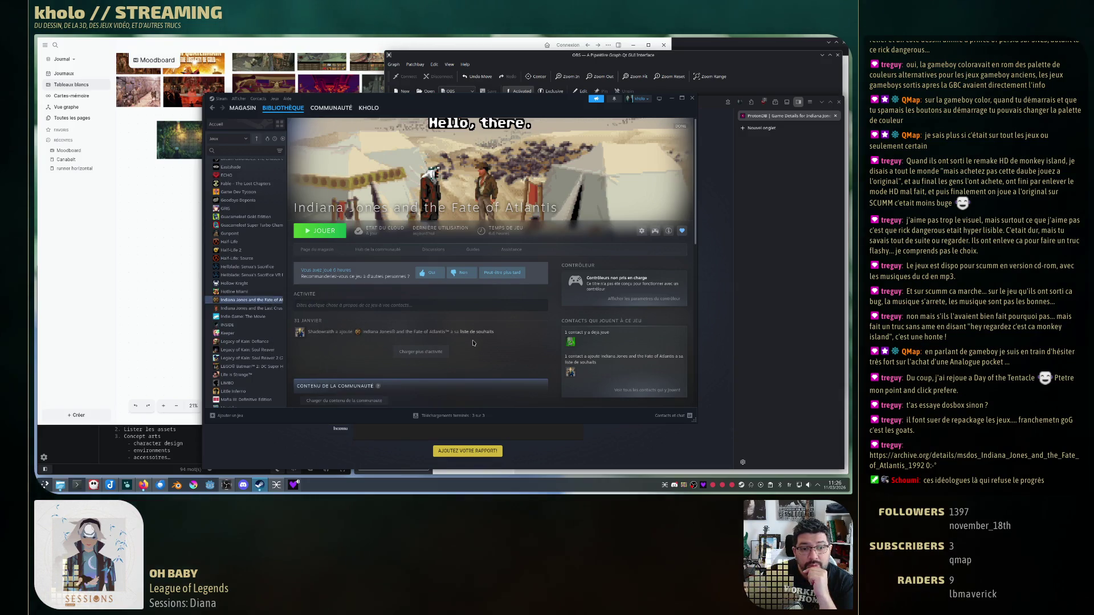
pyautogui.click(337, 220)
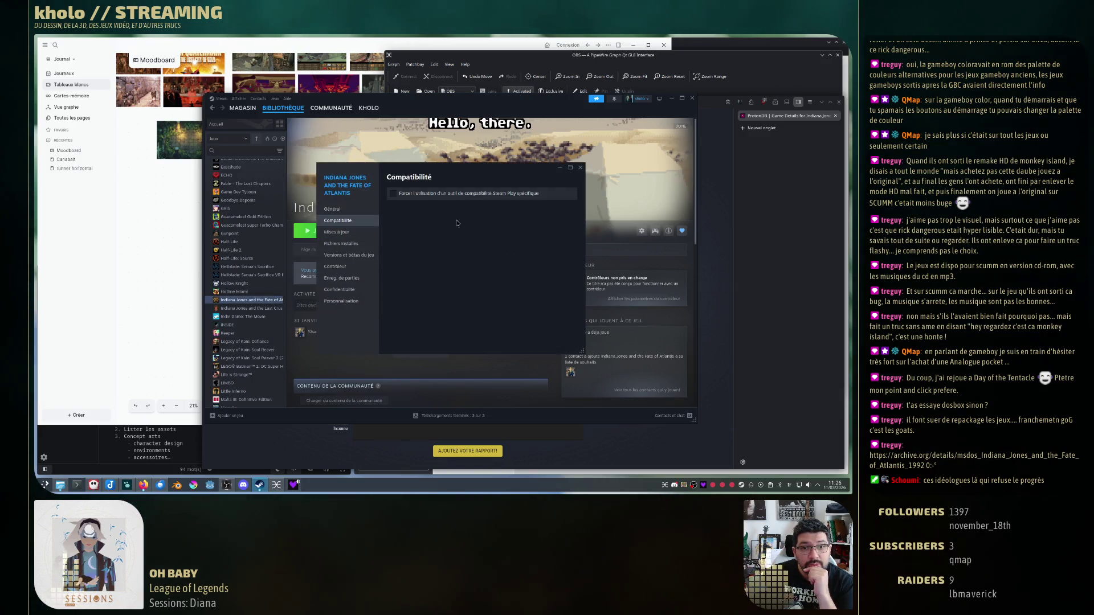
pyautogui.click(473, 195)
pyautogui.click(494, 210)
pyautogui.scroll(-2, 508, 257)
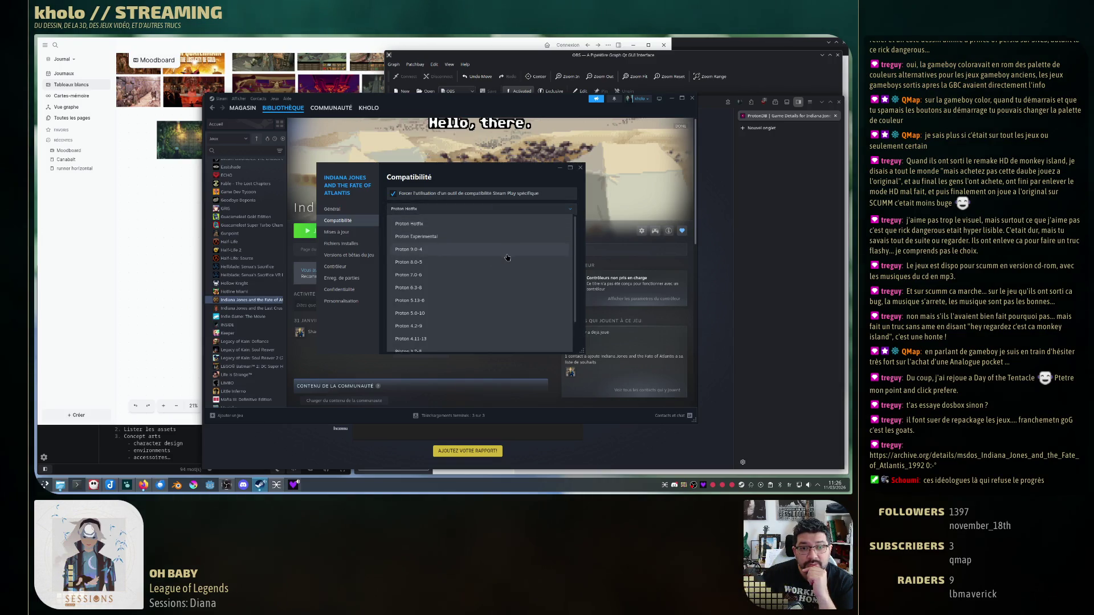
pyautogui.scroll(3, 504, 253)
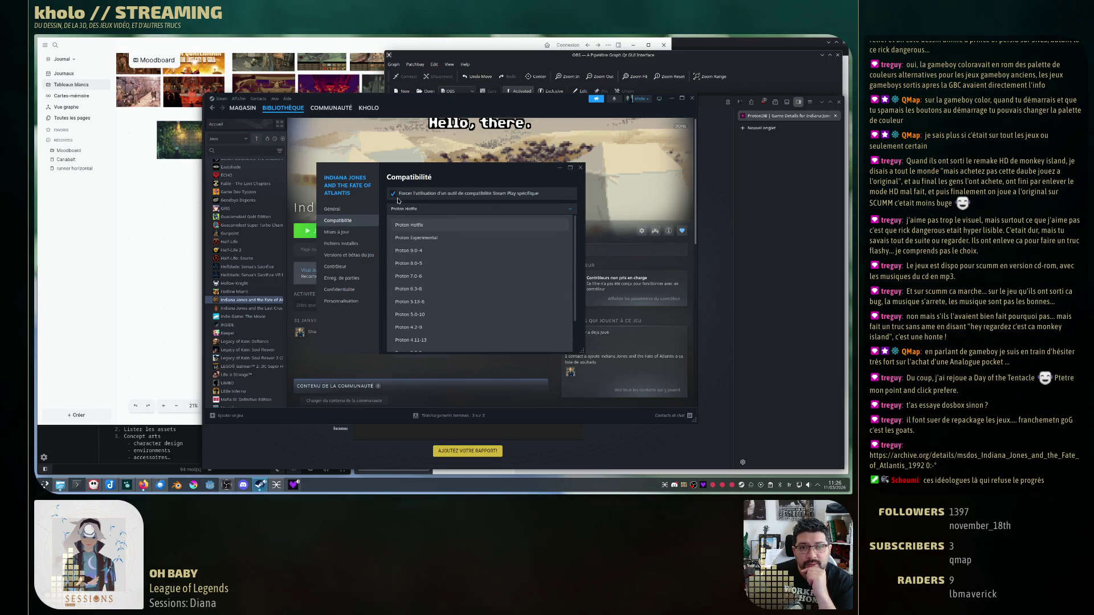
pyautogui.click(394, 195)
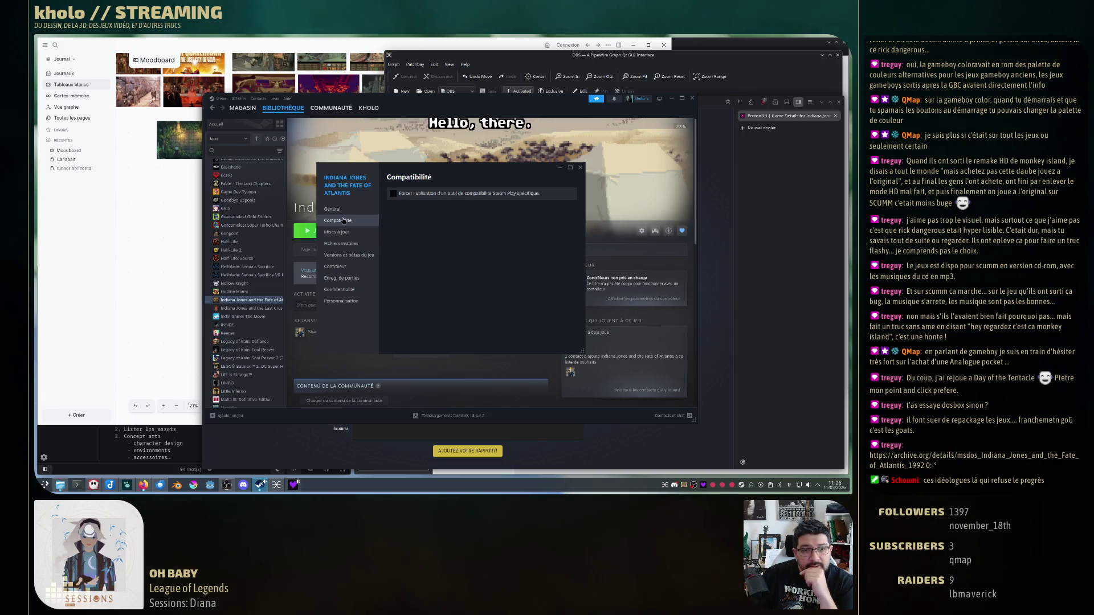
pyautogui.click(581, 168)
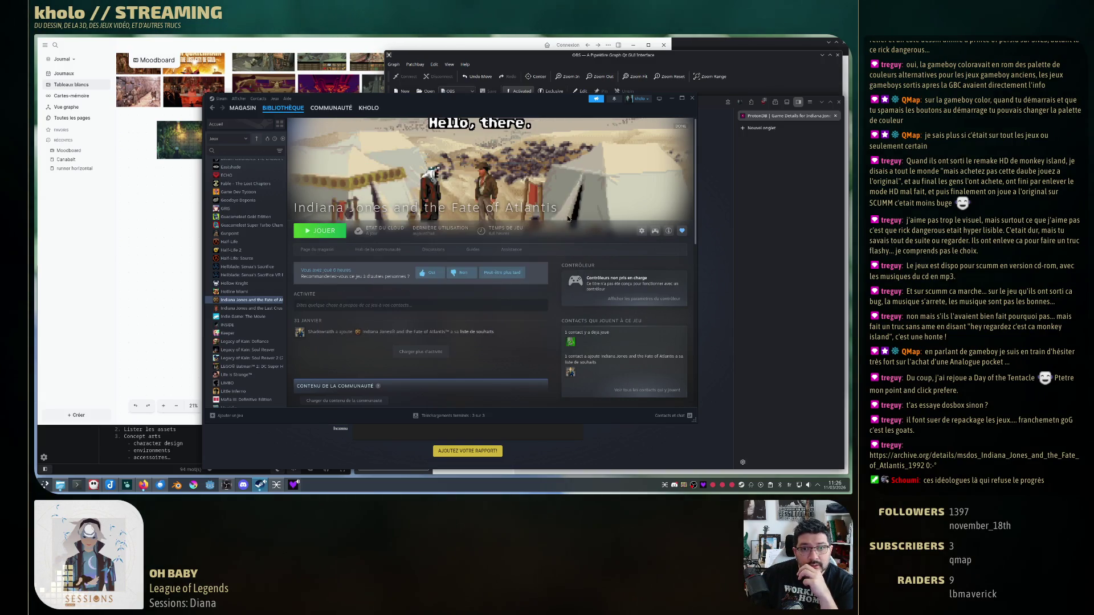
# Launch ScummVM from the application search
pyautogui.press('super')
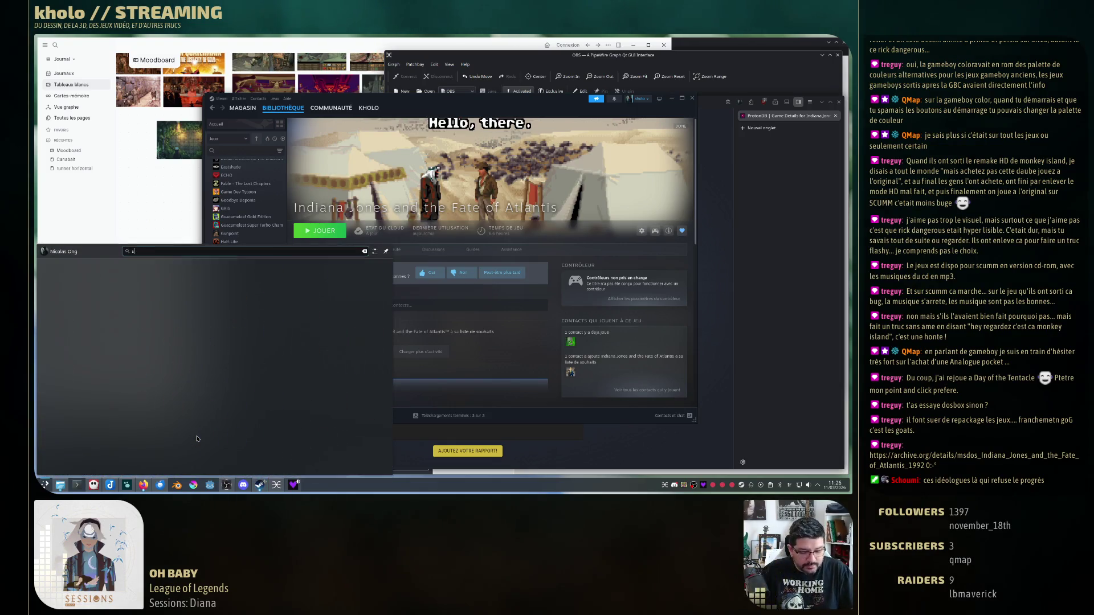
pyautogui.write('scumm')
pyautogui.press('Return')
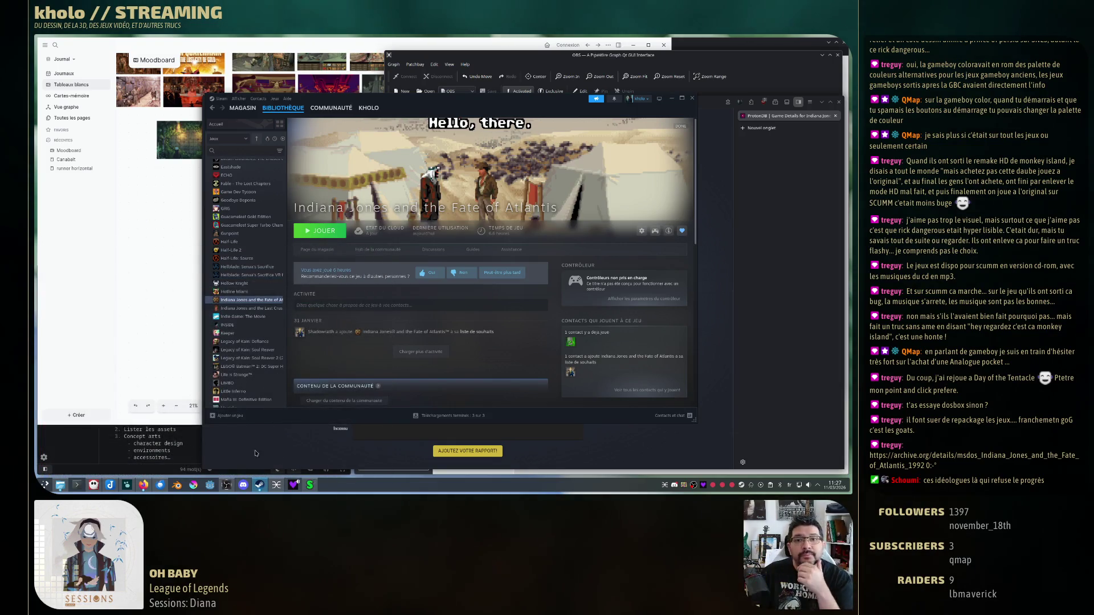
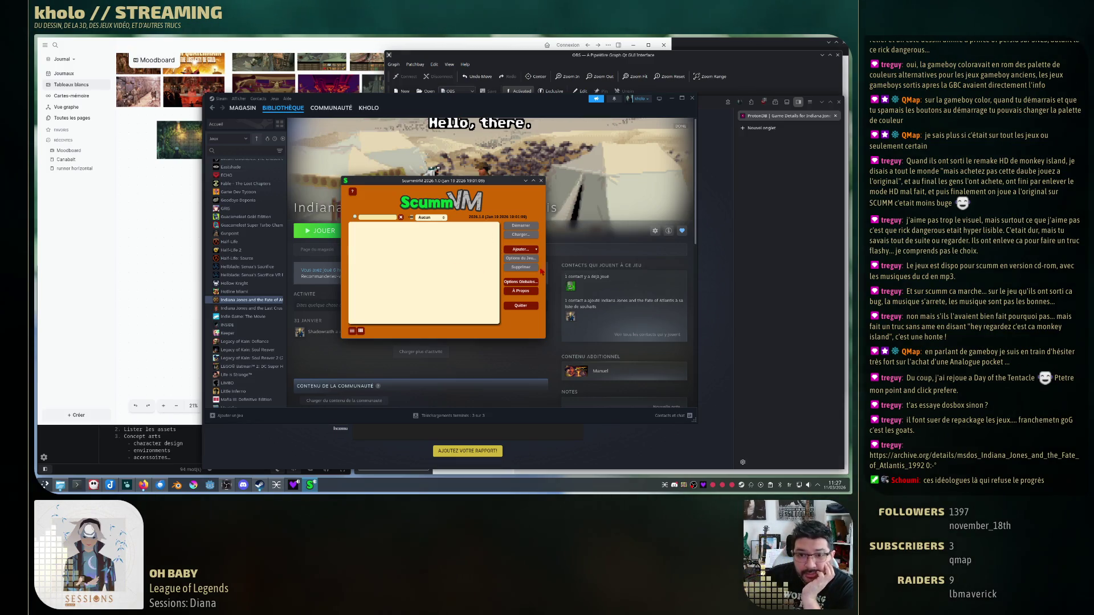
# Start adding a game and browse from the filesystem root into /games/Steam/steamapps
pyautogui.click(521, 250)
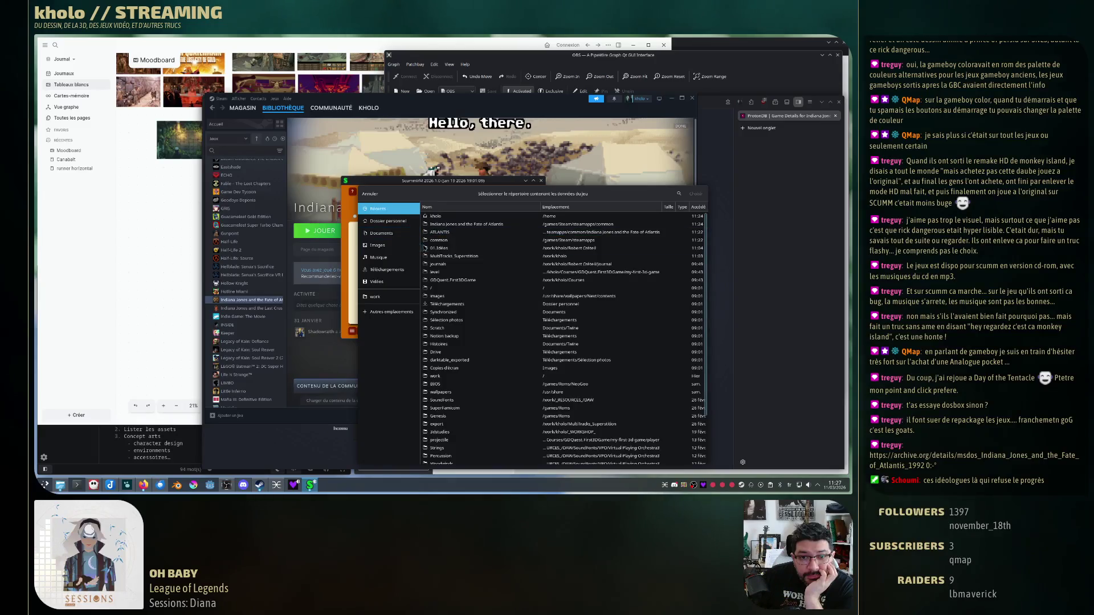
pyautogui.moveTo(437, 240)
pyautogui.mouseDown()
pyautogui.moveTo(421, 243)
pyautogui.moveTo(398, 312)
pyautogui.moveTo(397, 245)
pyautogui.mouseUp()
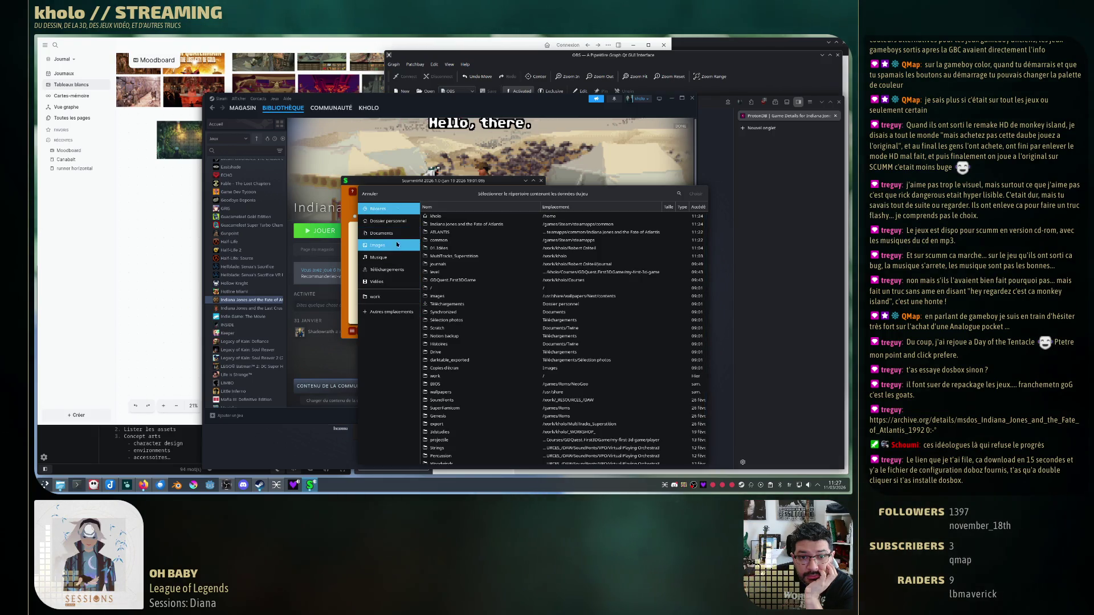
pyautogui.click(389, 311)
pyautogui.doubleClick(436, 224)
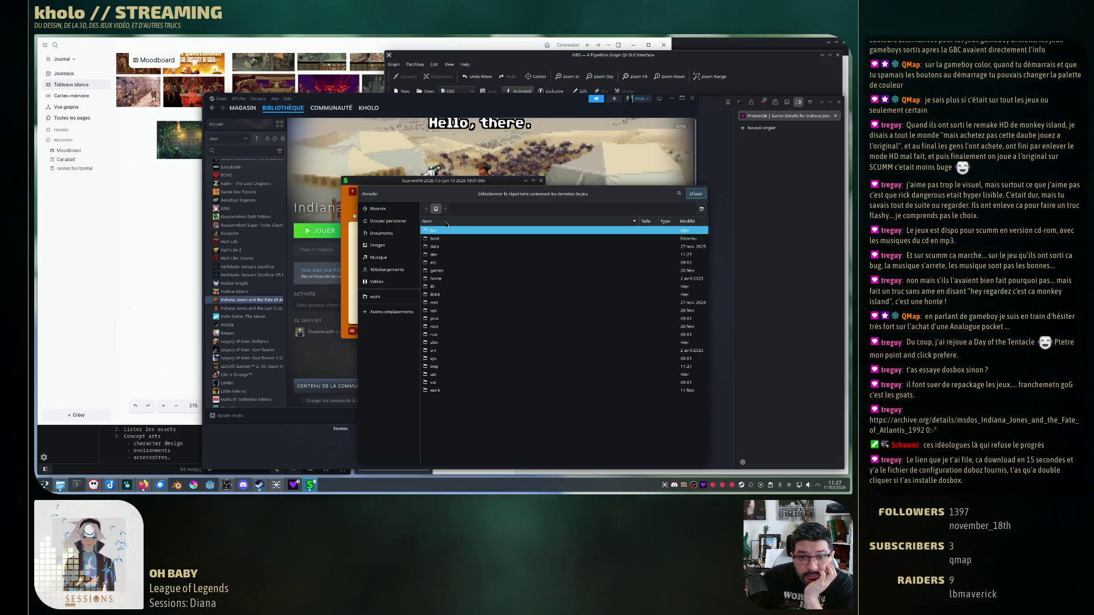
pyautogui.doubleClick(443, 270)
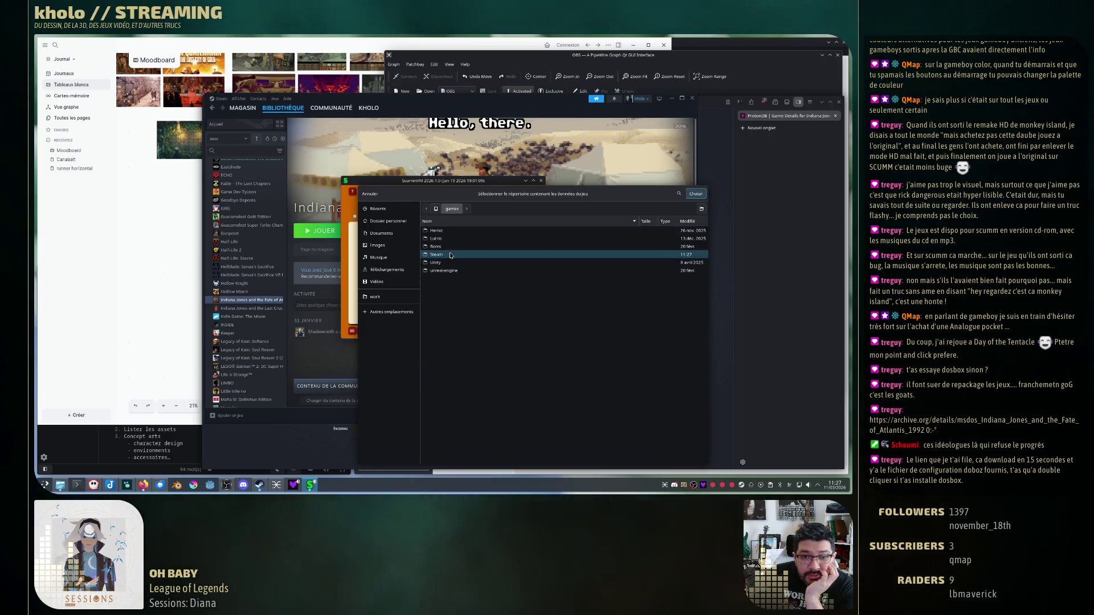
pyautogui.doubleClick(449, 254)
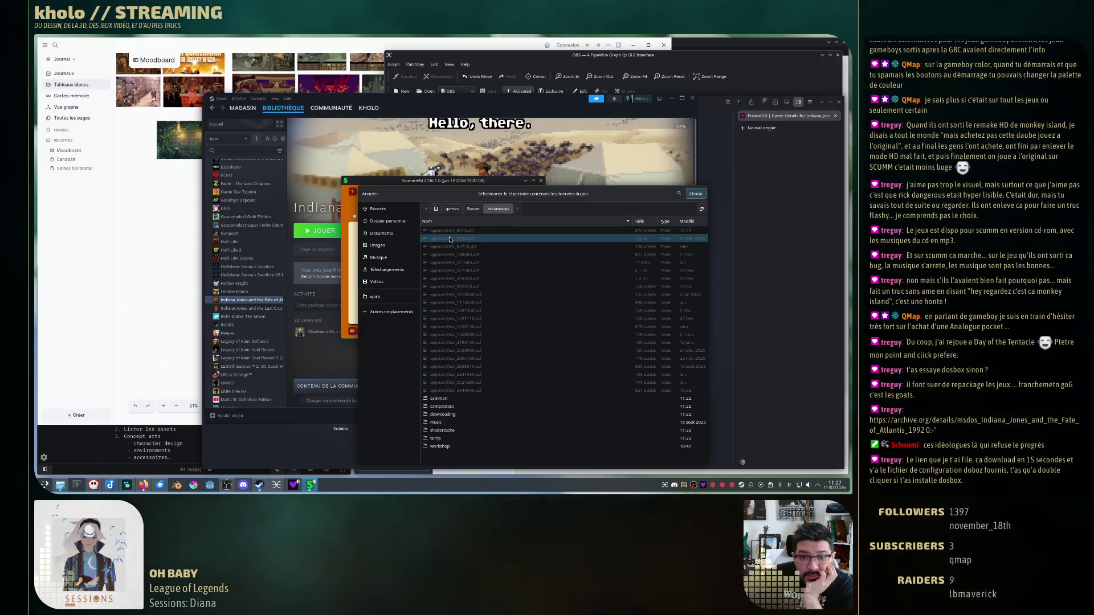
# Choose common/Indiana Jones and the Fate of Atlantis/ATLANTIS as the game data folder
pyautogui.doubleClick(440, 399)
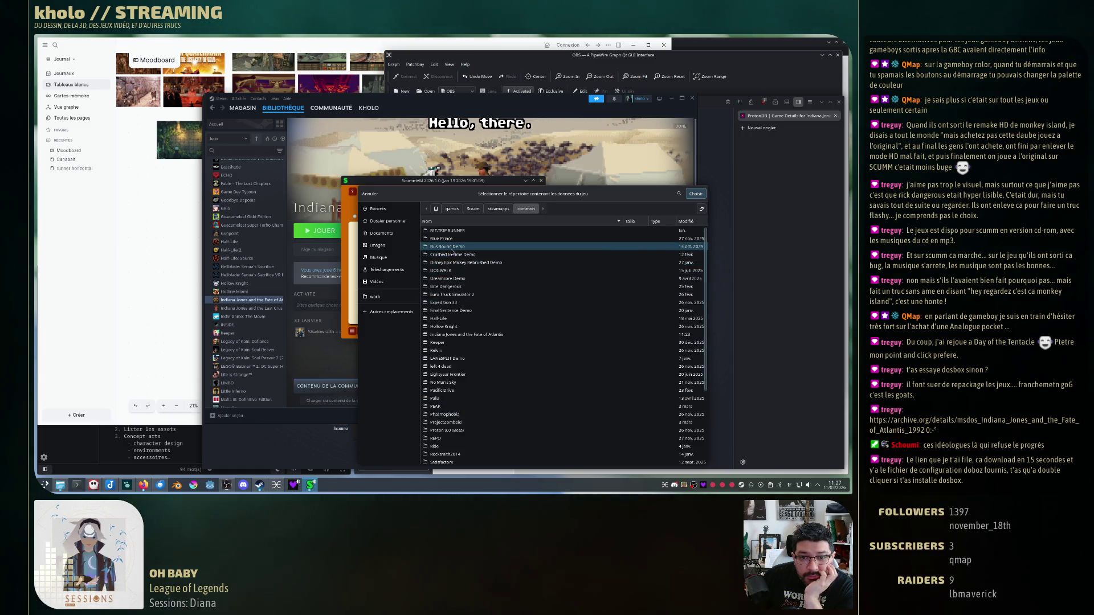
pyautogui.doubleClick(449, 335)
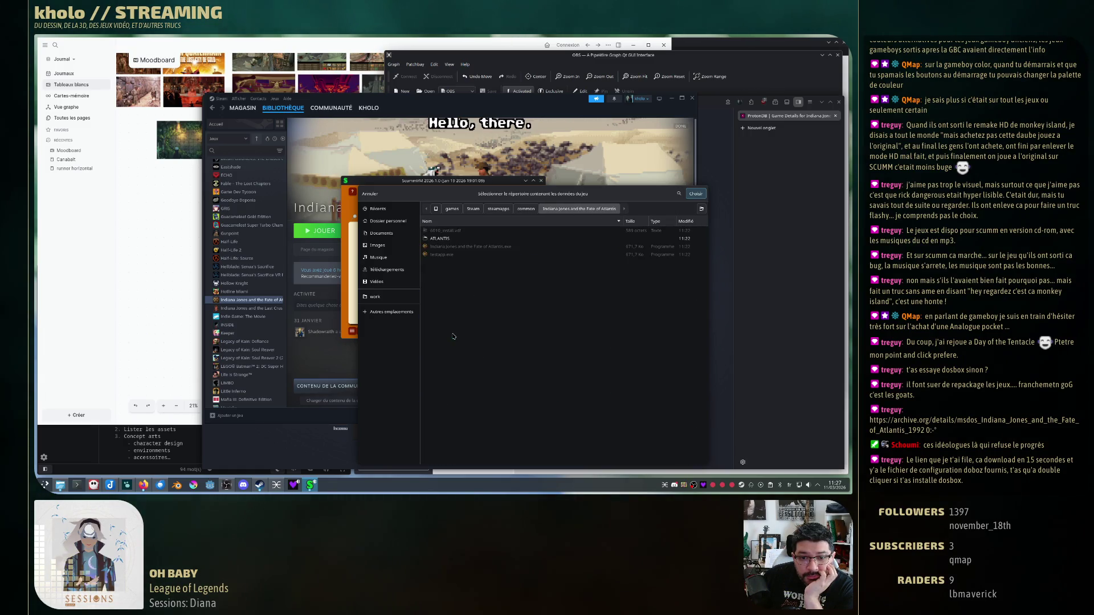
pyautogui.doubleClick(444, 239)
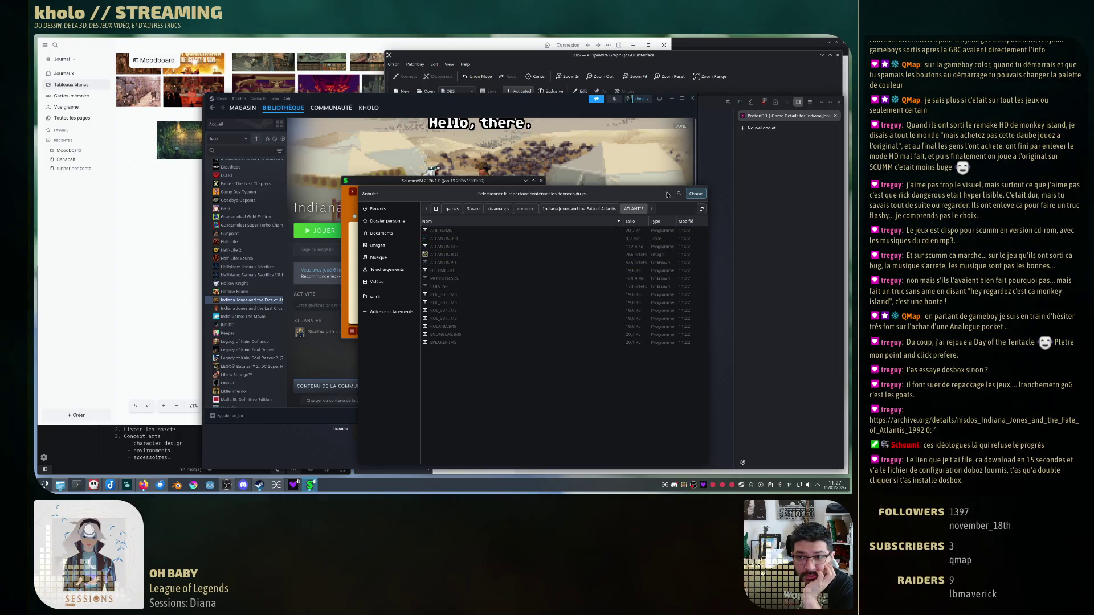
pyautogui.click(696, 196)
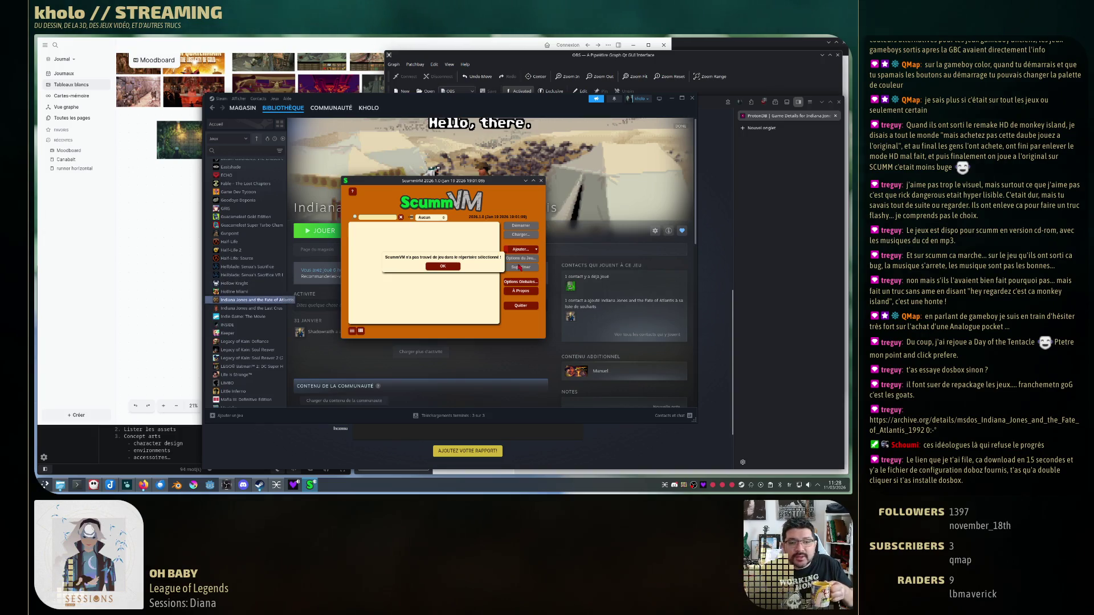
# Dismiss the no-game-found error, cancel the folder chooser and quit ScummVM
pyautogui.click(442, 267)
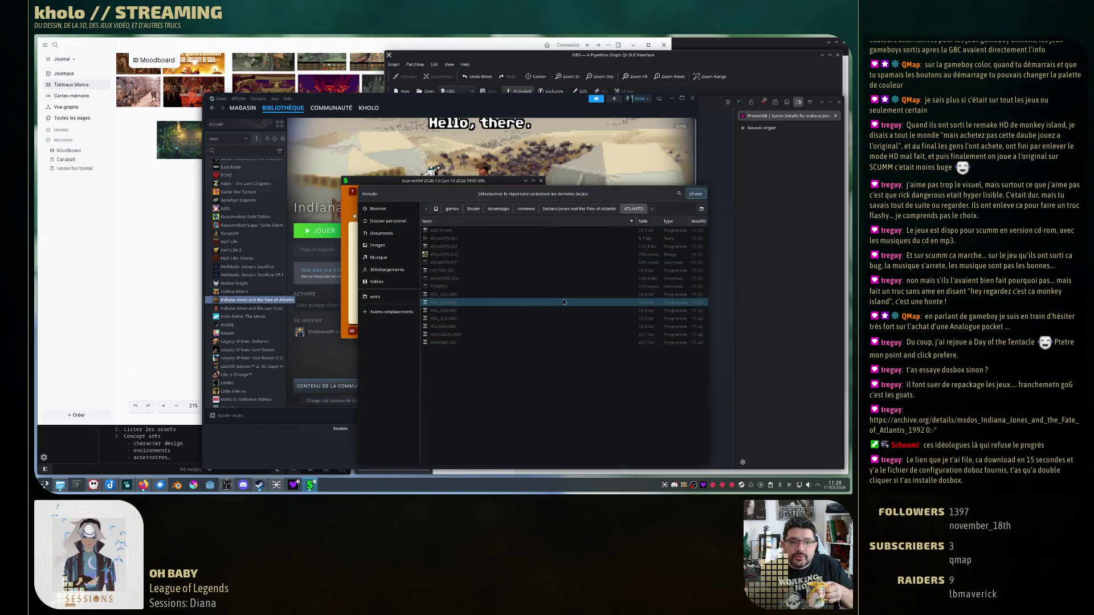
pyautogui.click(371, 195)
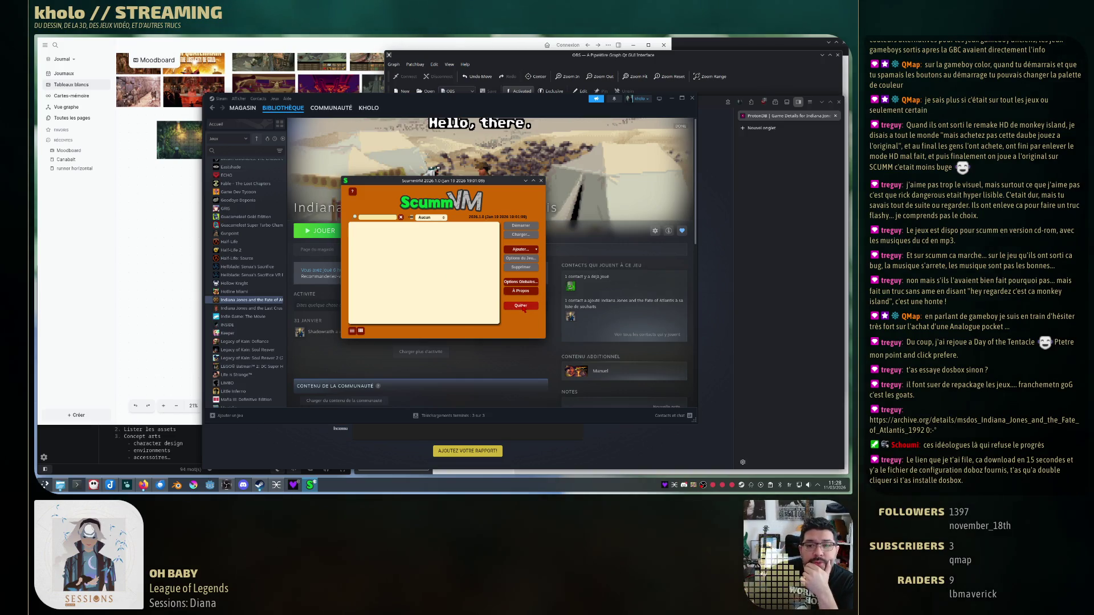
pyautogui.click(521, 306)
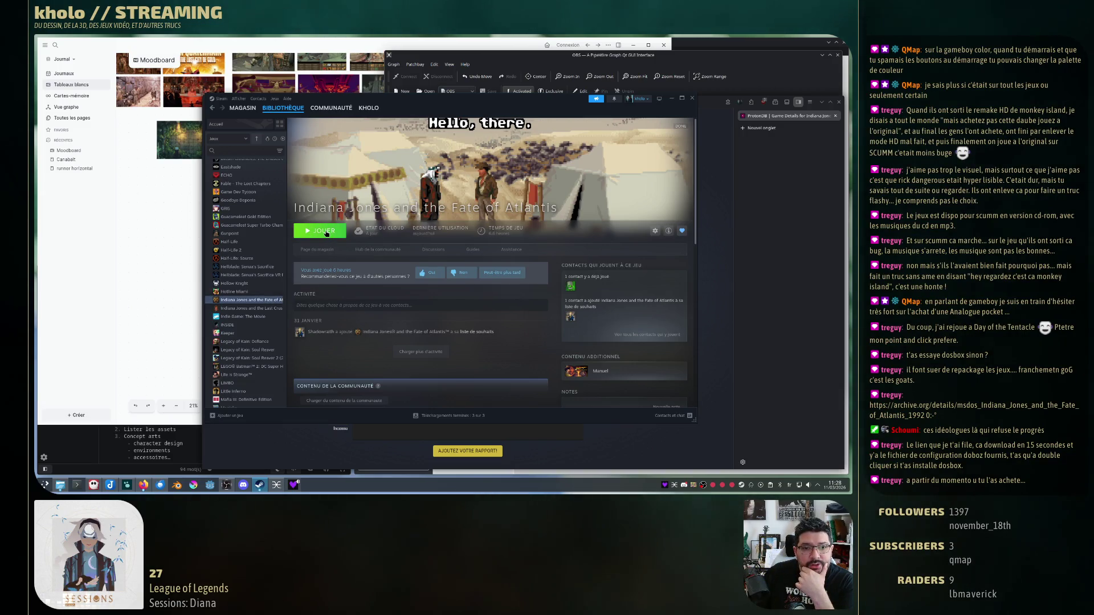
pyautogui.click(323, 231)
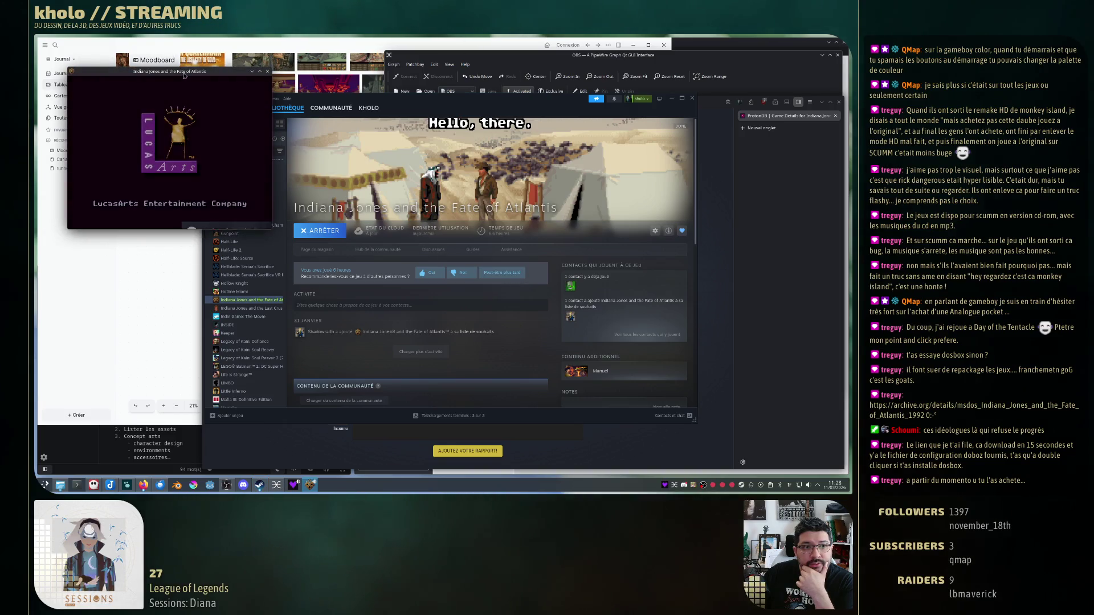
pyautogui.moveTo(176, 65); pyautogui.dragTo(406, 198)
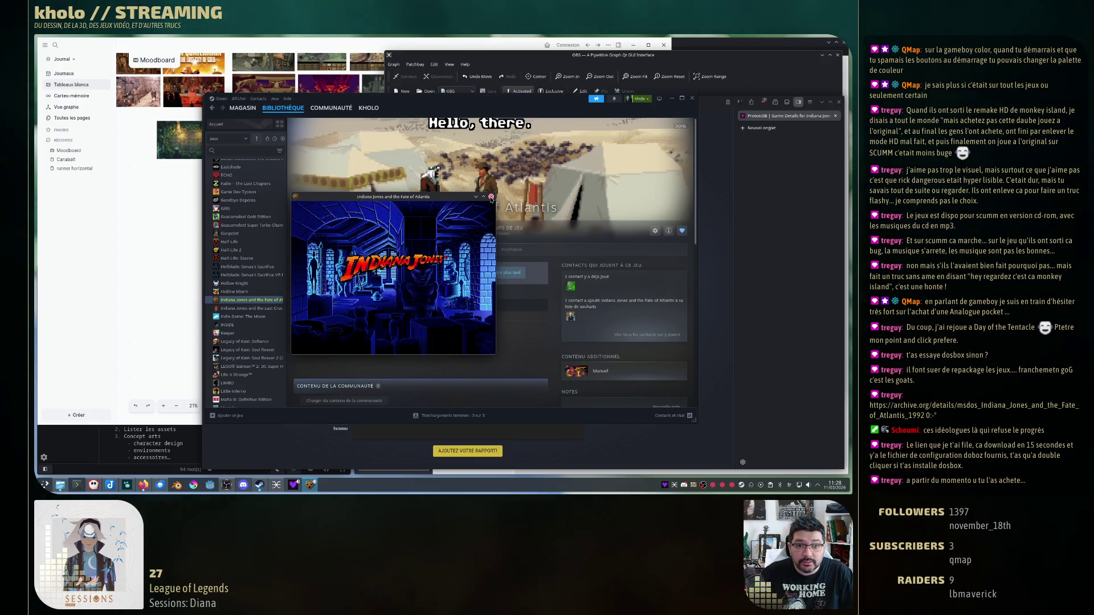
pyautogui.hotkey('alt', 'x')
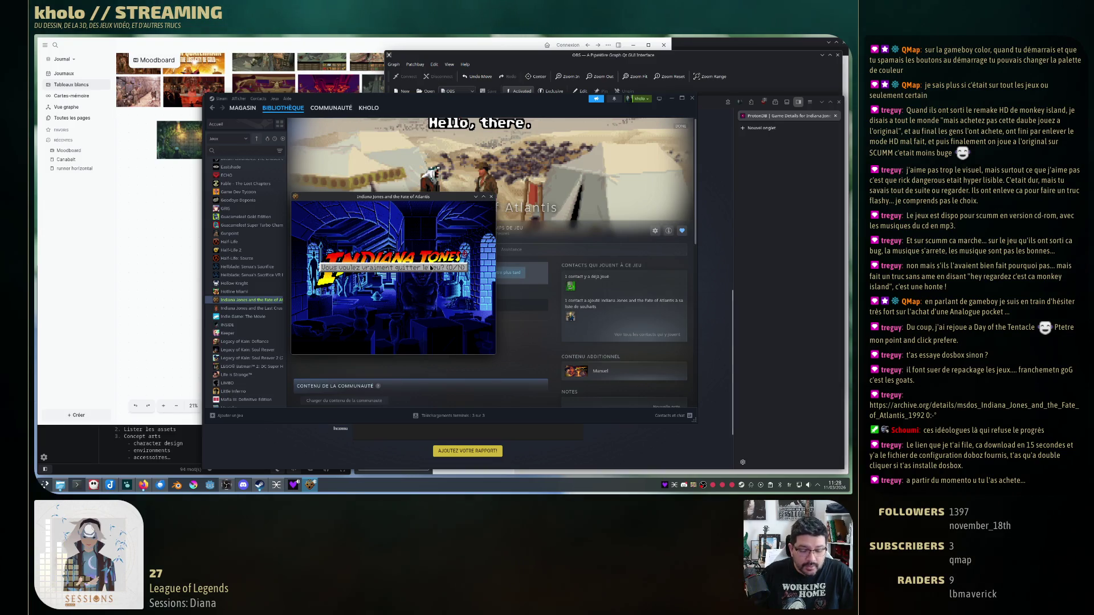
pyautogui.press('o')
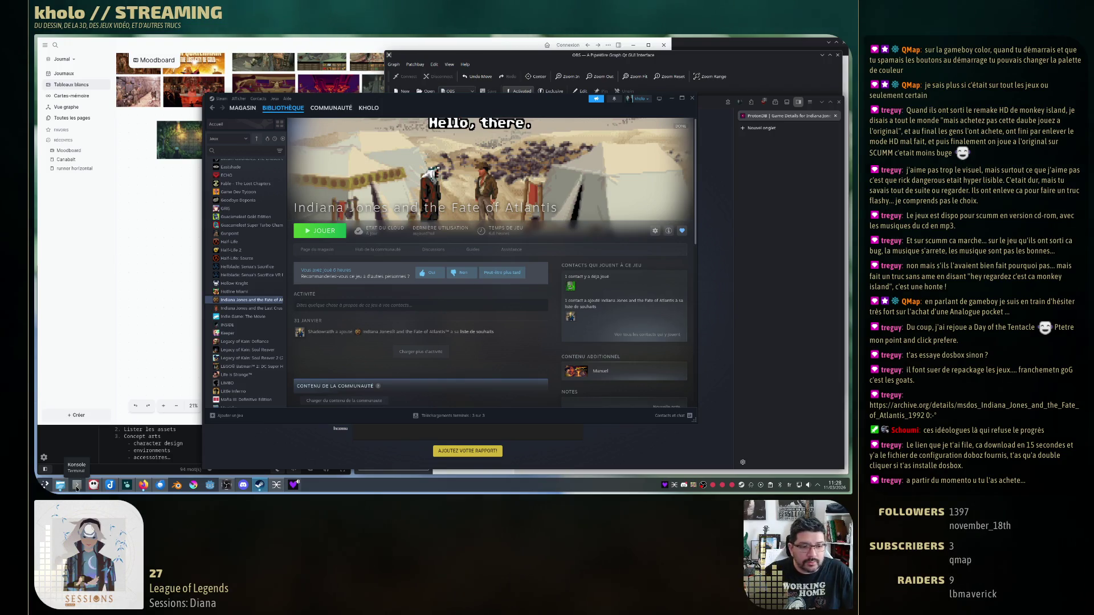
# Run yay -Ss luxtorpeda, then install luxtorpeda-bin with yay -S, accepting the prompts
pyautogui.click(75, 486)
pyautogui.write('yay -Ss luxtorpeda')
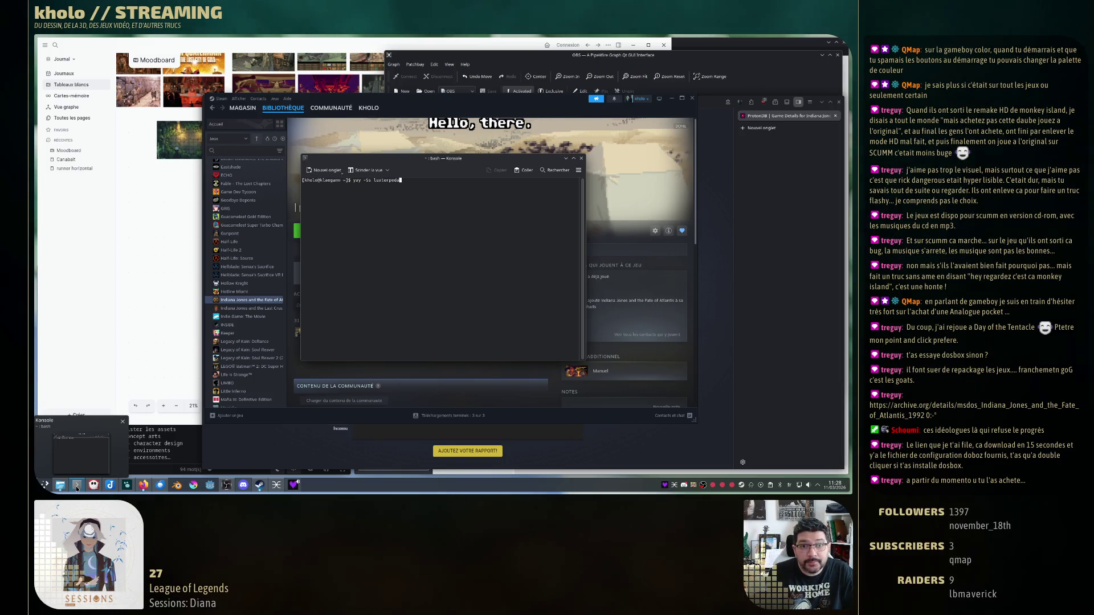
pyautogui.press('Return')
pyautogui.write('yay -S luxtorpeda-bin')
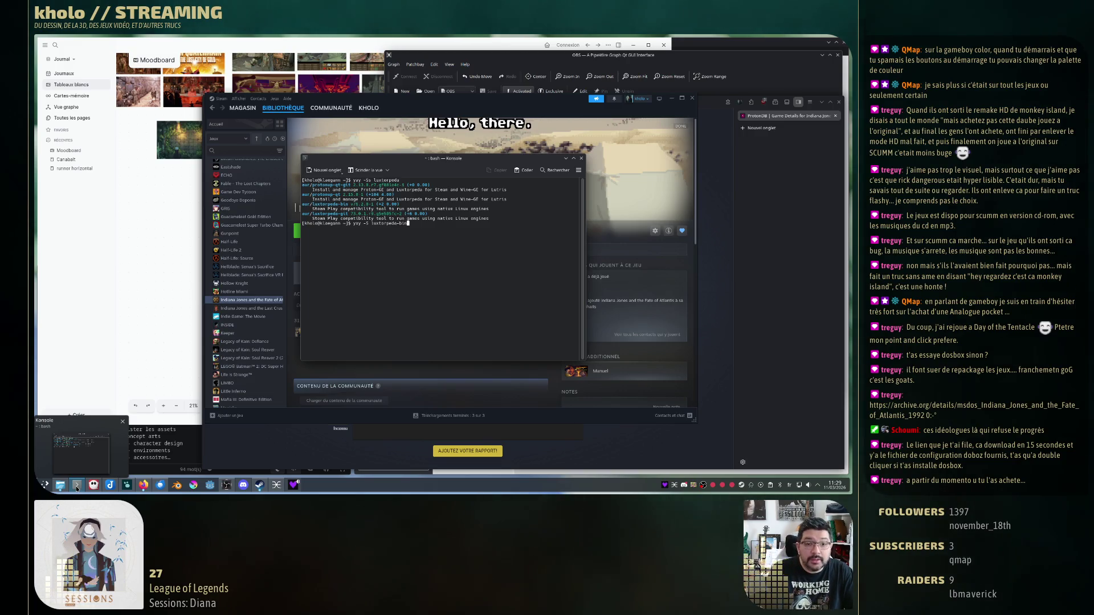
pyautogui.press('Return')
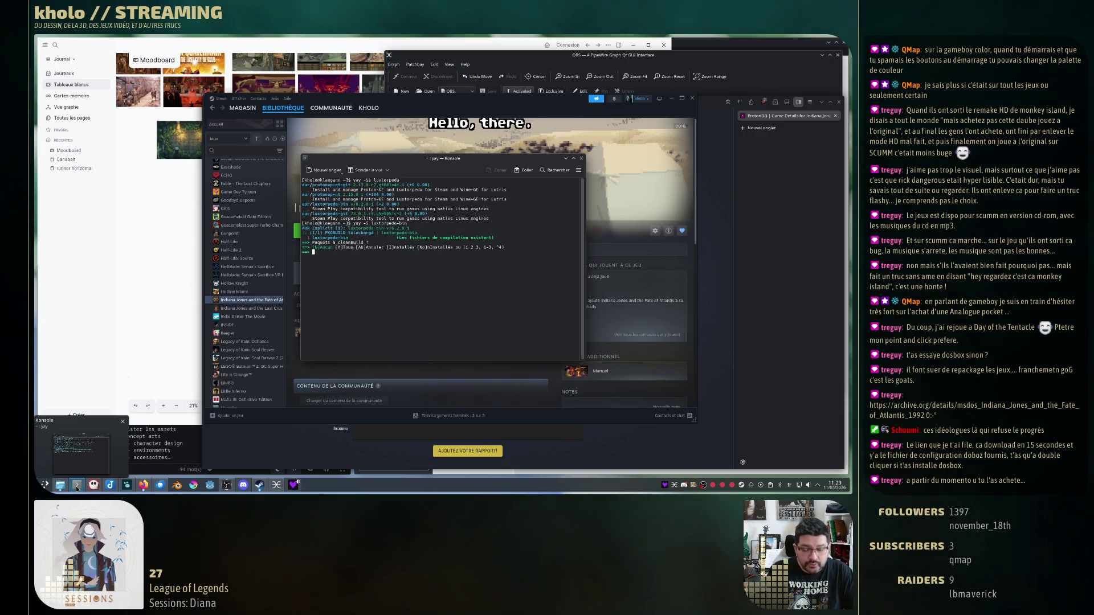
pyautogui.press('Return')
pyautogui.press('Return')
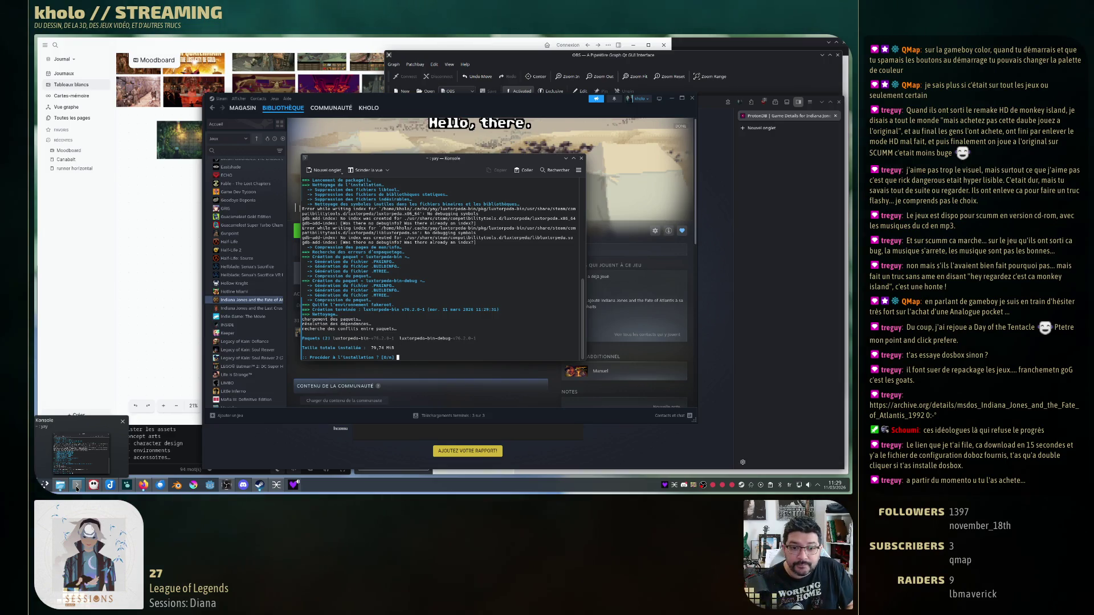
pyautogui.press('Return')
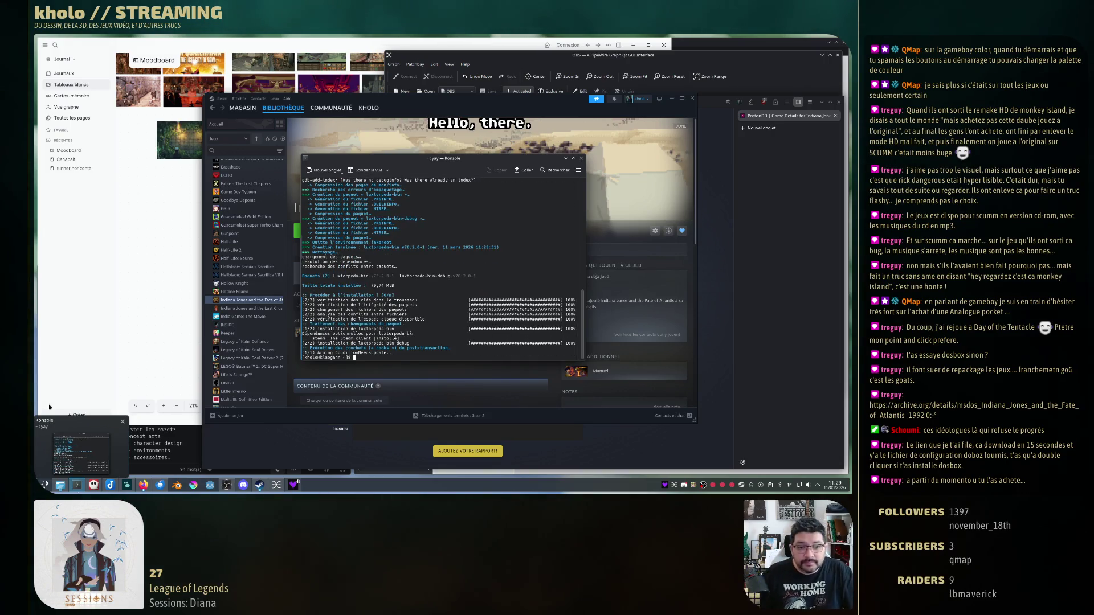
pyautogui.rightClick(272, 301)
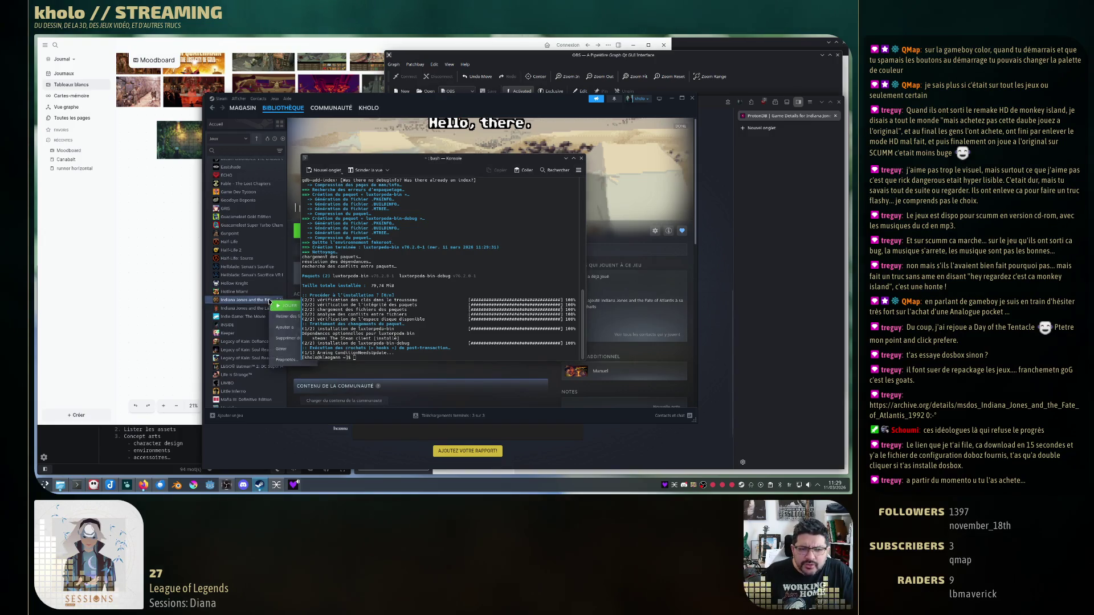
pyautogui.click(284, 359)
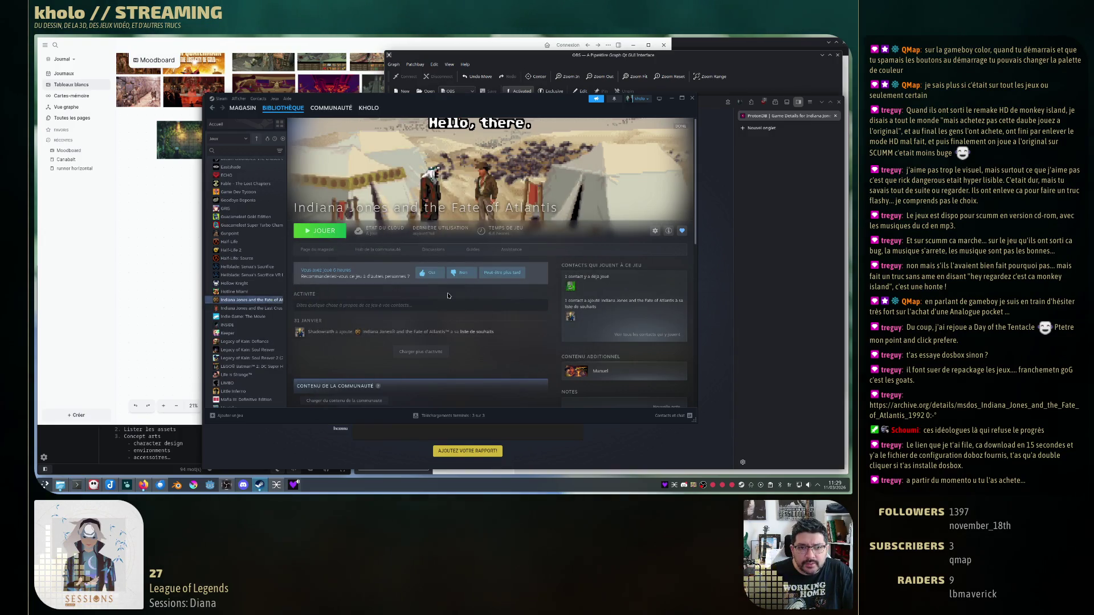
pyautogui.click(338, 219)
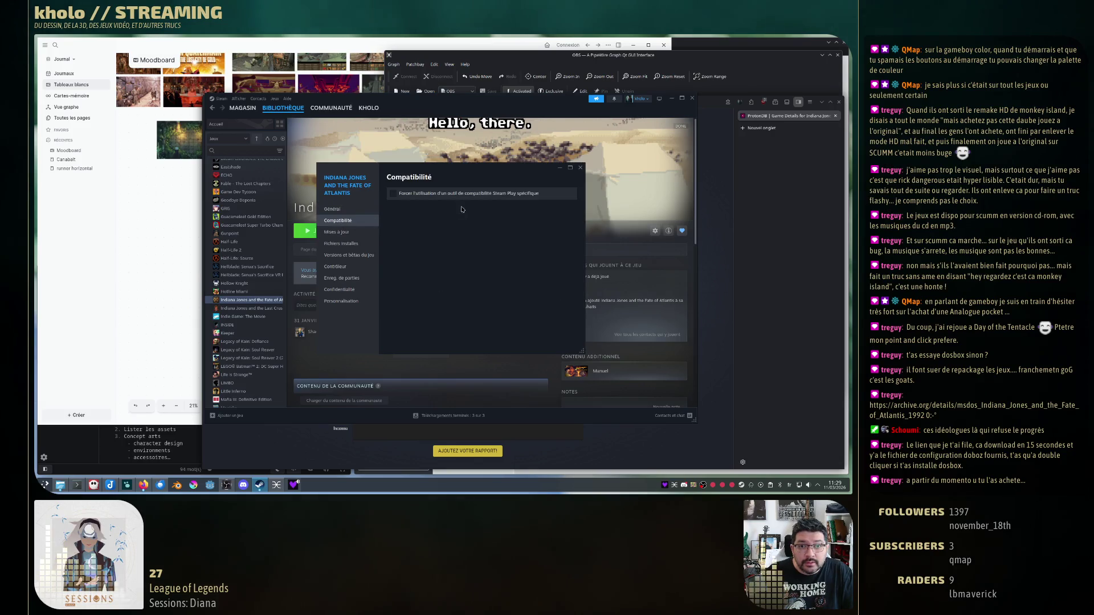
pyautogui.click(459, 197)
pyautogui.click(488, 209)
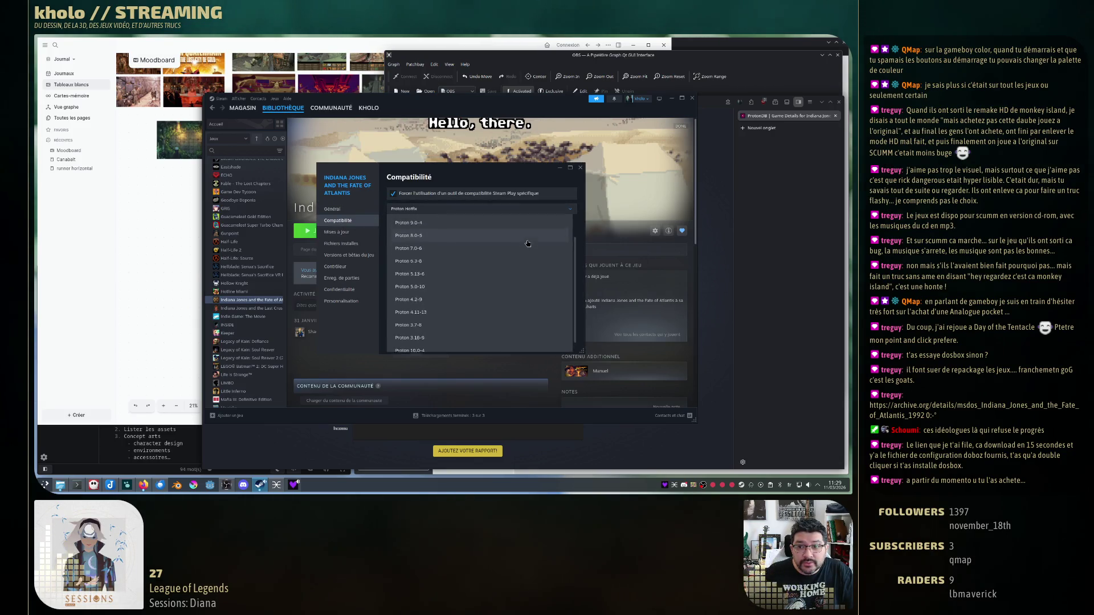
pyautogui.scroll(2, 479, 230)
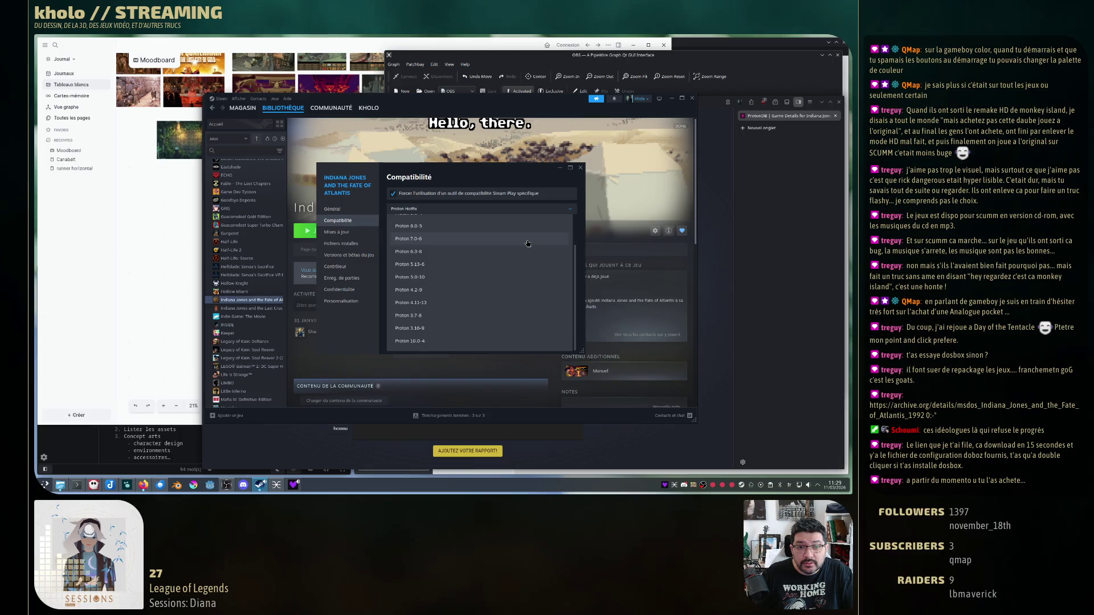
pyautogui.click(413, 197)
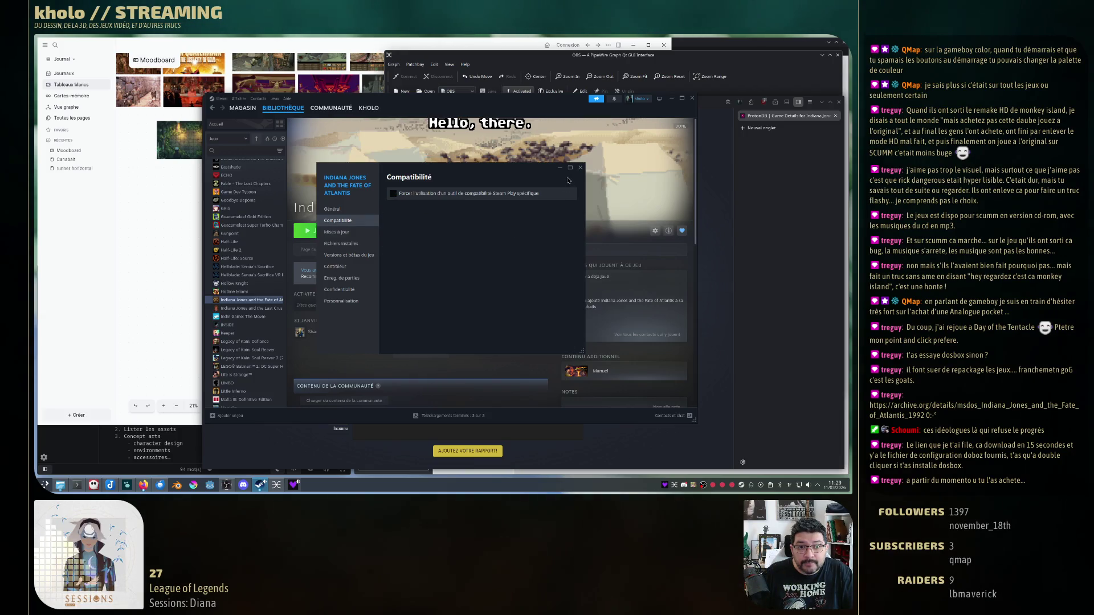
pyautogui.click(582, 167)
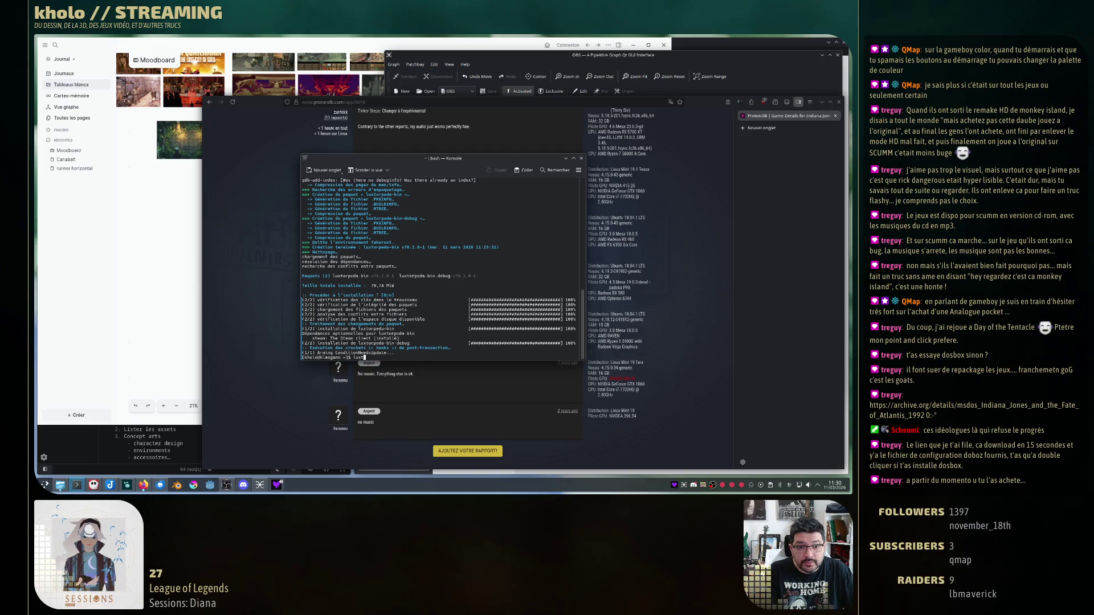
# Exit the Konsole session, launch Steam from the application launcher and show the library
pyautogui.press('BackSpace')
pyautogui.press('BackSpace')
pyautogui.press('BackSpace')
pyautogui.press('BackSpace')
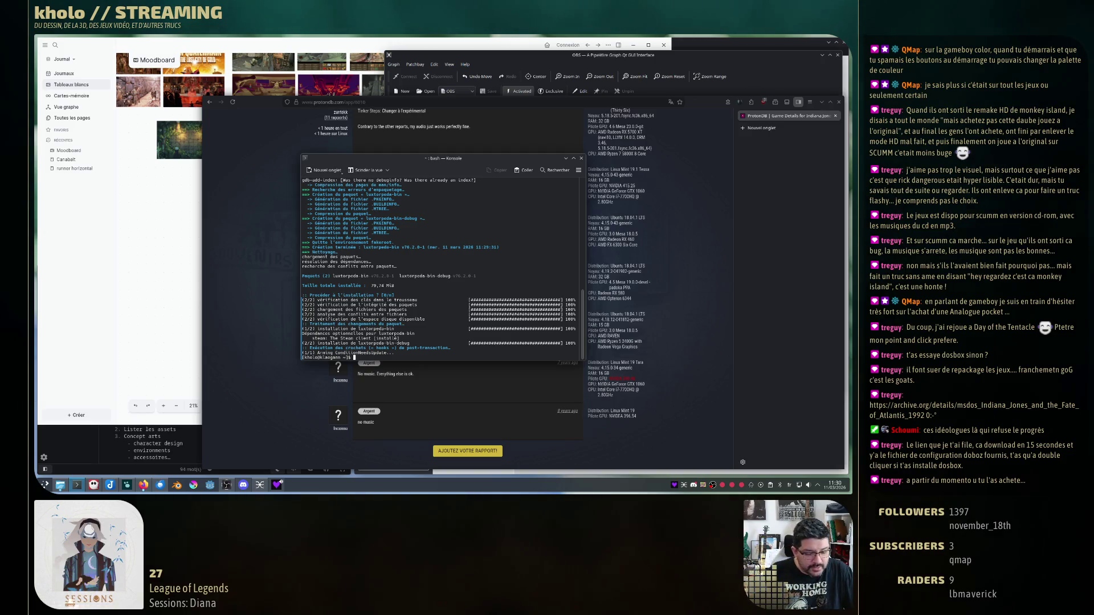
pyautogui.hotkey('ctrl', 'd')
pyautogui.press('super')
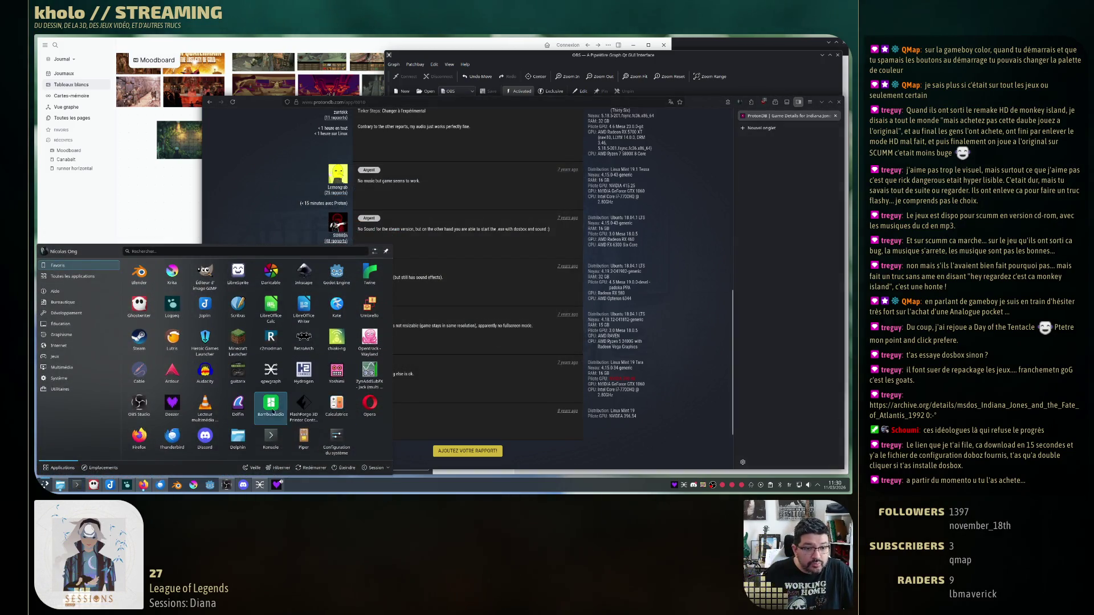
pyautogui.click(140, 342)
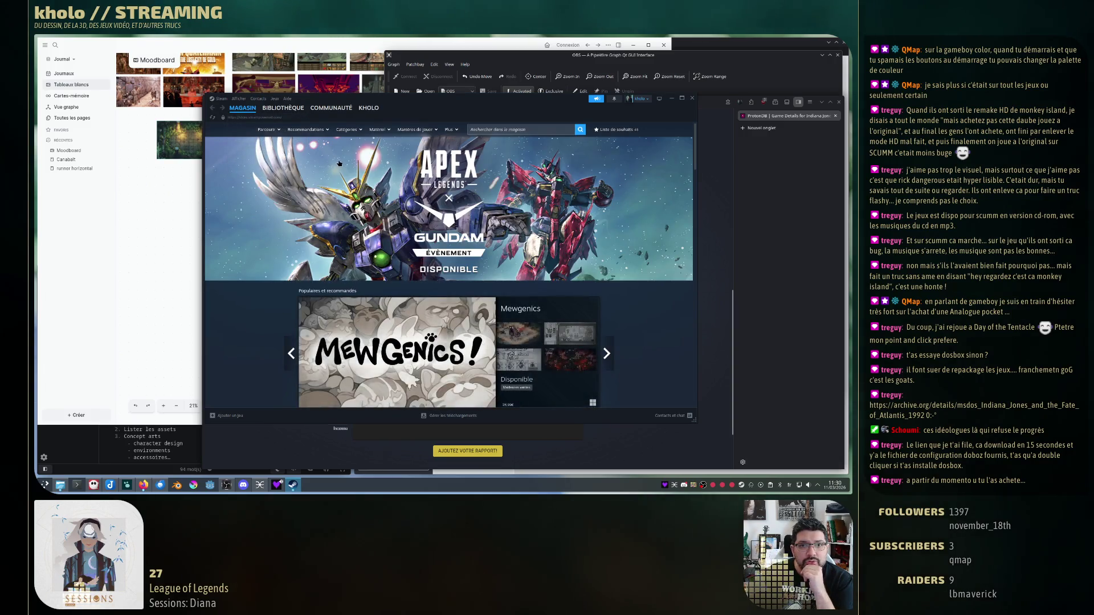
pyautogui.click(283, 109)
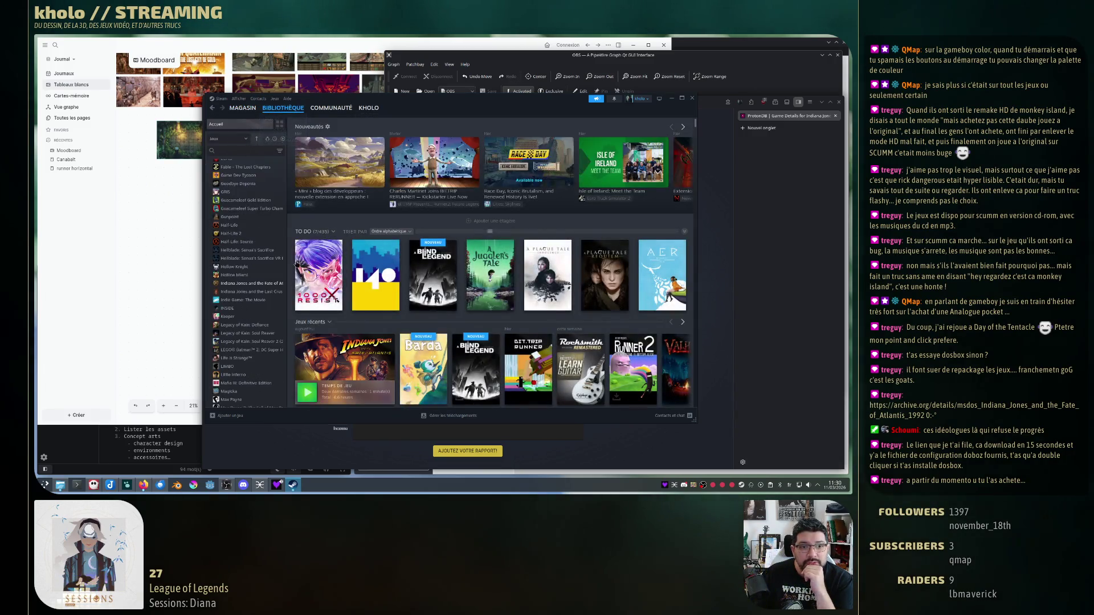
# Force Luxtorpeda as the compatibility tool in the game's Properties > Compatibility
pyautogui.rightClick(254, 286)
pyautogui.click(348, 264)
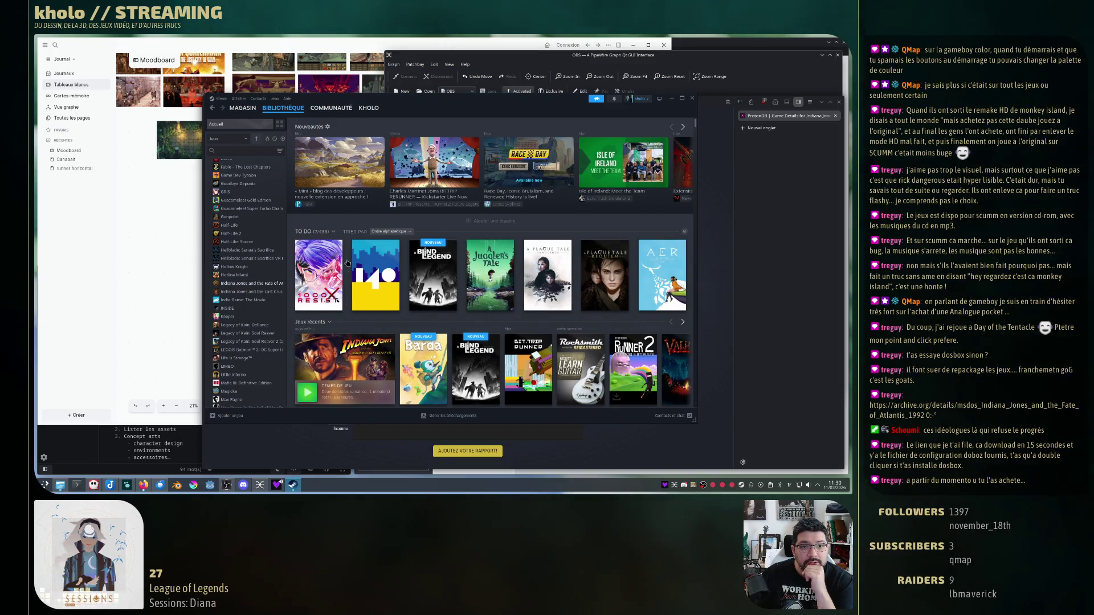
pyautogui.click(337, 220)
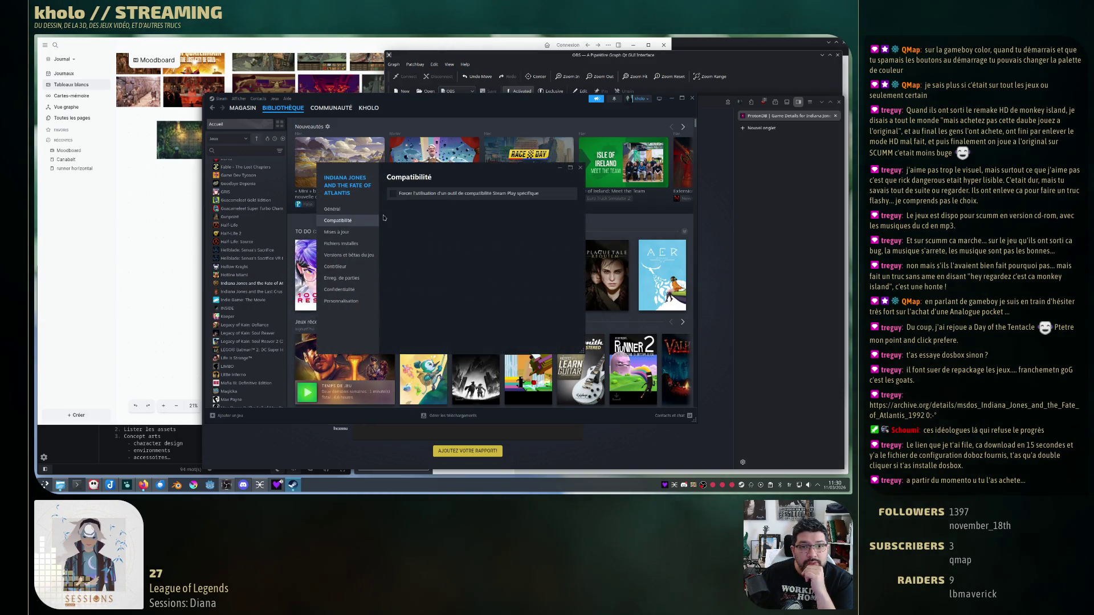
pyautogui.click(411, 195)
pyautogui.click(479, 208)
pyautogui.scroll(-5, 495, 248)
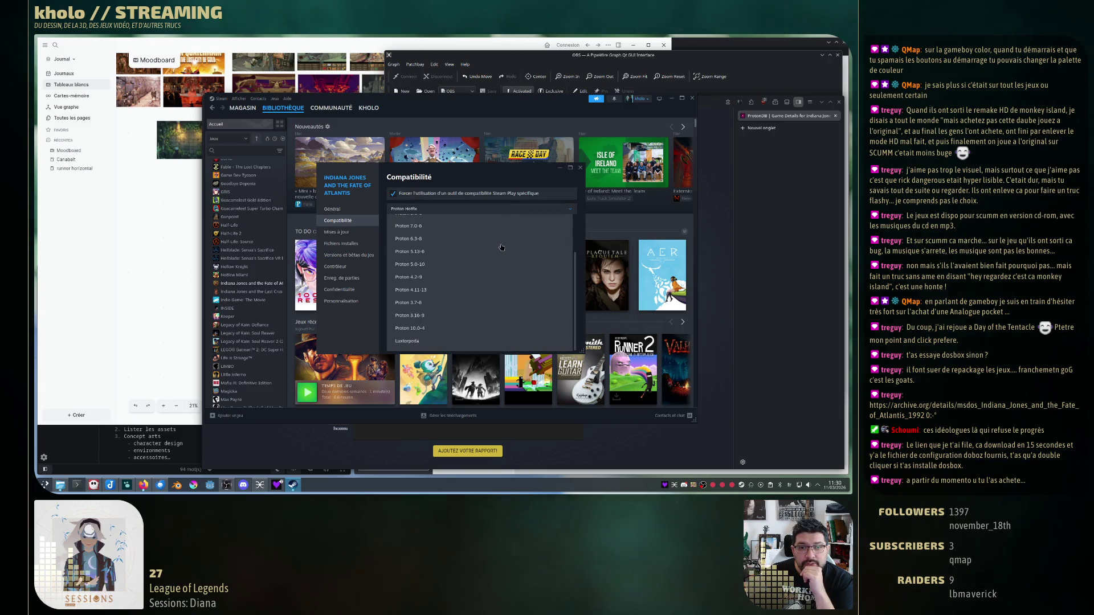
pyautogui.click(419, 342)
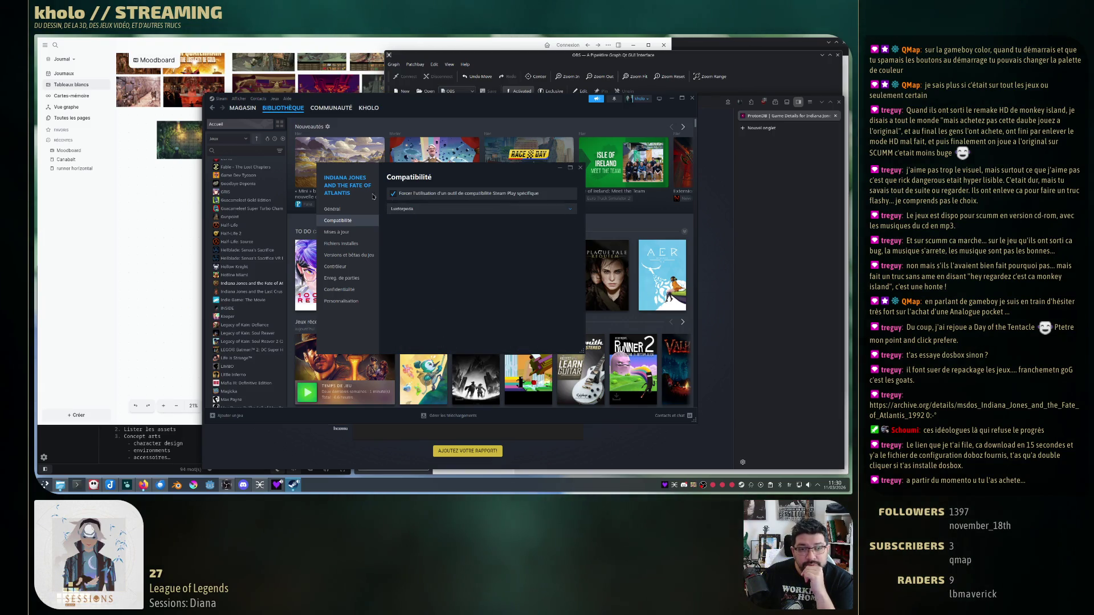
# Close the properties, check the downloads queue and return to the library
pyautogui.click(581, 168)
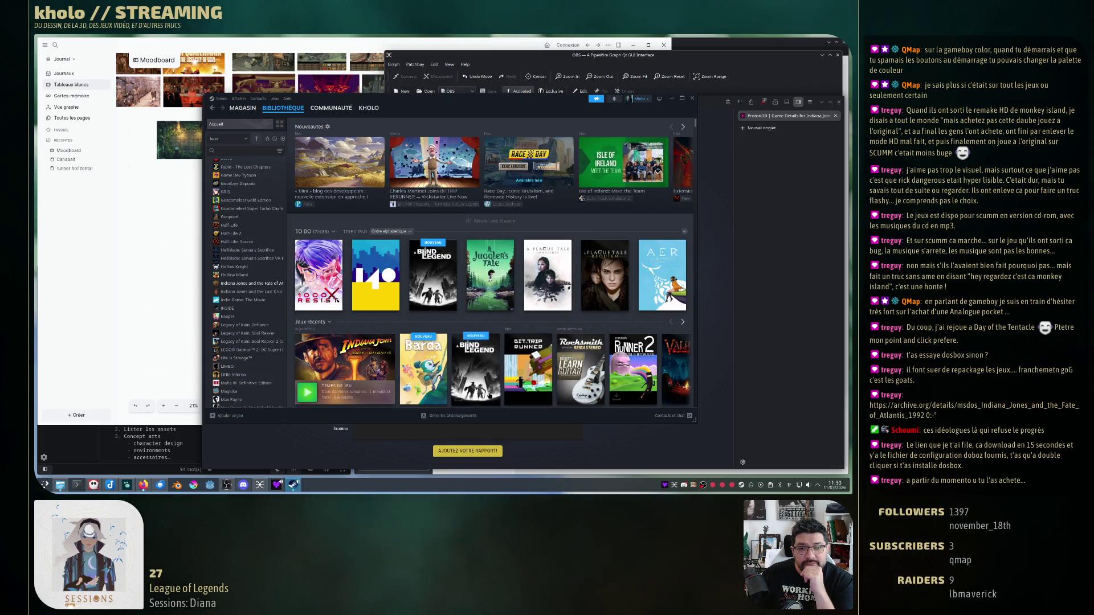
pyautogui.click(449, 416)
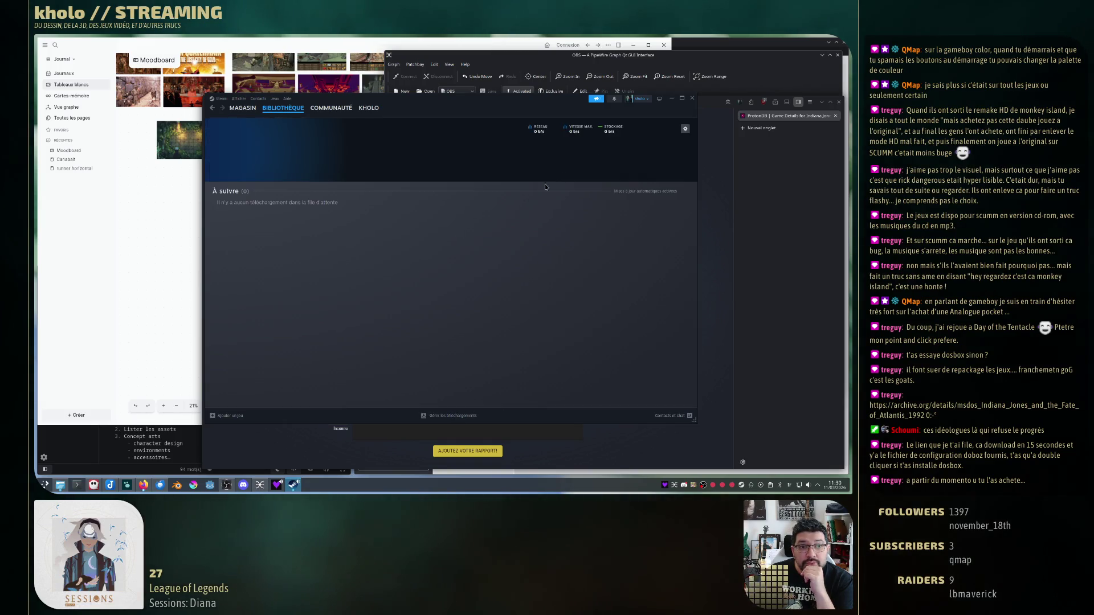
pyautogui.click(282, 108)
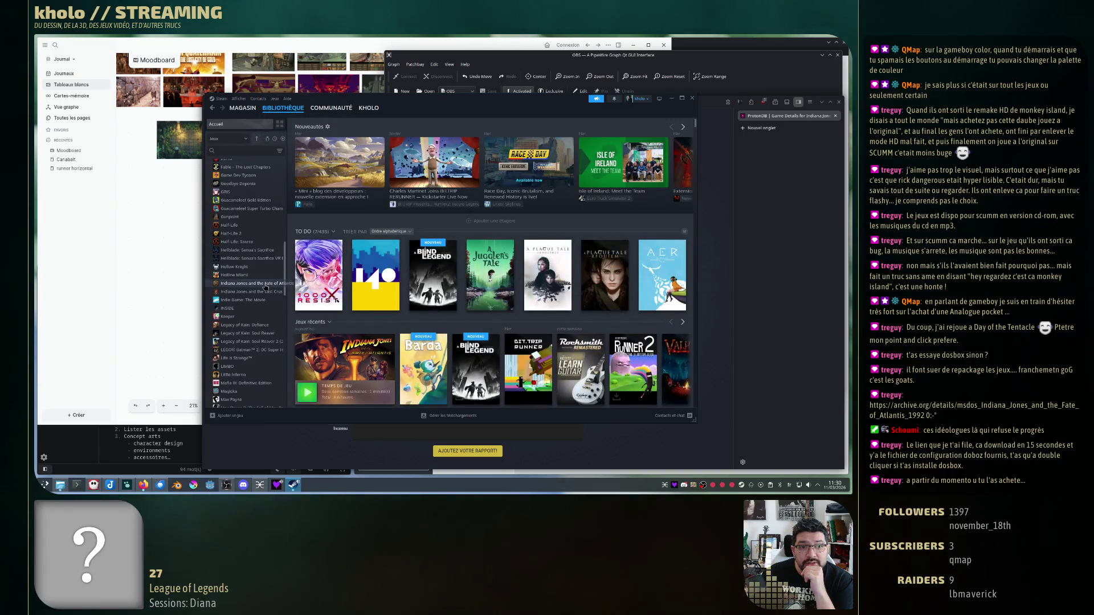
# Launch Fate of Atlantis with JOUER and confirm ScummVM as the Luxtorpeda engine
pyautogui.click(249, 283)
pyautogui.click(330, 231)
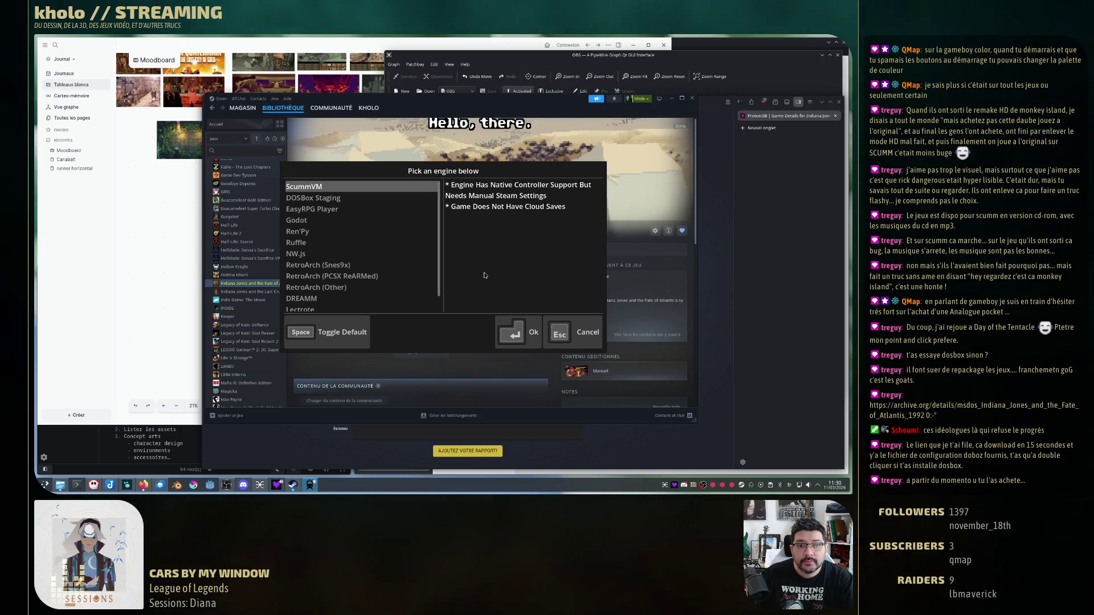
pyautogui.press('Return')
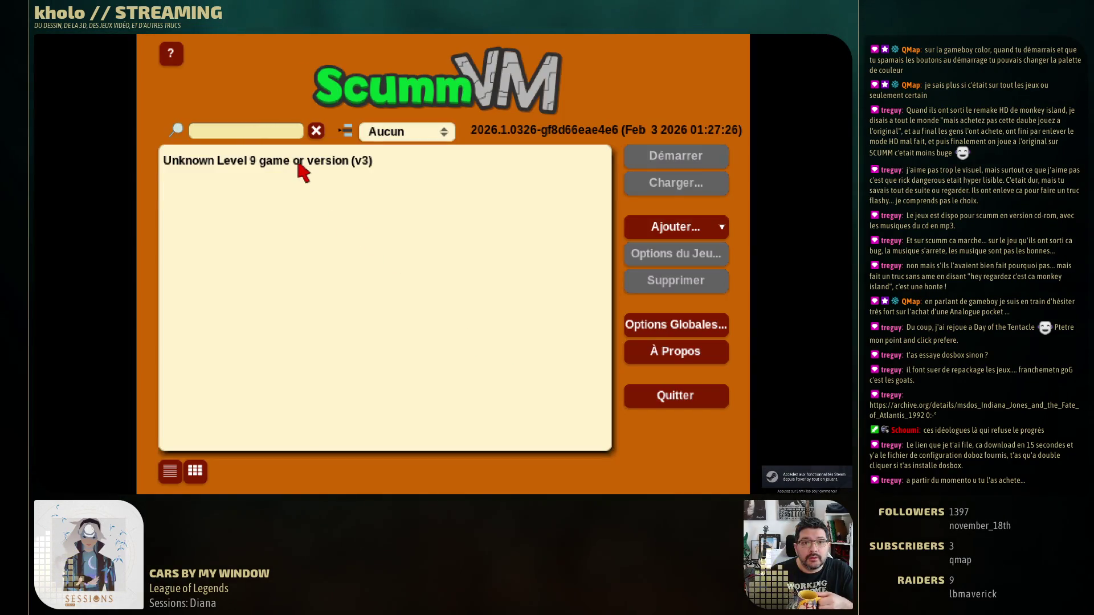
# Select the Unknown Level 9 game entry, then quit ScummVM
pyautogui.click(300, 164)
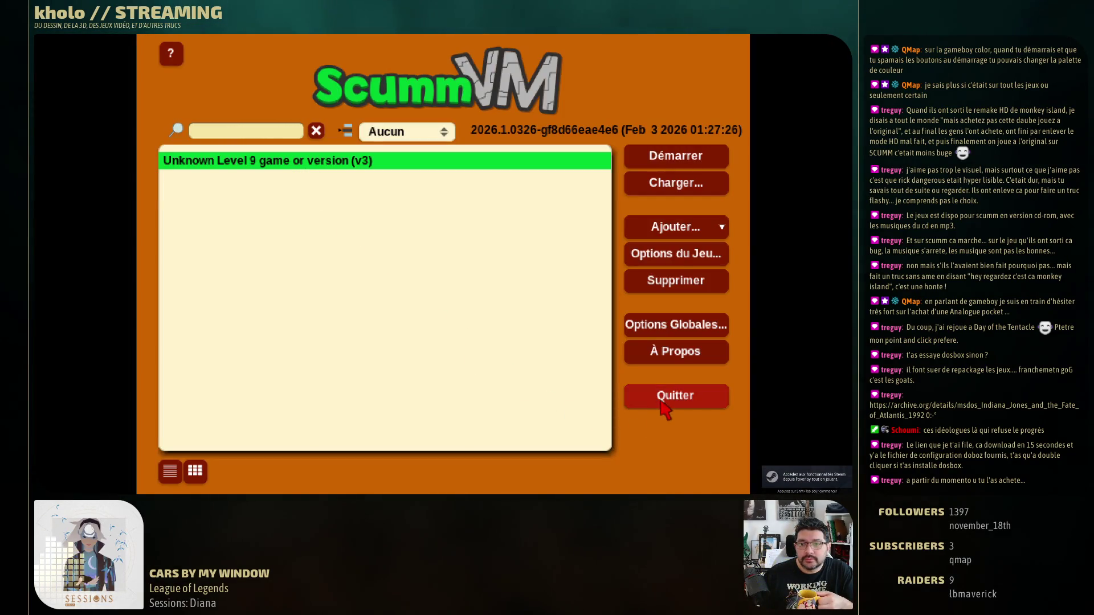
pyautogui.click(675, 396)
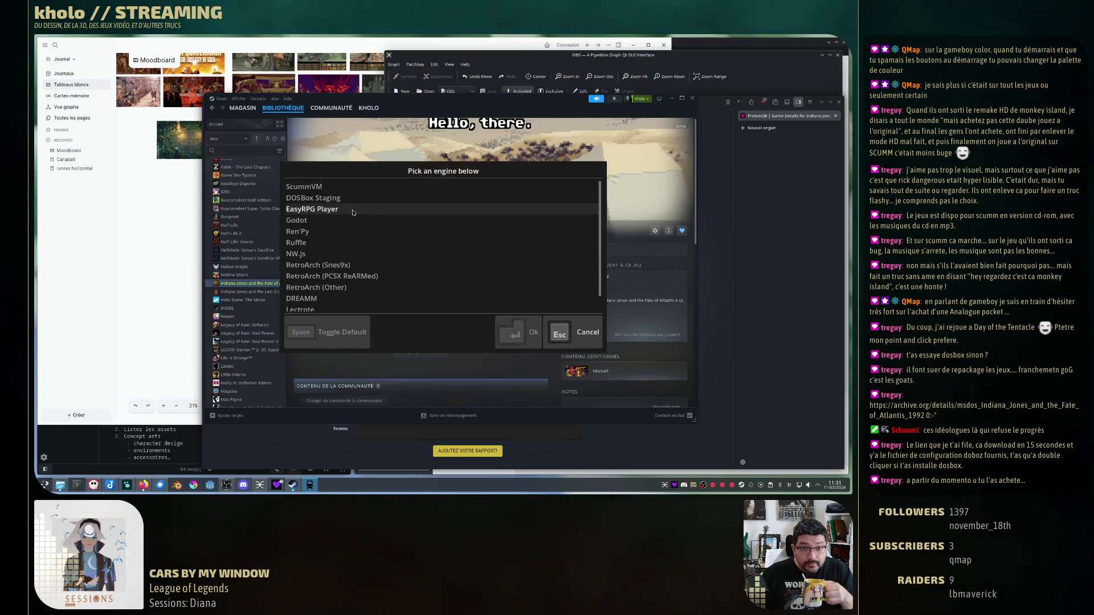
pyautogui.scroll(-1, 364, 225)
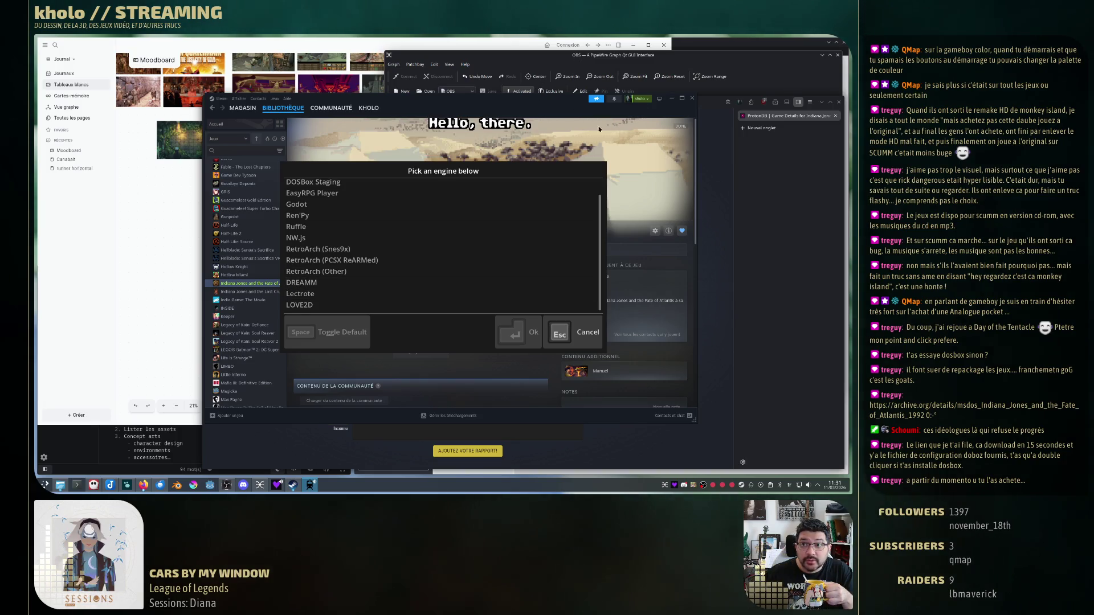
# Check the ProtonDB reports page, bring the engine picker back and cancel the engine choice
pyautogui.click(310, 485)
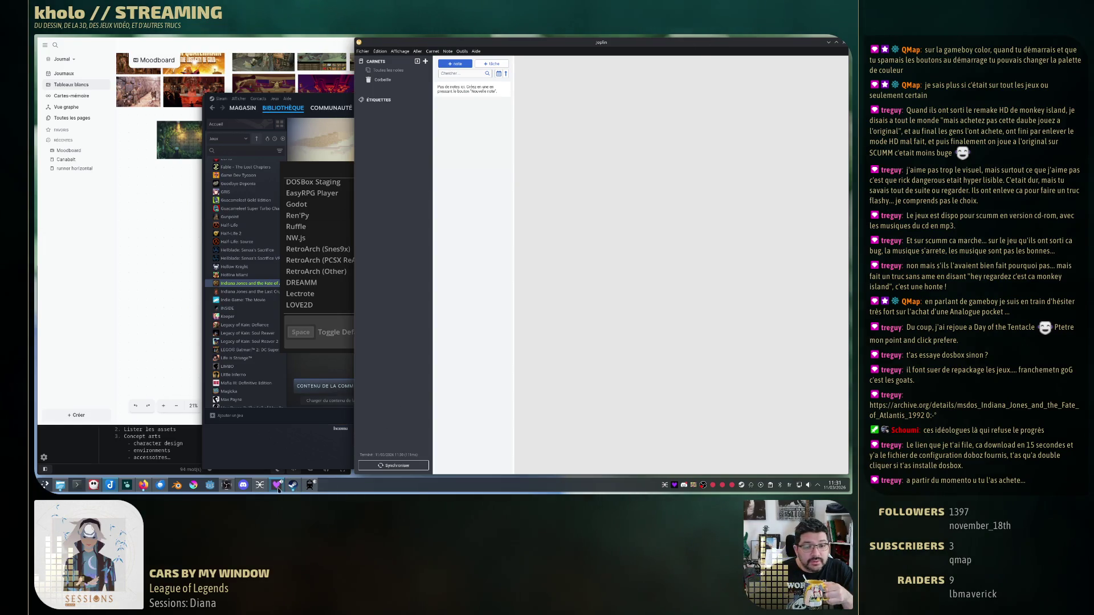
pyautogui.click(244, 485)
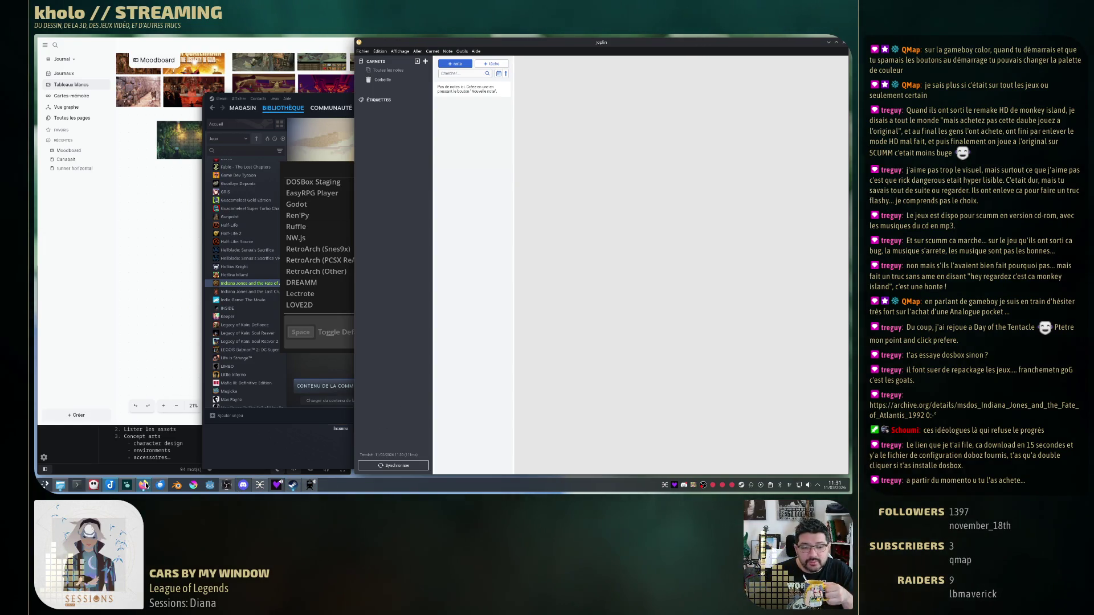
pyautogui.scroll(5, 427, 304)
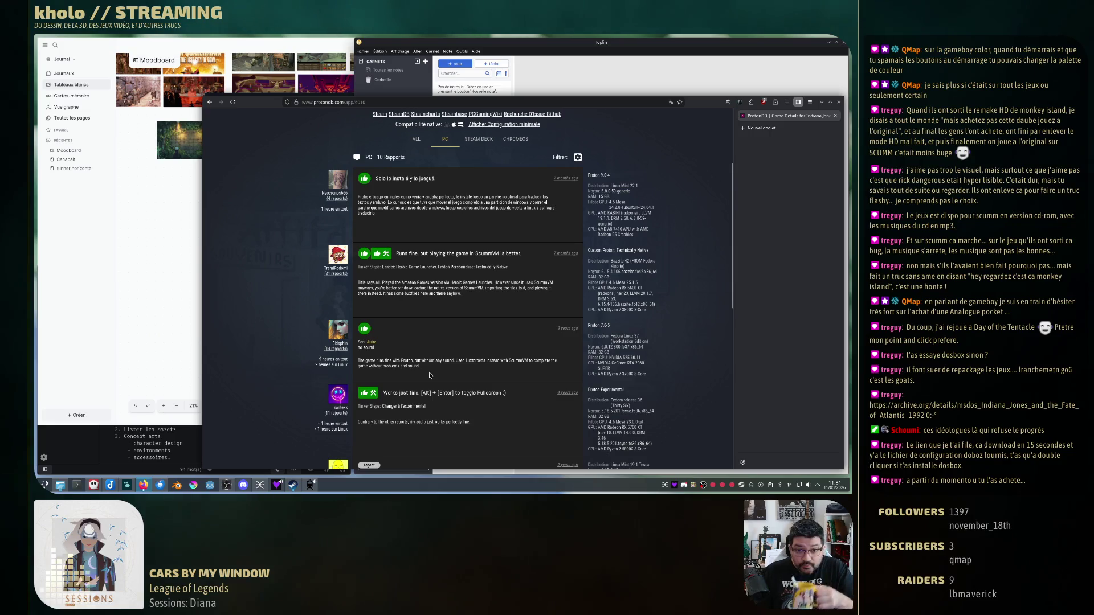
pyautogui.click(311, 485)
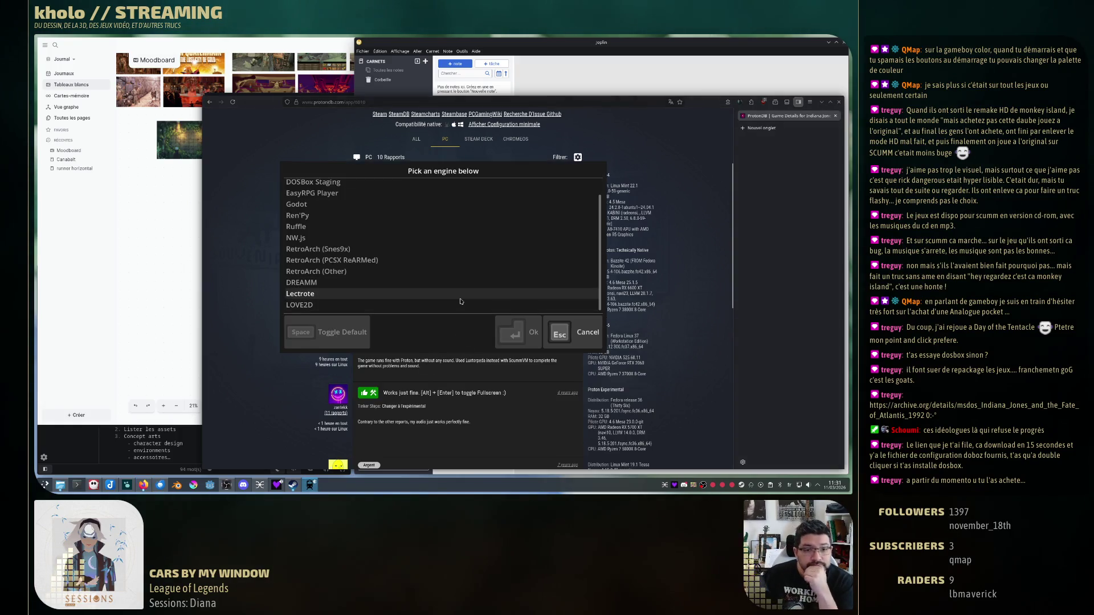
pyautogui.scroll(1, 460, 301)
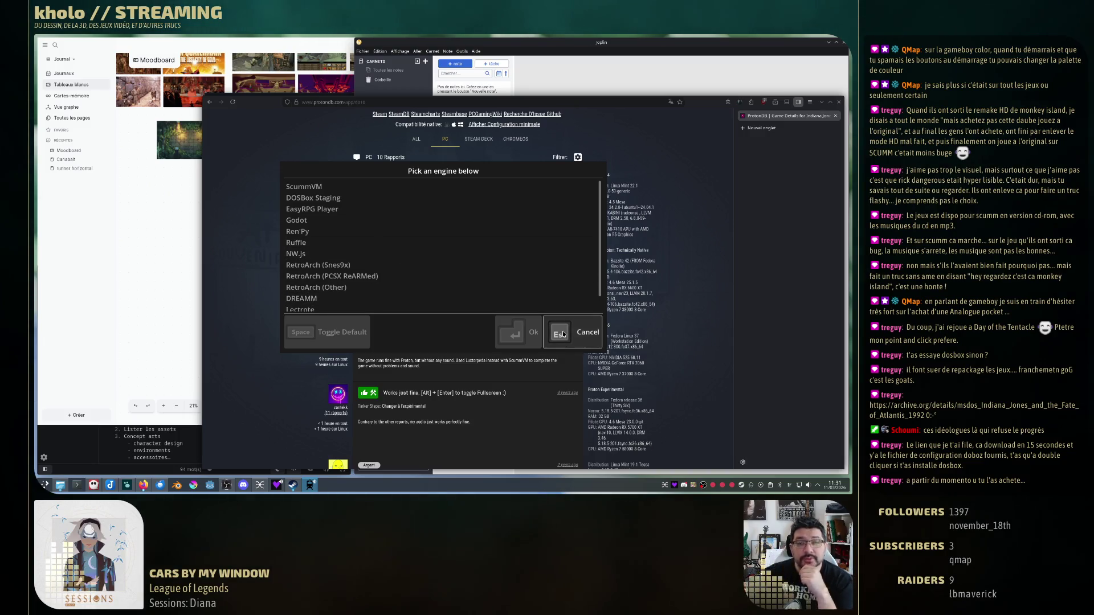
pyautogui.click(563, 333)
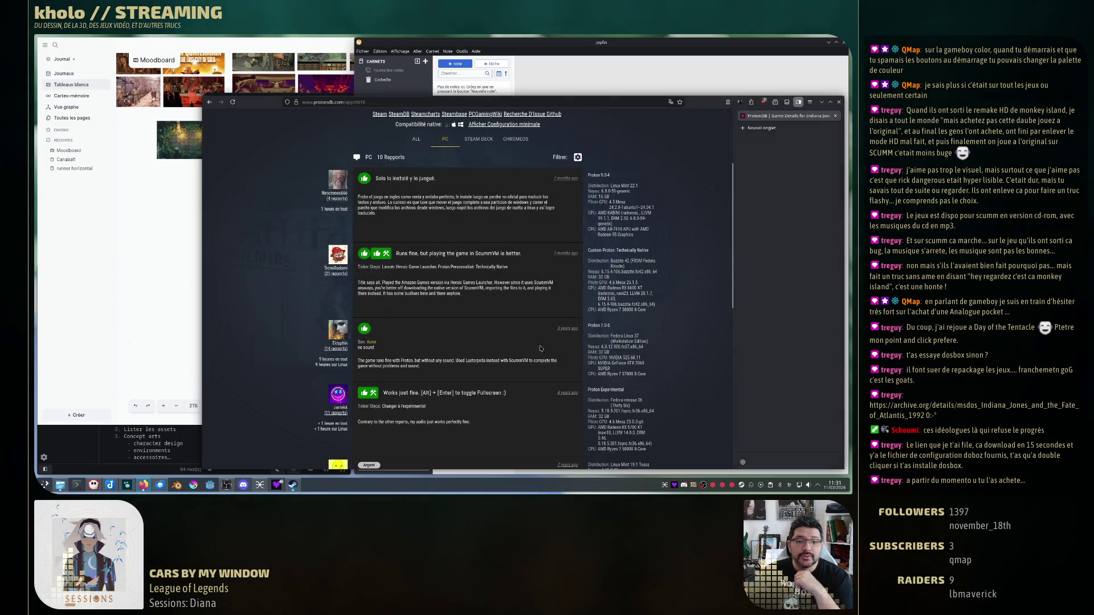
# Uninstall Fate of Atlantis via Gérer > Désinstaller, confirm, and close the Steam window
pyautogui.click(293, 485)
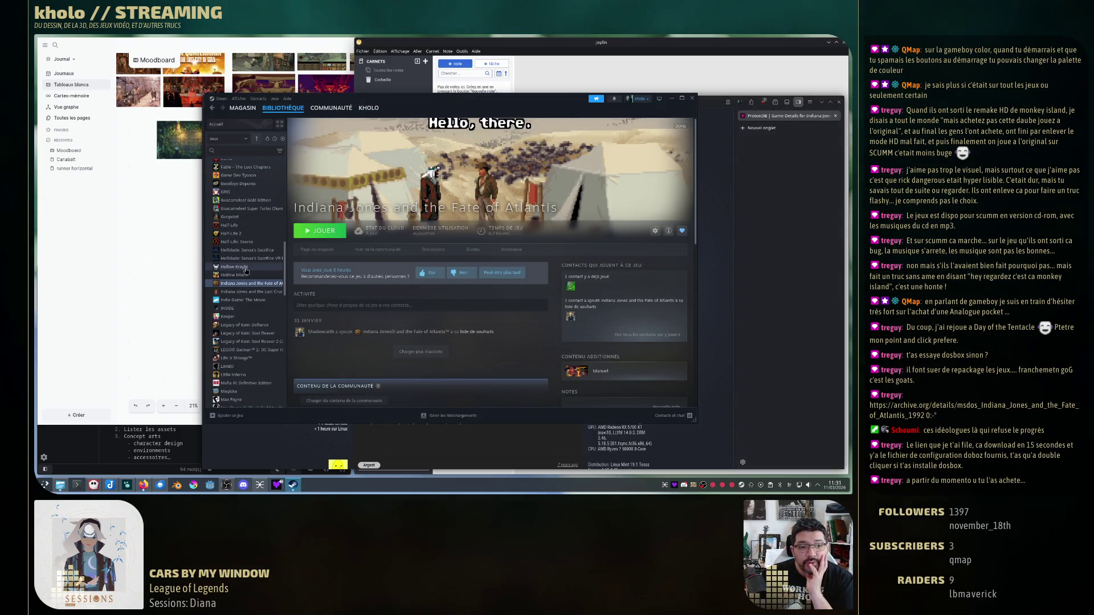
pyautogui.rightClick(270, 287)
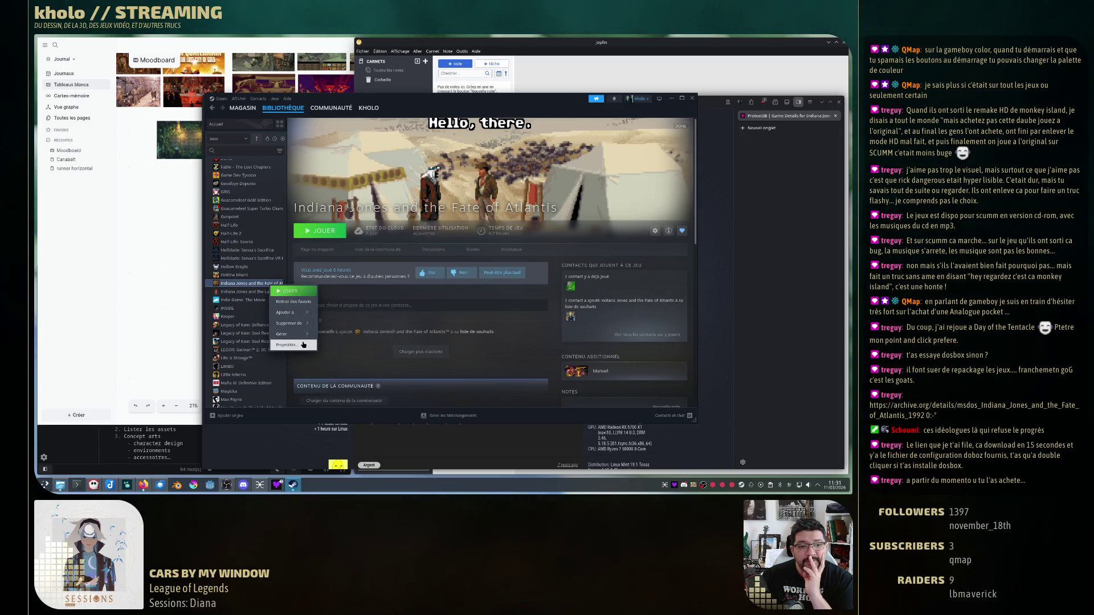
pyautogui.moveTo(284, 334)
pyautogui.click(362, 386)
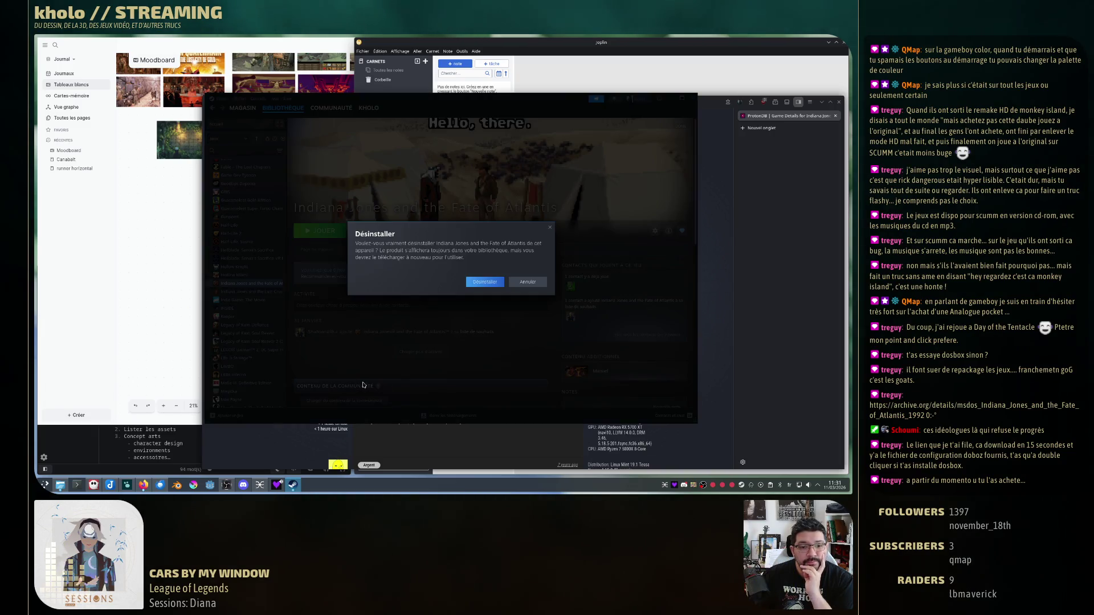
pyautogui.click(502, 283)
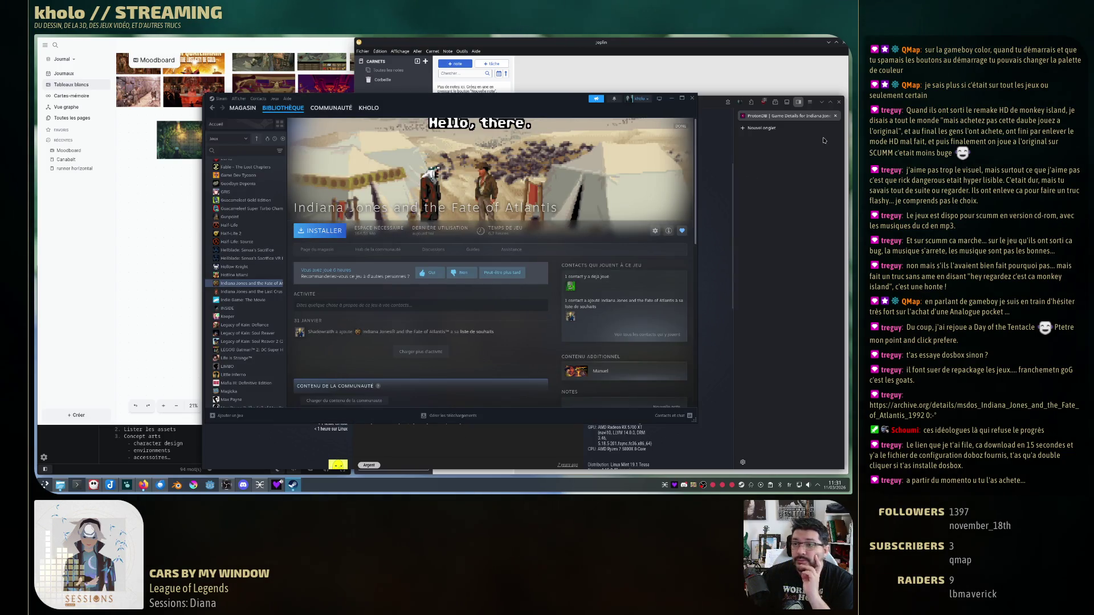
pyautogui.click(691, 99)
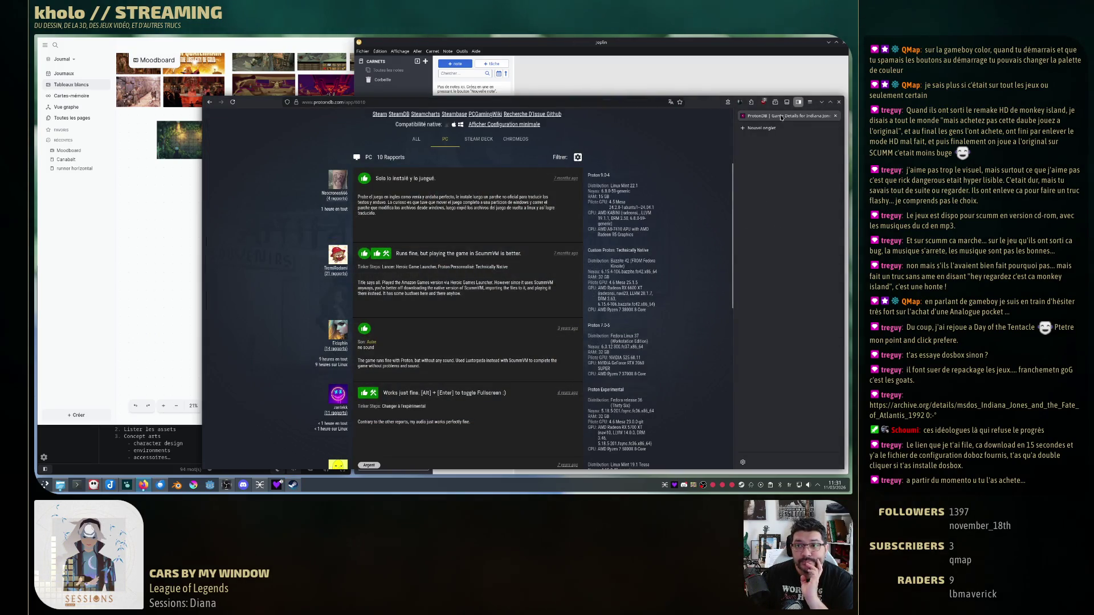
# Open gog.com in a new tab and search the owned games library for 'indian', then clear it
pyautogui.click(765, 127)
pyautogui.write('gog.com')
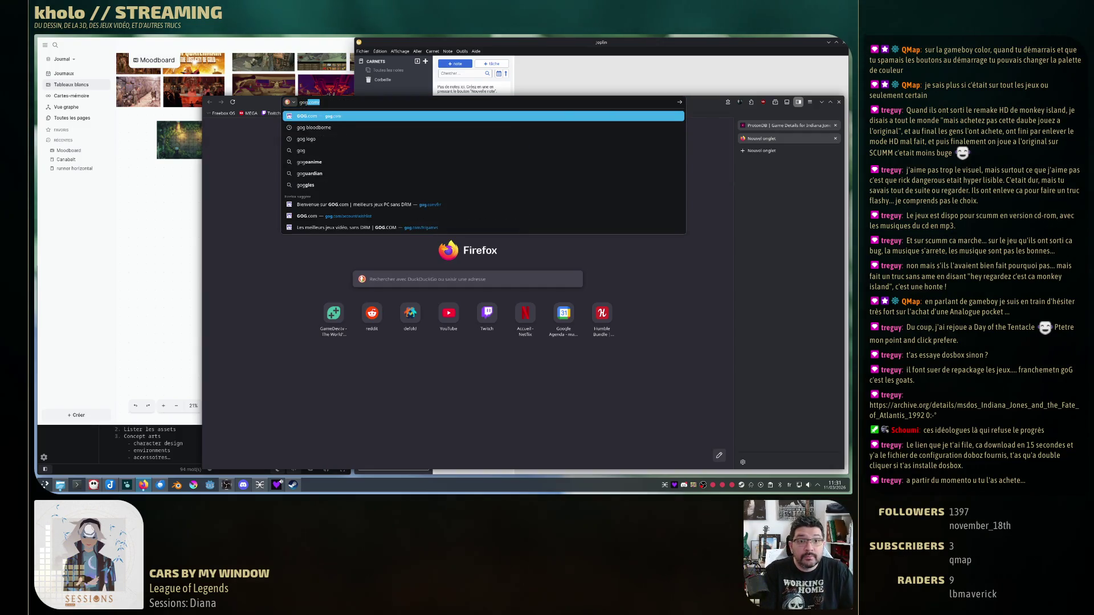
pyautogui.press('Return')
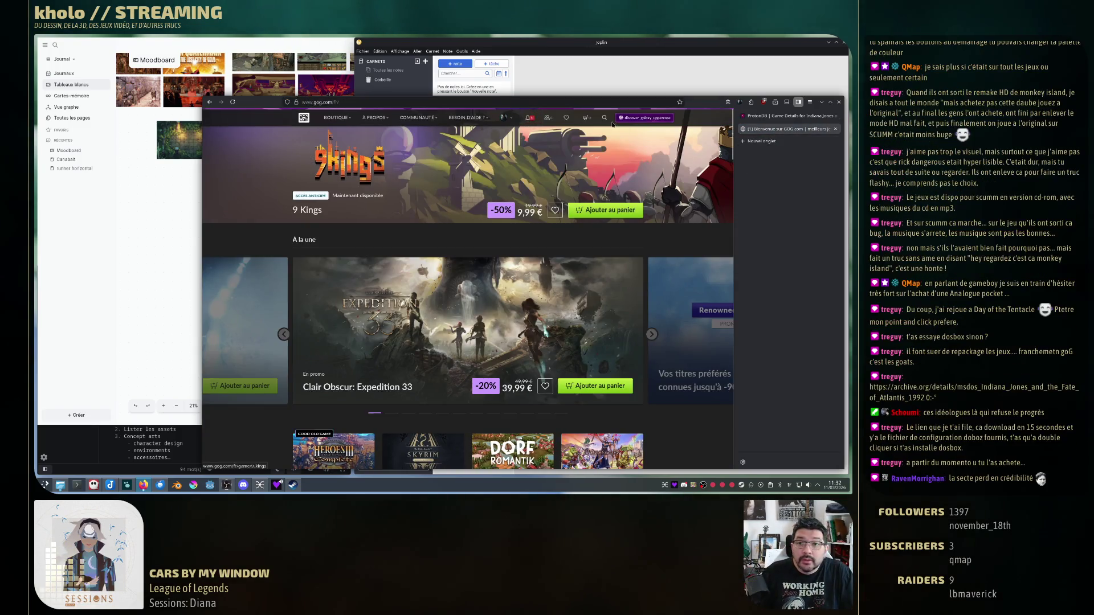
pyautogui.moveTo(505, 117)
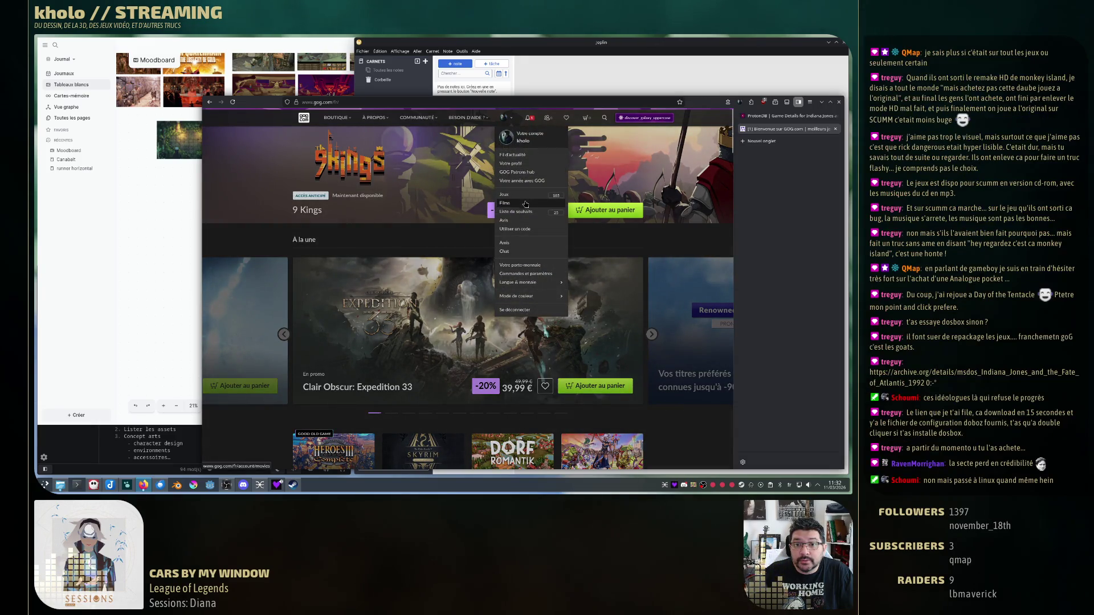
pyautogui.click(526, 199)
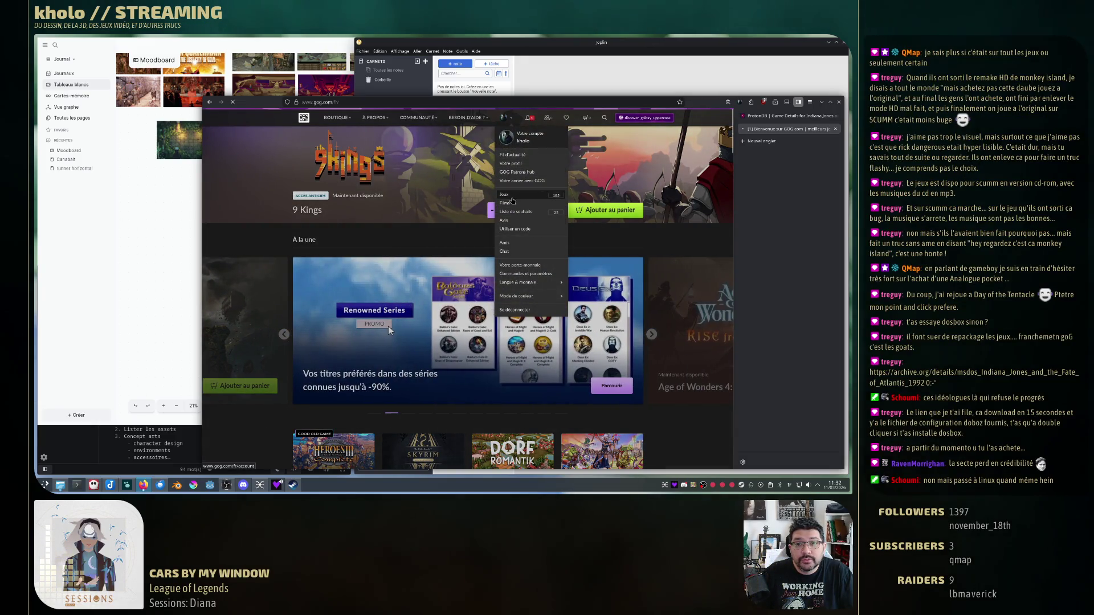
pyautogui.click(369, 167)
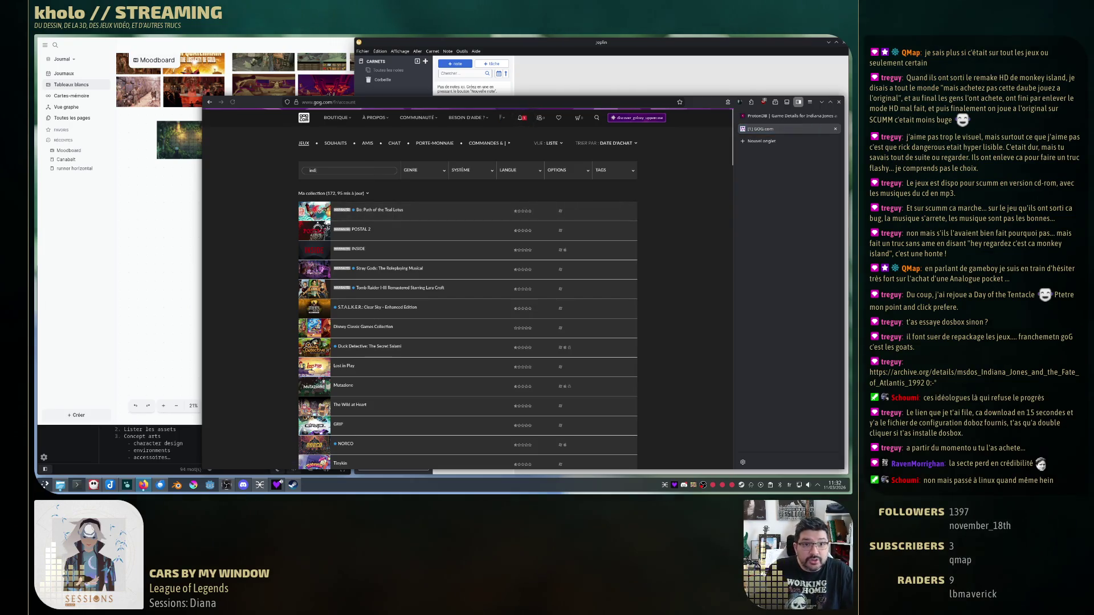
pyautogui.write('indian')
pyautogui.hotkey('ctrl', 'a')
pyautogui.press('BackSpace')
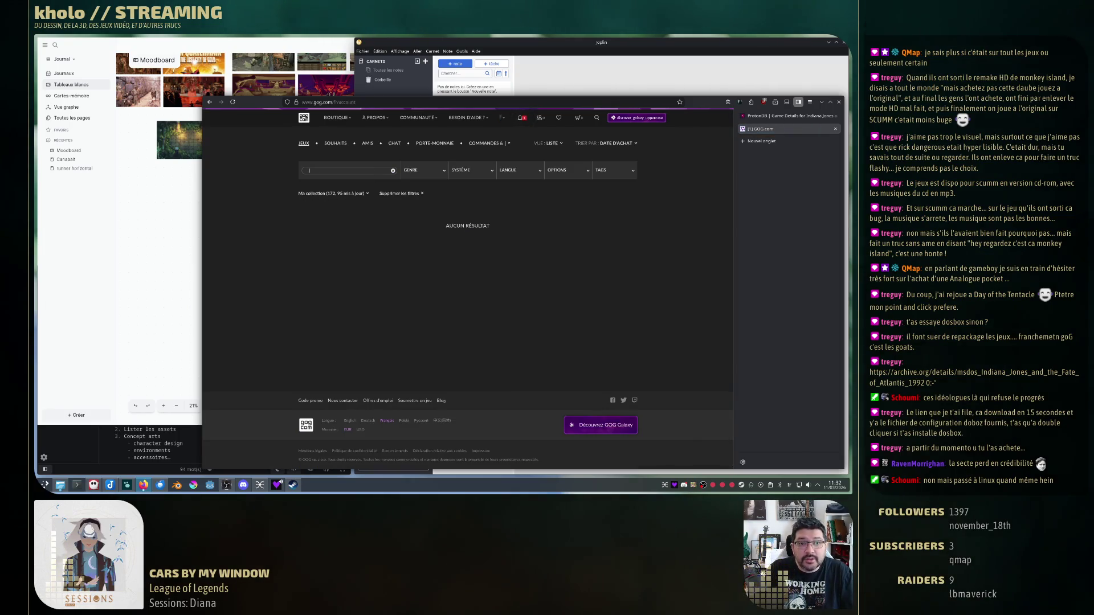
# Search the GOG store catalogue for 'indiana jones' and show the full results
pyautogui.click(596, 118)
pyautogui.write('Indiana')
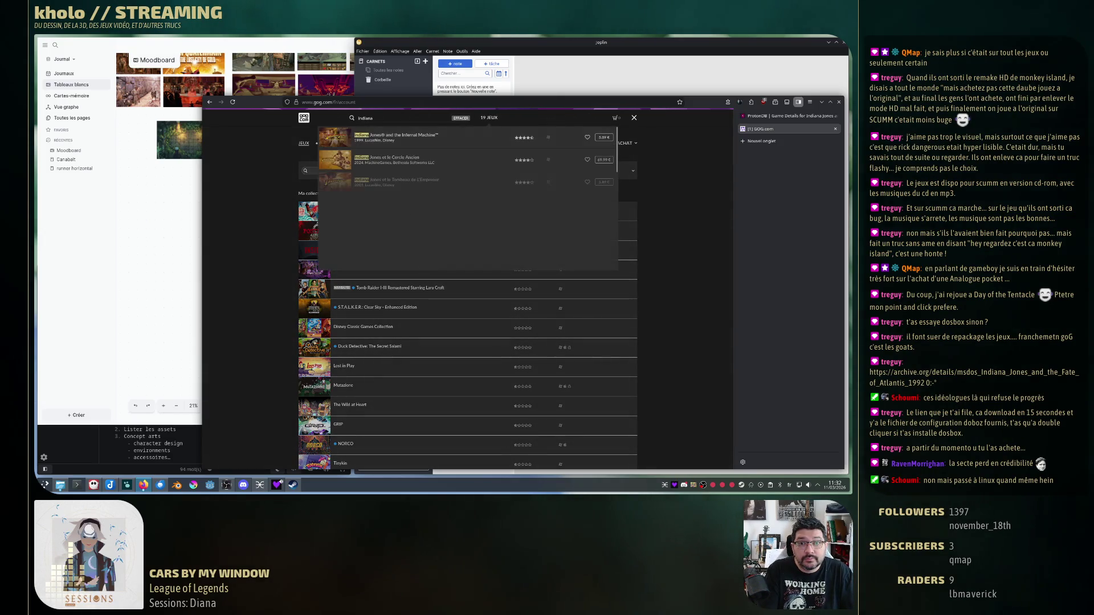
pyautogui.write('jones')
pyautogui.press('Return')
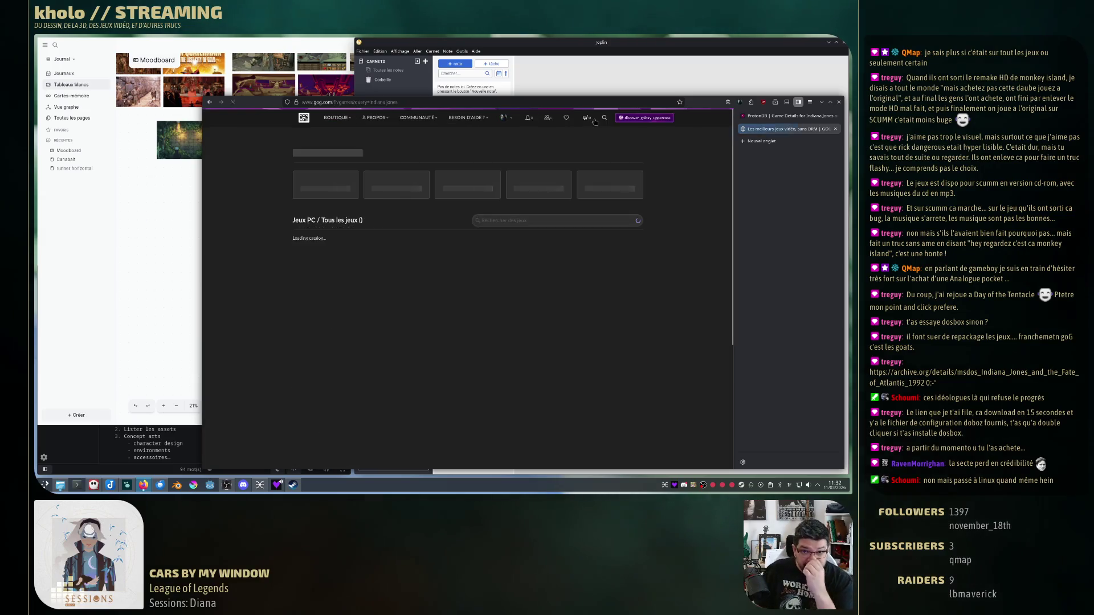